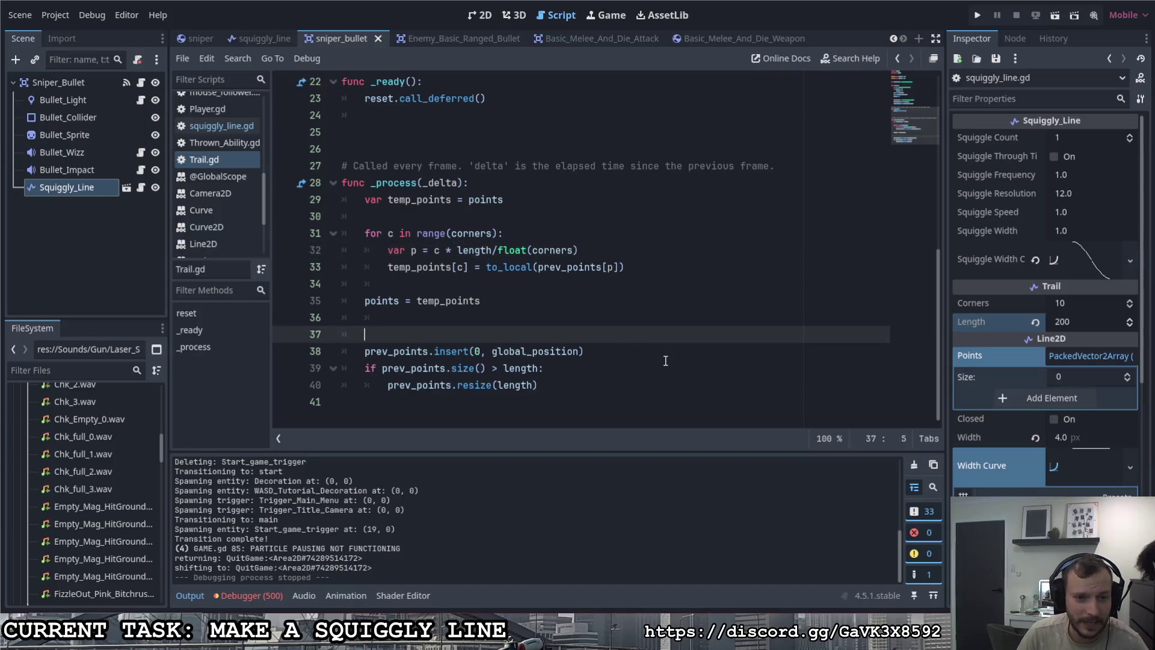
Step: Delete the blank line after points = temp_points in Trail.gd and save the script
key("BackSpace")
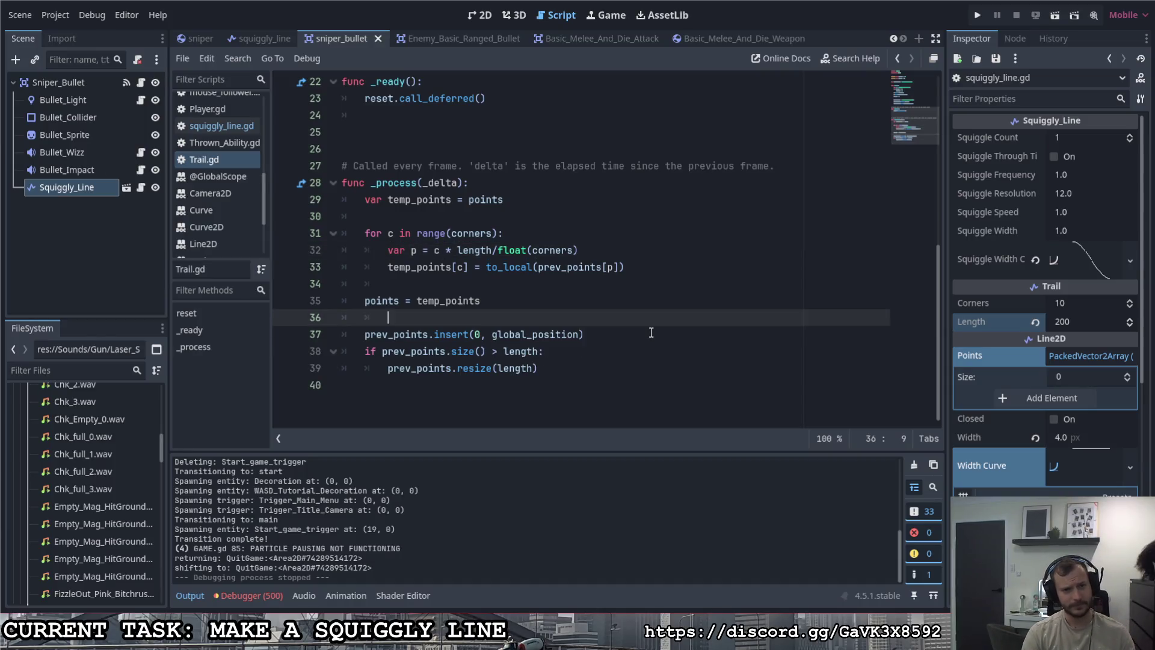
key("Up")
key("Up")
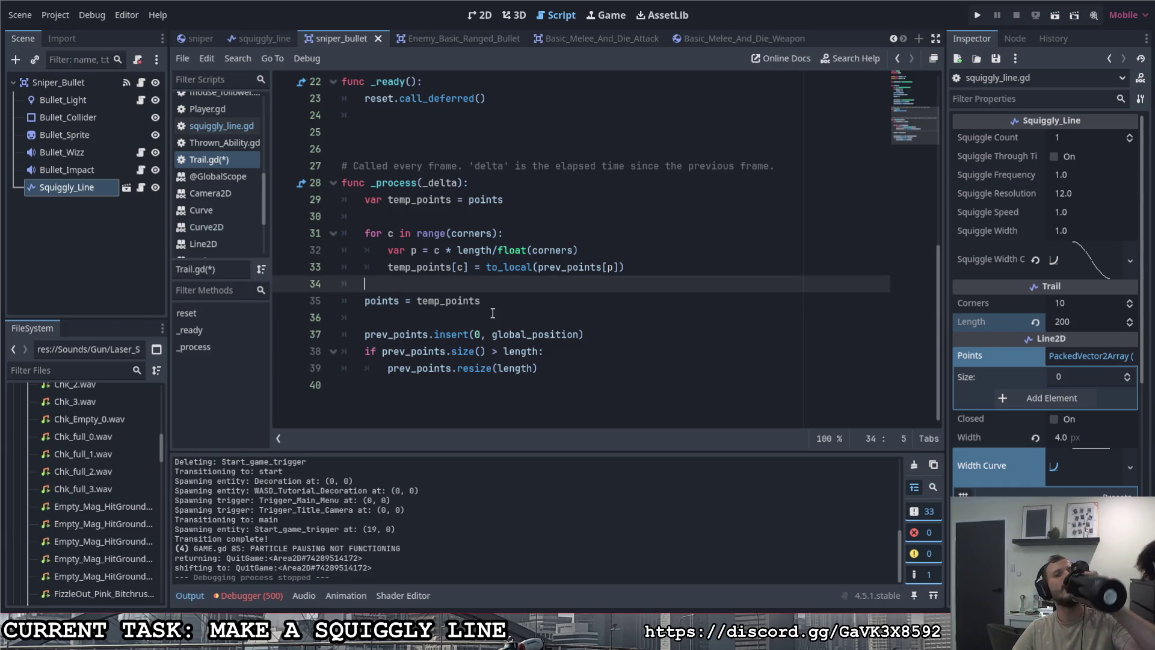
mouse_move(496, 267)
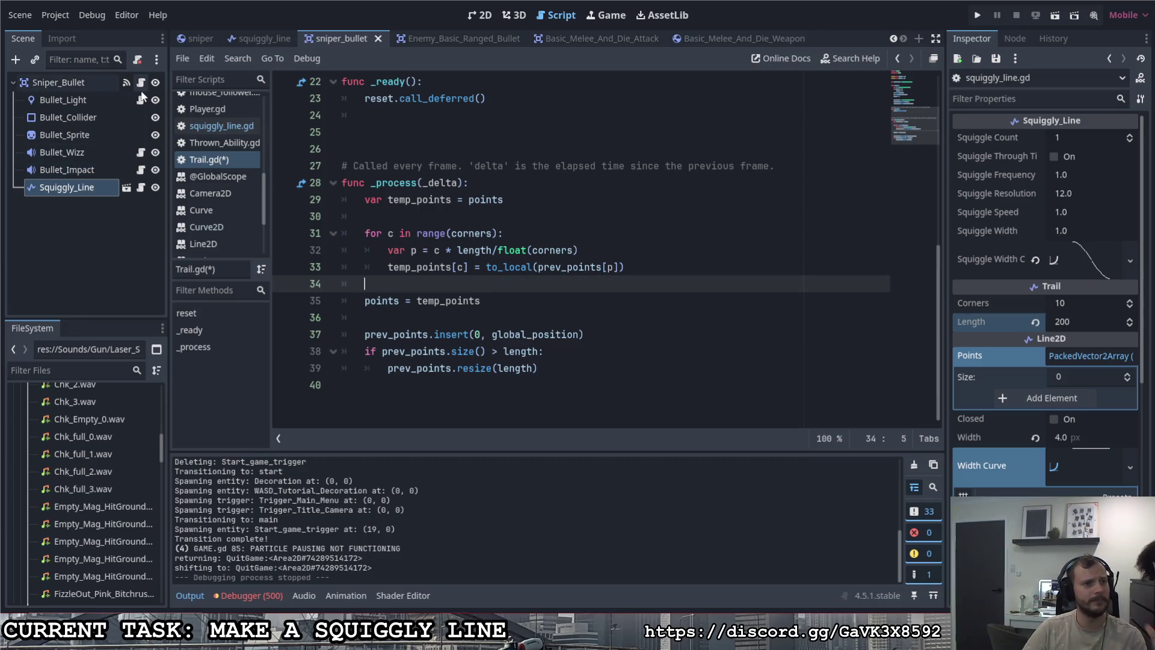
left_click(207, 161)
left_click(216, 147)
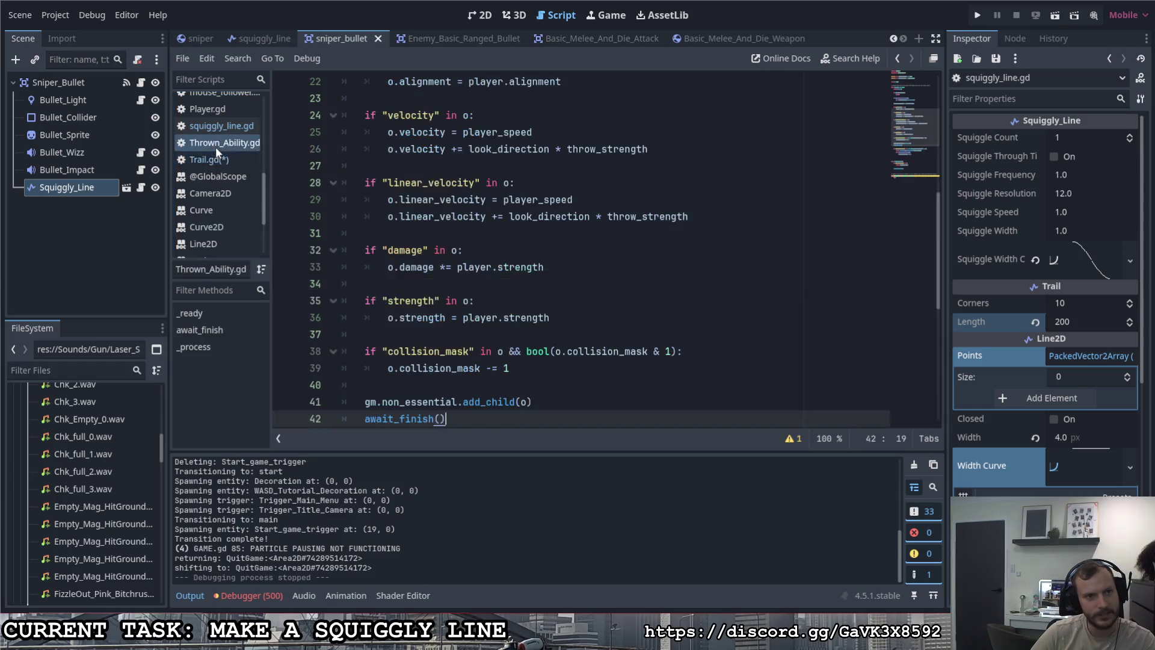
left_click(214, 159)
key("ctrl+s")
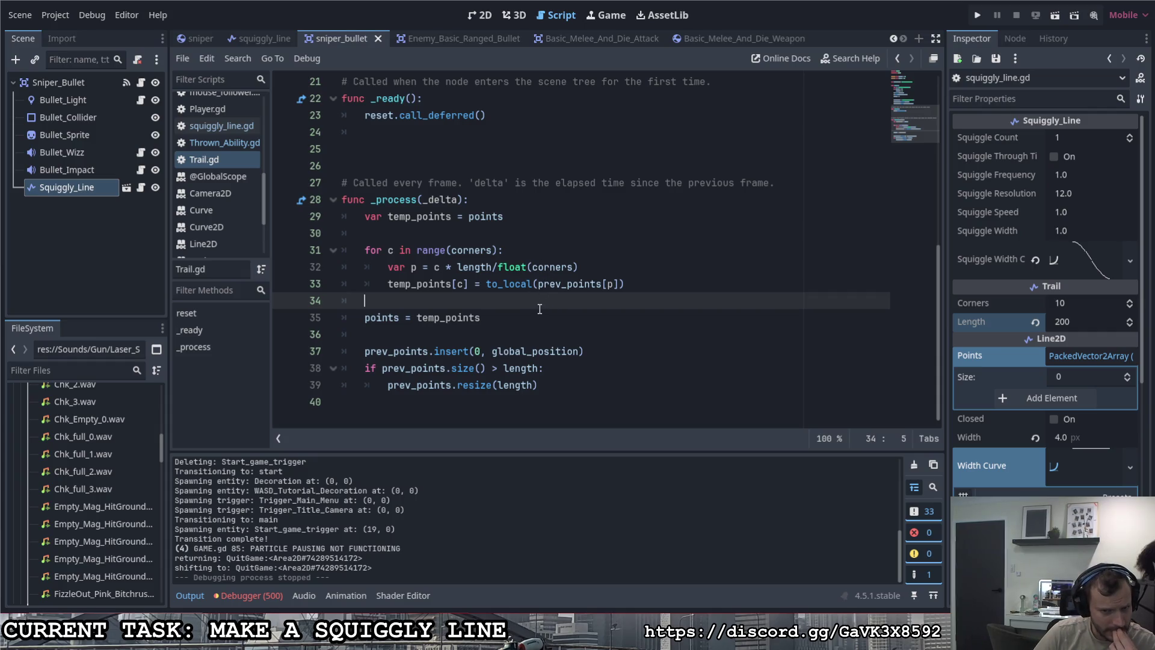
scroll(542, 316, "up", 7)
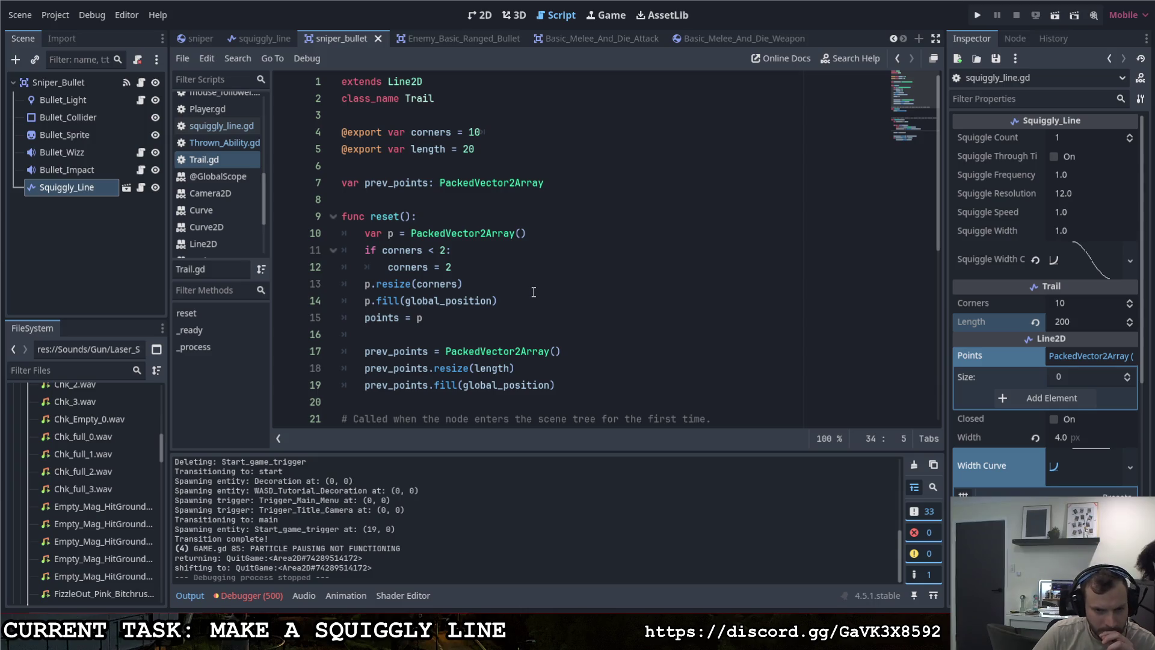
scroll(535, 291, "down", 5)
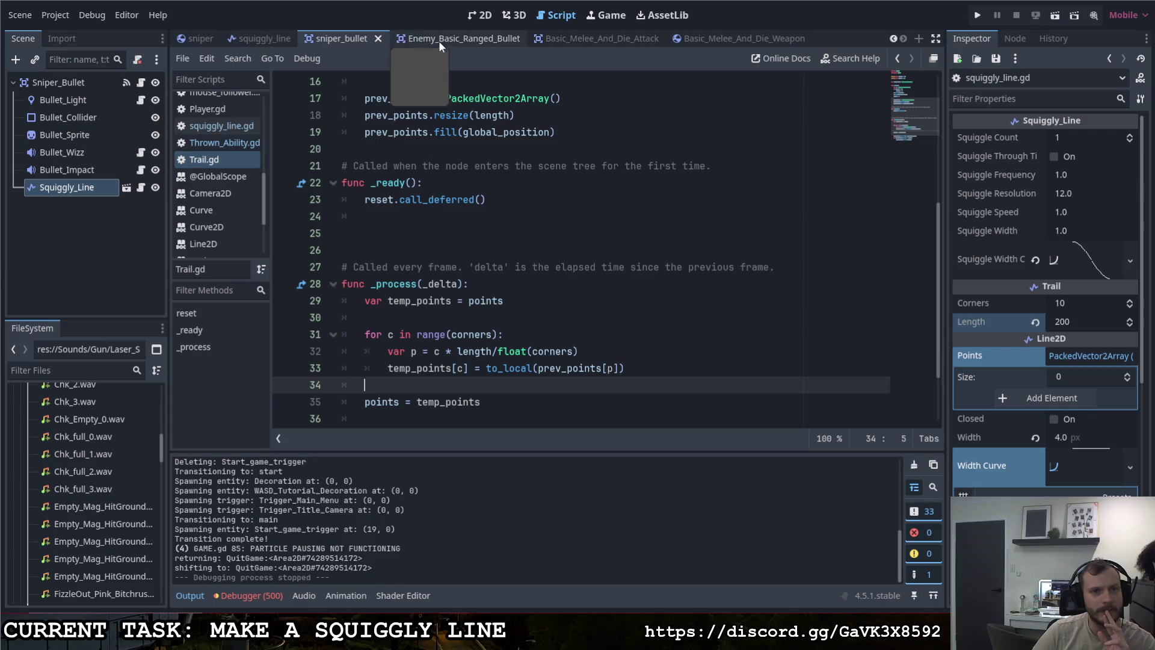
Step: Hide the Squiggly_Line node in the Sniper_Bullet scene using its eye icon
left_click(95, 192)
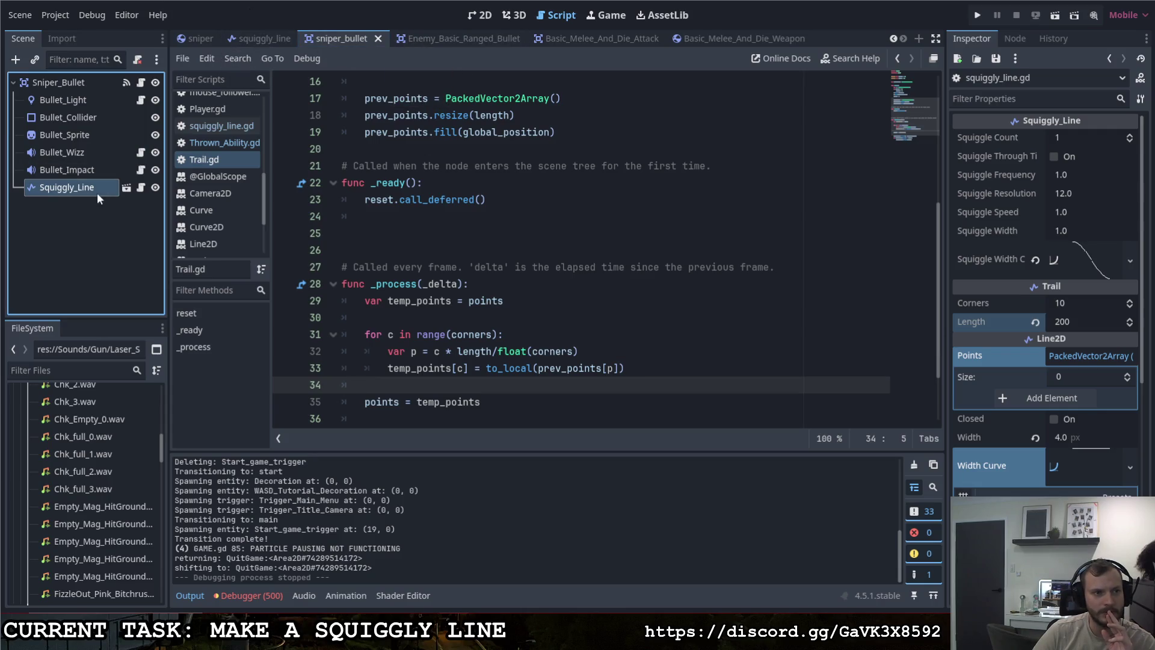
left_click(154, 186)
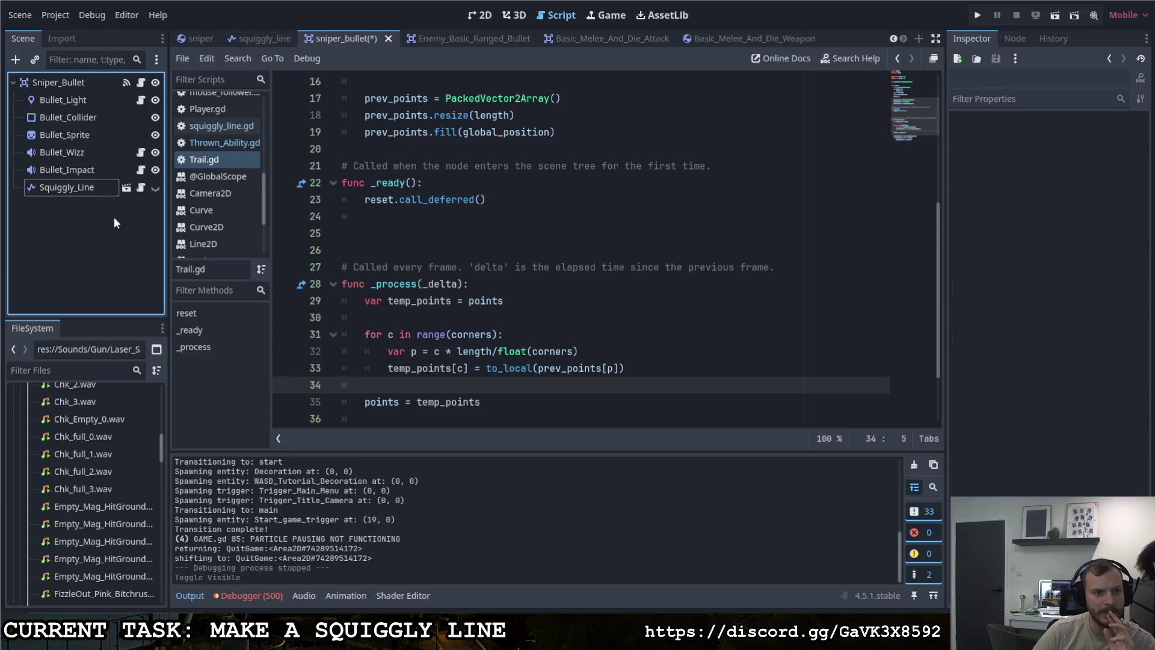
scroll(102, 511, "up", 3)
scroll(90, 522, "up", 5)
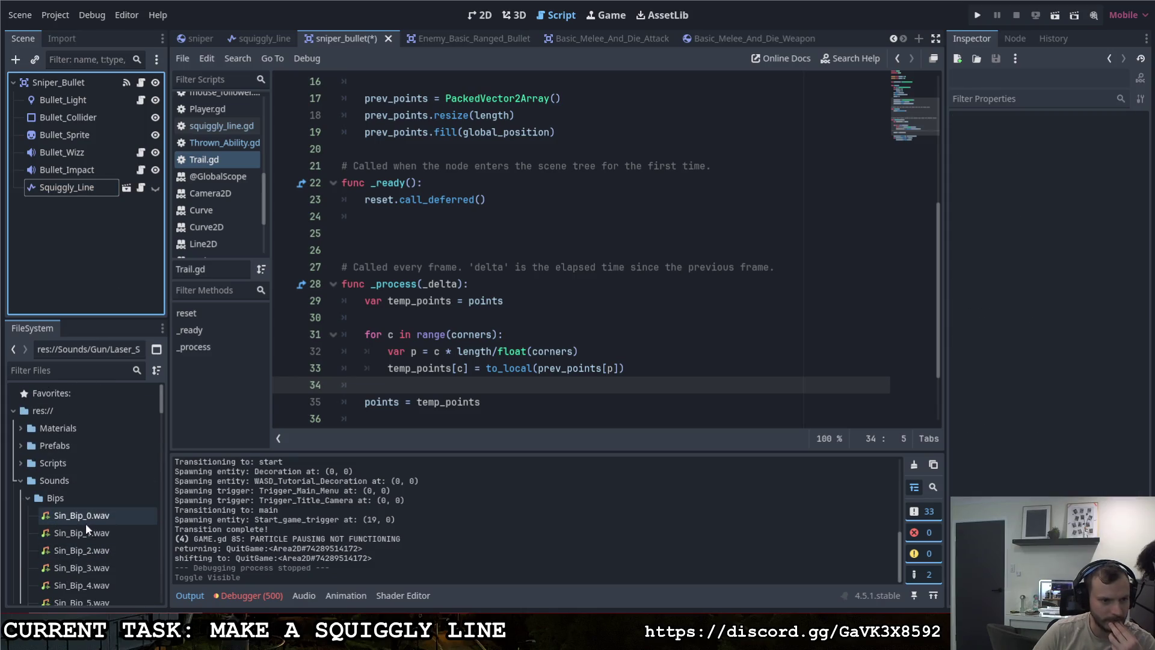
scroll(84, 517, "down", 6)
scroll(82, 501, "up", 10)
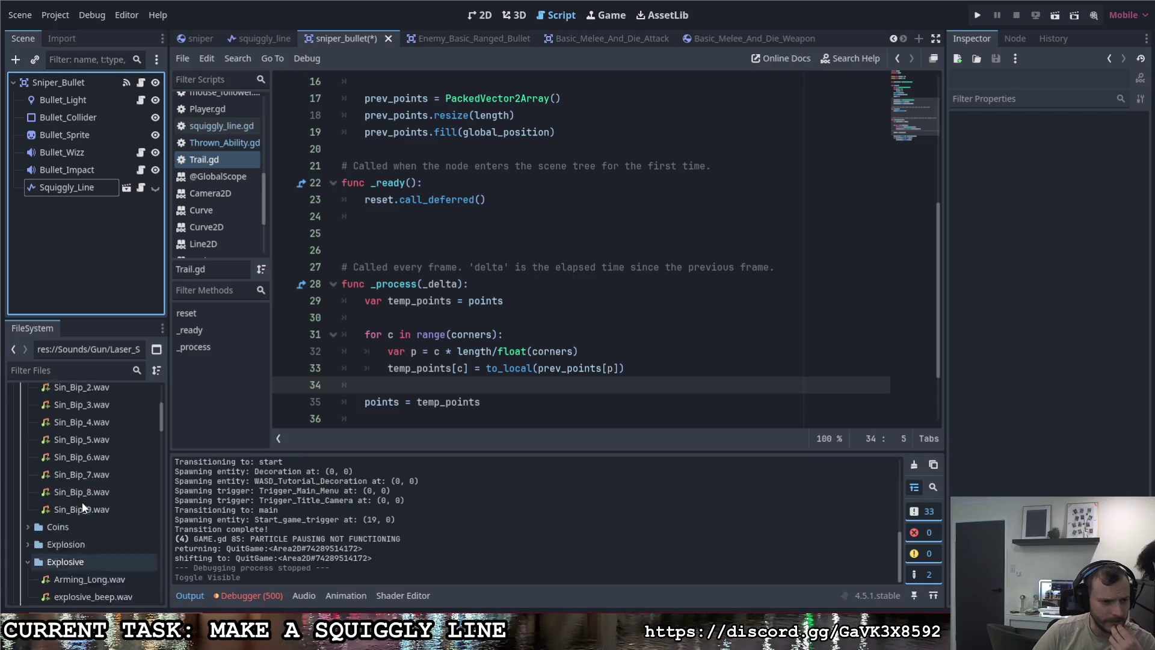
Step: Collapse Sounds and expand Prefabs > Effects in the FileSystem dock, browsing its contents
left_click(20, 479)
left_click(20, 445)
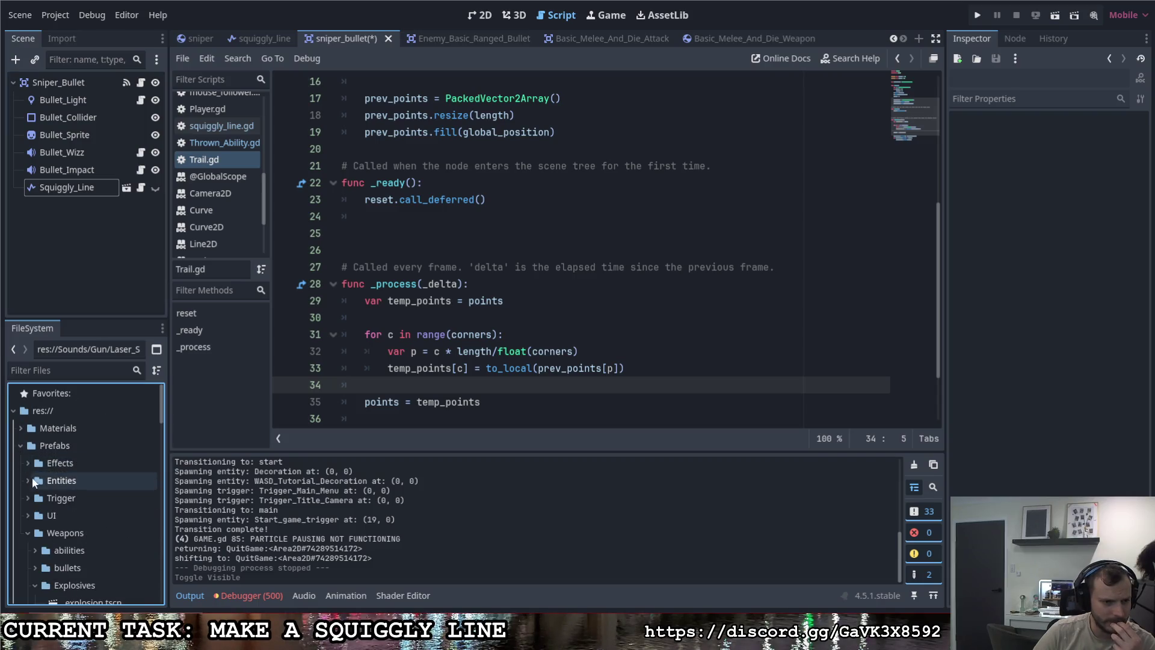
left_click(28, 463)
scroll(72, 496, "down", 1)
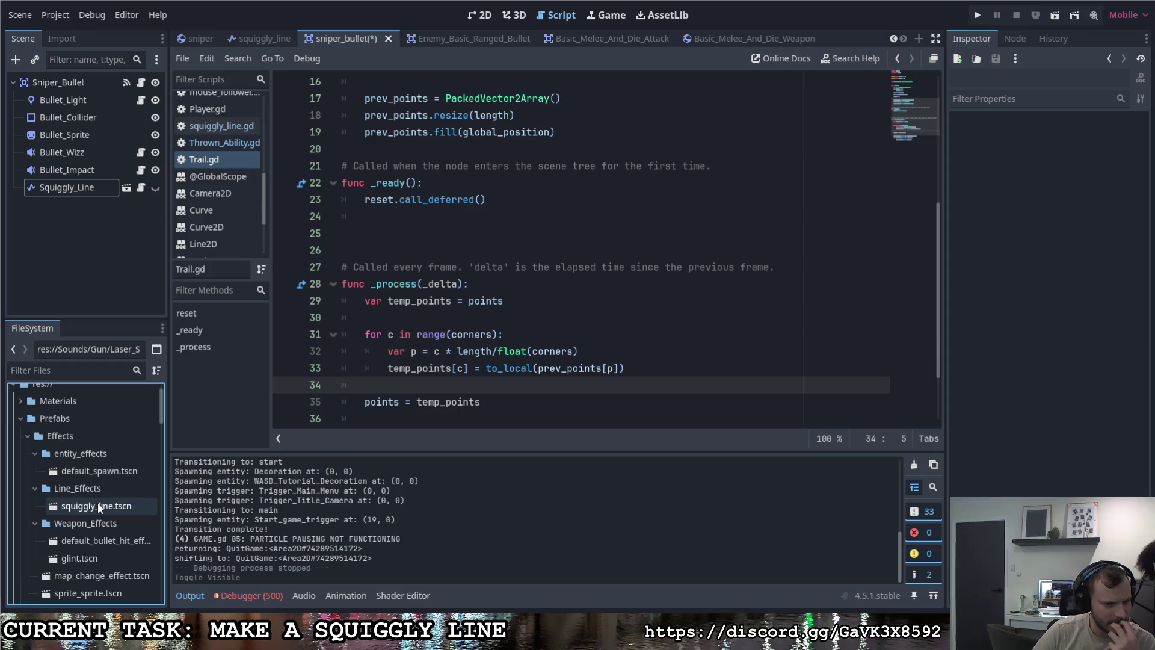
scroll(97, 504, "down", 1)
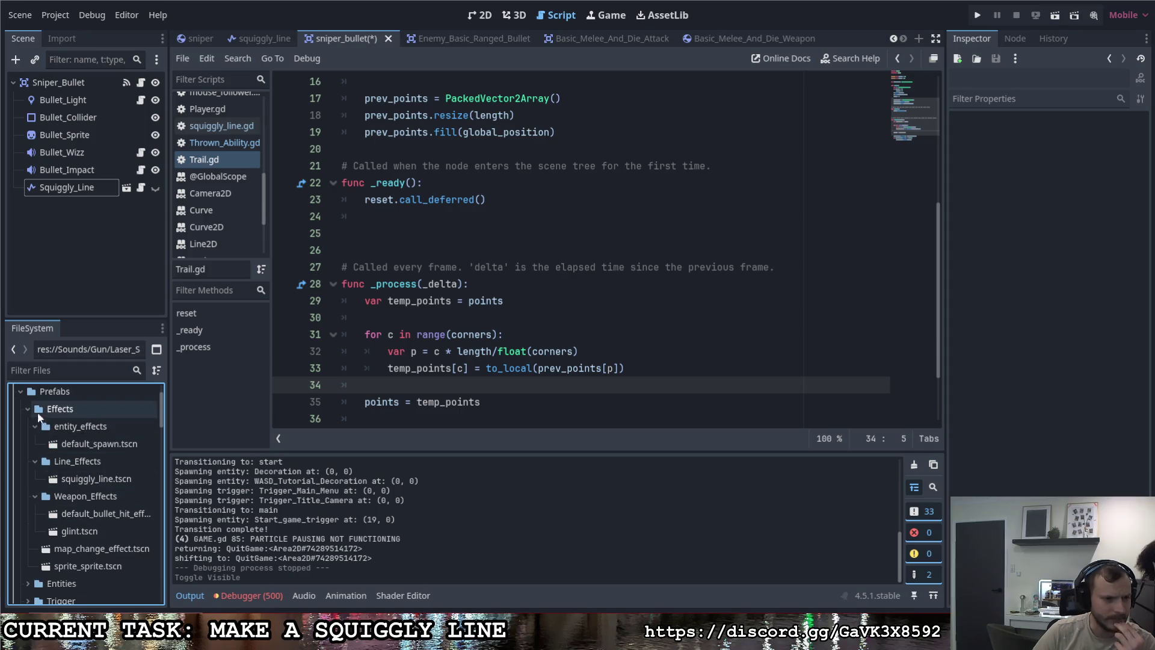
double_click(82, 409)
scroll(160, 542, "down", 10)
scroll(158, 595, "down", 5)
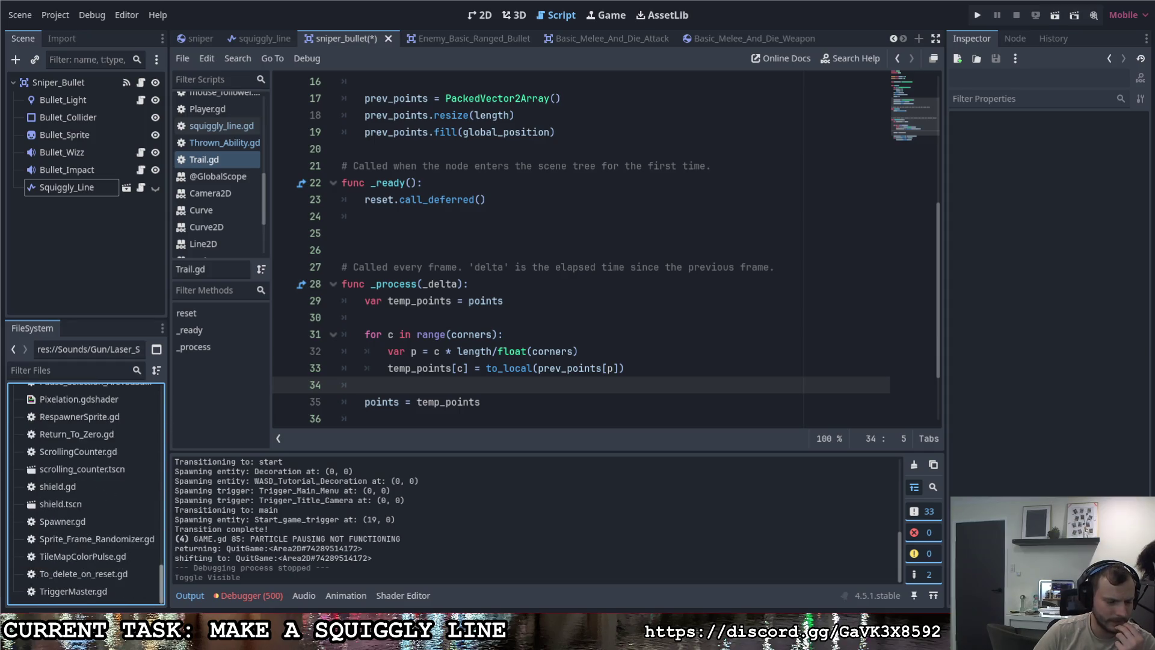
mouse_move(160, 599)
left_mouse_down()
mouse_move(162, 400)
mouse_move(156, 418)
left_mouse_up()
scroll(76, 489, "down", 6)
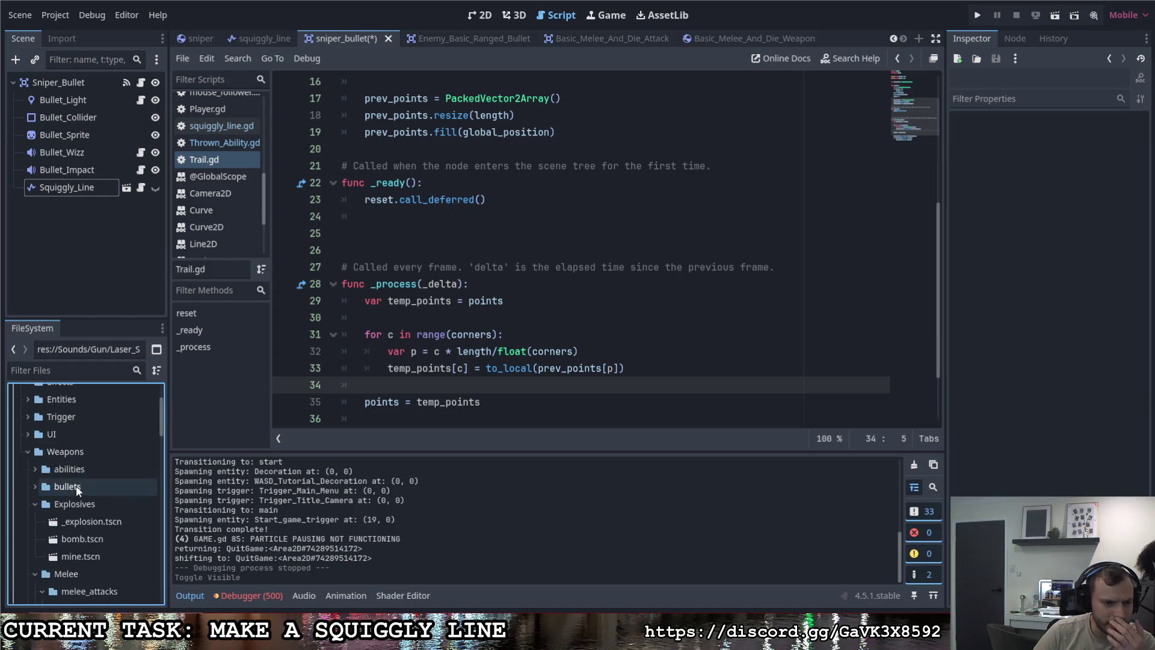
scroll(81, 476, "up", 3)
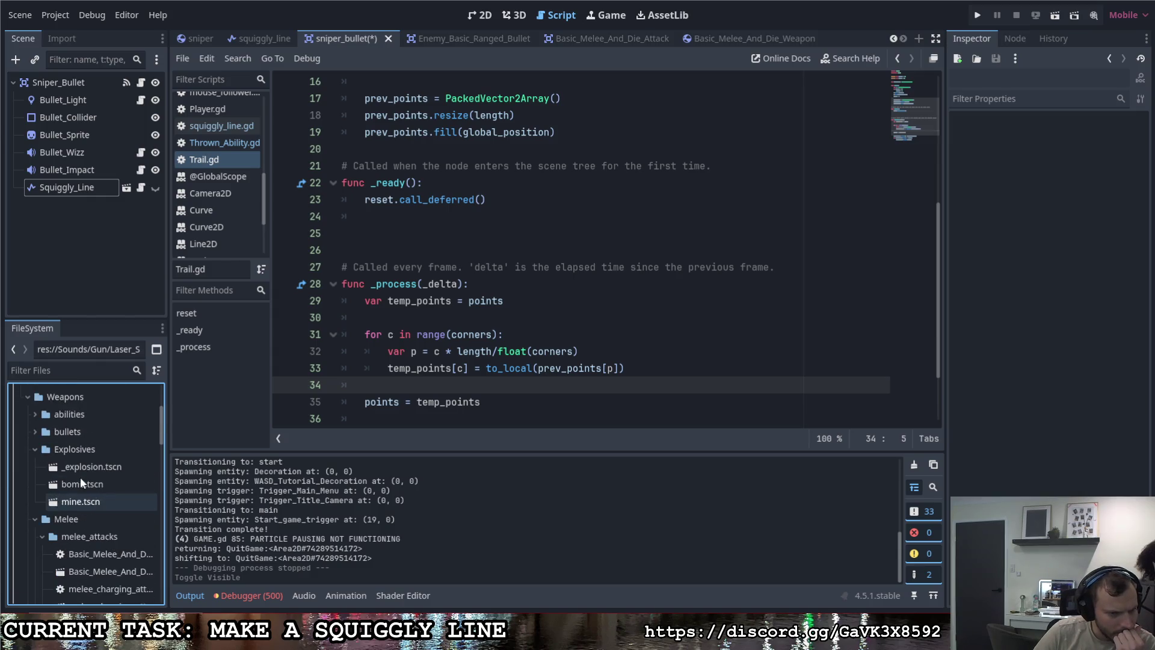
Step: Collapse the bullets, Explosives, Melee and Ranged folders, then reopen Effects to find squiggly_line.tscn
left_click(32, 431)
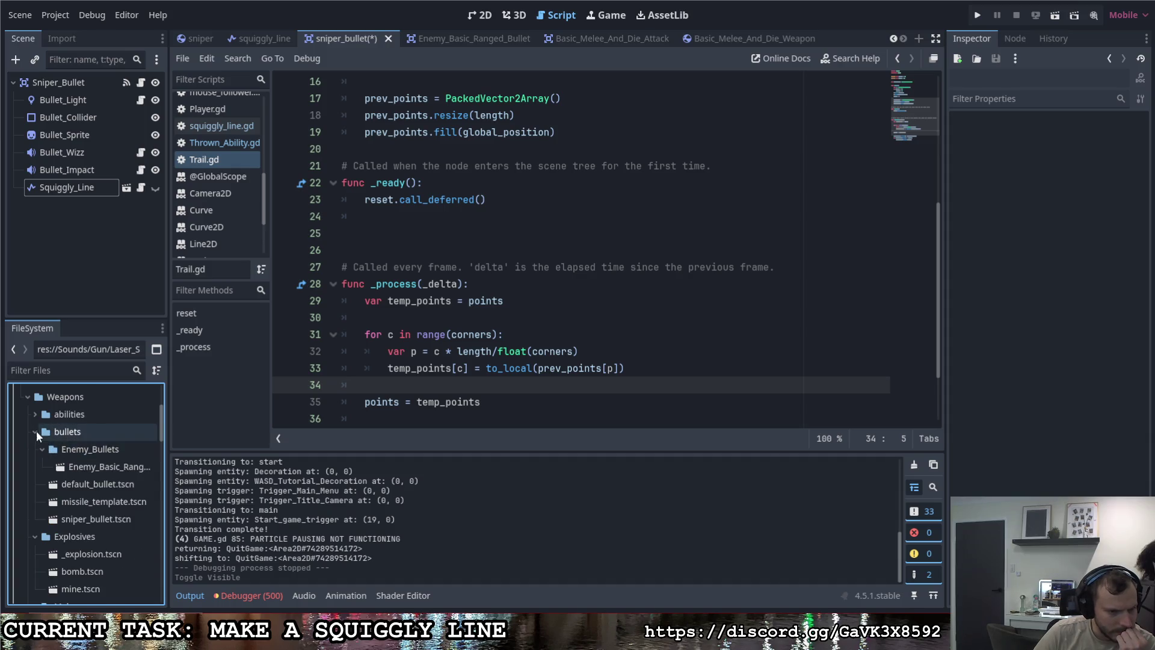
left_click(35, 432)
left_click(34, 449)
left_click(36, 467)
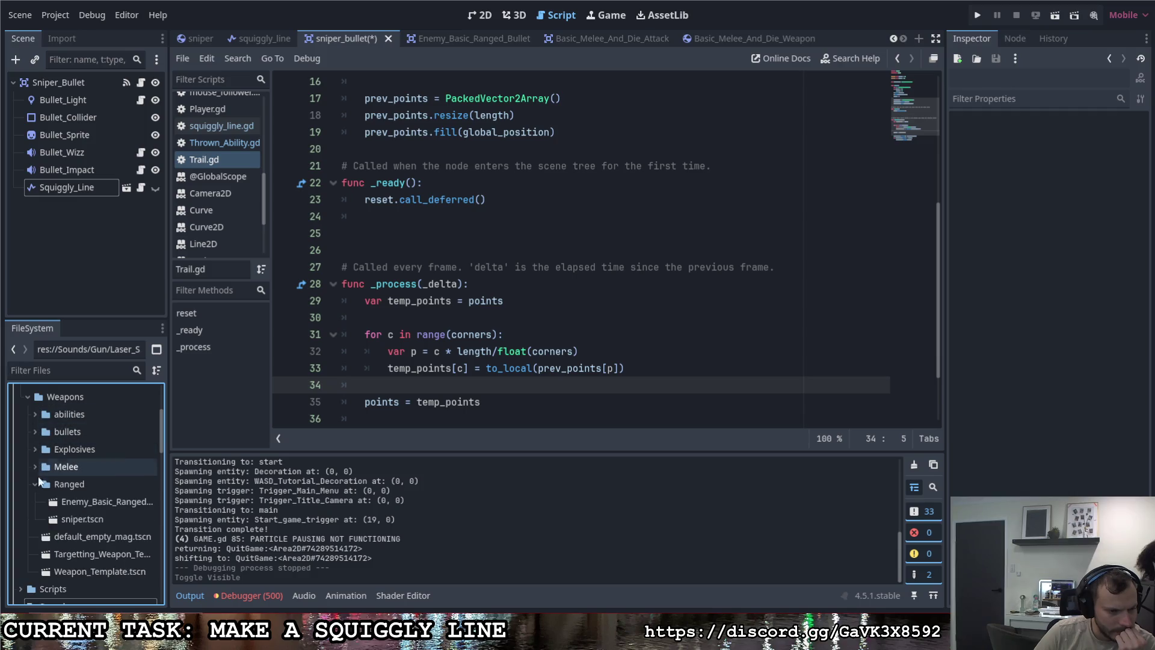
left_click(35, 484)
scroll(83, 536, "up", 5)
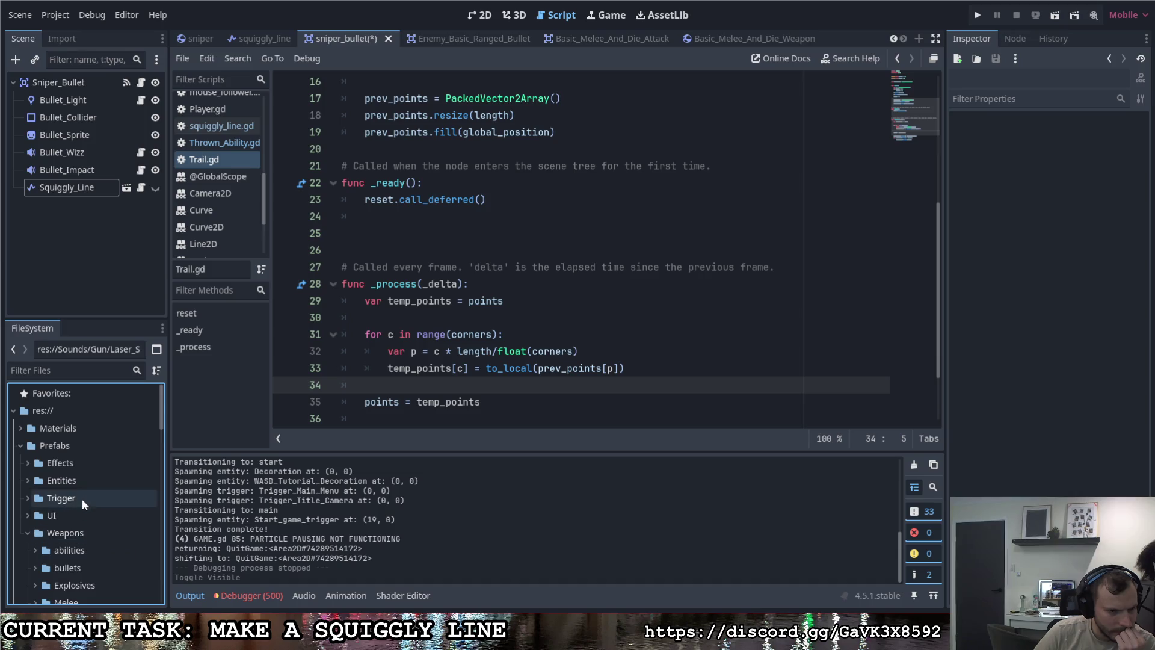
left_click(27, 462)
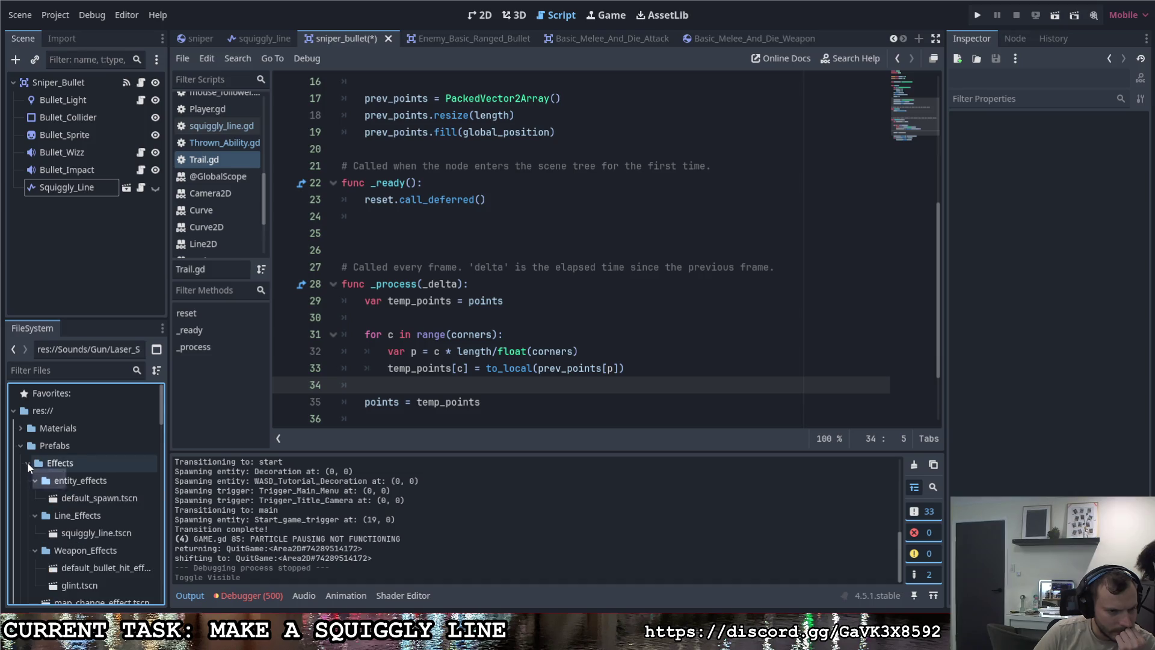
scroll(69, 489, "down", 1)
scroll(75, 493, "down", 2)
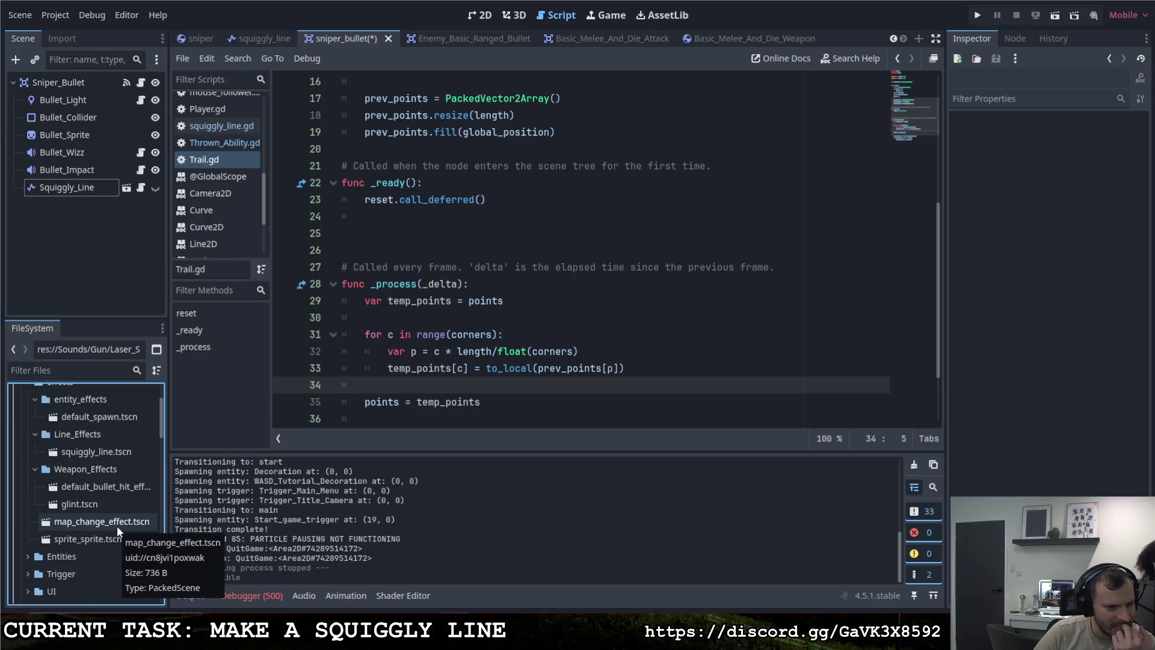
scroll(114, 522, "up", 2)
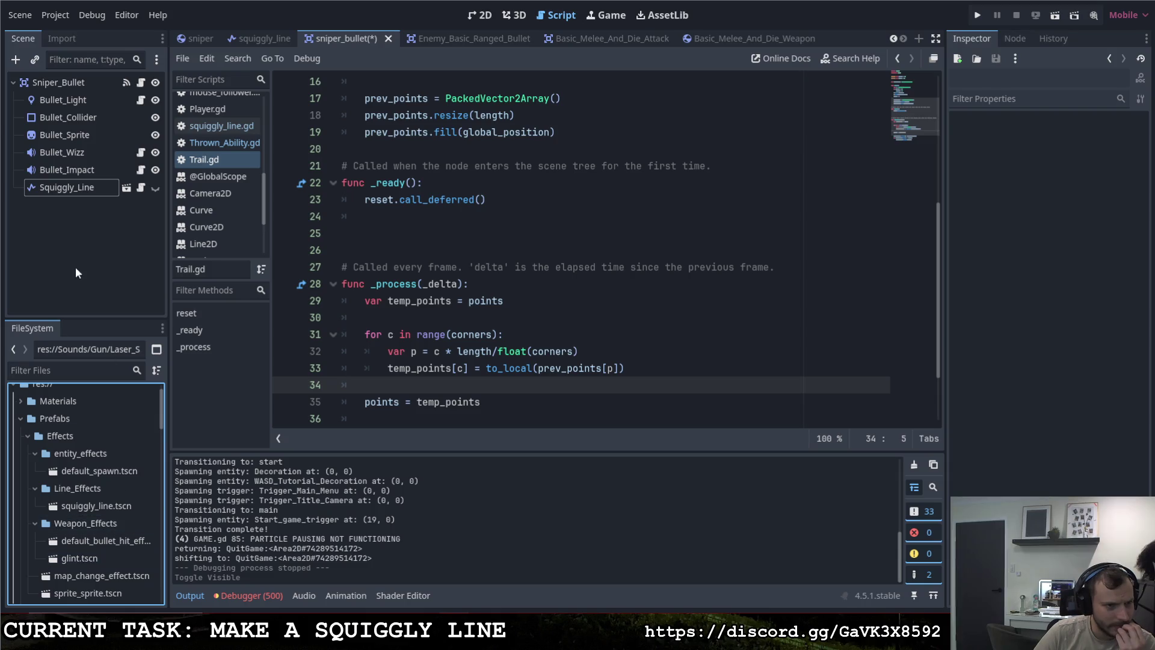
Step: Add a Trail child node to Sniper_Bullet by searching 'line' in Add Child Node
right_click(75, 248)
left_click(107, 251)
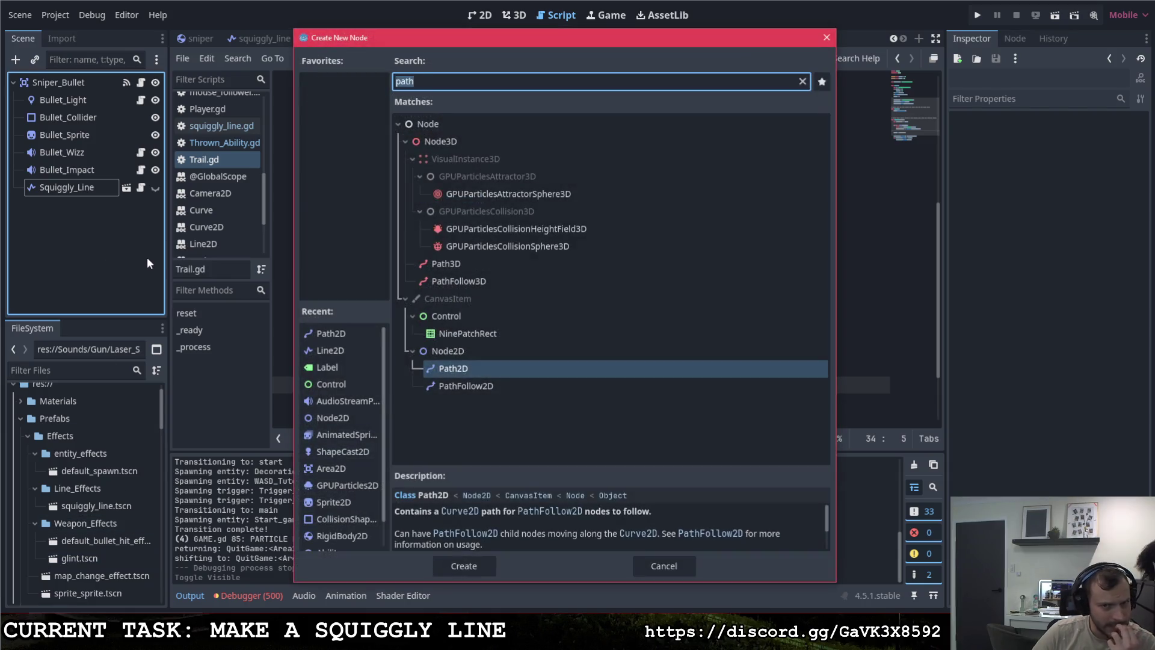
type("line")
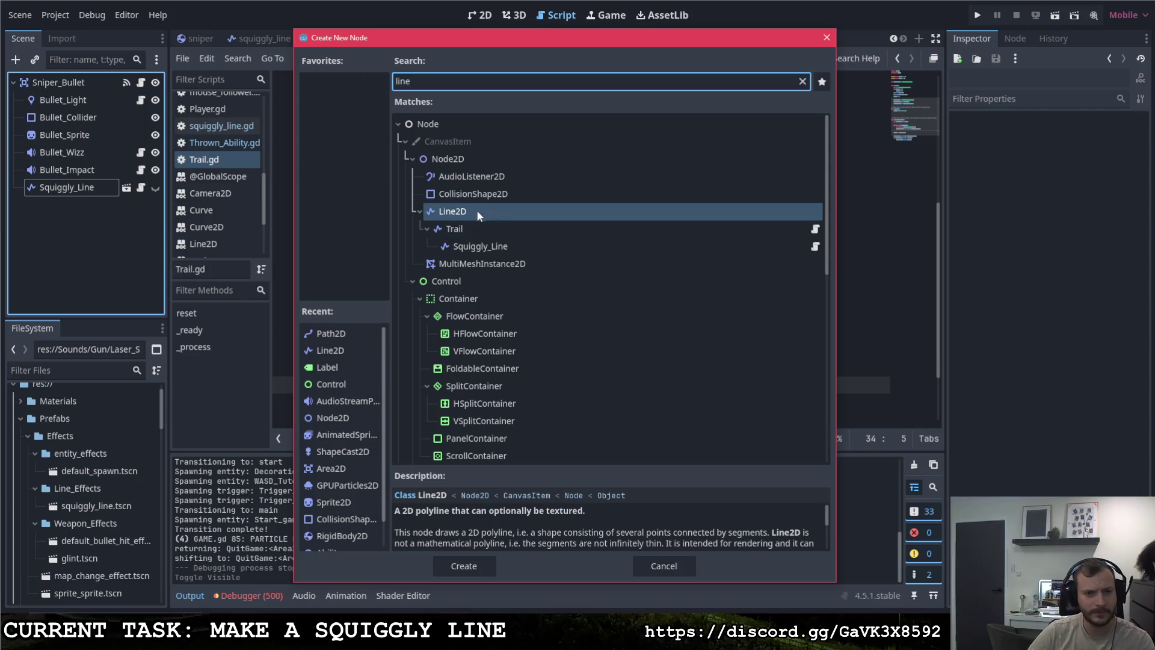
double_click(468, 228)
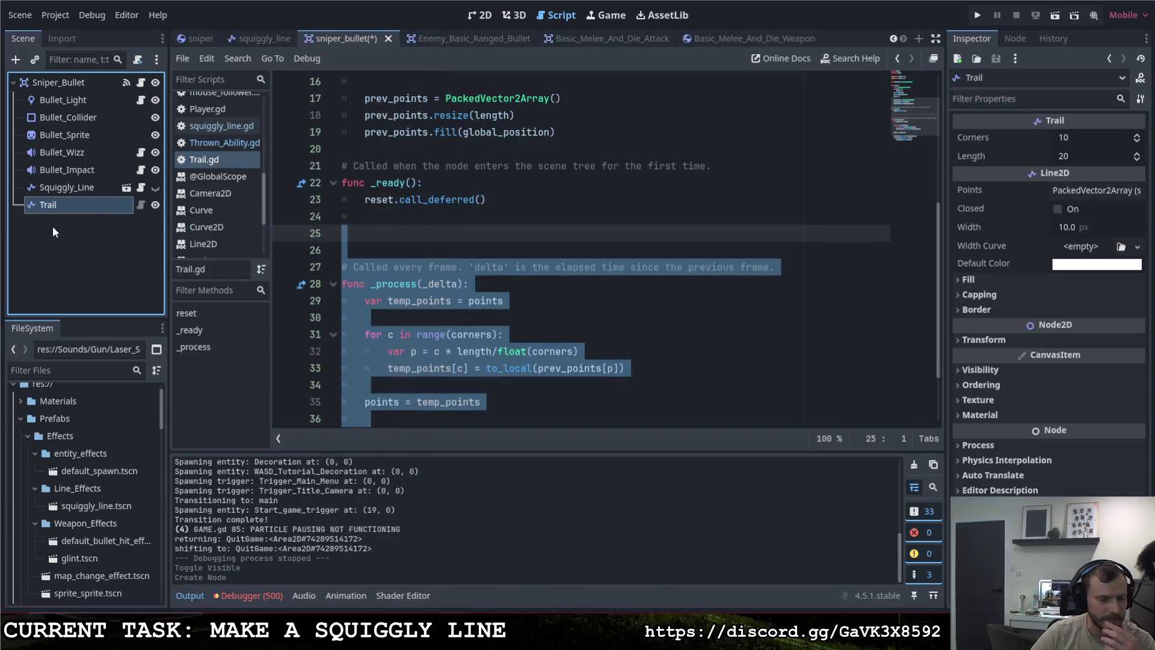
Step: Glance at the Trail node's script, then select Trail and show the scene in 2D
left_click(142, 204)
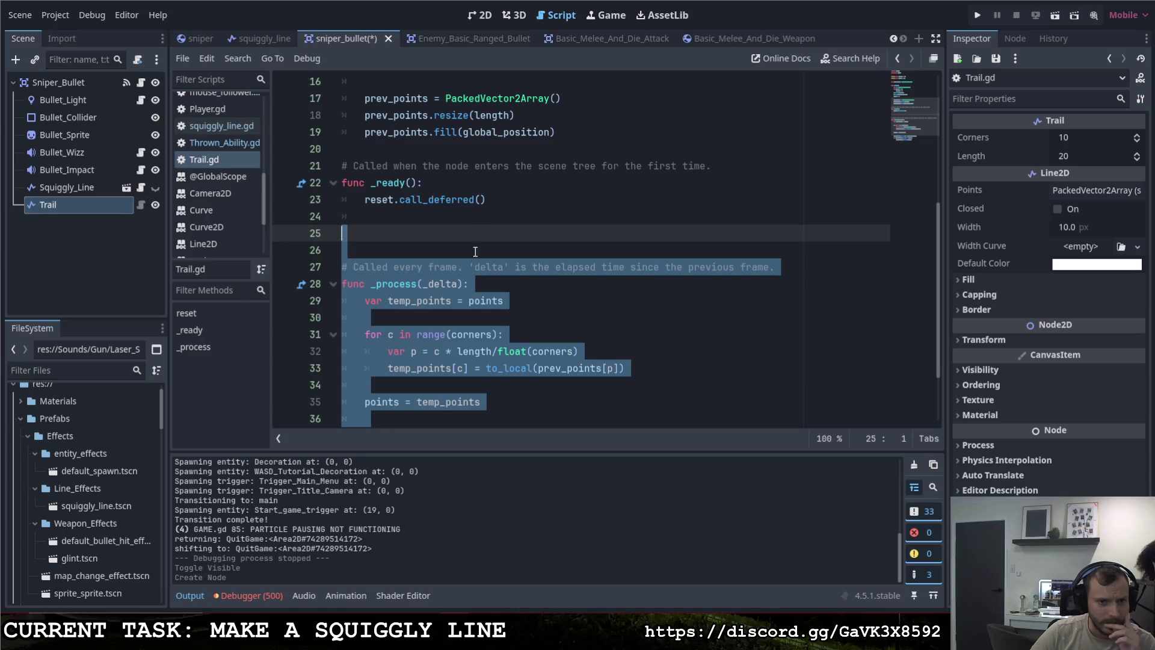
left_click(141, 188)
left_click(142, 205)
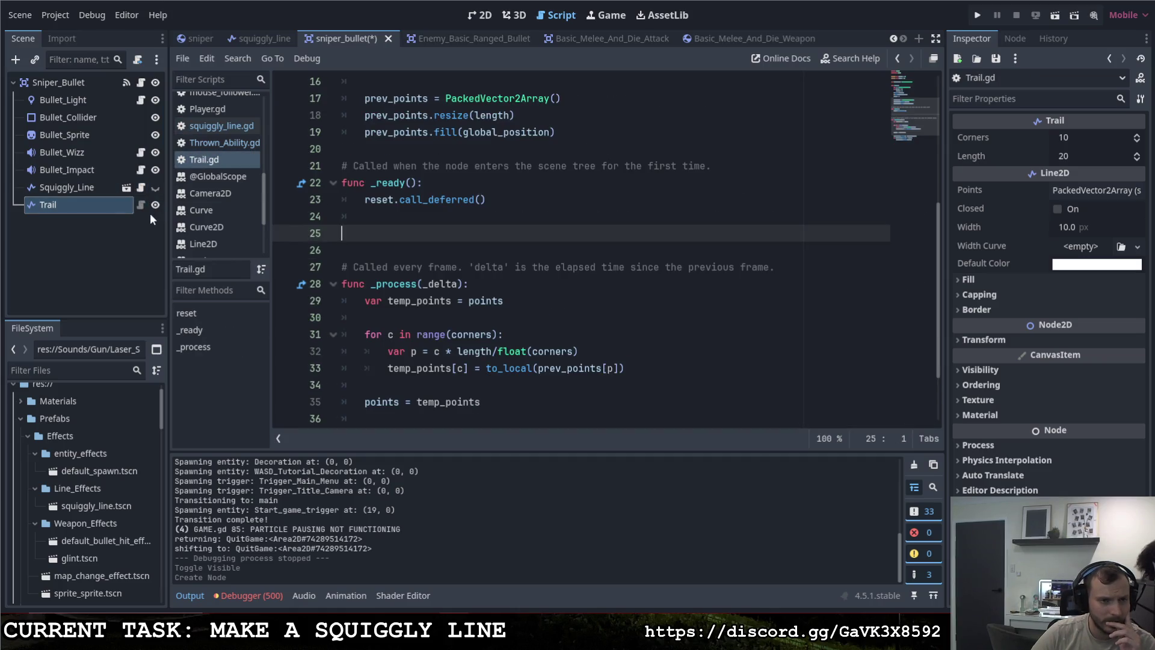
left_click(87, 205)
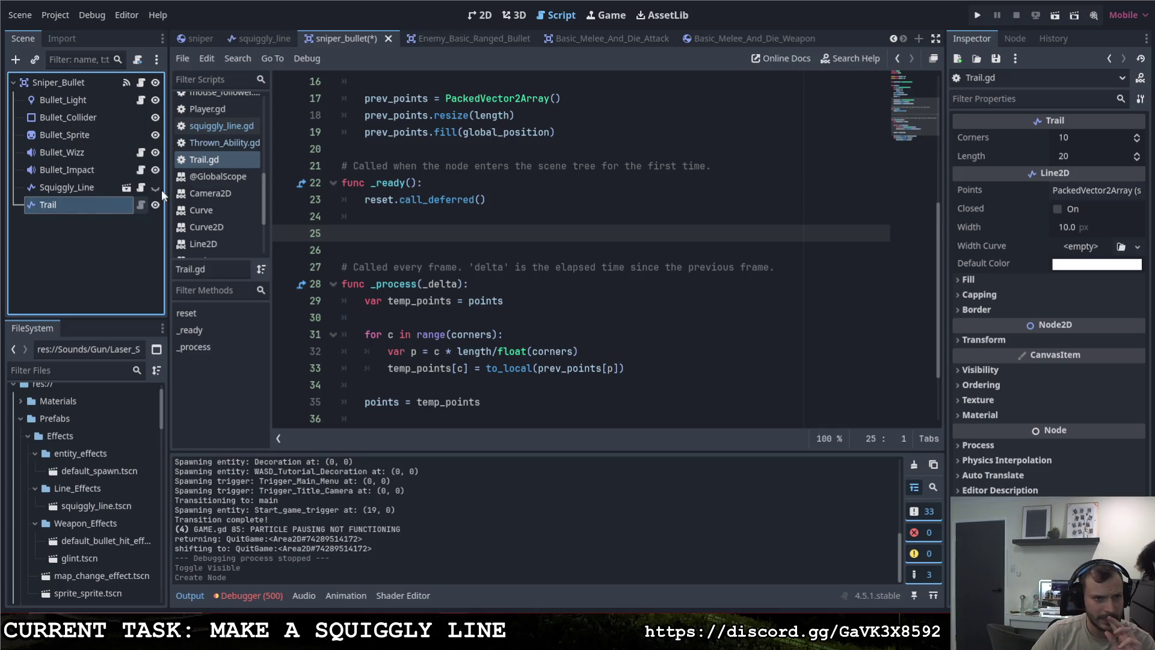
left_click(479, 15)
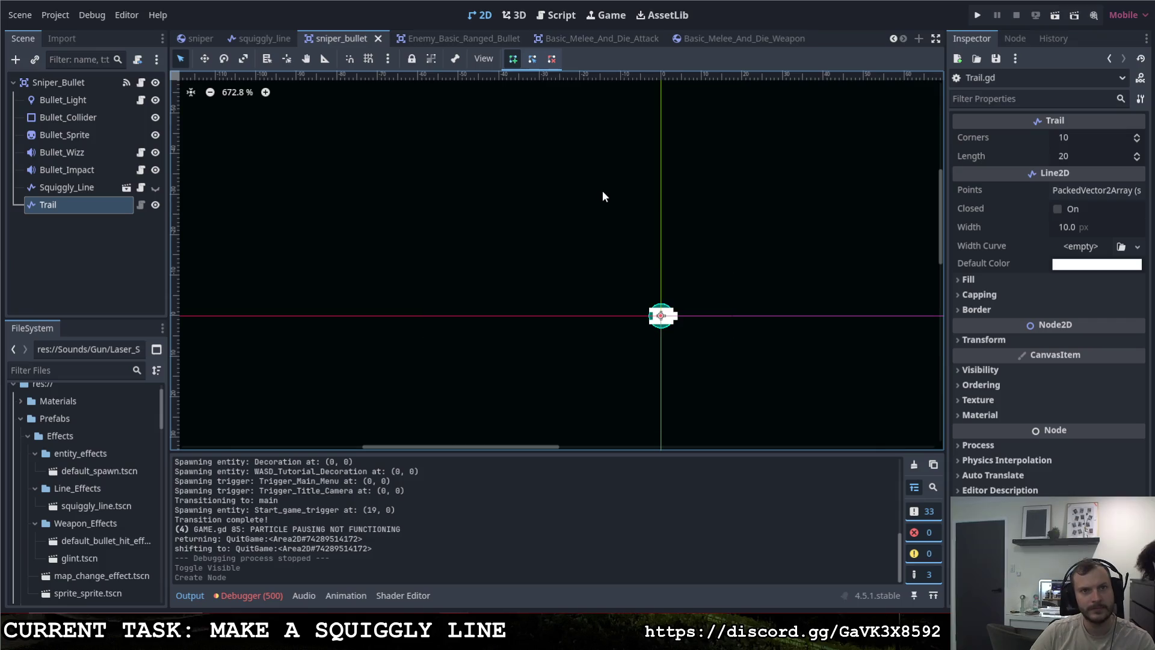
Step: Run the game with F5, fire three sniper shots, then stop it with F8
key("F5")
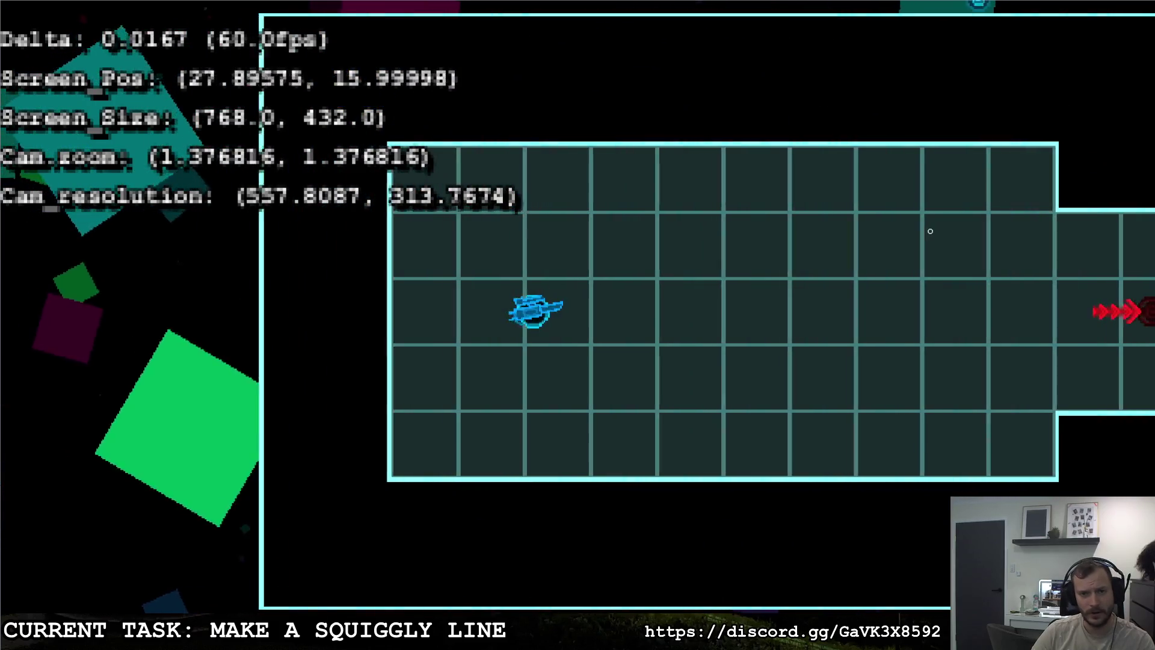
left_click(930, 231)
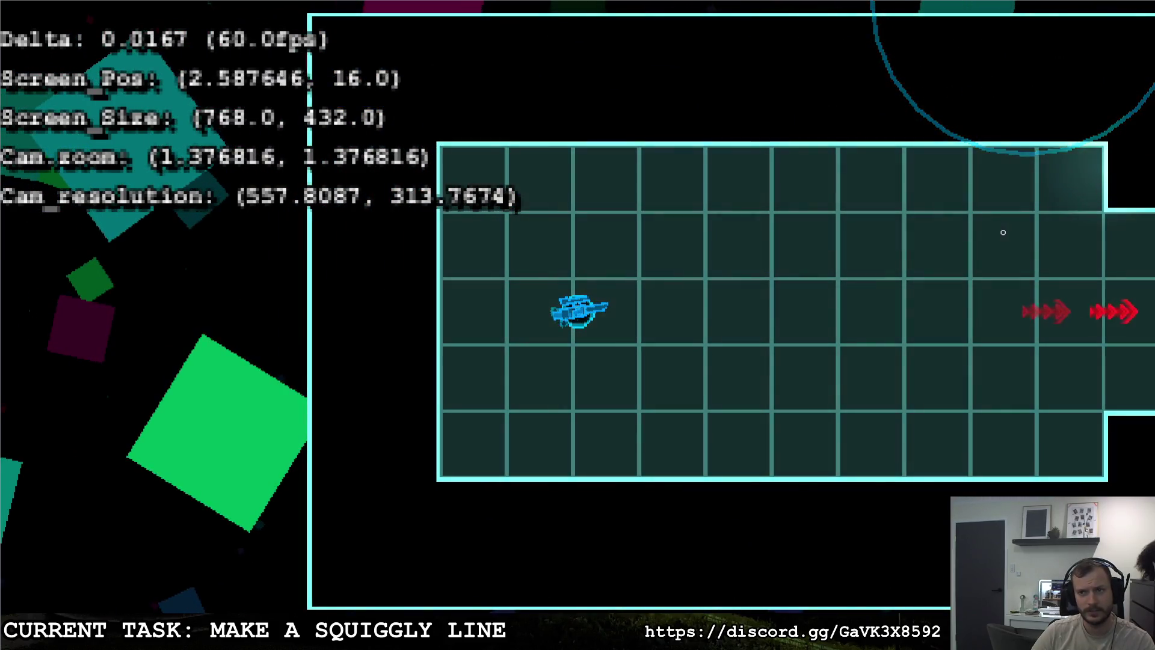
left_click(1022, 259)
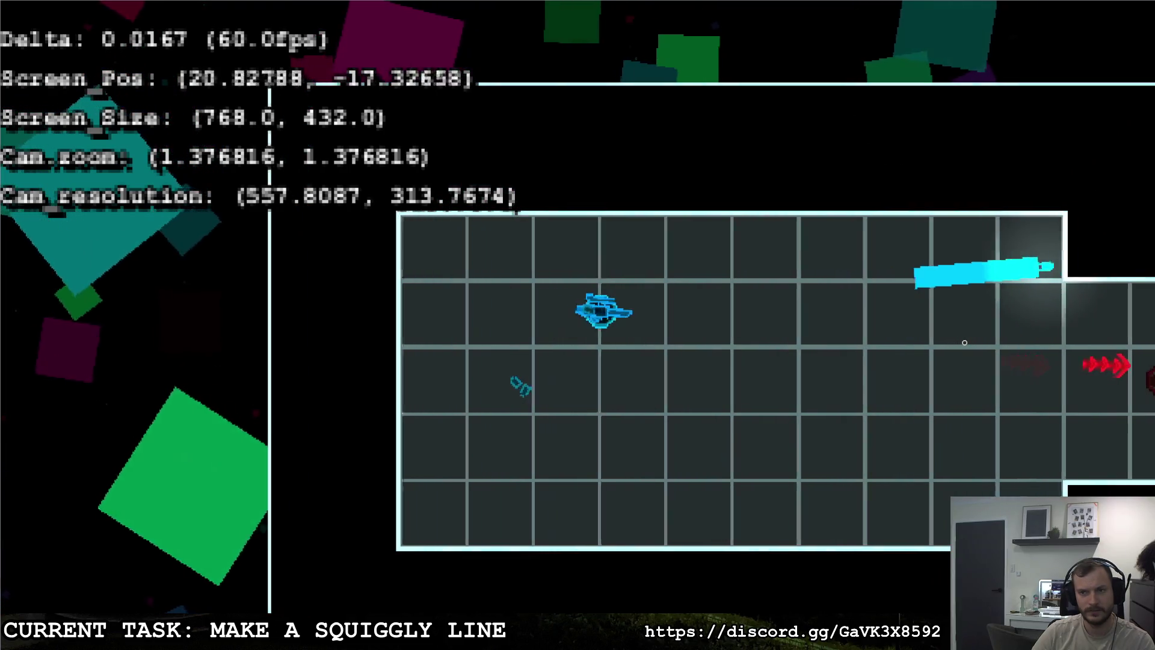
left_click(1066, 316)
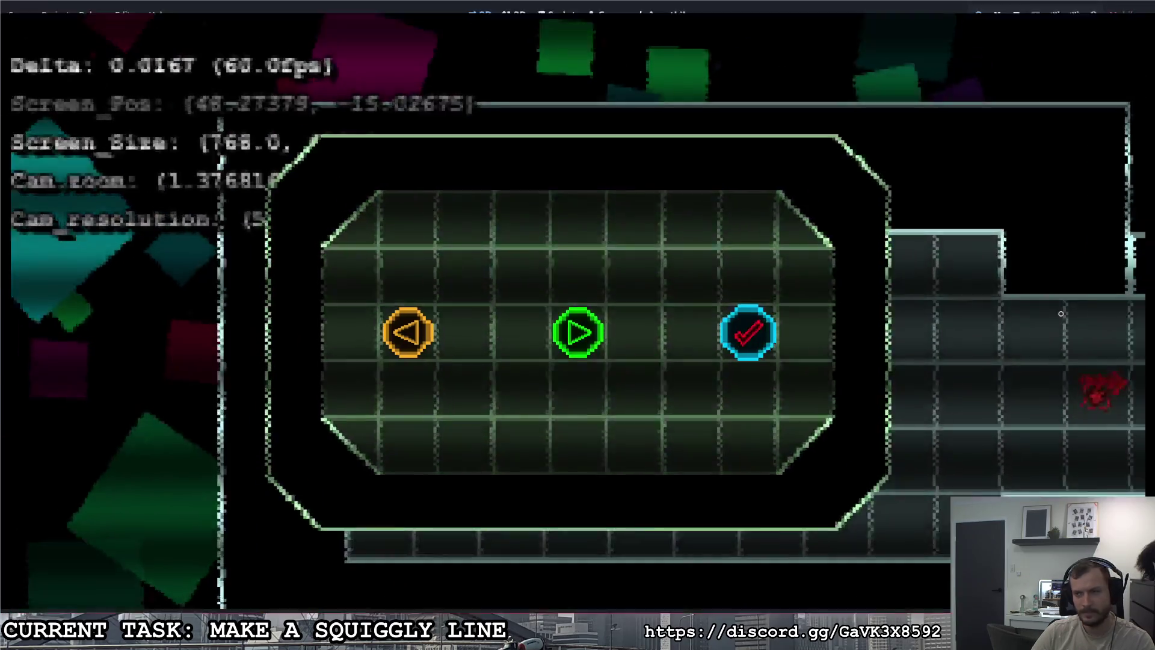
key("F8")
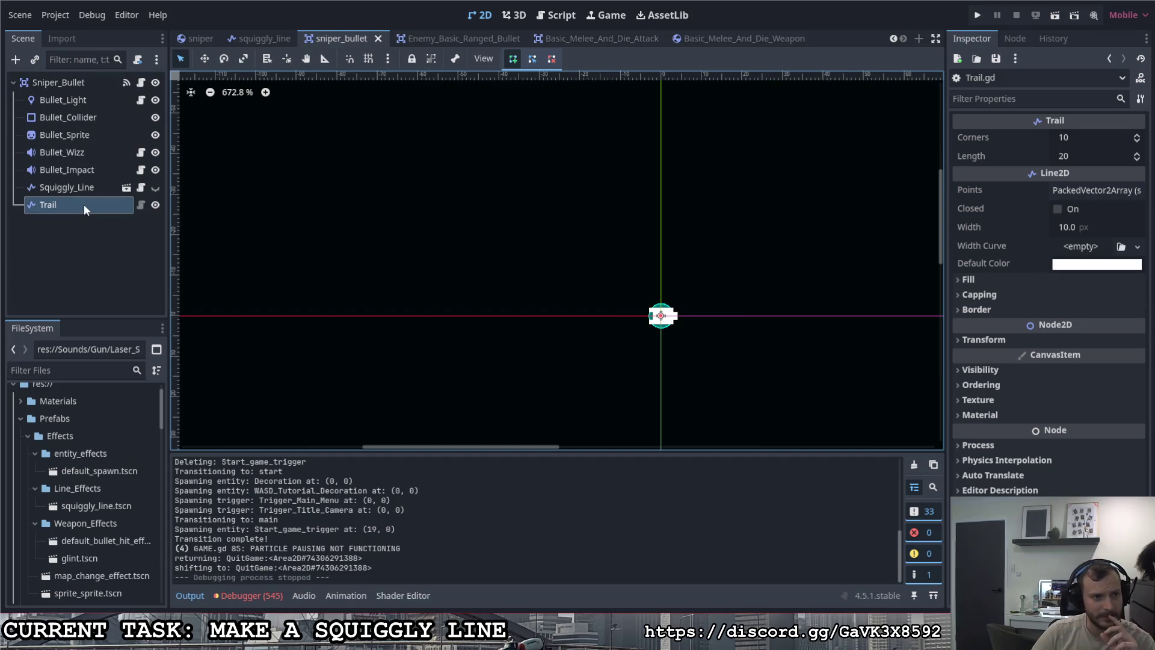
Step: Give the Trail a new Width Curve tapering from 1.0 at the start to 0.0 at the end
left_click(1081, 247)
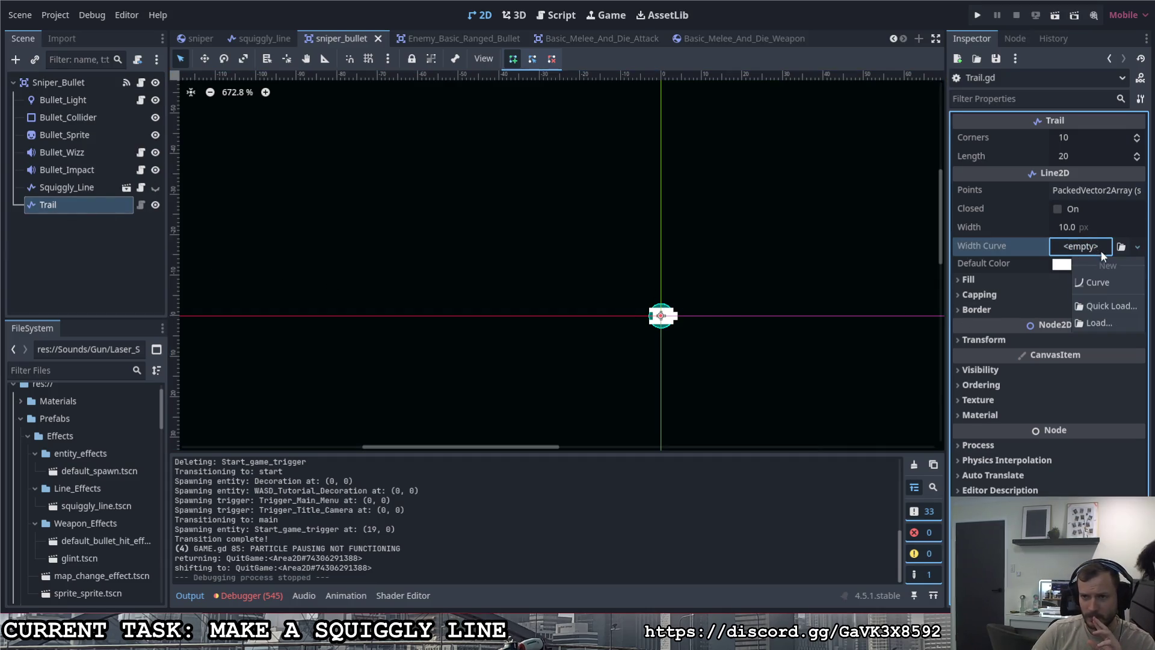
left_click(1099, 252)
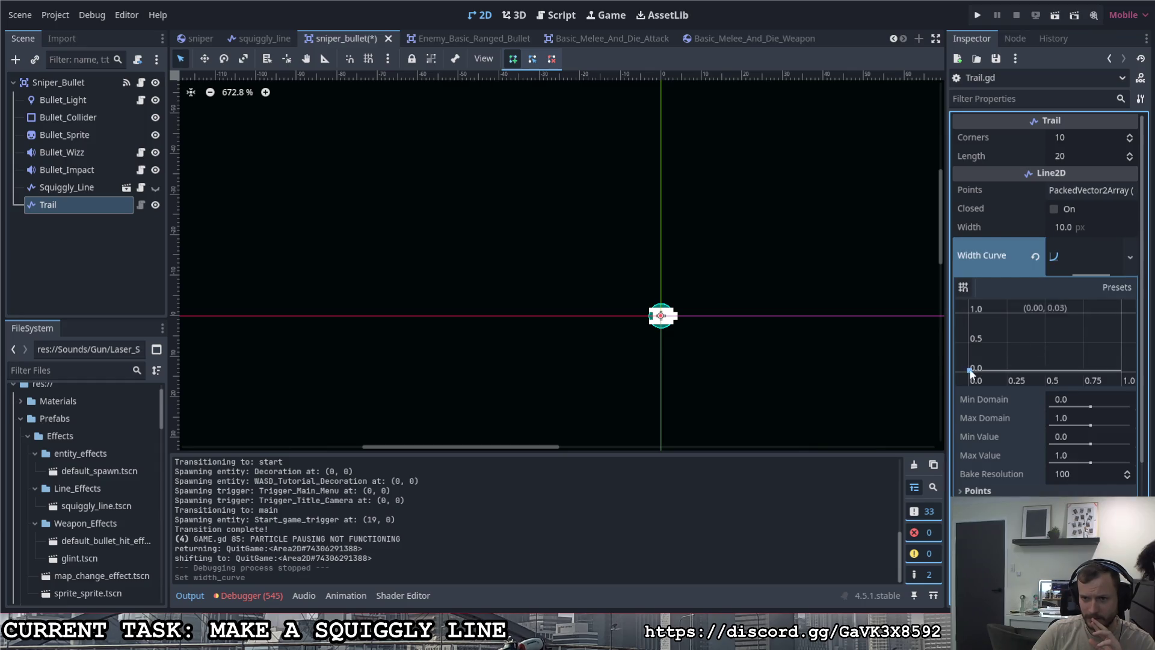
left_click_drag(966, 369, 968, 312)
left_click_drag(1121, 313, 1122, 368)
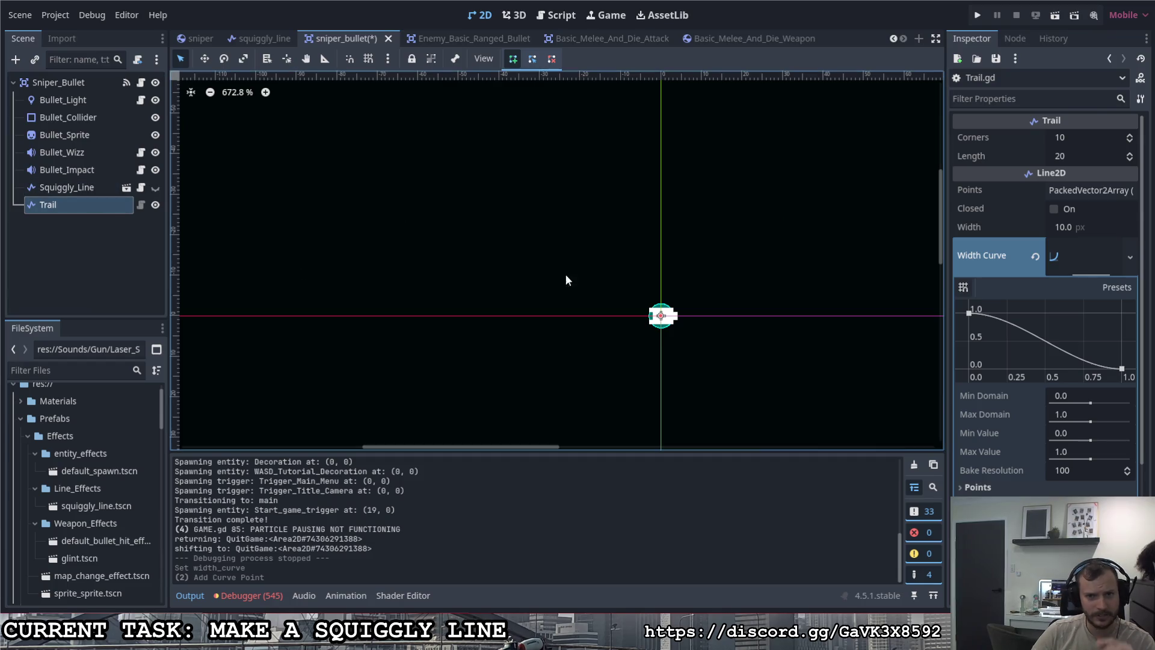
Step: Set the Trail's Width to 5 px and launch the game
key("Up")
key("Up")
key("Up")
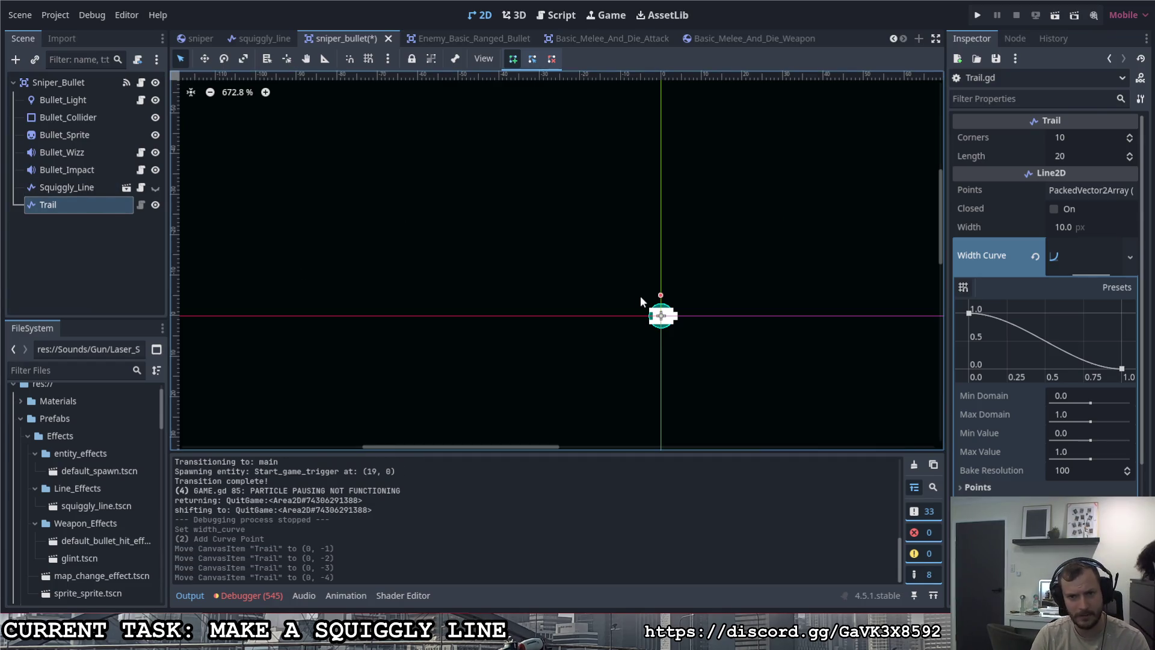
key("Up")
key("Up")
key("Up")
left_click(1076, 228)
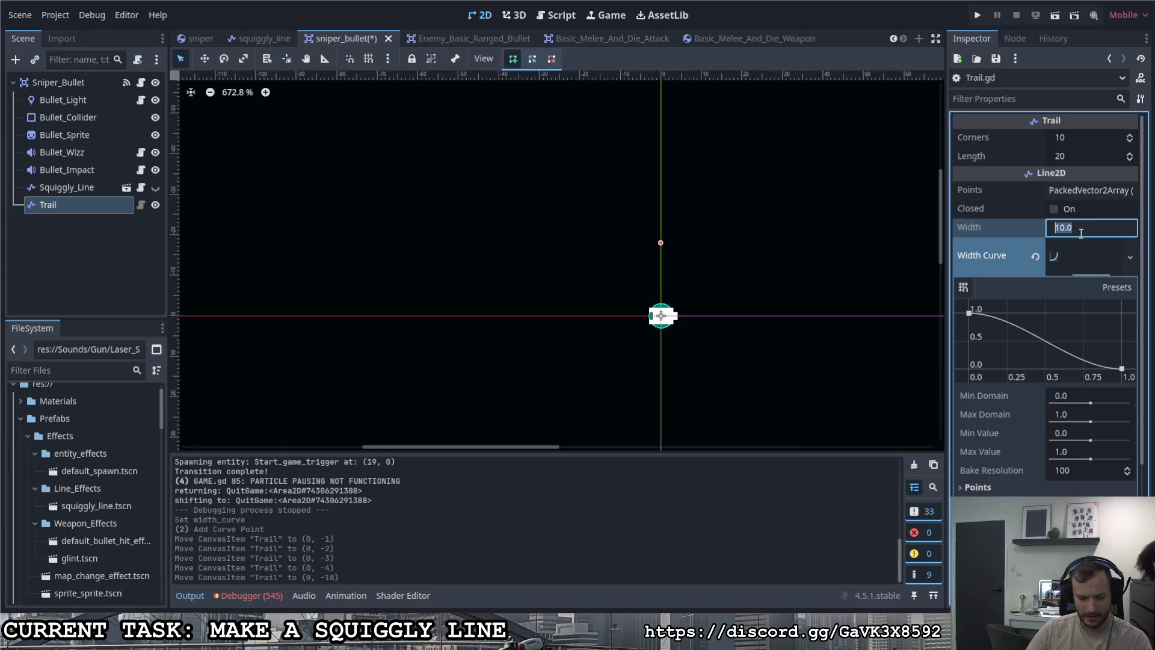
type("5")
key("Return")
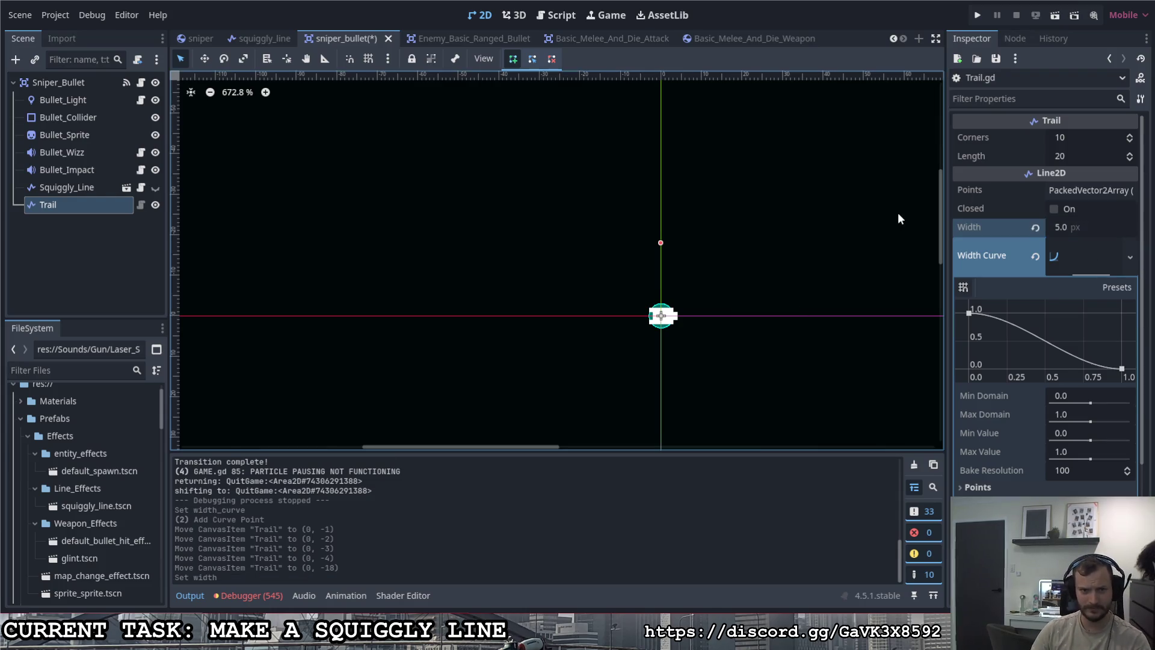
left_click(978, 15)
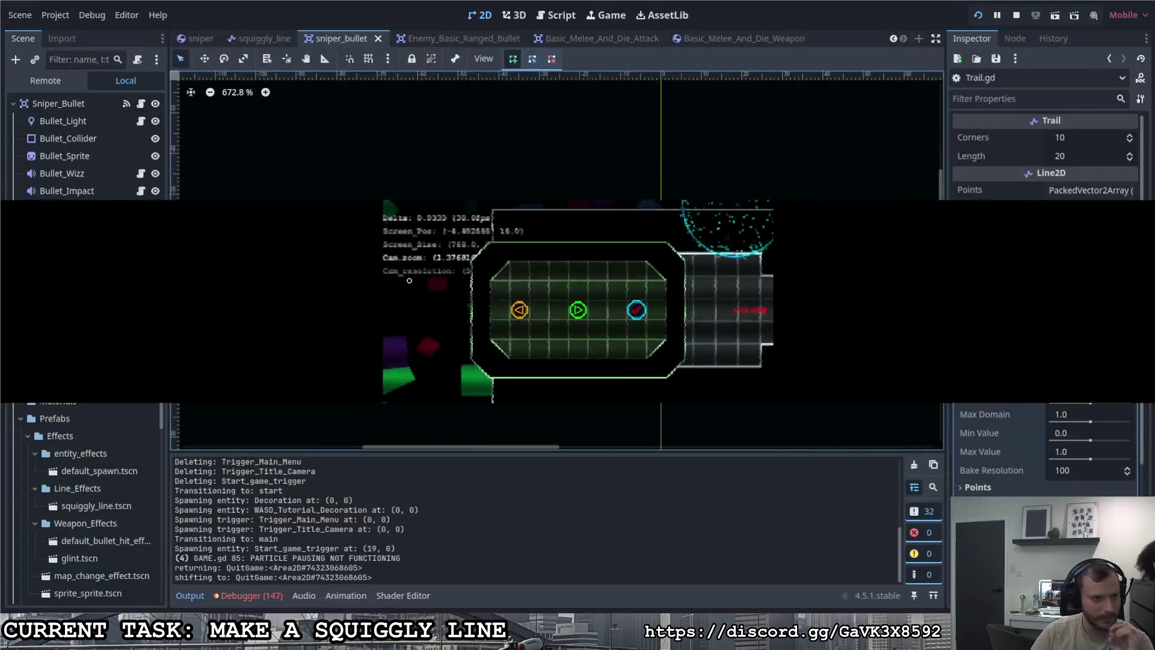
Step: Relaunch the game with F5 and fire test shots while strafing with A and D
left_click(480, 15)
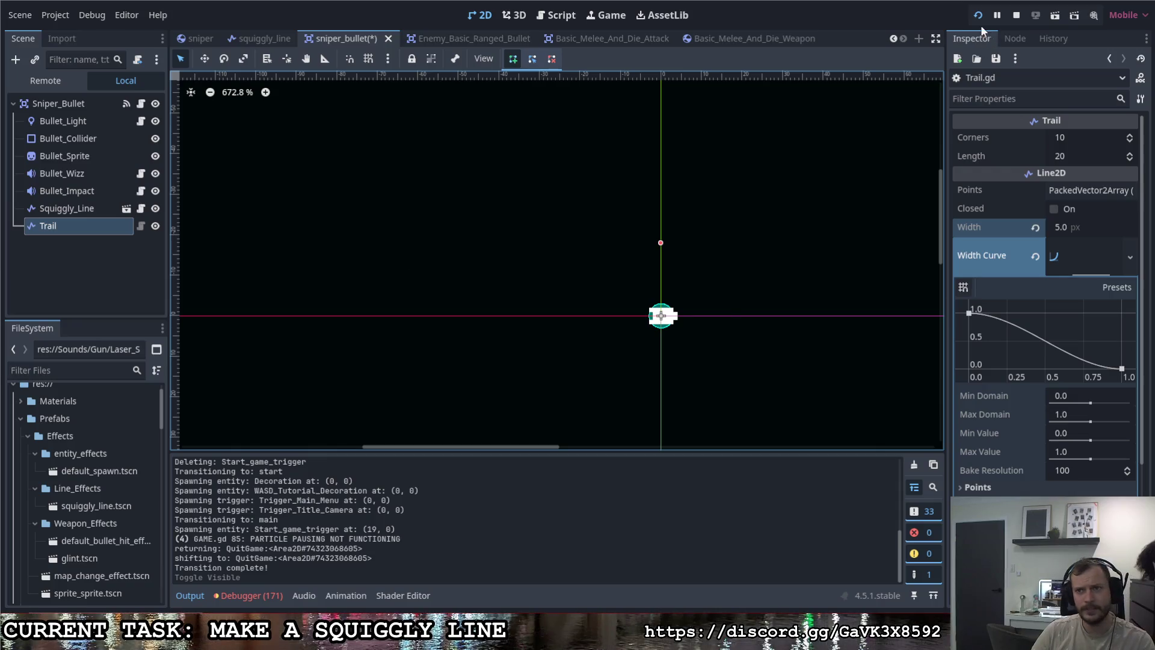
key("F5")
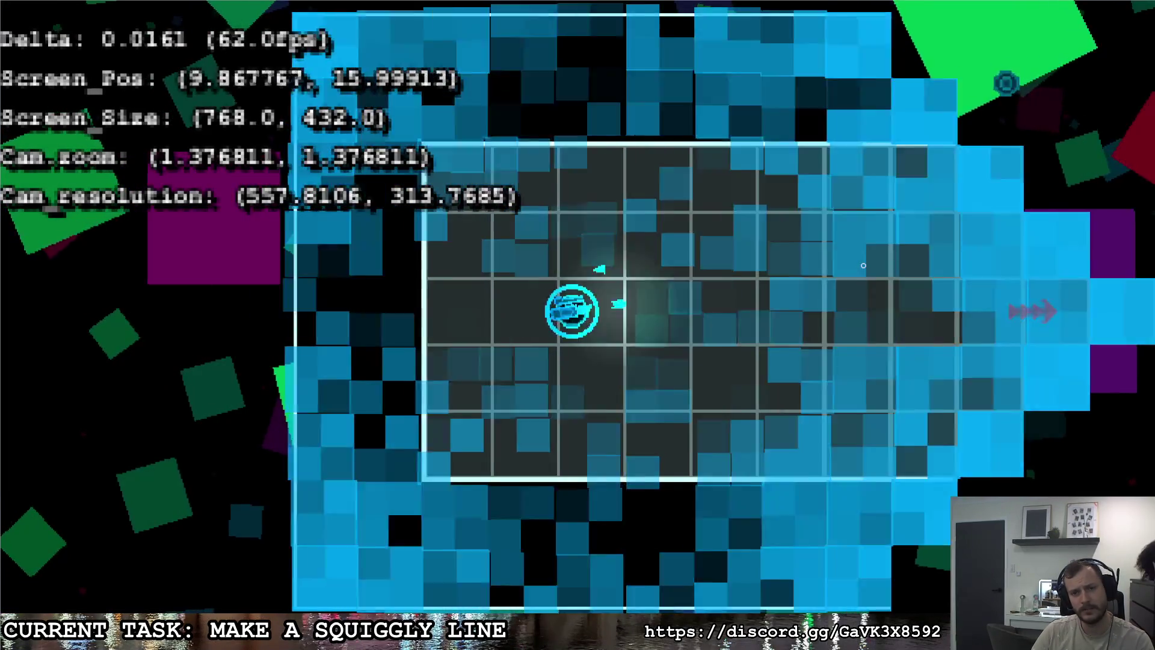
left_click(863, 265)
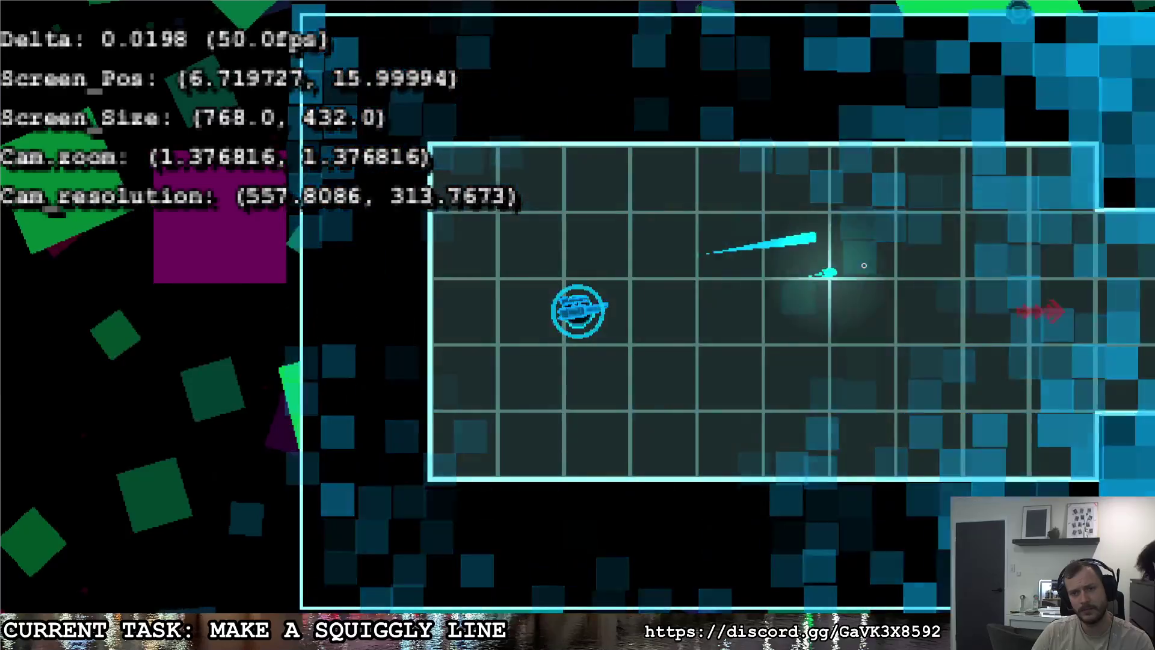
key("d")
key("a")
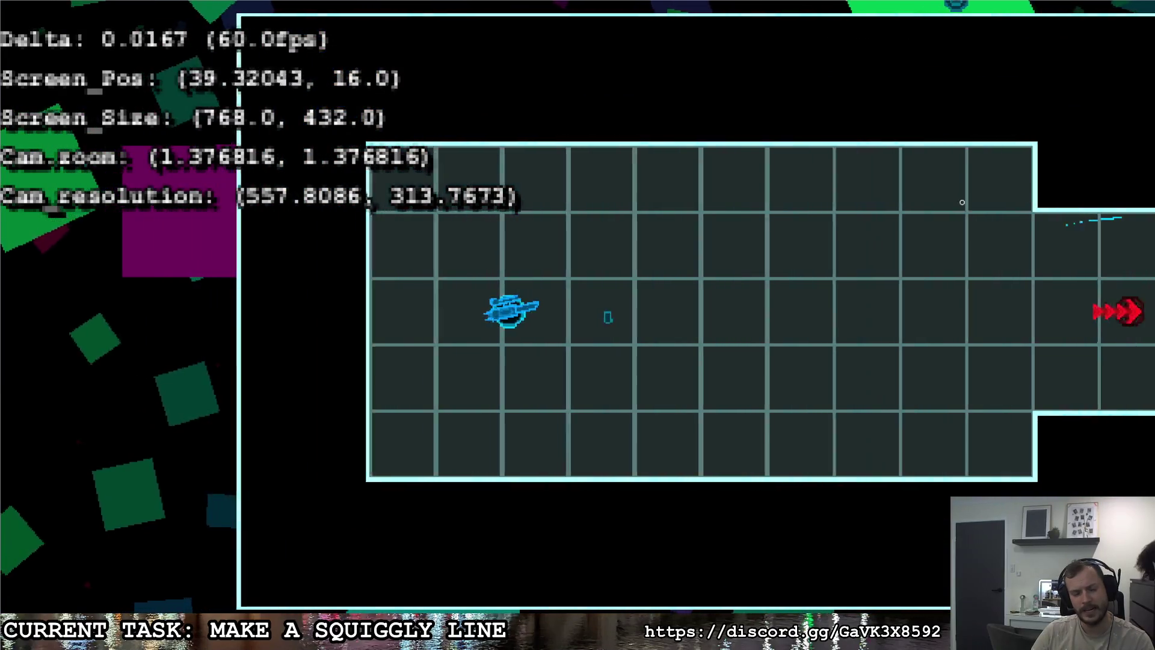
left_click(869, 260)
key("d")
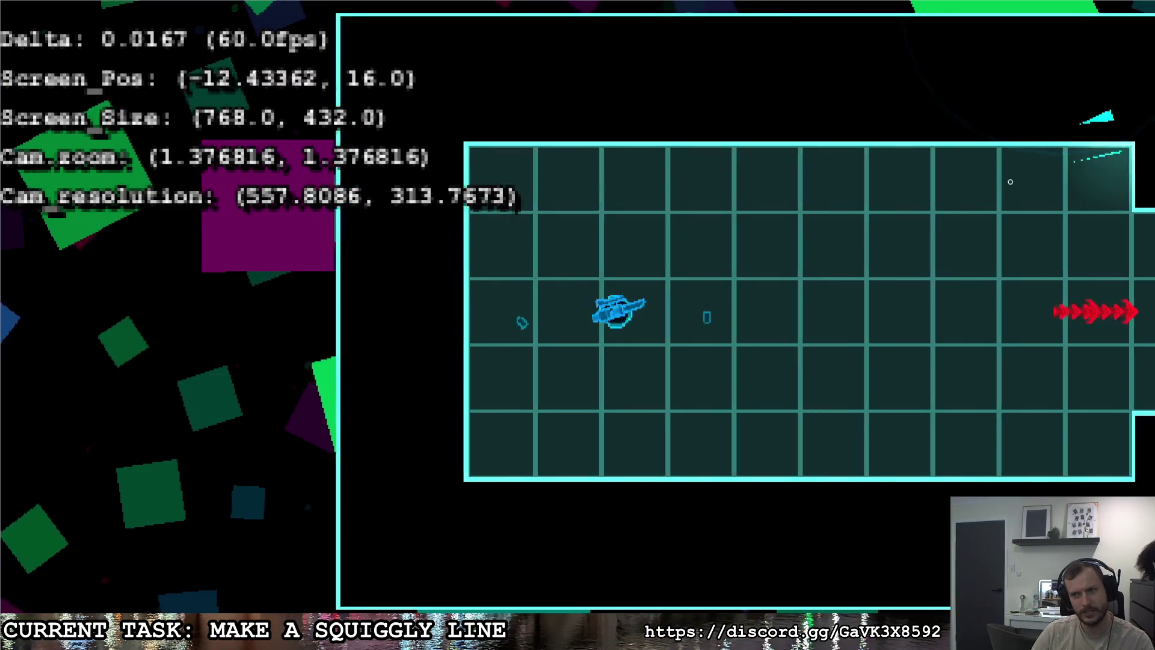
key("a")
Step: Fire several more shots toward the upper right, then pause with Esc and stop with F8
left_click(910, 185)
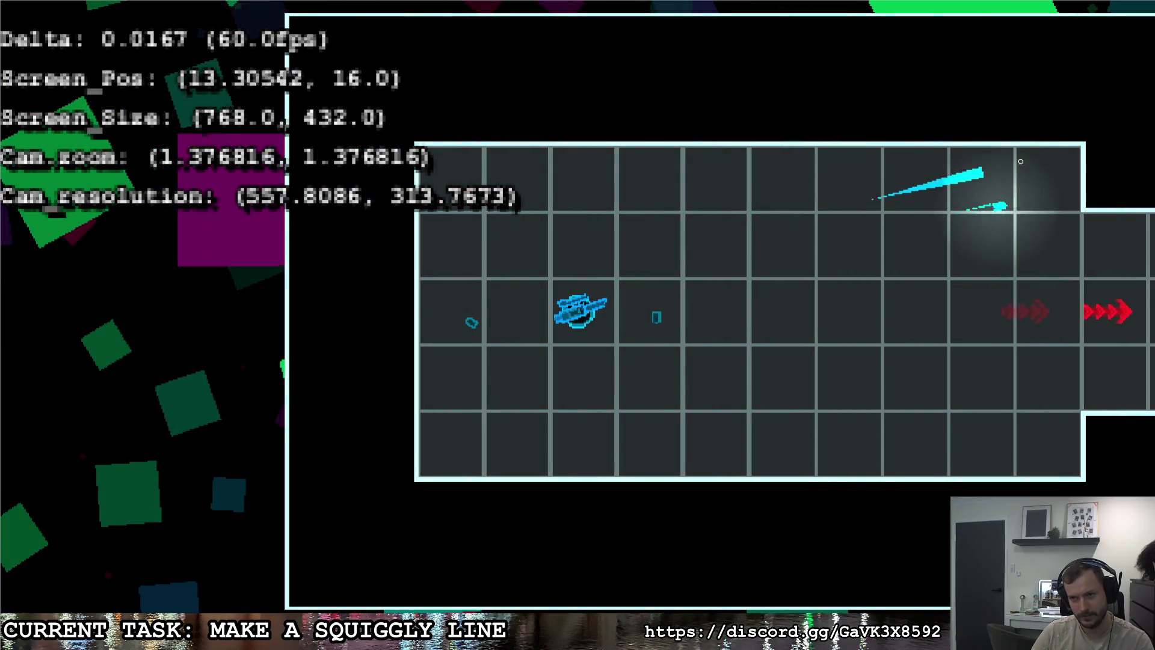
left_click(1077, 180)
key("a")
left_click(1092, 178)
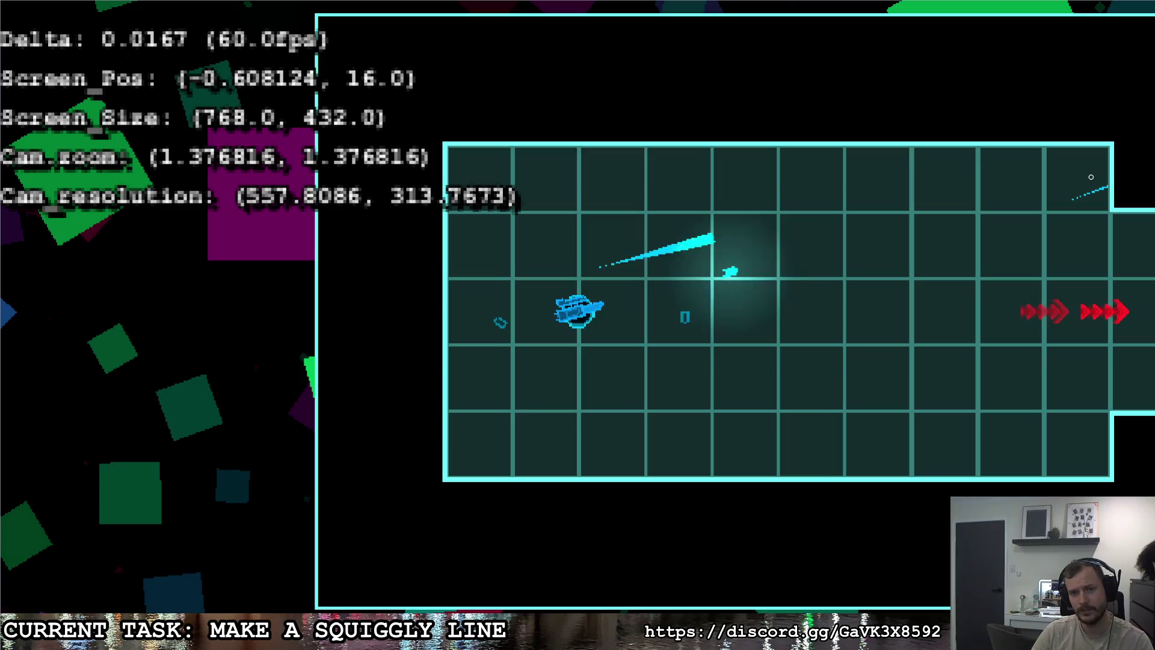
left_click(1100, 188)
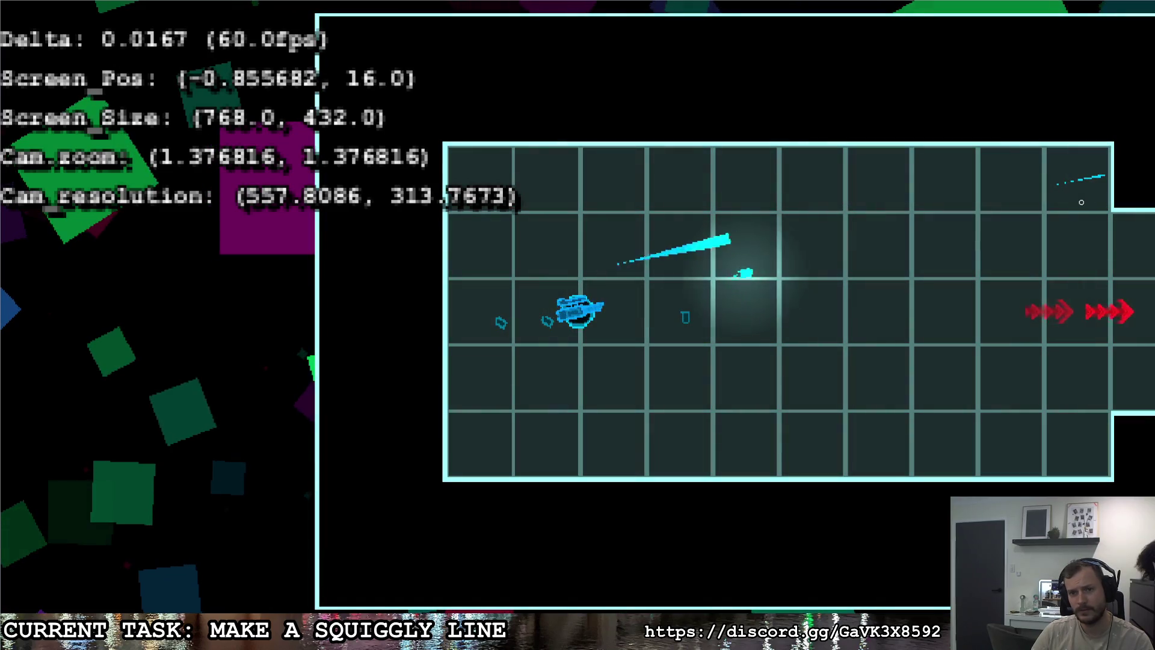
left_click(1112, 166)
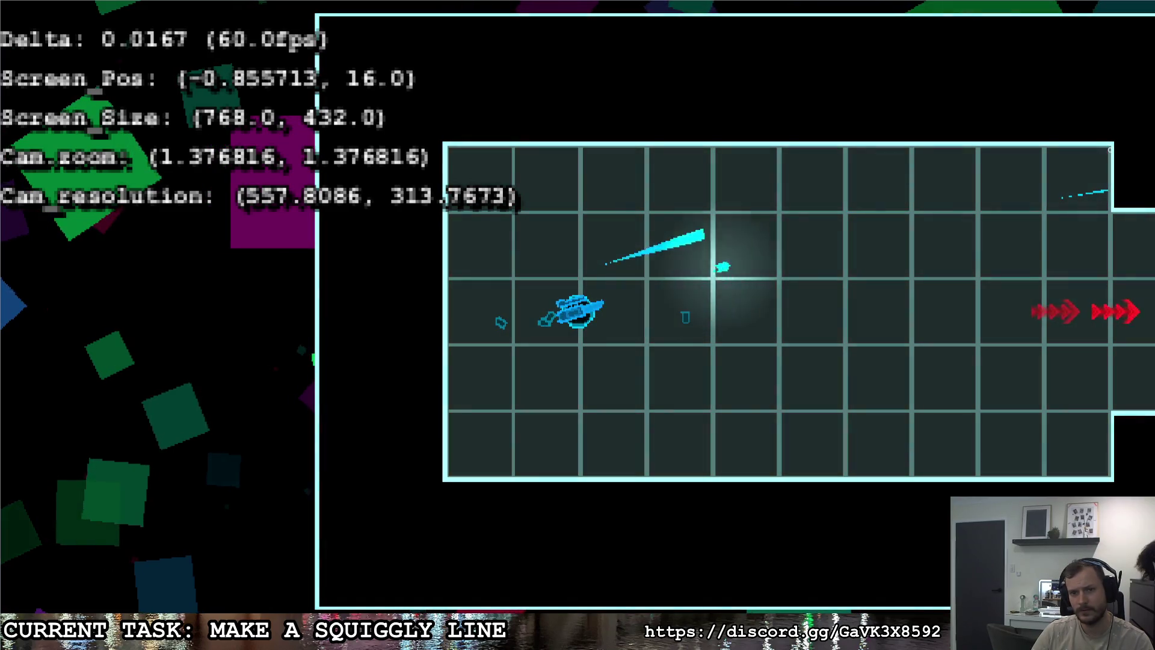
key("Escape")
key("F8")
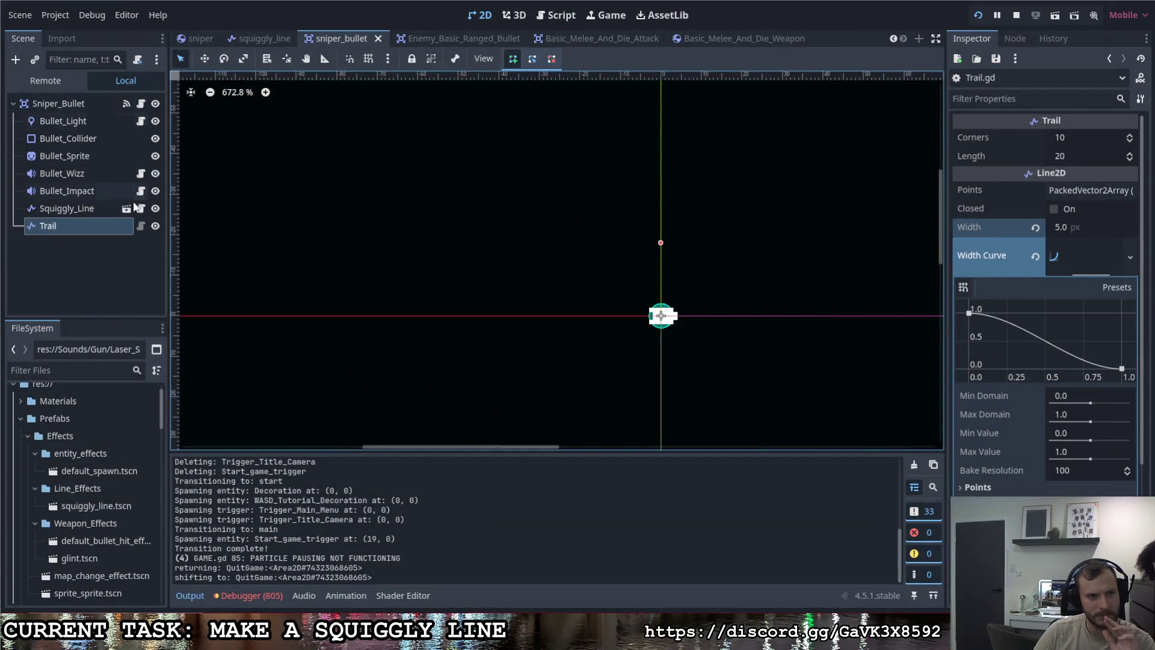
Step: Open squiggly_line.gd from the Trail node and scroll through its code
left_click(140, 226)
scroll(460, 266, "down", 1)
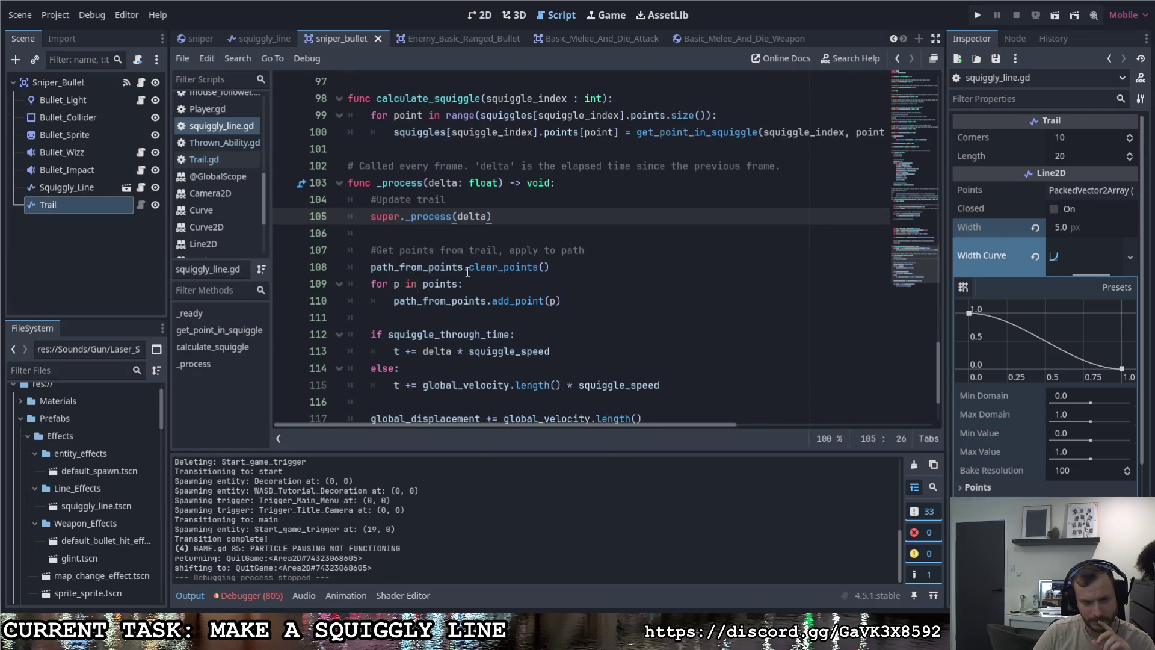
scroll(469, 270, "down", 1)
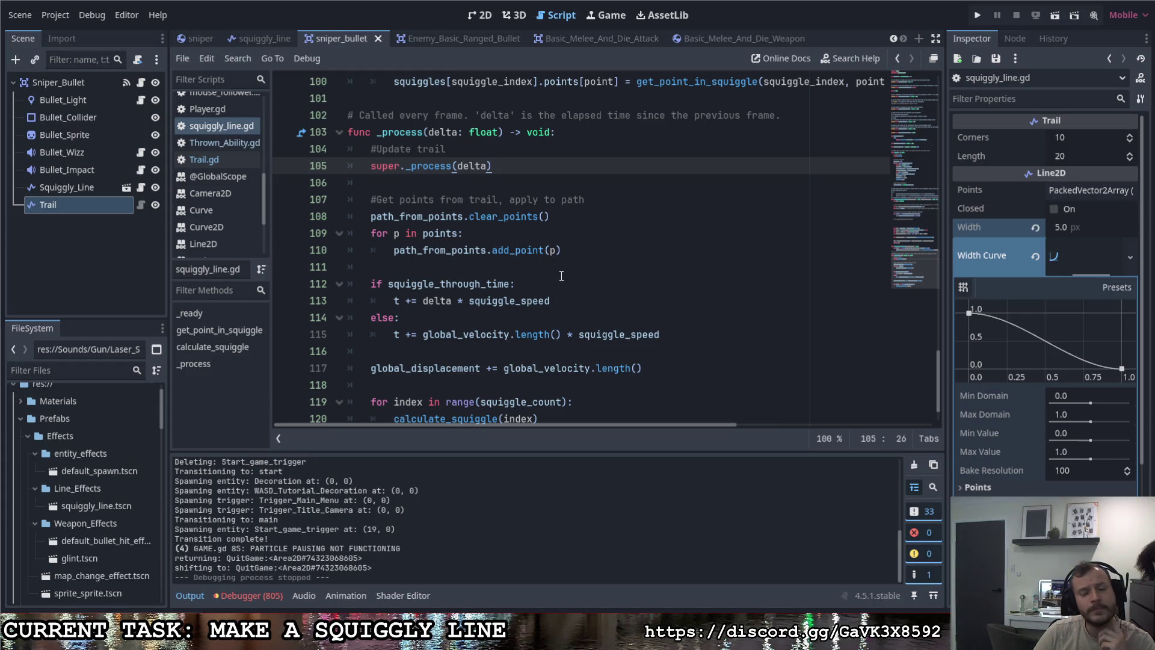
scroll(562, 275, "down", 1)
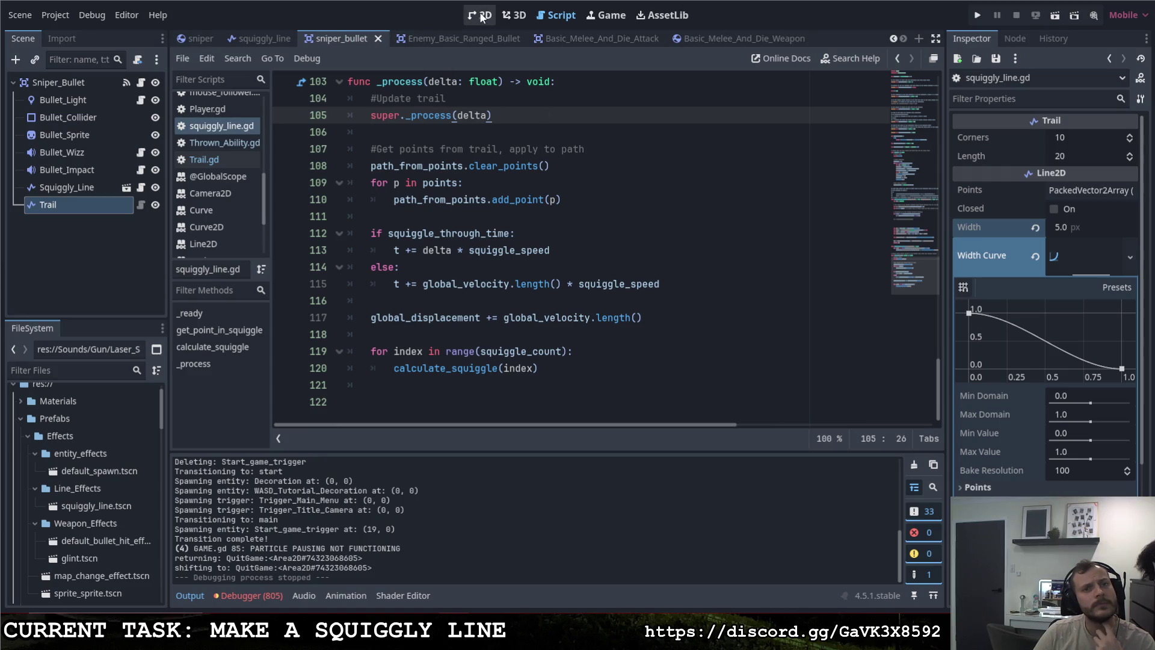
scroll(559, 274, "up", 6)
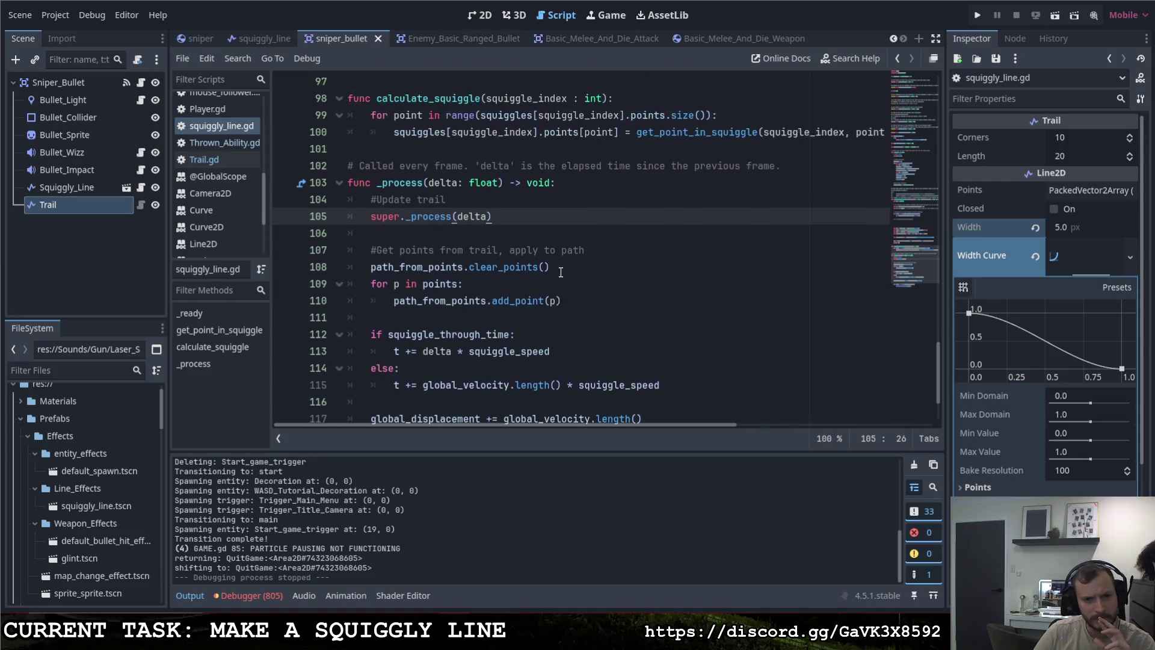
scroll(559, 274, "up", 20)
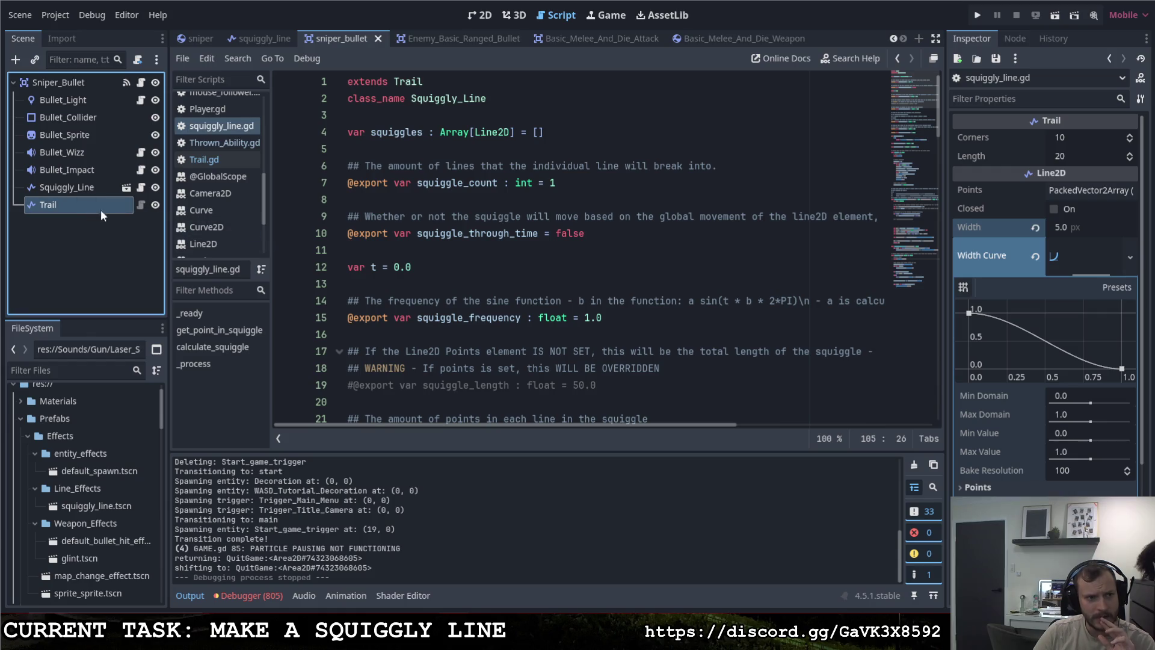
left_click(349, 81)
key("Return")
key("Return")
key("Up")
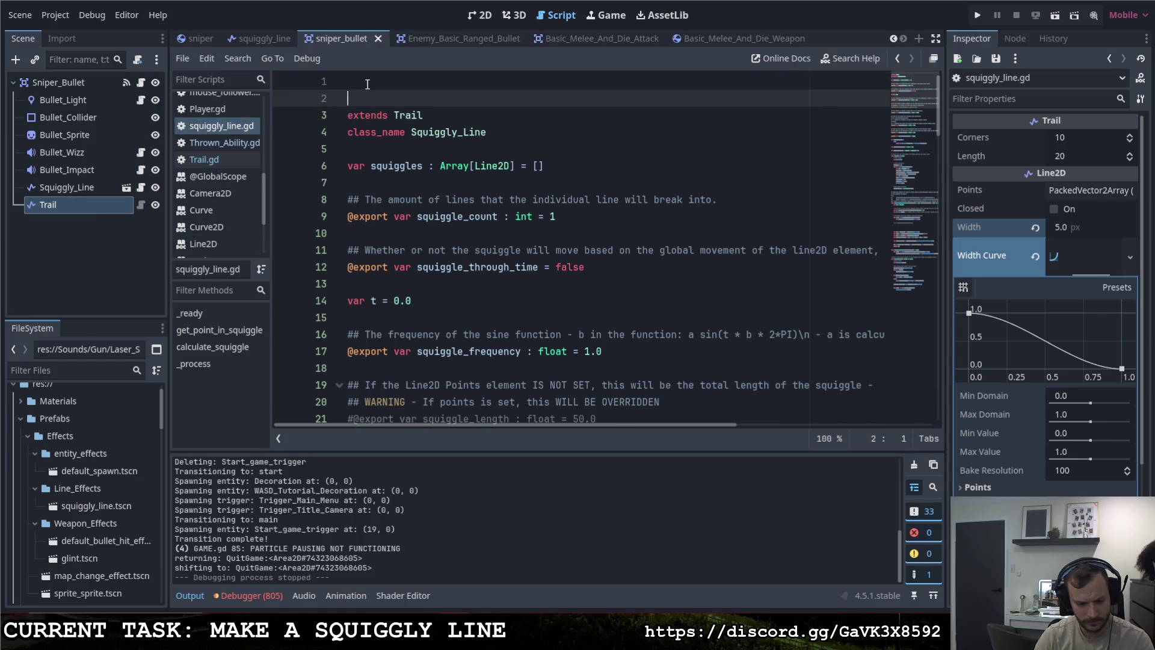
type("tool")
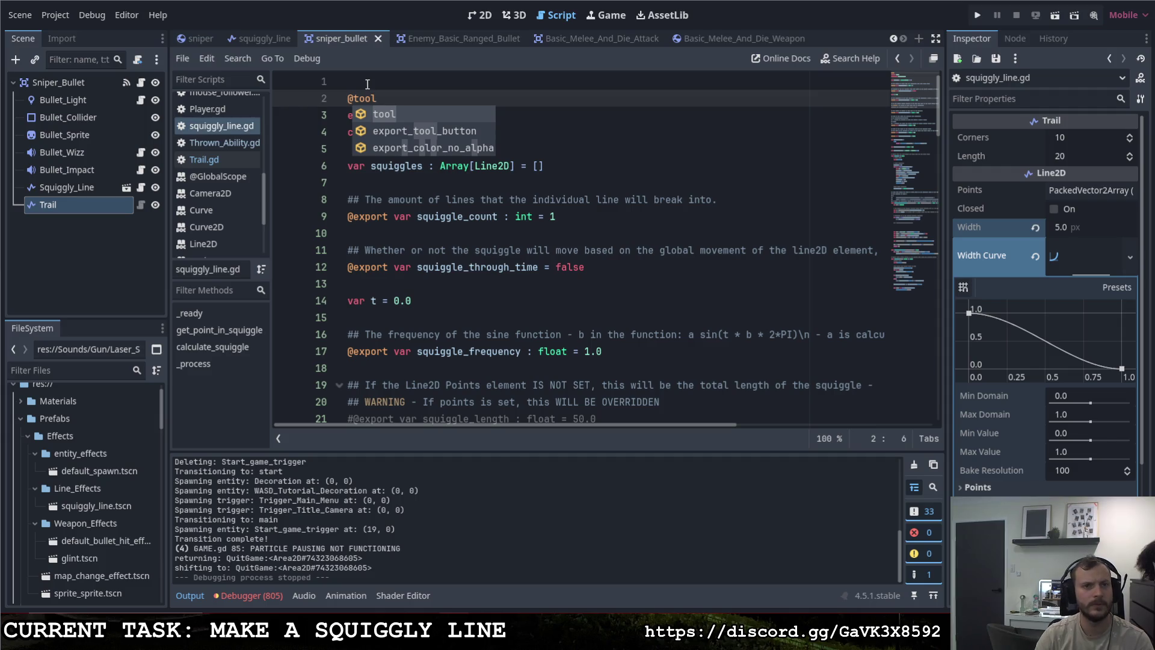
key("Left")
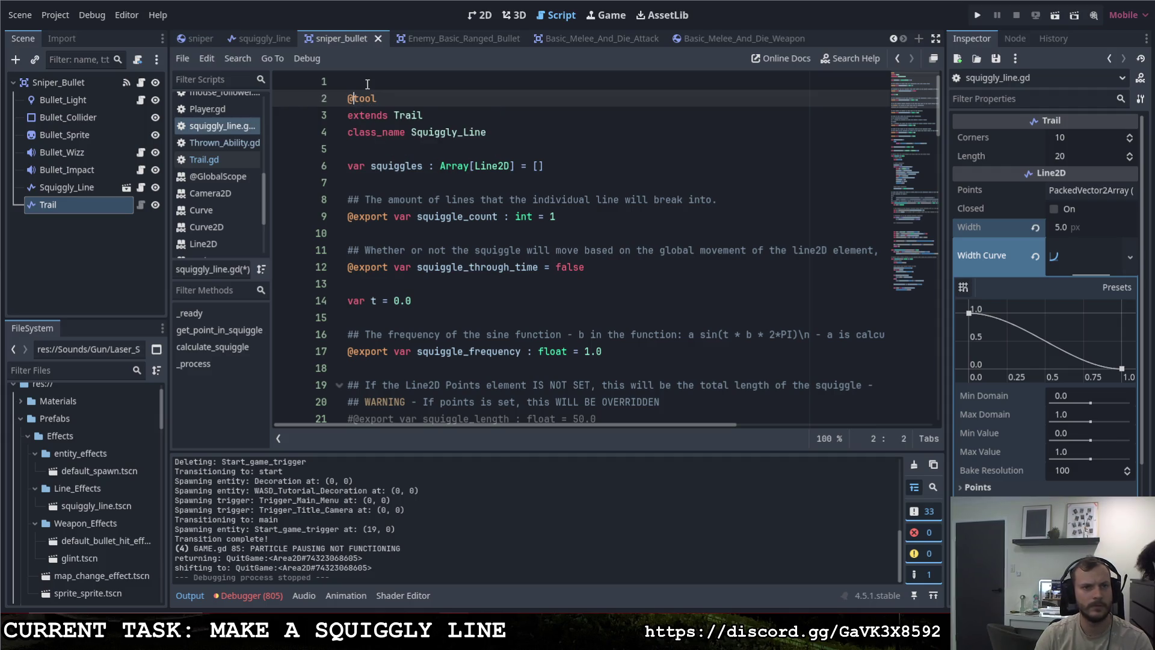
left_click(367, 81)
key("Delete")
key("ctrl+s")
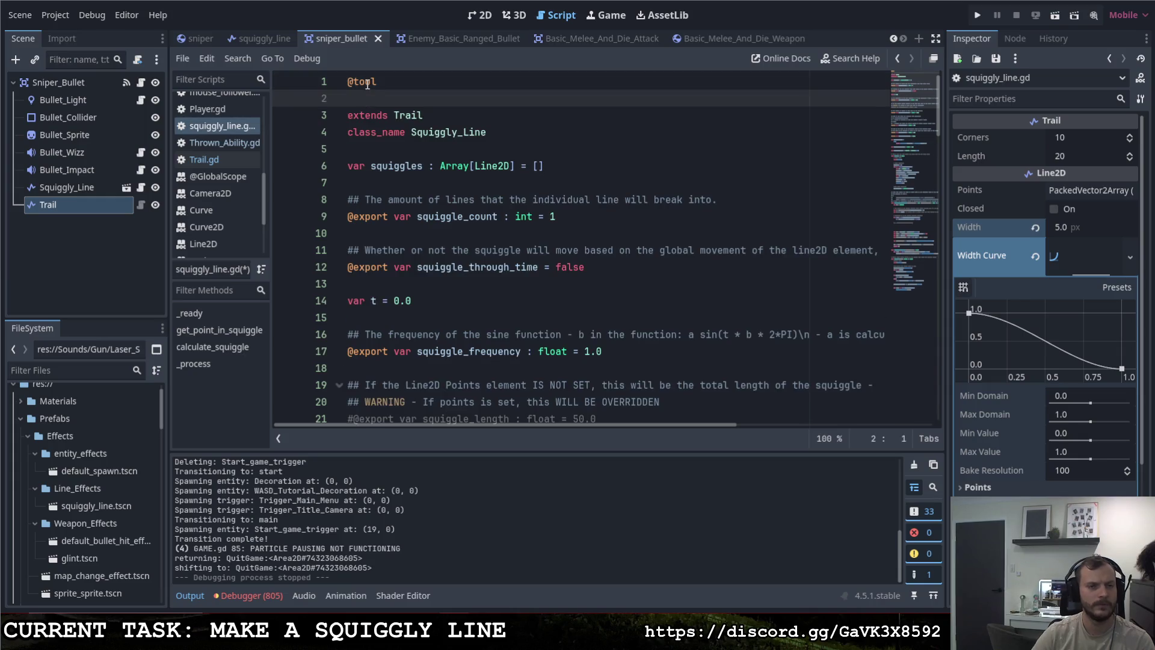
left_click(479, 16)
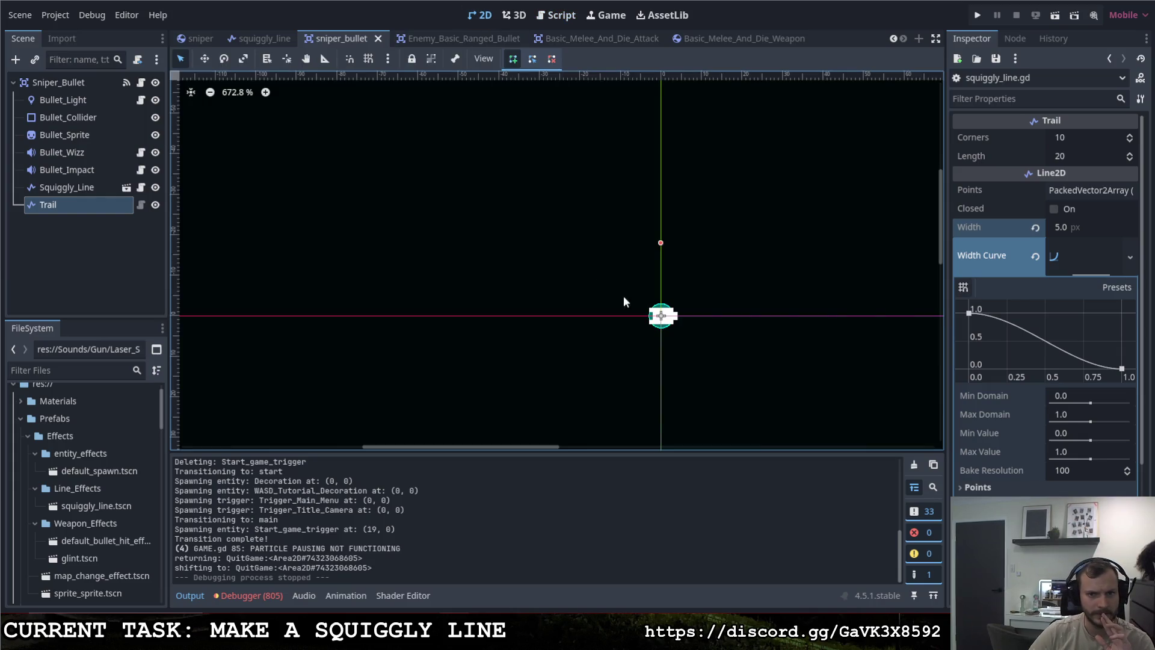
Step: Insert a point on the Trail line and drag the Trail node left of the bullet
left_click(661, 243)
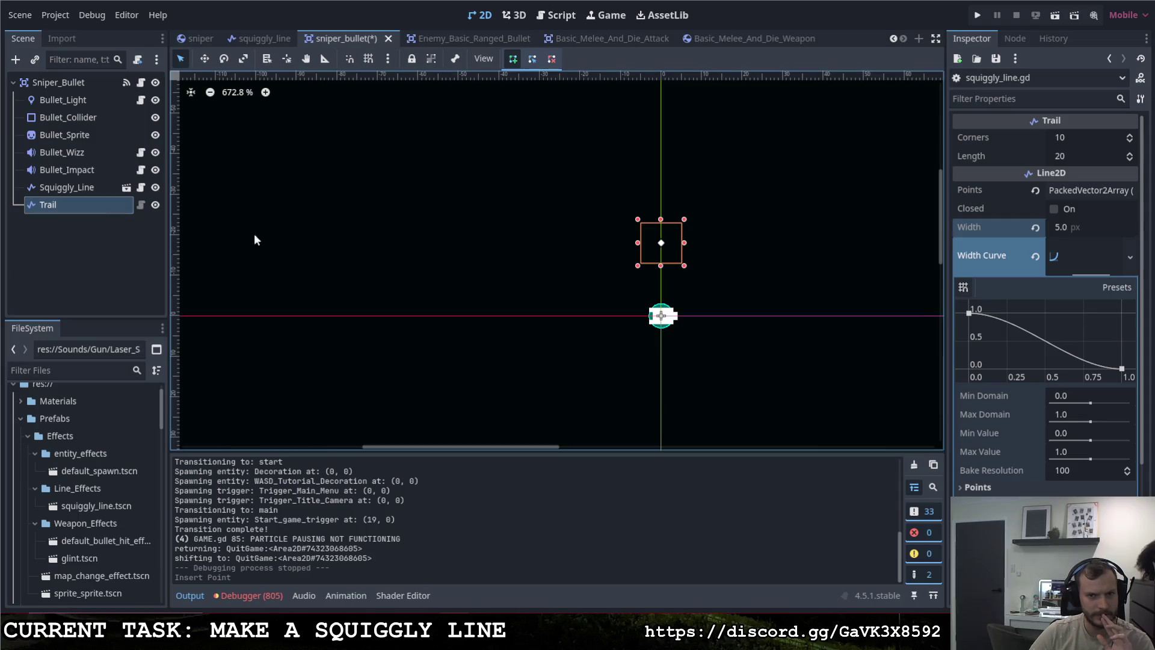
key("w")
mouse_move(572, 246)
left_mouse_down()
mouse_move(562, 227)
mouse_move(374, 269)
mouse_move(355, 248)
mouse_move(513, 341)
mouse_move(577, 198)
mouse_move(396, 237)
mouse_move(566, 370)
mouse_move(669, 240)
mouse_move(490, 237)
mouse_move(525, 237)
left_mouse_up()
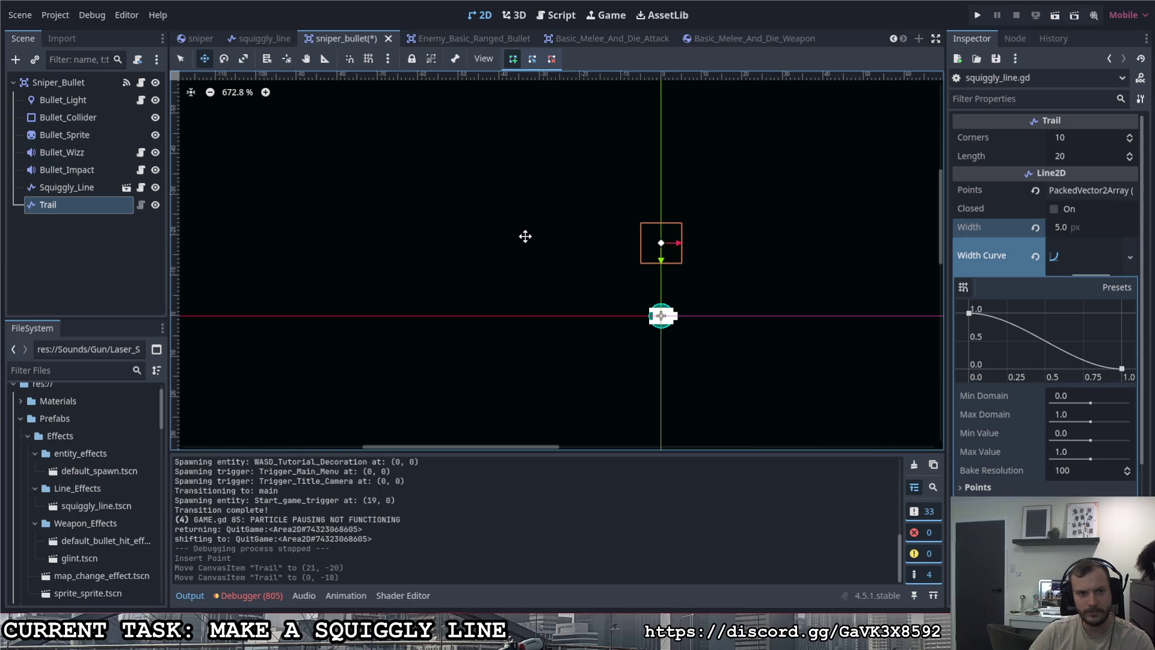
left_click(102, 208)
left_click(142, 206)
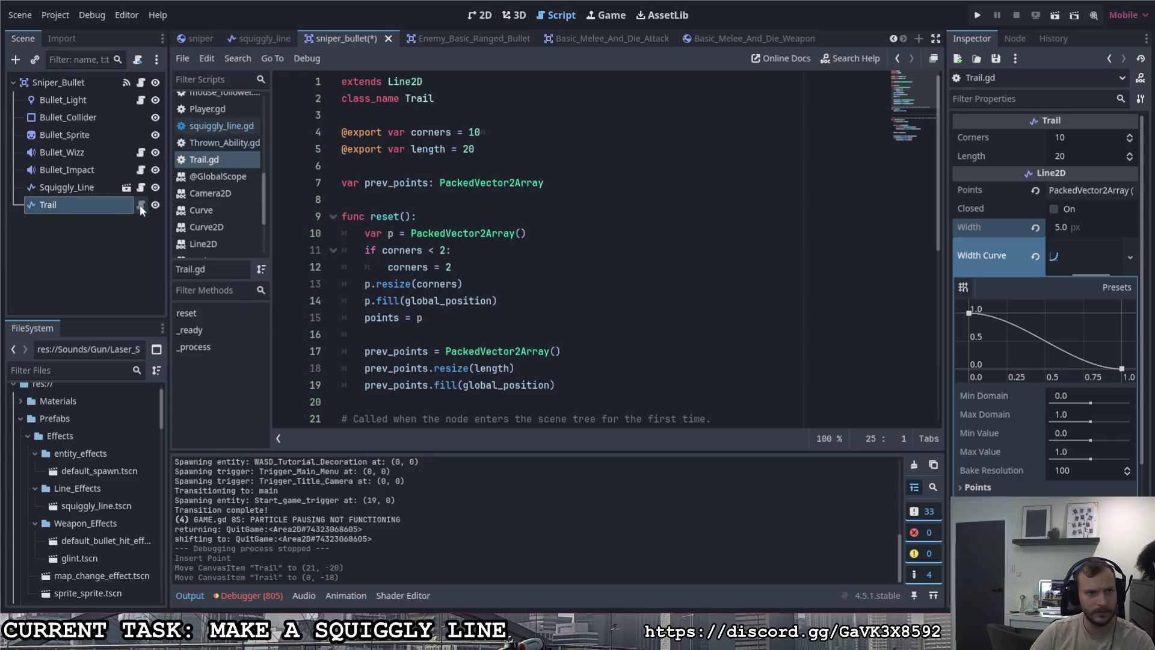
left_click(344, 84)
key("Return")
key("Return")
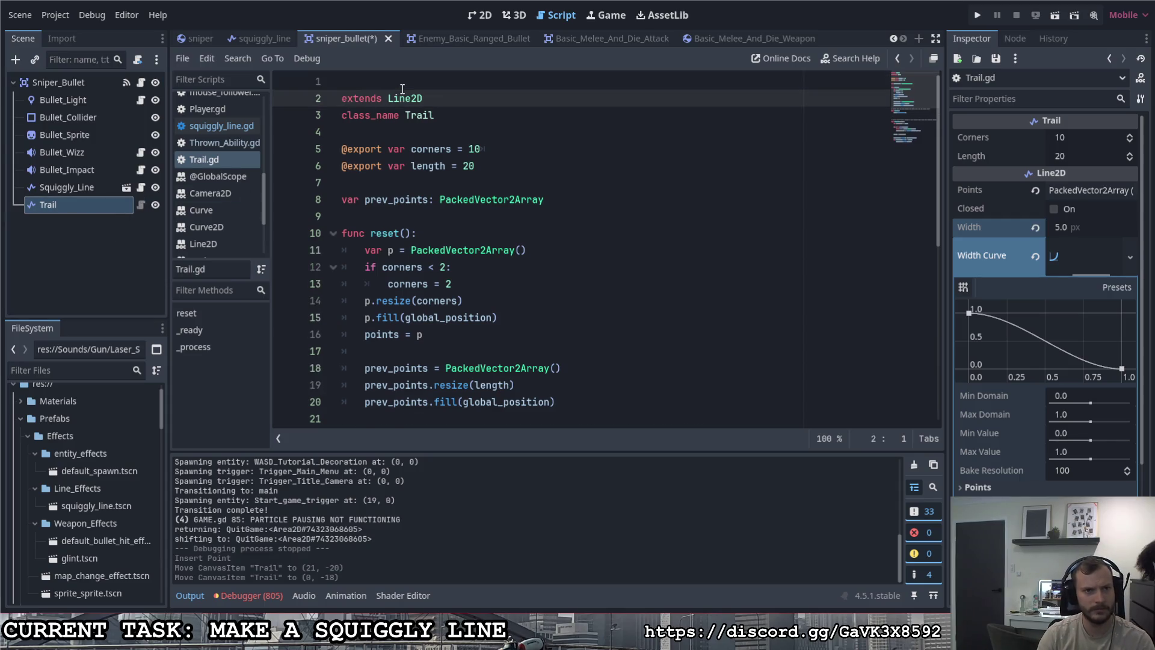
key("Up")
key("Up")
type("ol")
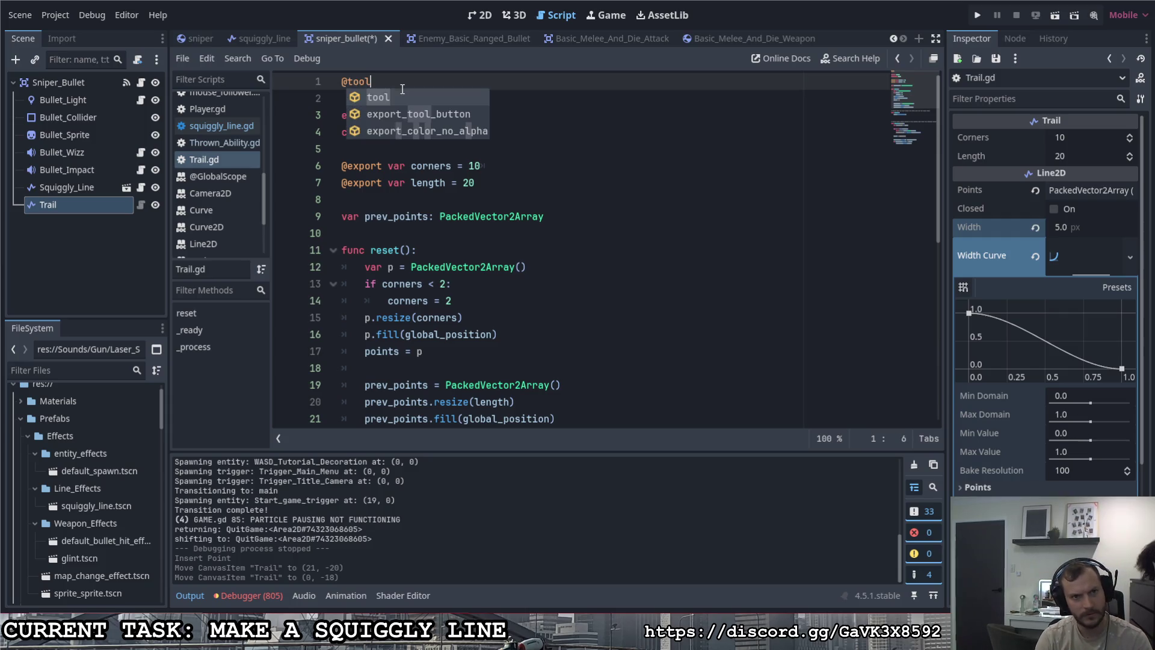
key("ctrl+s")
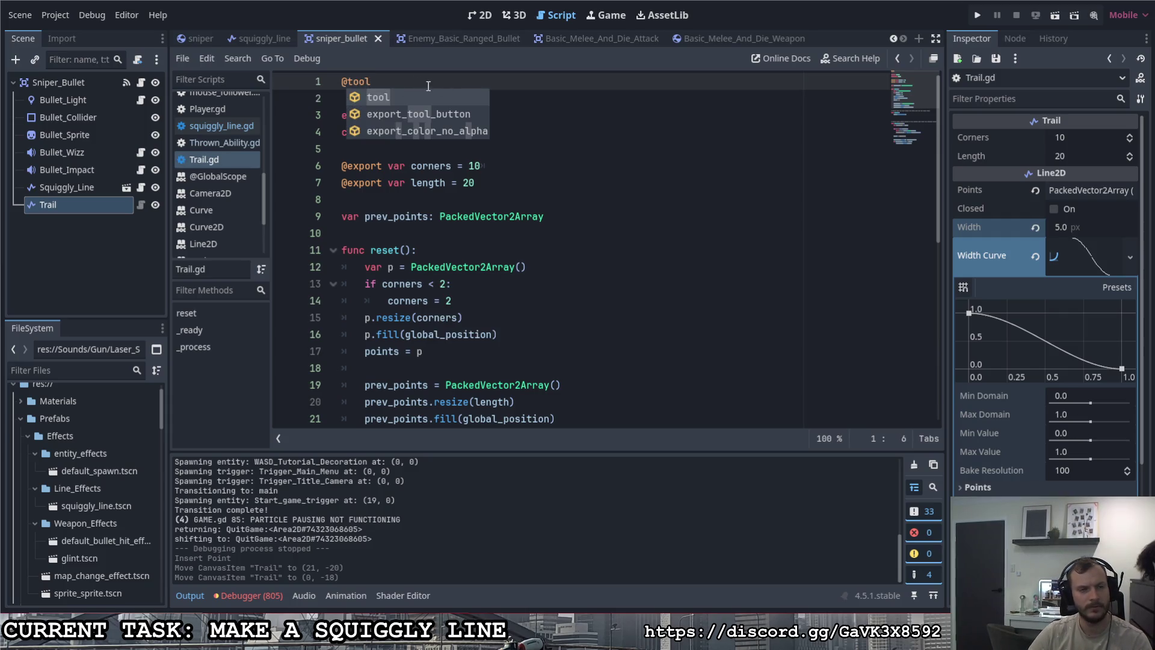
left_click(527, 109)
left_click(209, 127)
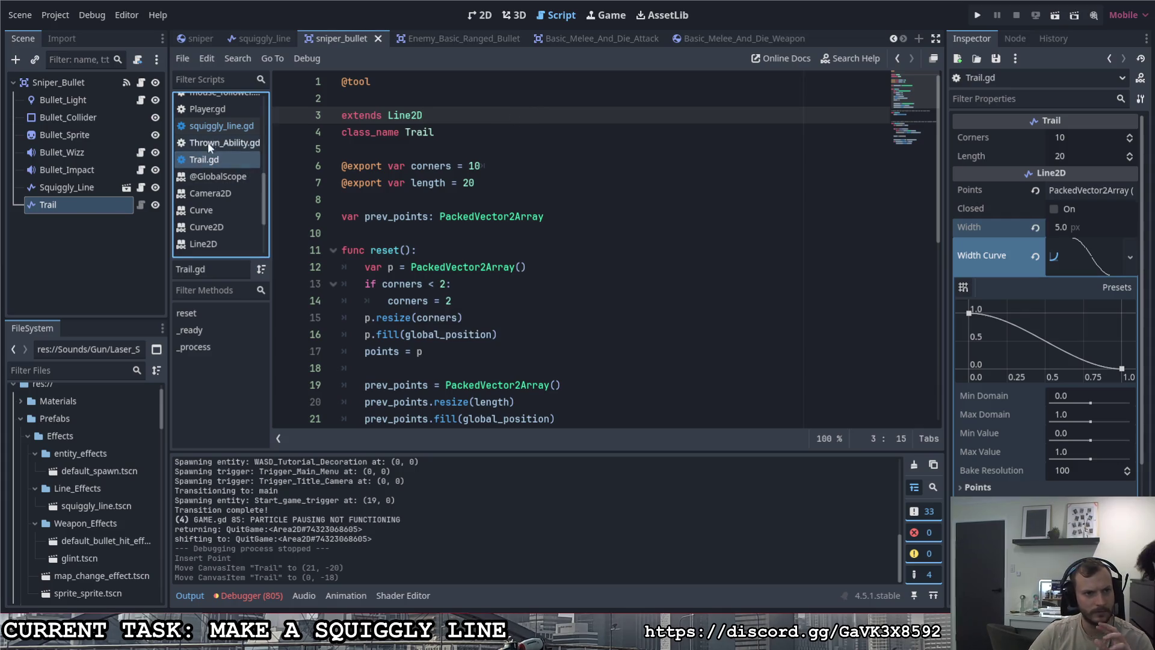
left_click(206, 160)
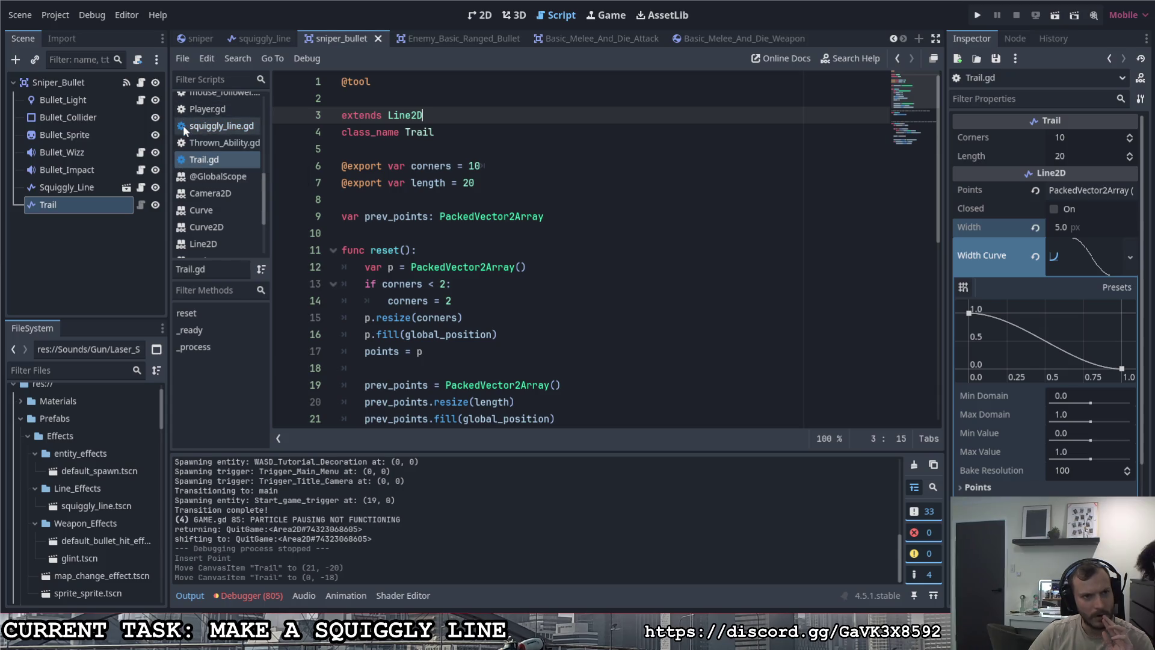
left_click(211, 130)
left_click(207, 161)
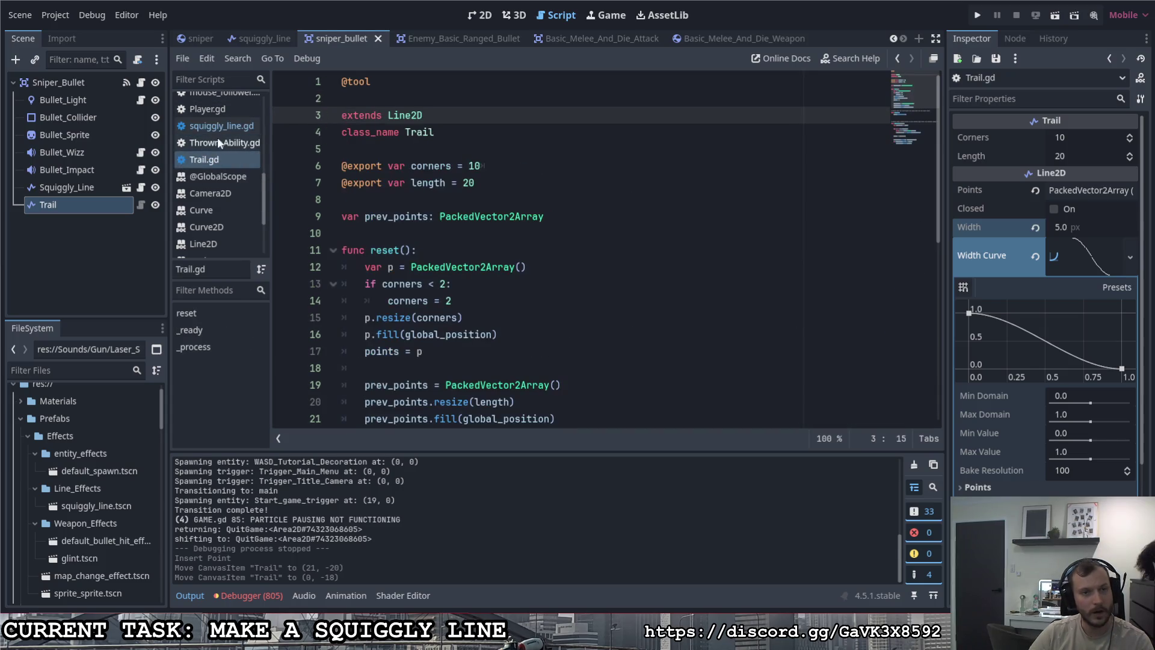
left_click(212, 127)
Step: Drag the Trail node in the 2D viewport to sit above the bullet at (0, -26)
left_click(480, 15)
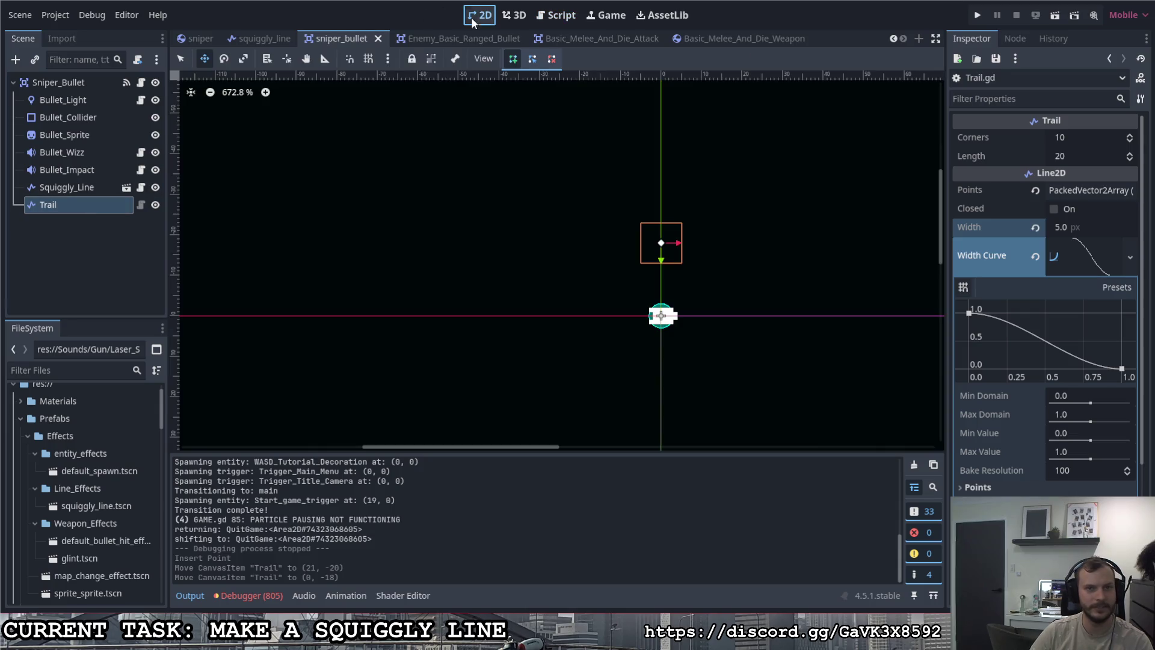
mouse_move(347, 233)
left_mouse_down()
mouse_move(379, 188)
mouse_move(211, 216)
mouse_move(299, 325)
mouse_move(554, 405)
mouse_move(404, 364)
mouse_move(453, 364)
left_mouse_up()
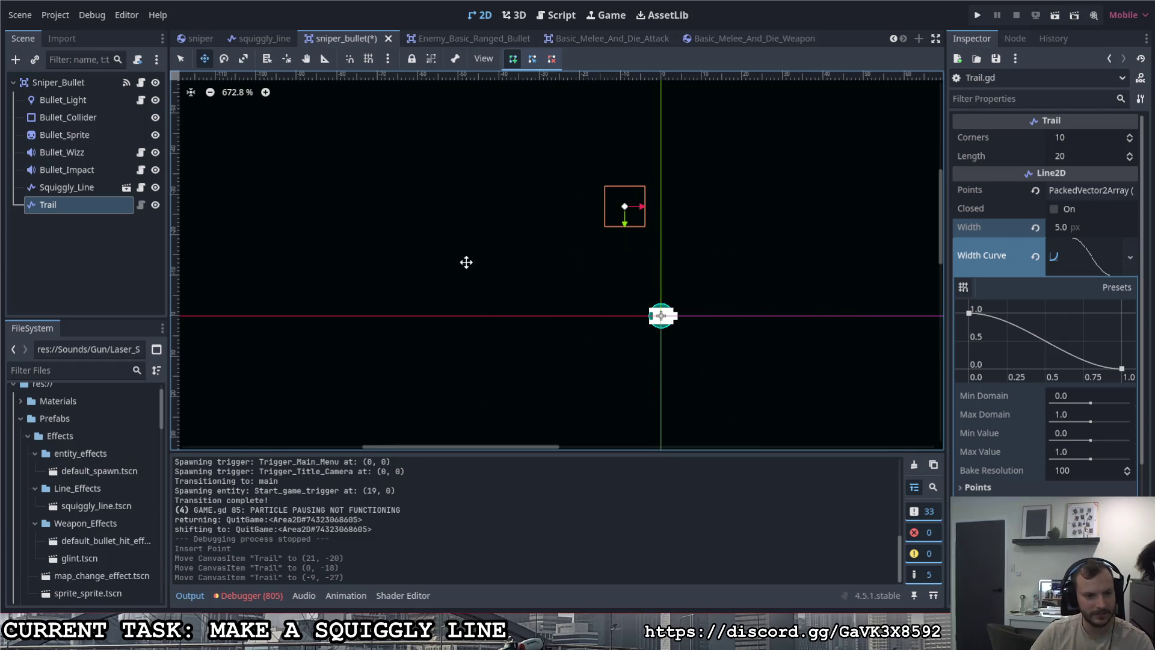
mouse_move(466, 262)
left_mouse_down()
mouse_move(464, 281)
mouse_move(443, 283)
mouse_move(495, 280)
mouse_move(428, 266)
left_mouse_up()
mouse_move(428, 267)
left_mouse_down()
mouse_move(505, 270)
mouse_move(495, 275)
left_mouse_up()
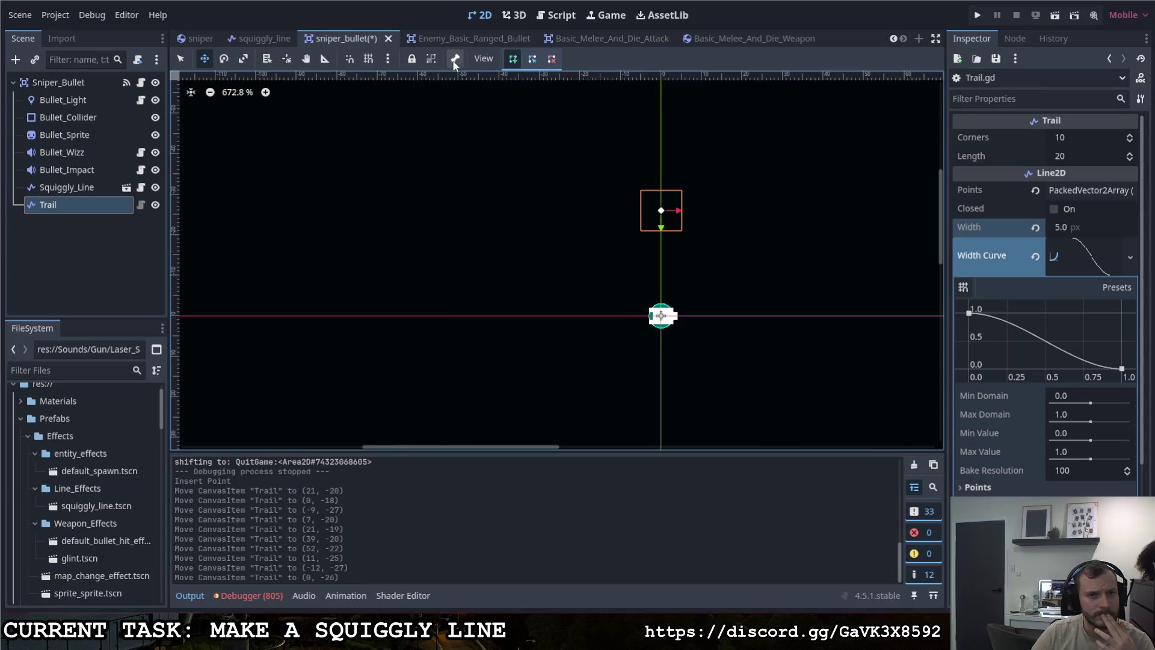
Step: Browse the View menu without changes, then enable the Add Point tool
left_click(485, 60)
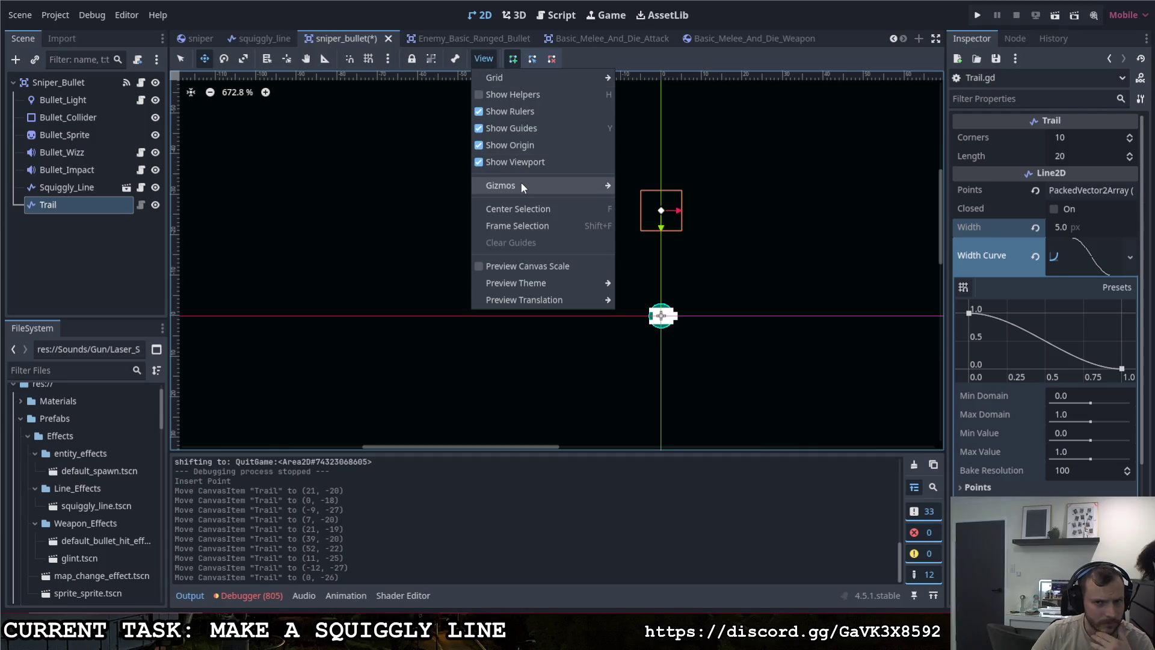
mouse_move(520, 185)
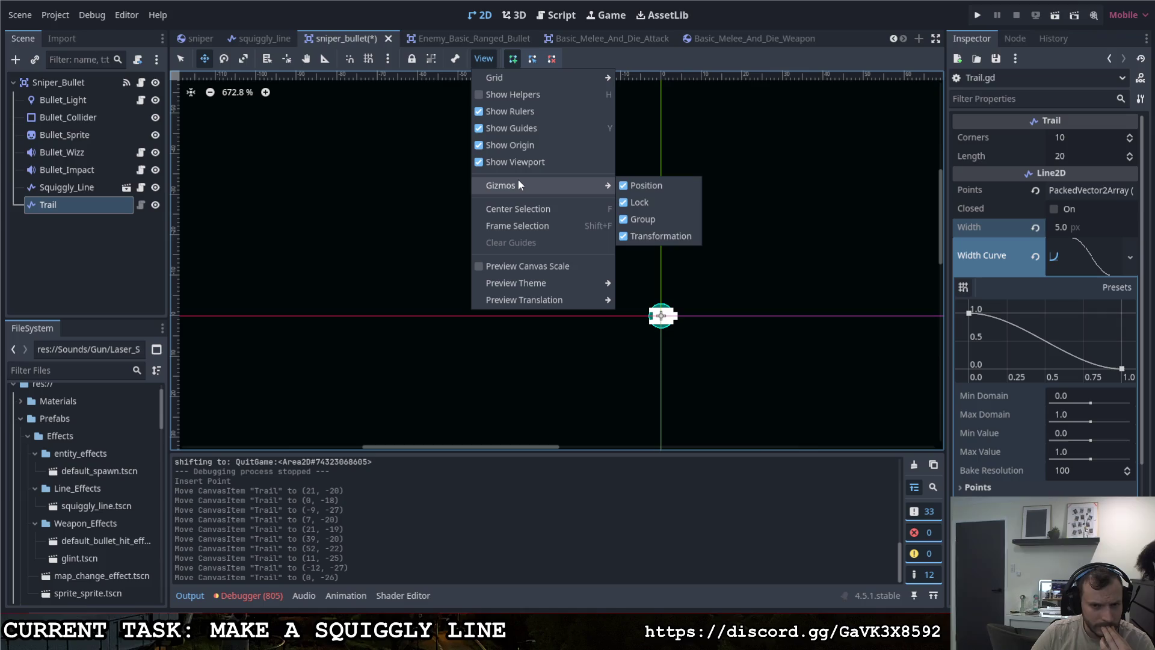
mouse_move(507, 82)
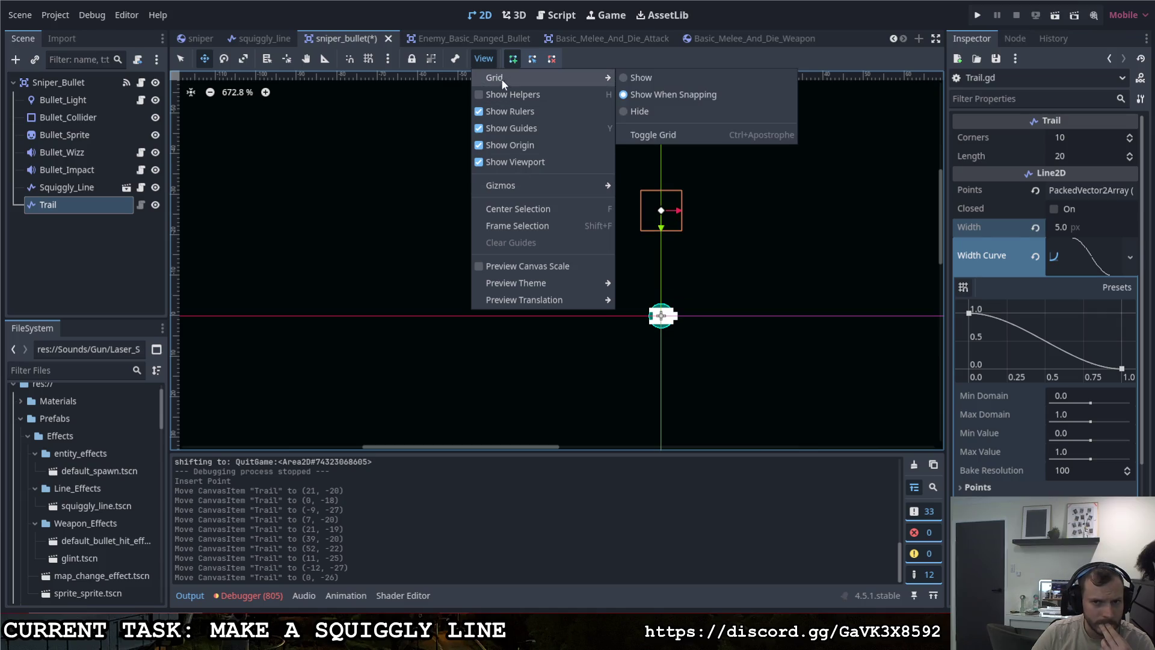
left_click(452, 92)
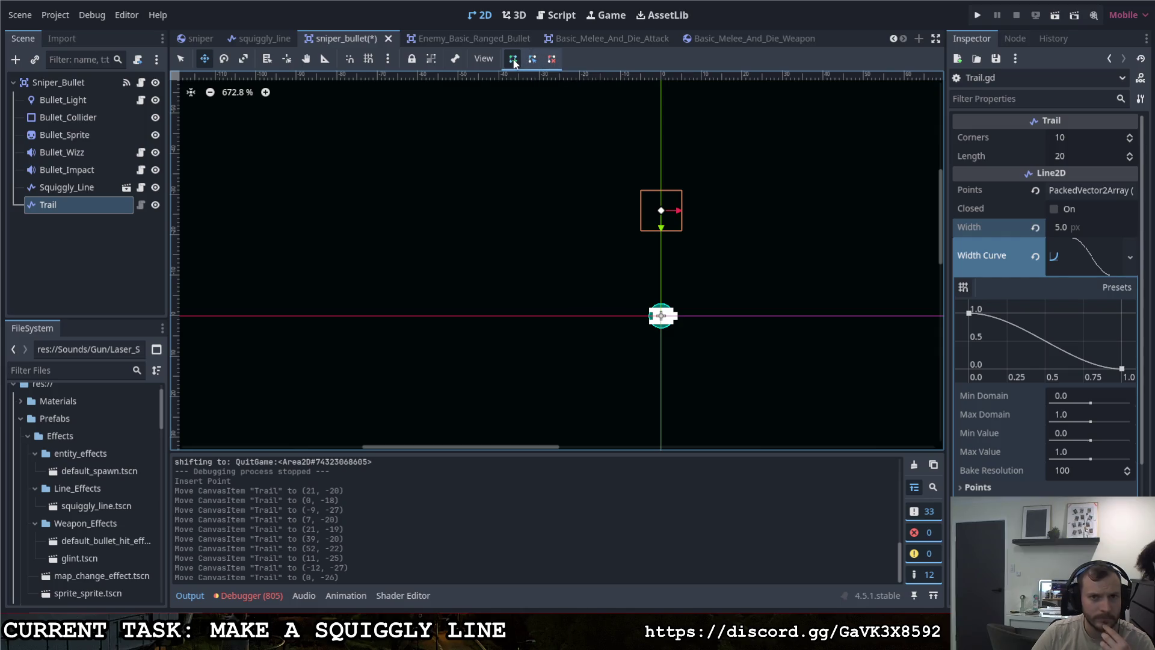
left_click(513, 60)
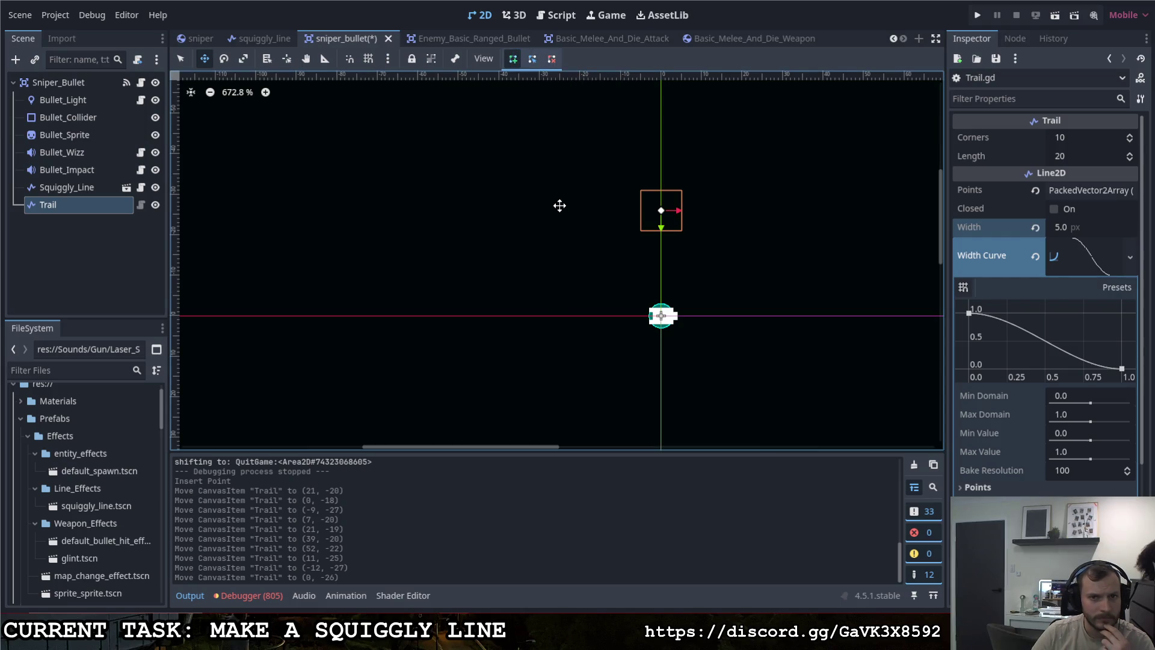
Step: Add a second Trail point to its left and nudge the Trail node with the Move tool
left_click(180, 59)
left_click(511, 204)
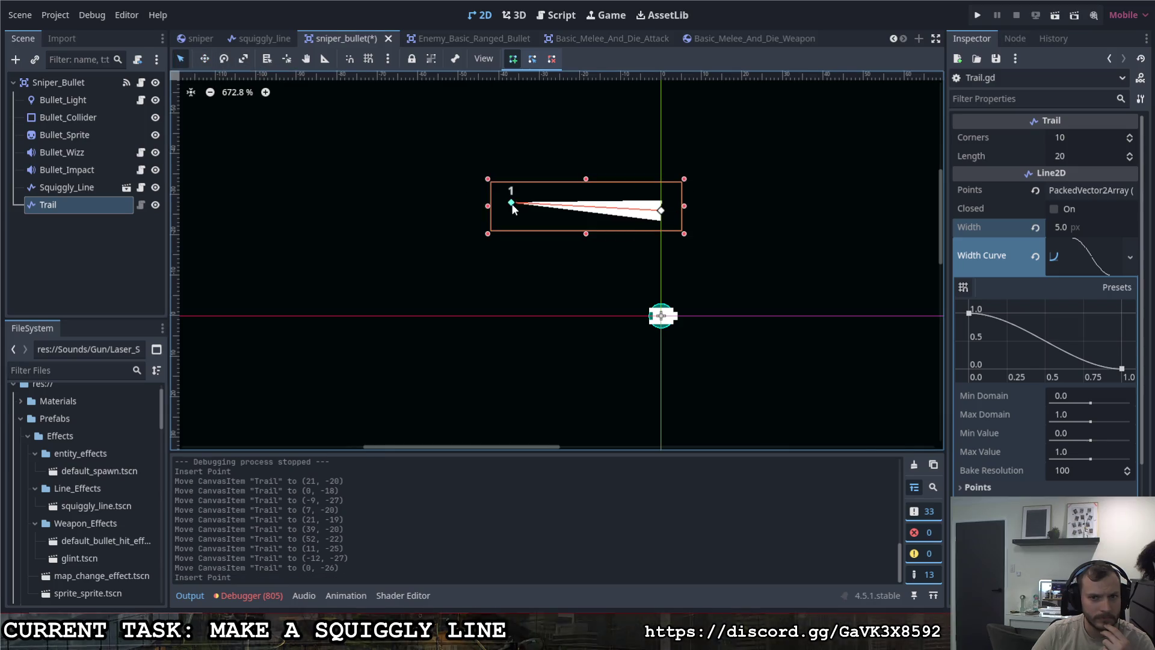
mouse_move(511, 205)
left_mouse_down()
mouse_move(514, 219)
mouse_move(507, 210)
left_mouse_up()
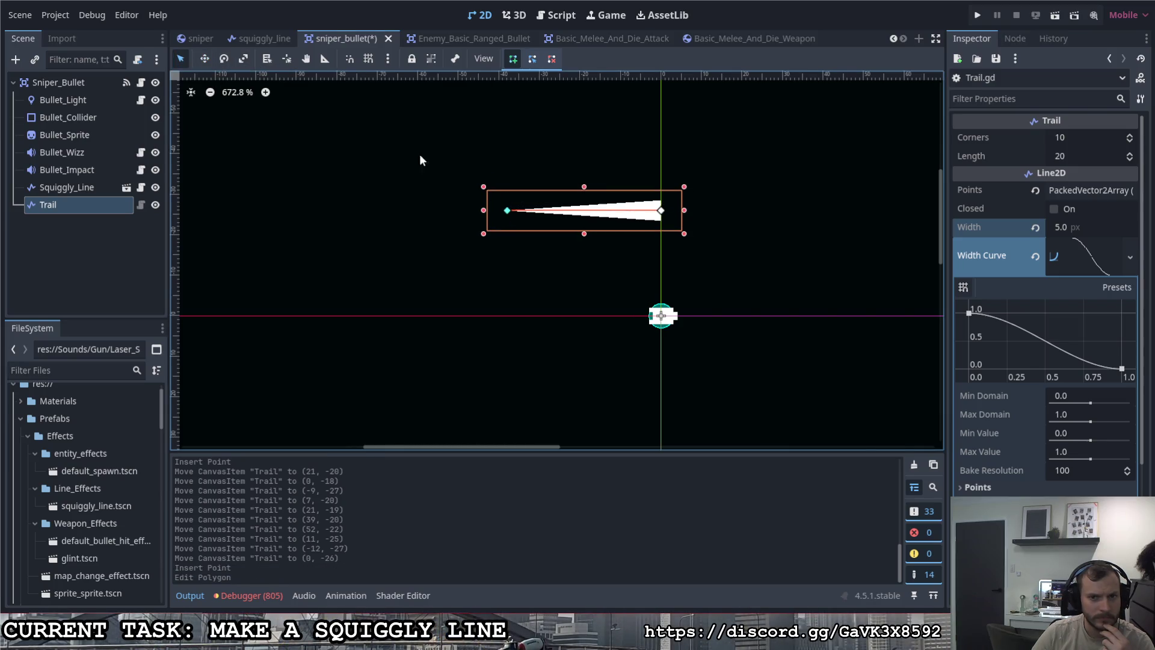
left_click(201, 60)
mouse_move(417, 193)
left_mouse_down()
mouse_move(335, 224)
mouse_move(412, 227)
mouse_move(410, 215)
left_mouse_up()
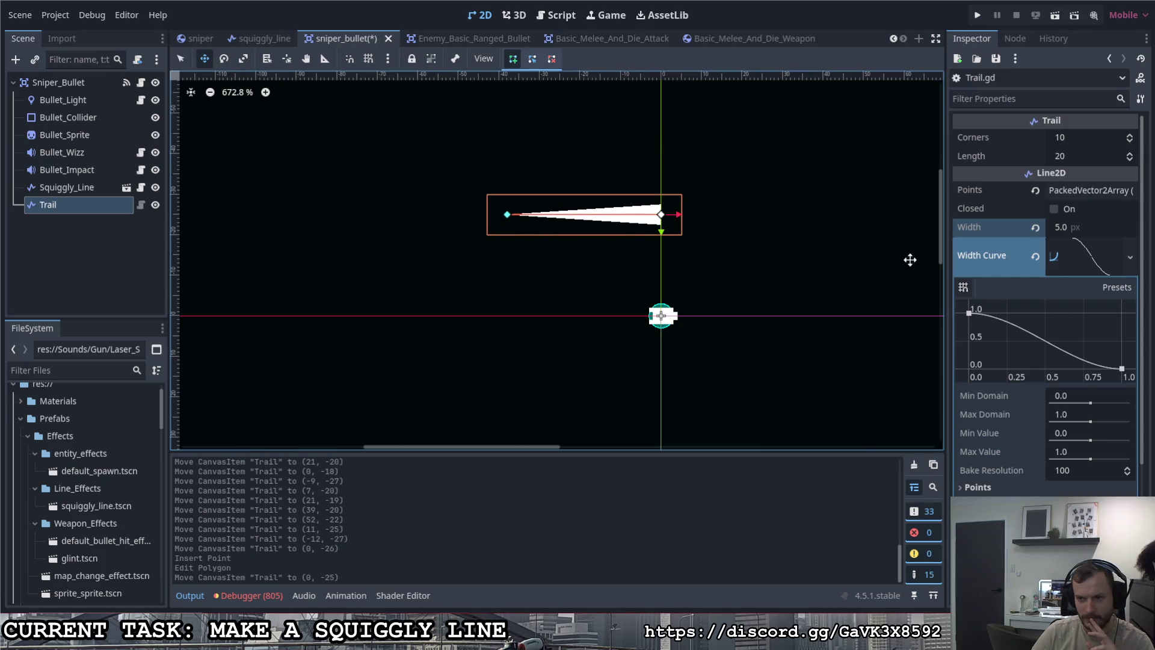
scroll(1021, 299, "down", 4)
scroll(1018, 293, "up", 4)
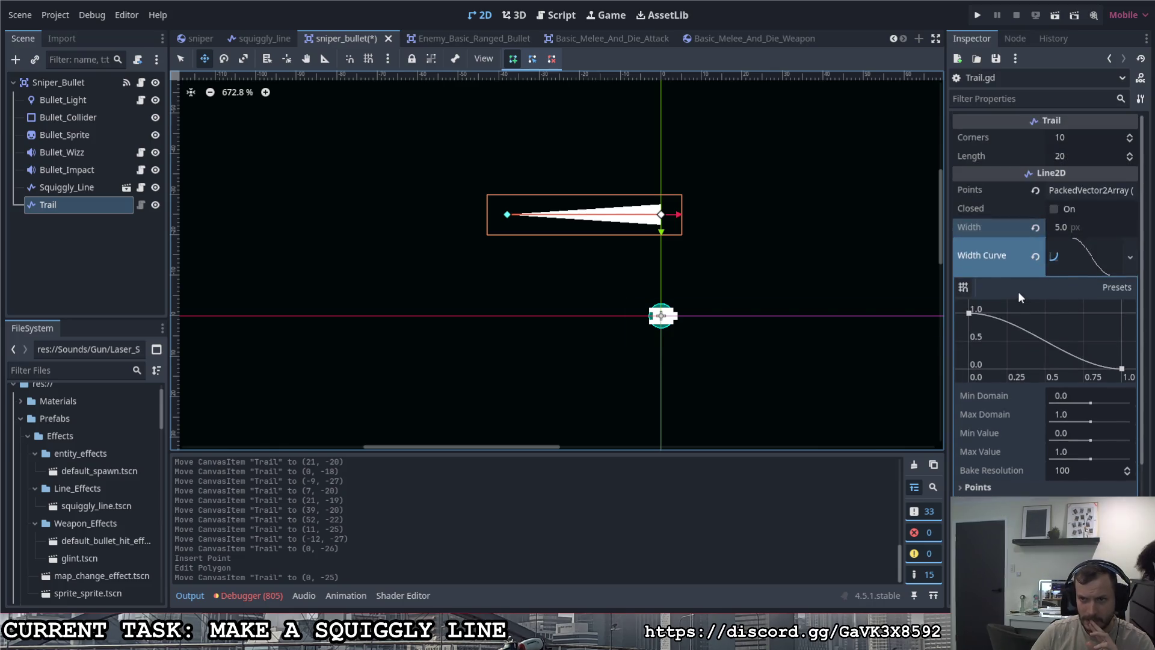
left_click(1141, 100)
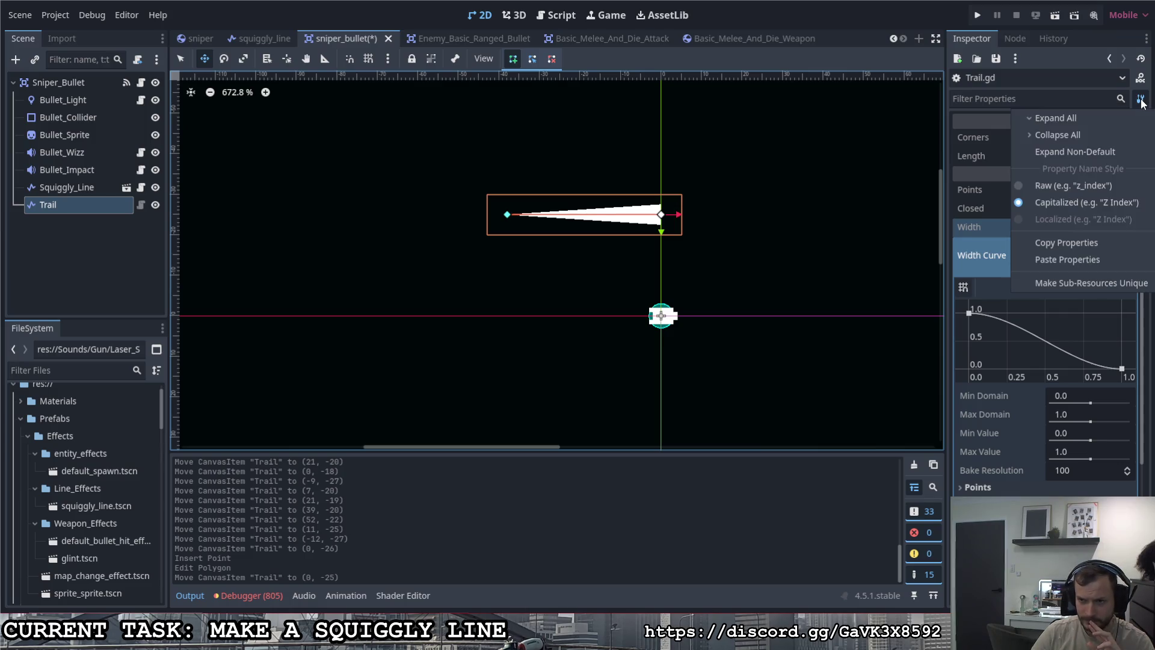
left_click(1140, 101)
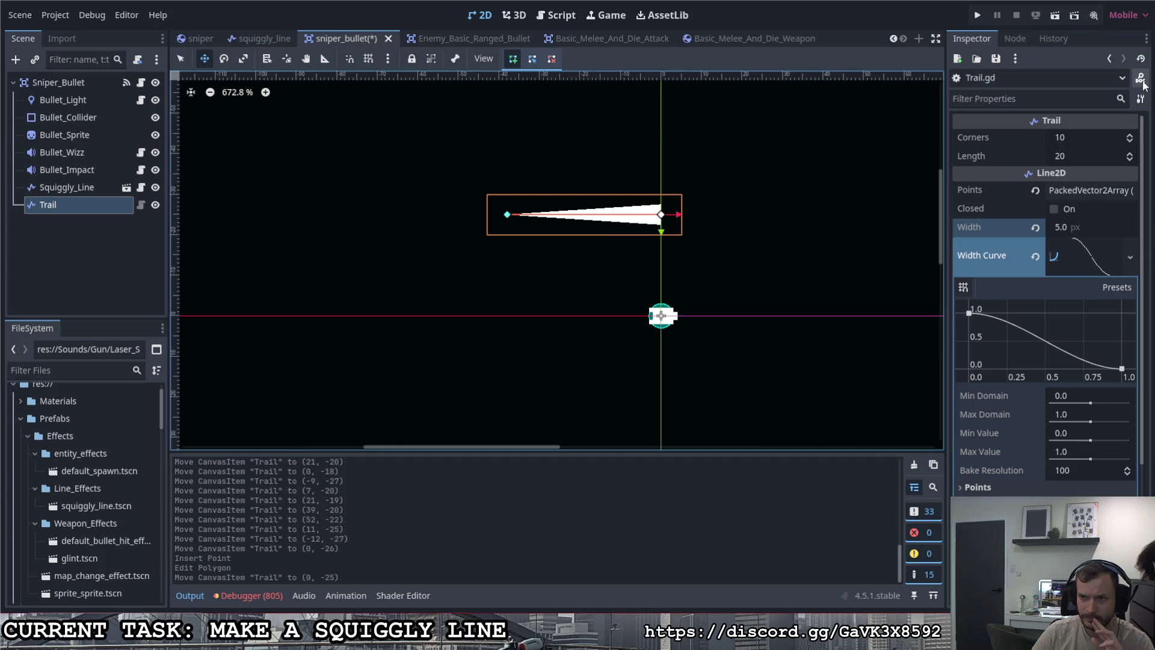
left_click(141, 205)
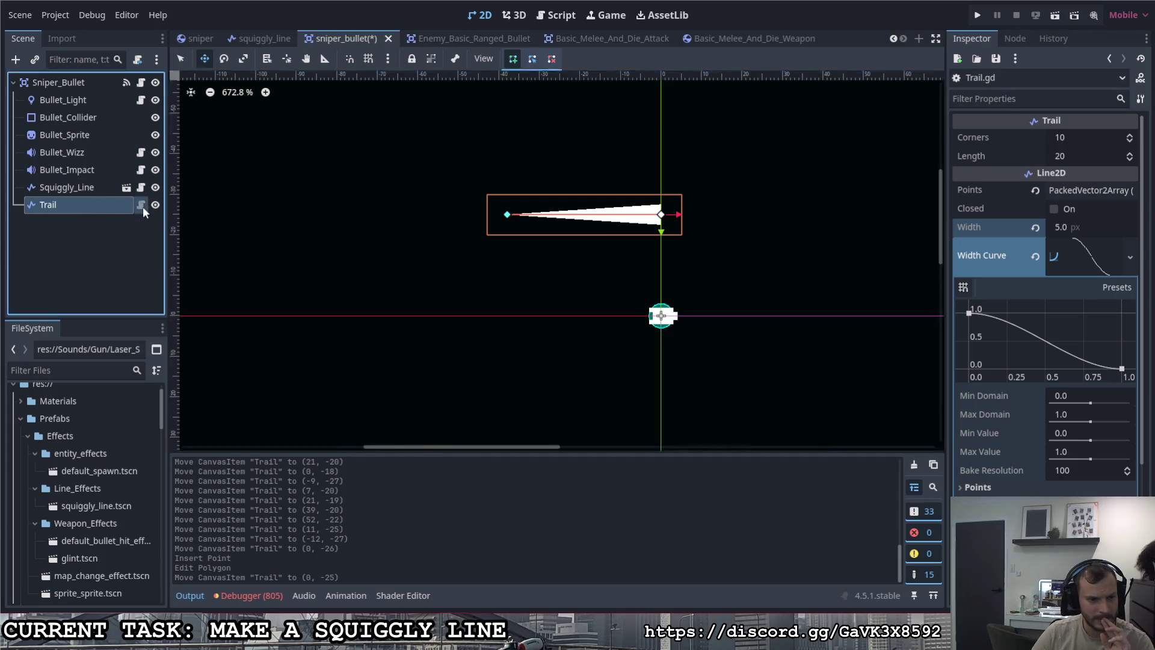
left_click(387, 79)
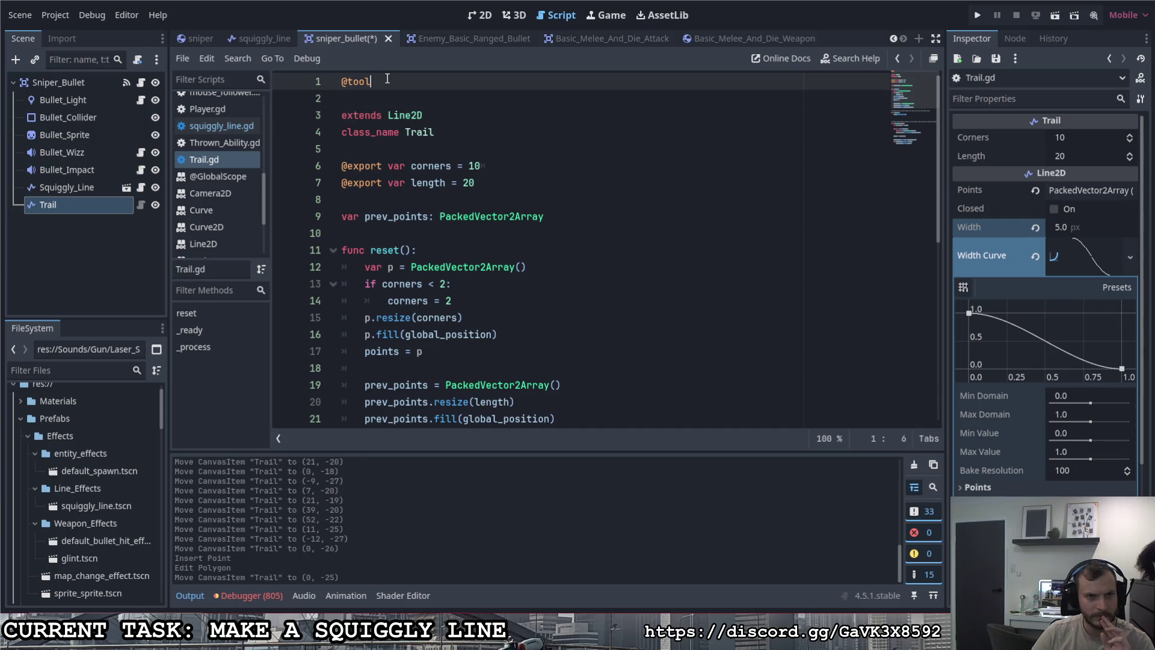
key("ctrl+s")
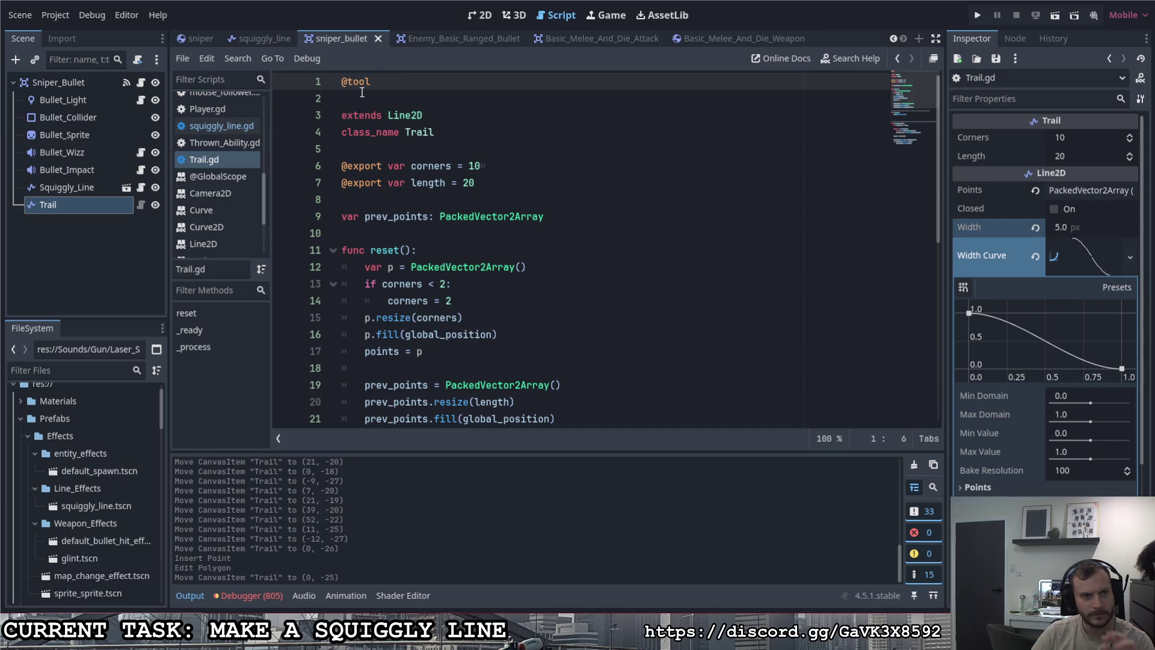
left_click(128, 205)
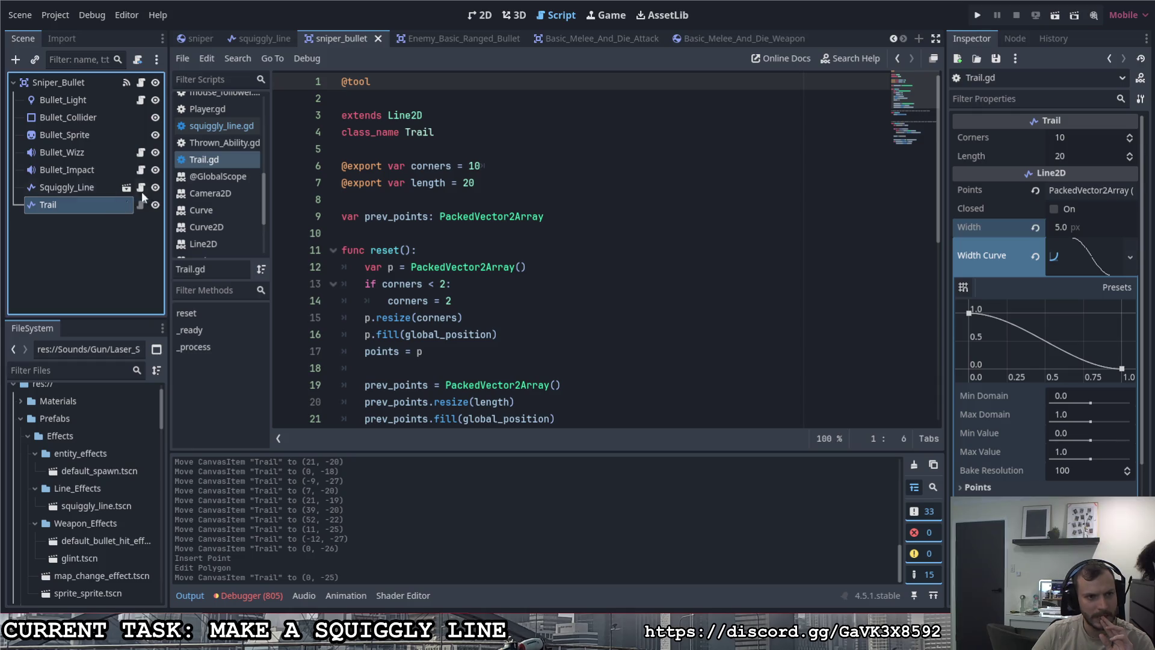
Step: Back in the 2D view, nudge the Trail node to (0, -21)
left_click(480, 16)
left_click(607, 15)
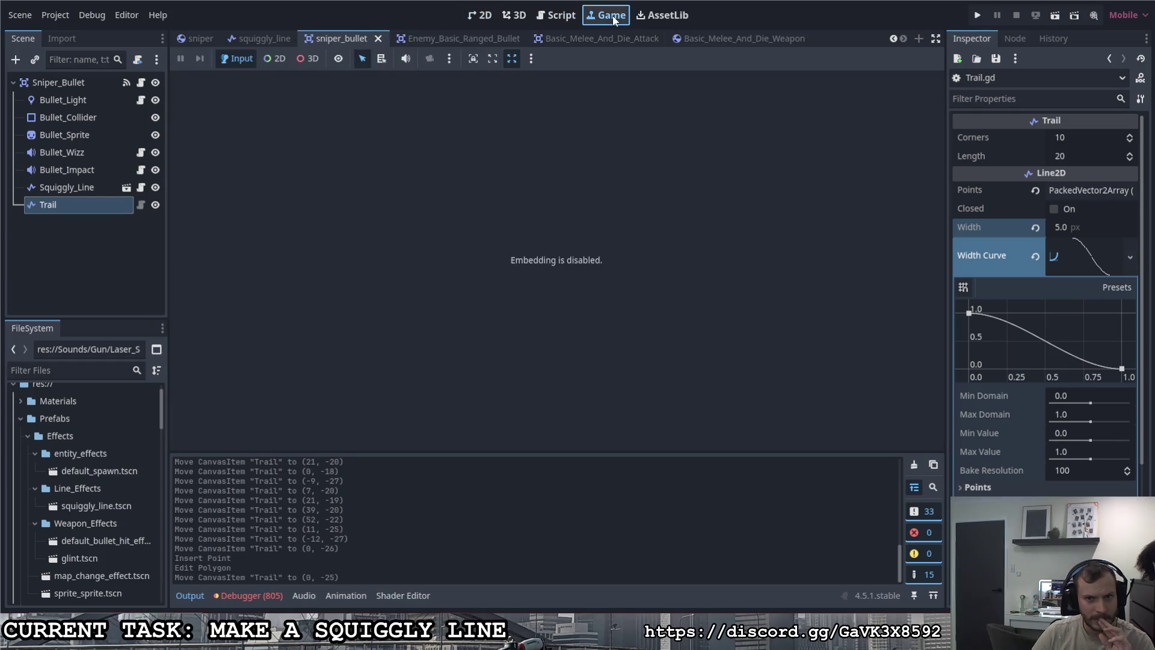
left_click(488, 21)
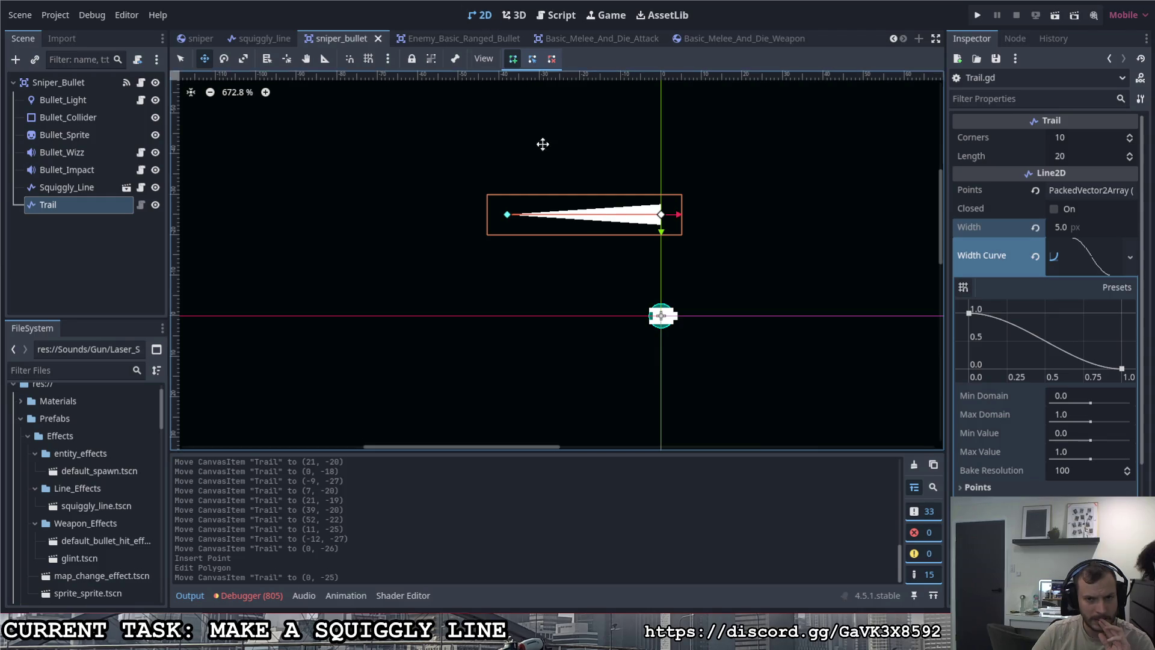
mouse_move(604, 209)
left_mouse_down()
mouse_move(584, 179)
mouse_move(593, 245)
mouse_move(608, 237)
mouse_move(556, 238)
left_mouse_up()
left_click(141, 205)
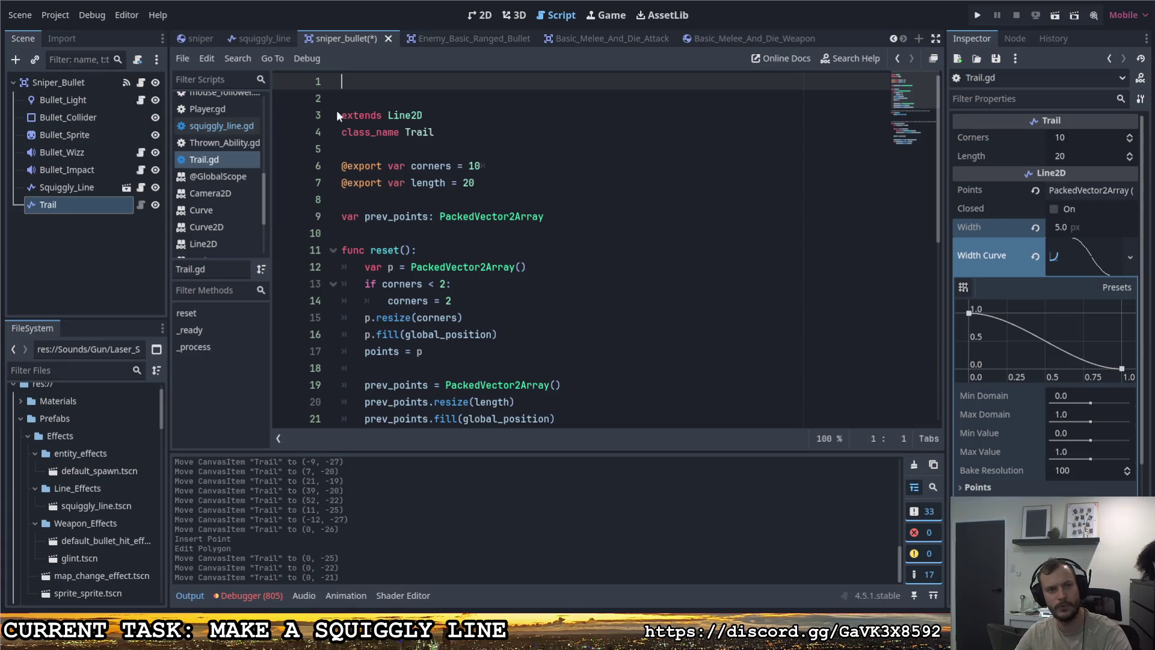
key("Delete")
key("Delete")
left_click(140, 187)
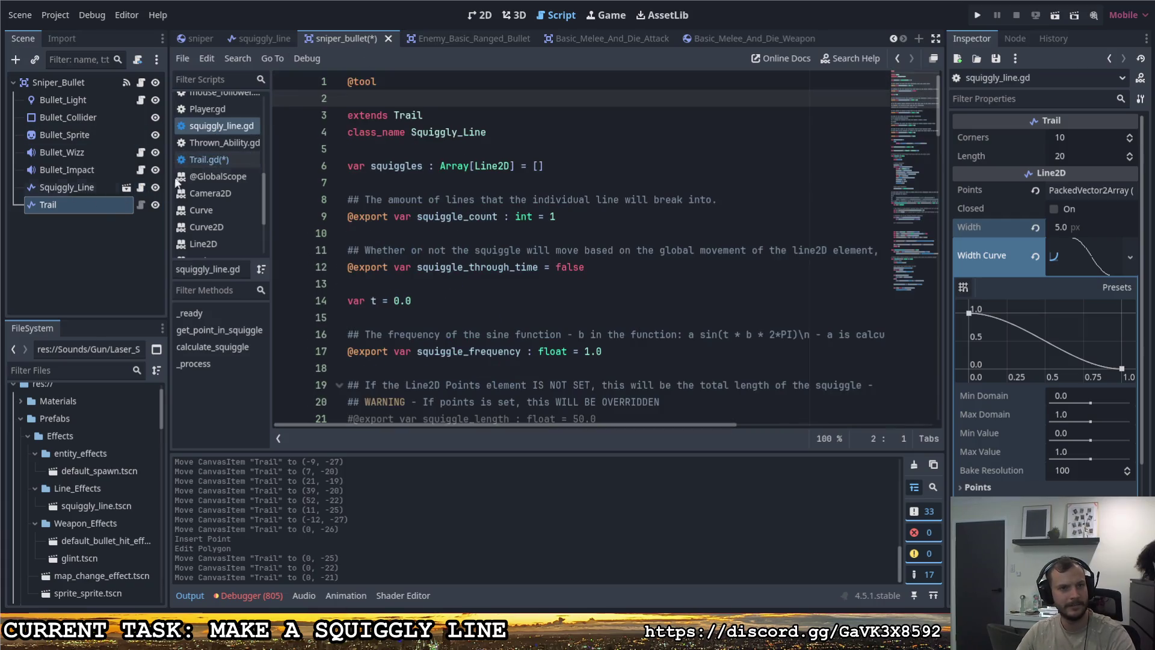
left_click(387, 83)
key("Delete")
key("Delete")
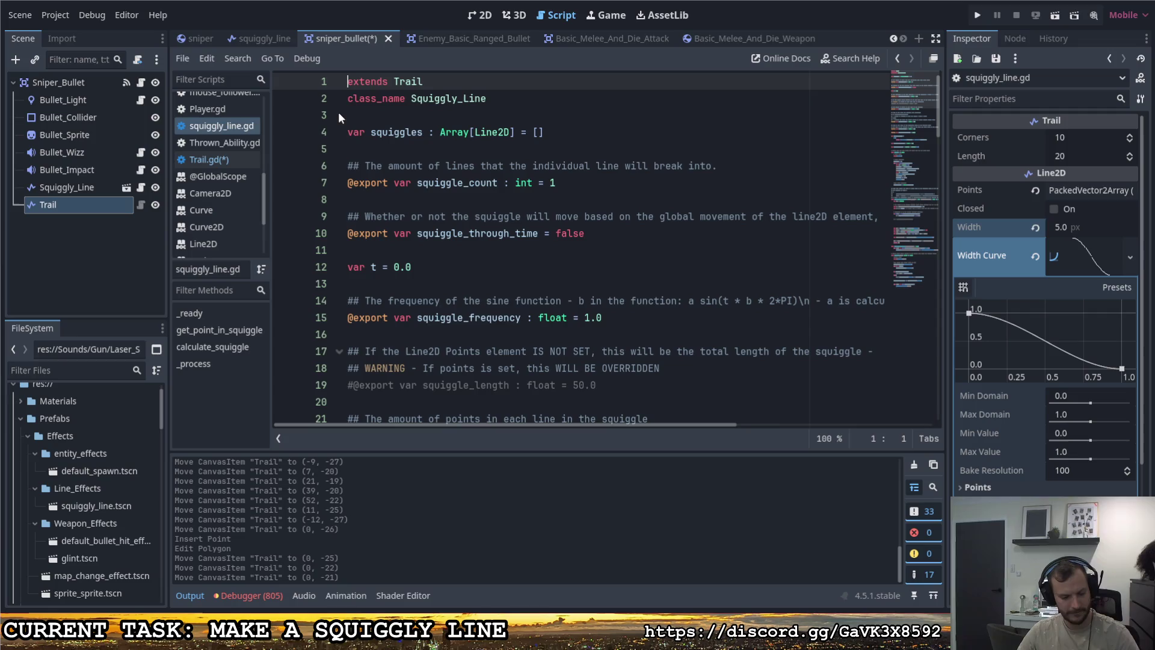
key("ctrl+s")
Step: Select the Squiggly_Line node, view its properties, and bring the Trail script back up
left_click(61, 190)
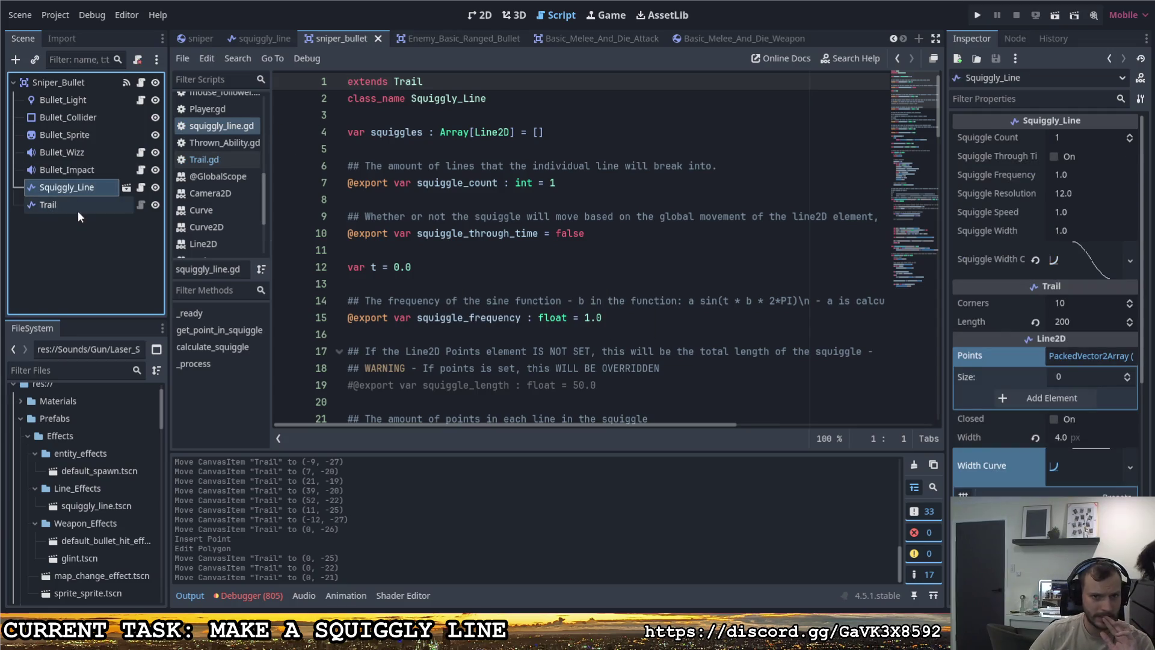
left_click(78, 209)
left_click(140, 205)
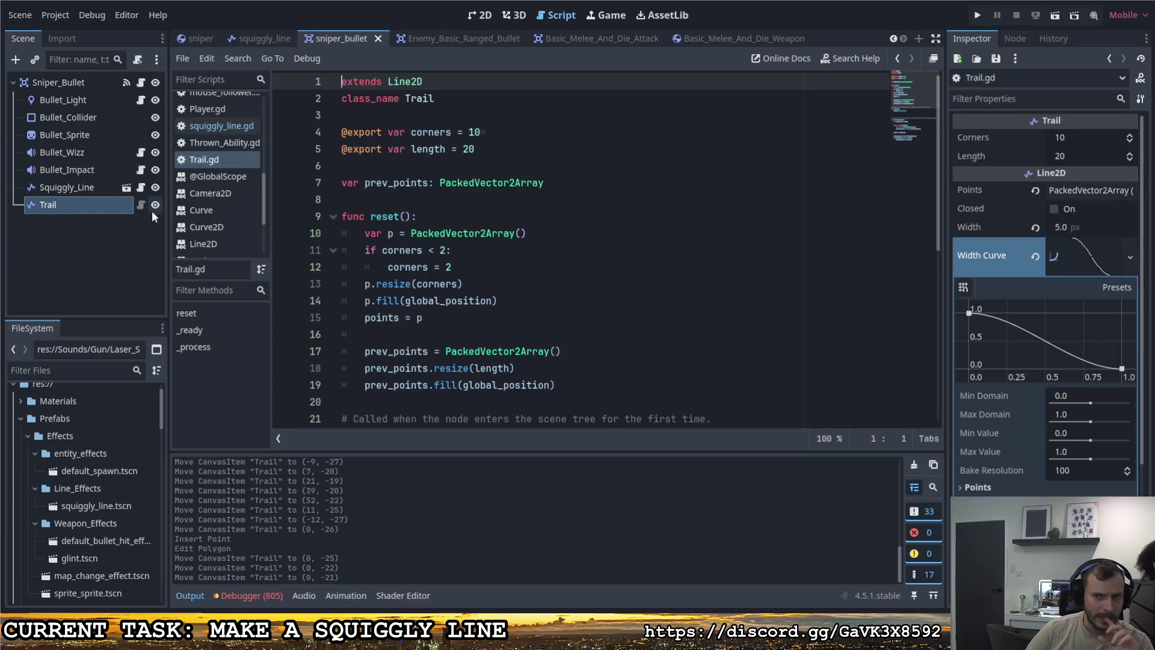
Step: Open squiggly_line.gd from the Squiggly_Line node and find the line making the trail transparent
scroll(931, 342, "down", 1)
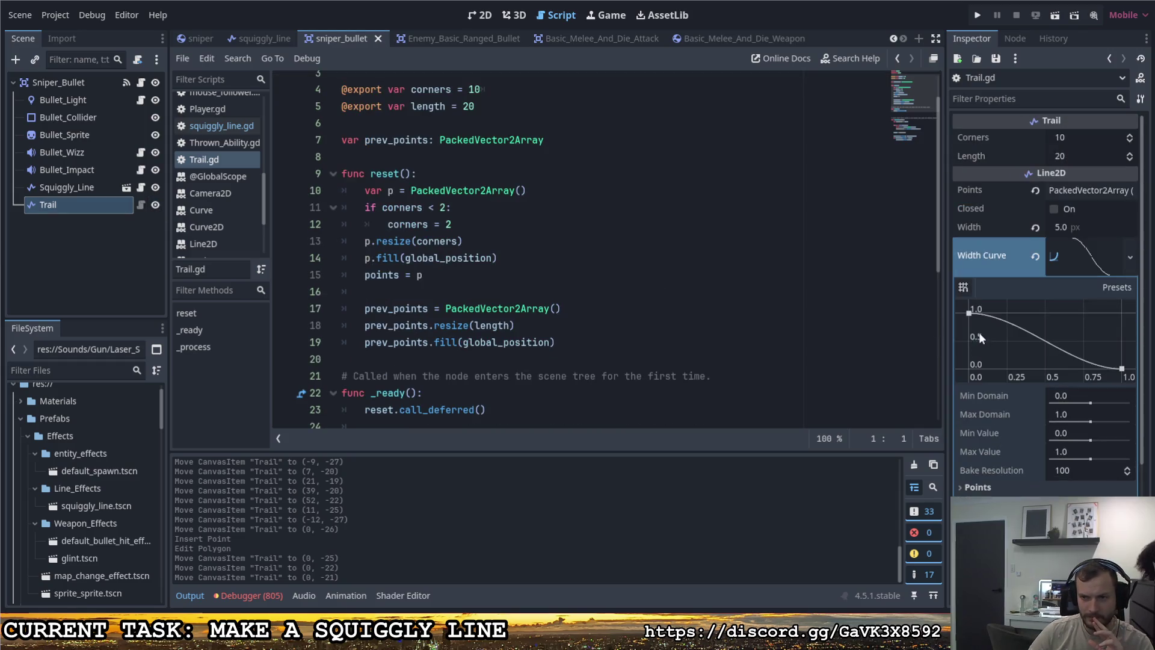
left_click(106, 208)
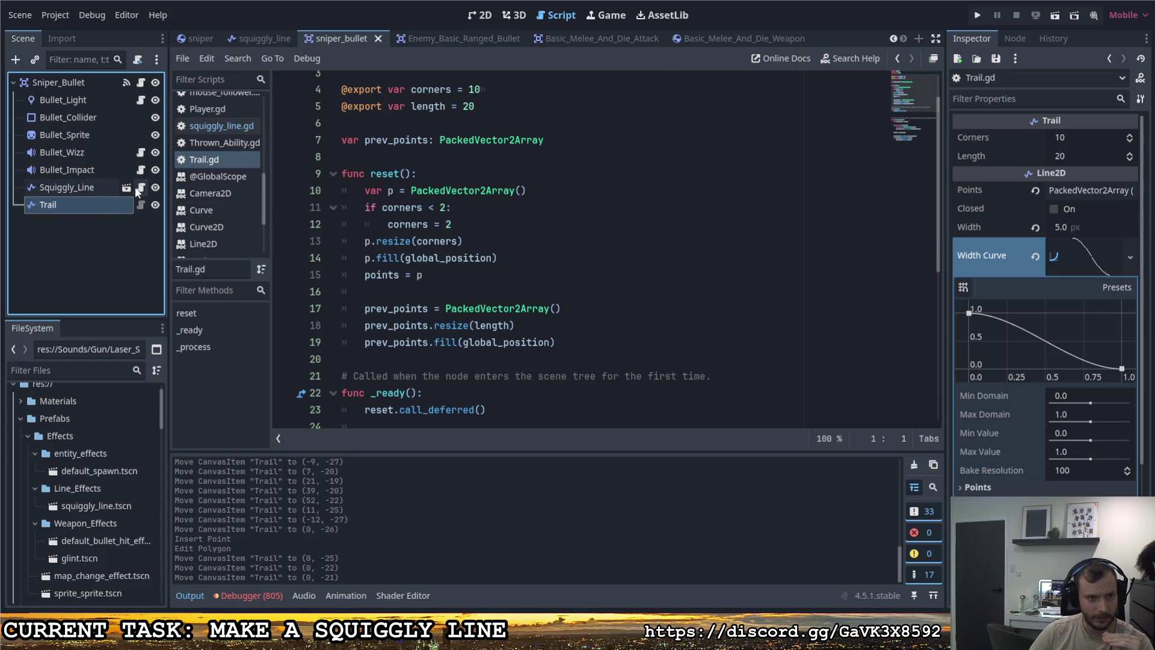
scroll(440, 213, "down", 2)
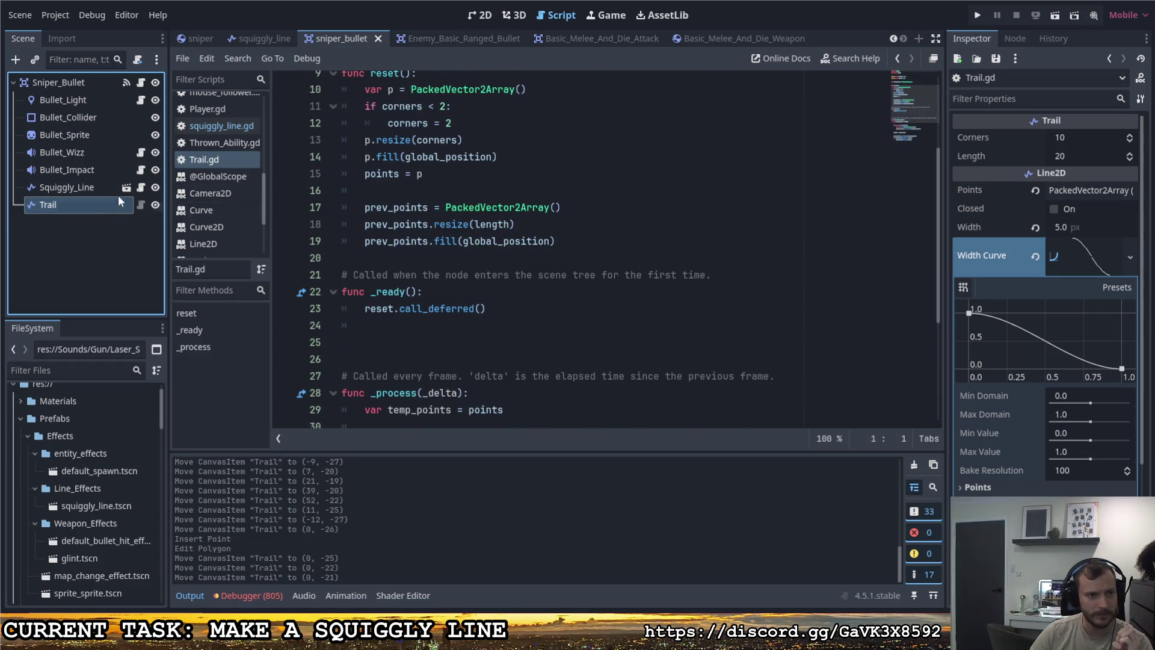
left_click(141, 188)
scroll(526, 226, "down", 20)
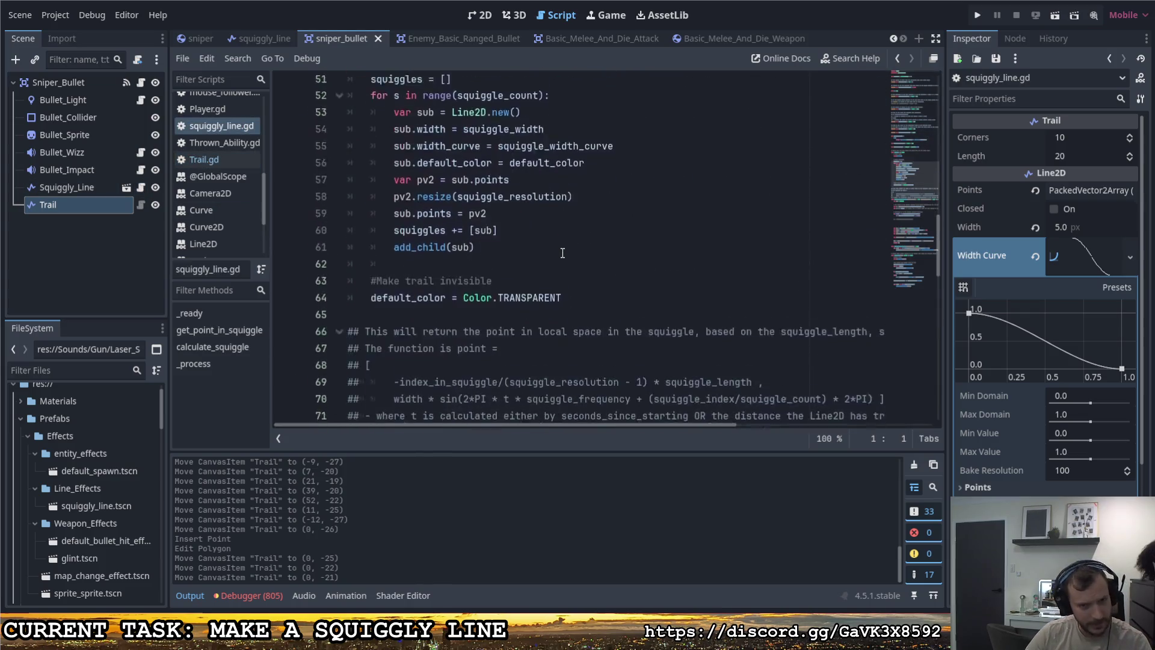
scroll(526, 225, "down", 10)
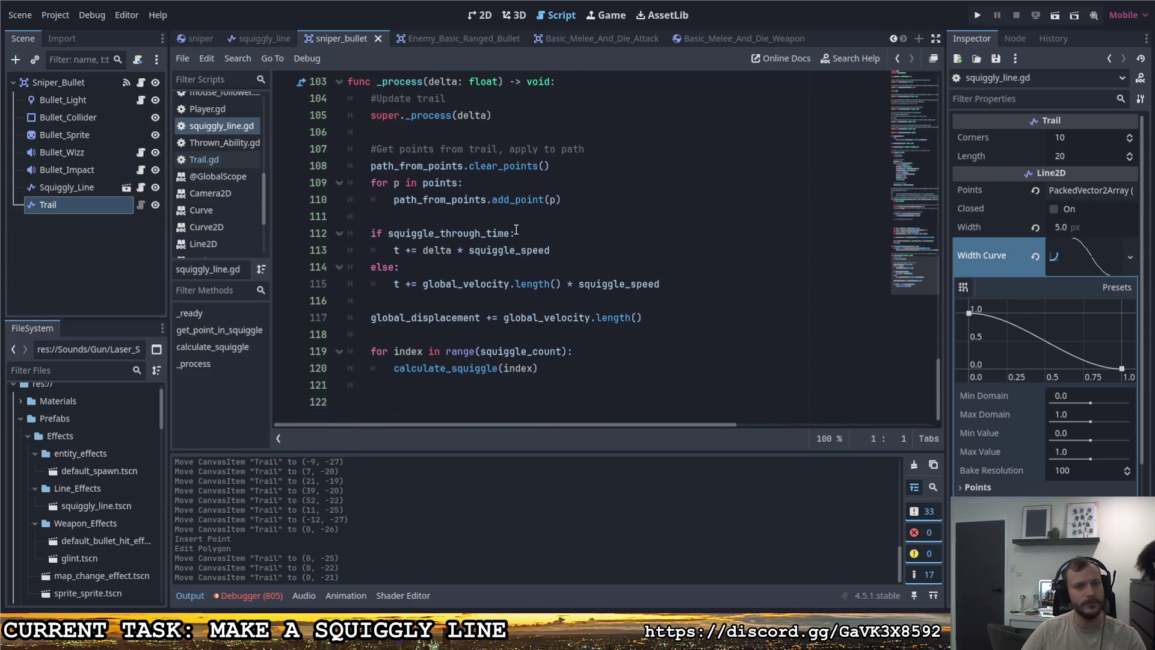
scroll(515, 231, "up", 14)
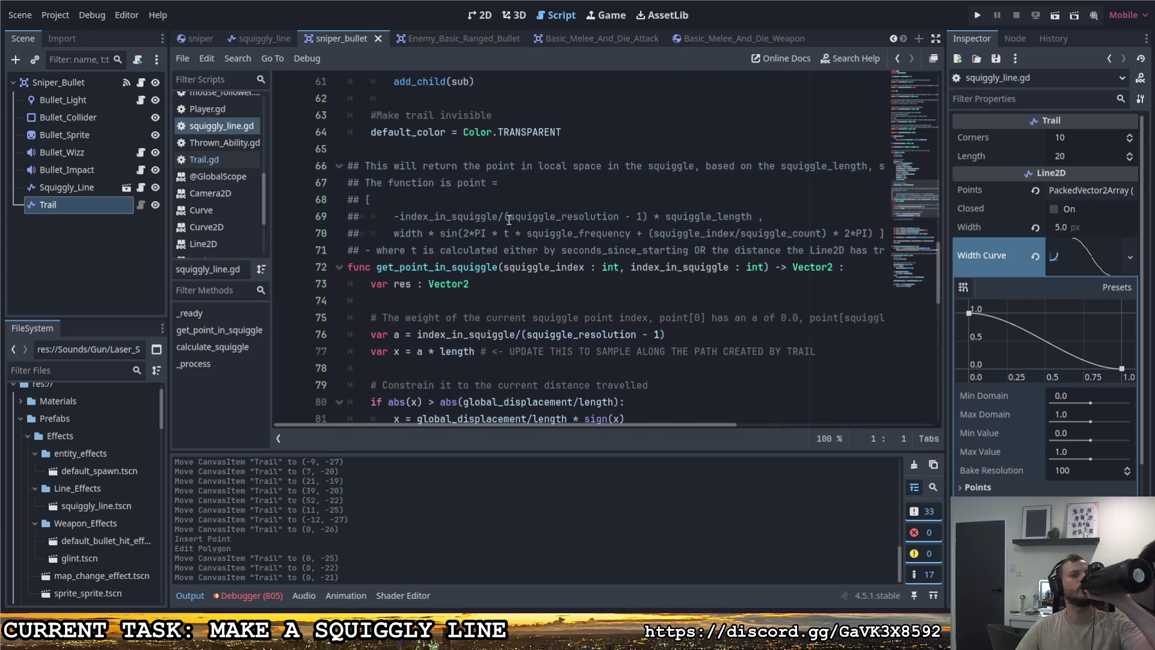
scroll(508, 220, "down", 3)
scroll(434, 228, "up", 5)
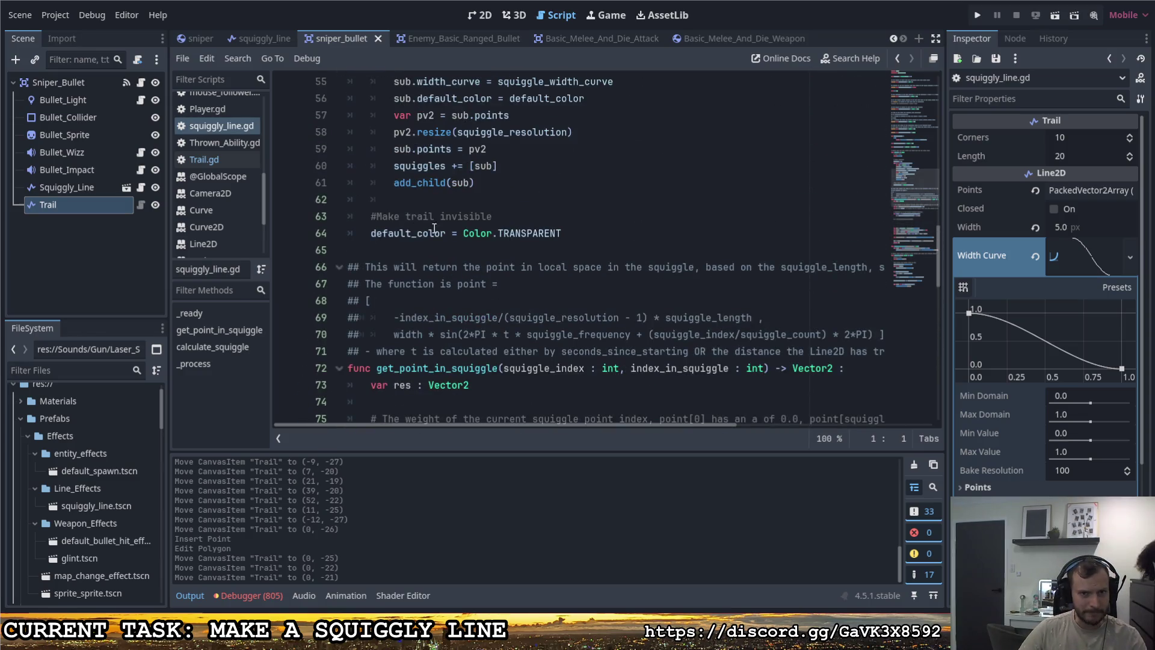
Step: Comment out line 64, which sets the transparent trail colour, and run the project
left_click(371, 238)
key("ctrl+k")
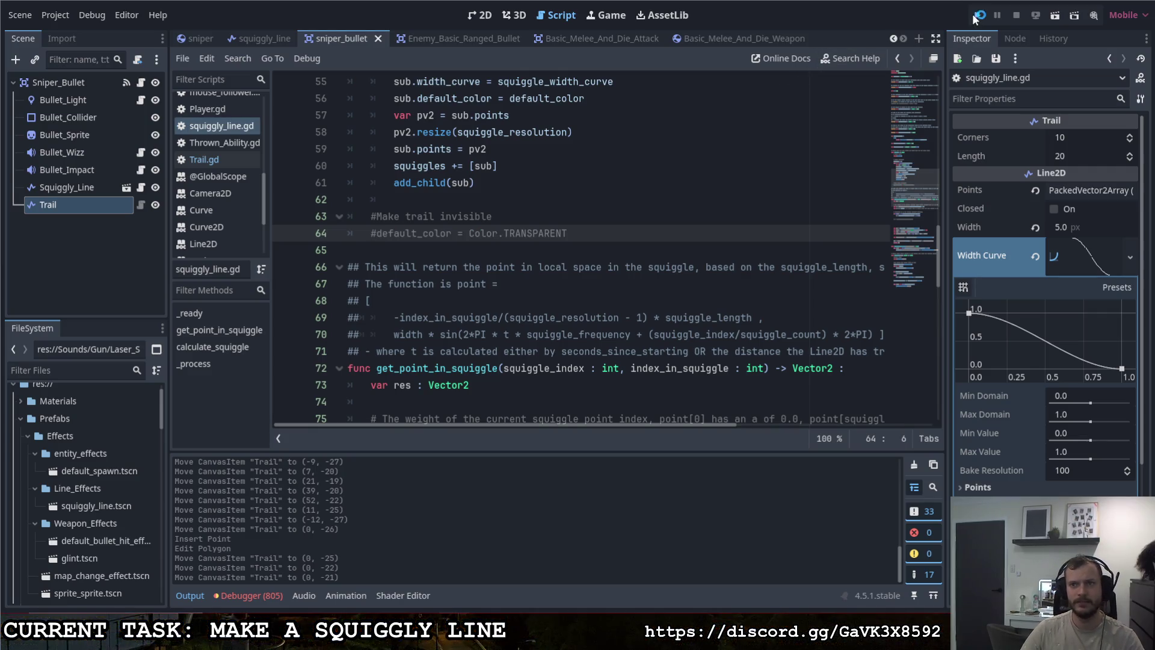
left_click(978, 15)
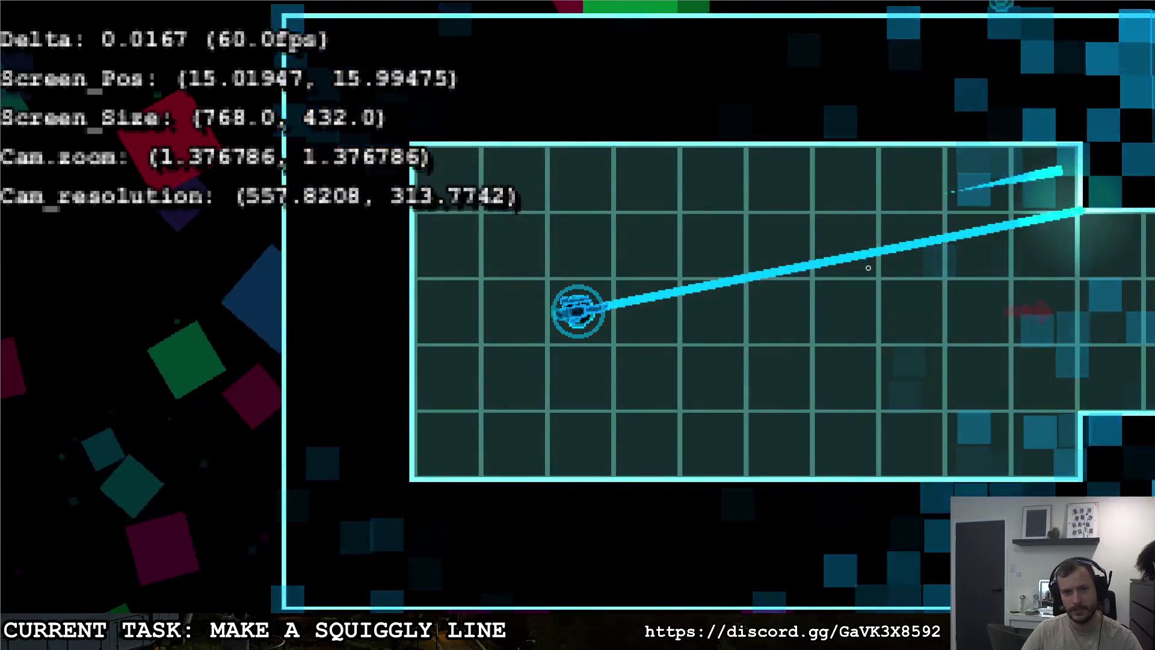
Step: Move the player left and right with A and D, then quit through the pause menu's close option
key("a")
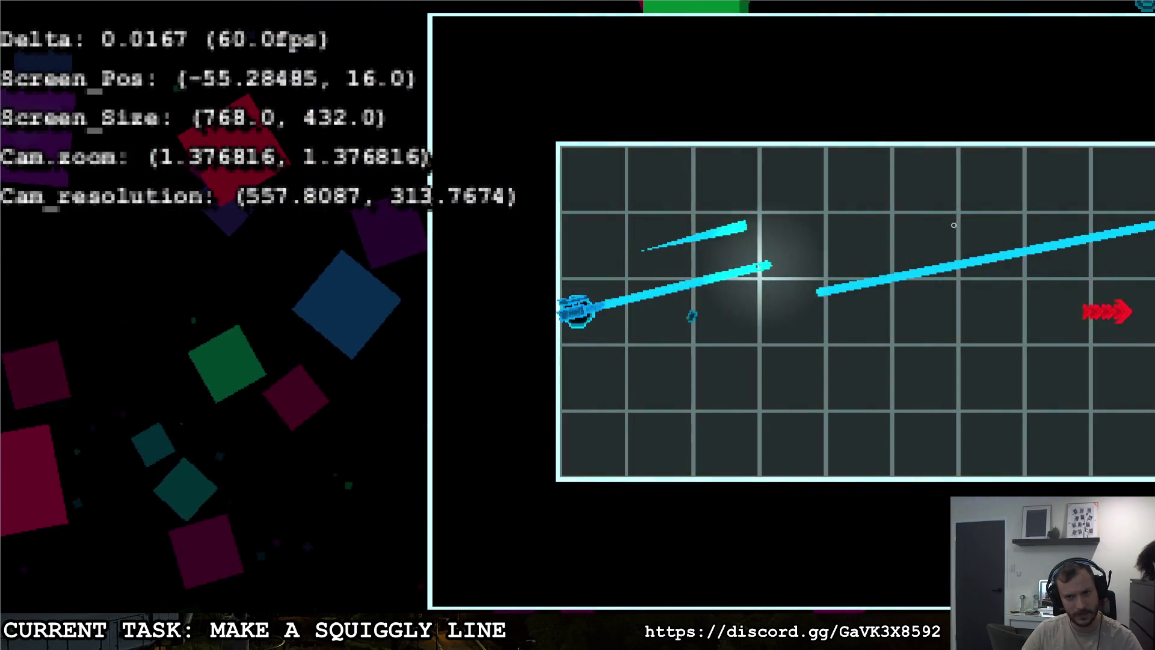
key("d")
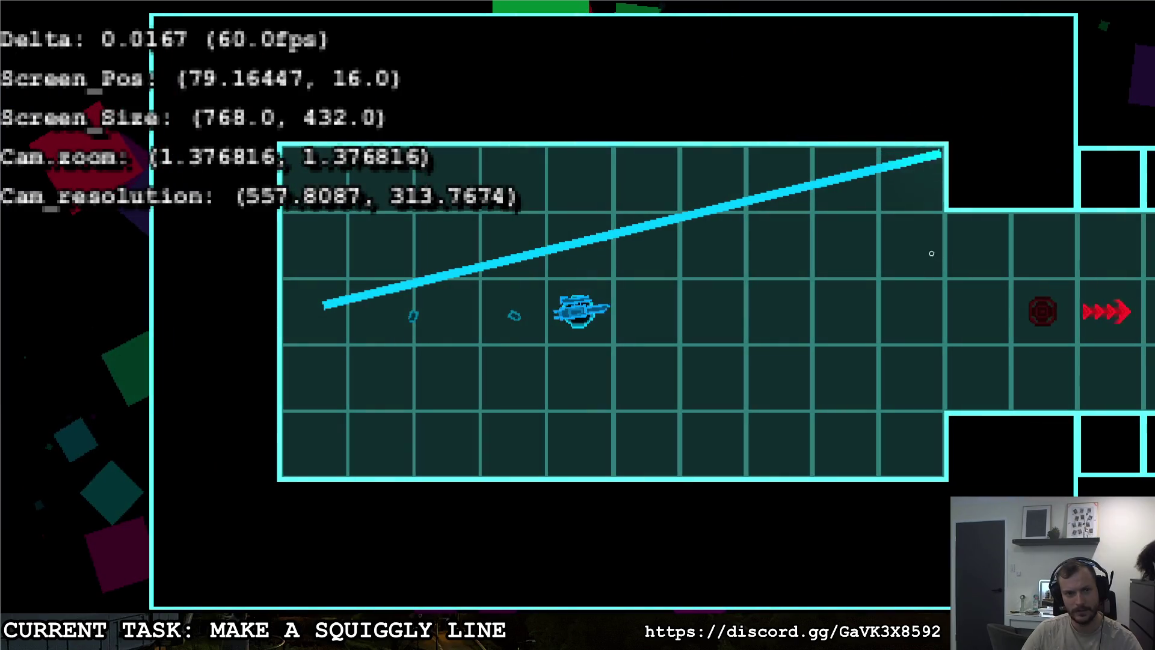
key("Escape")
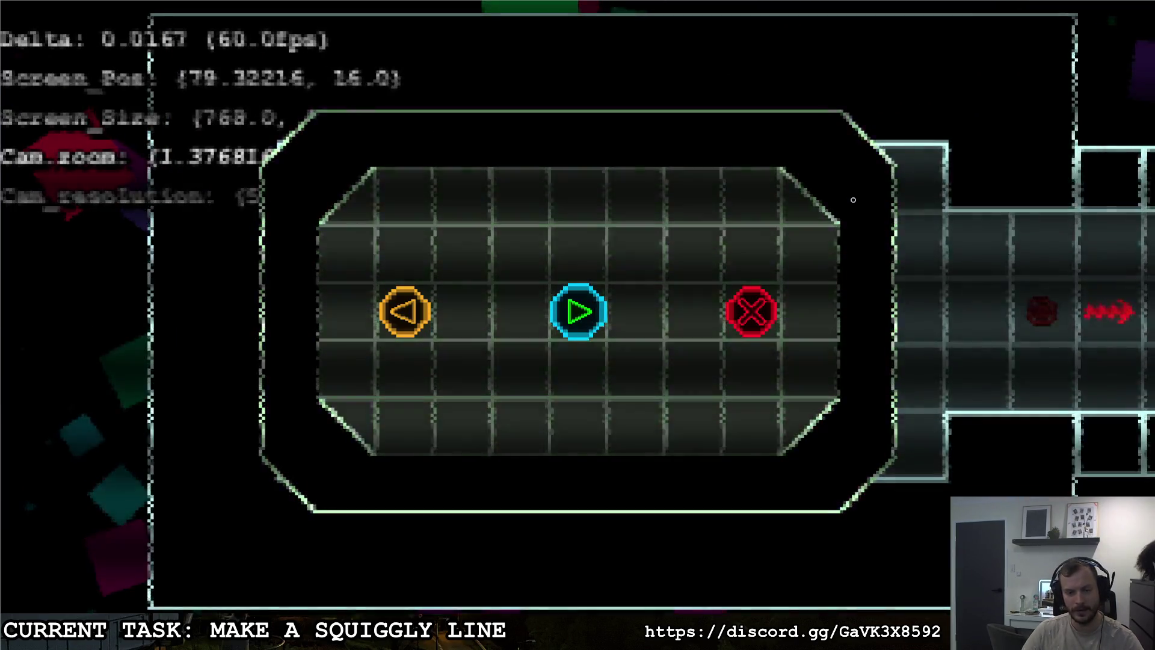
key("Right")
key("Return")
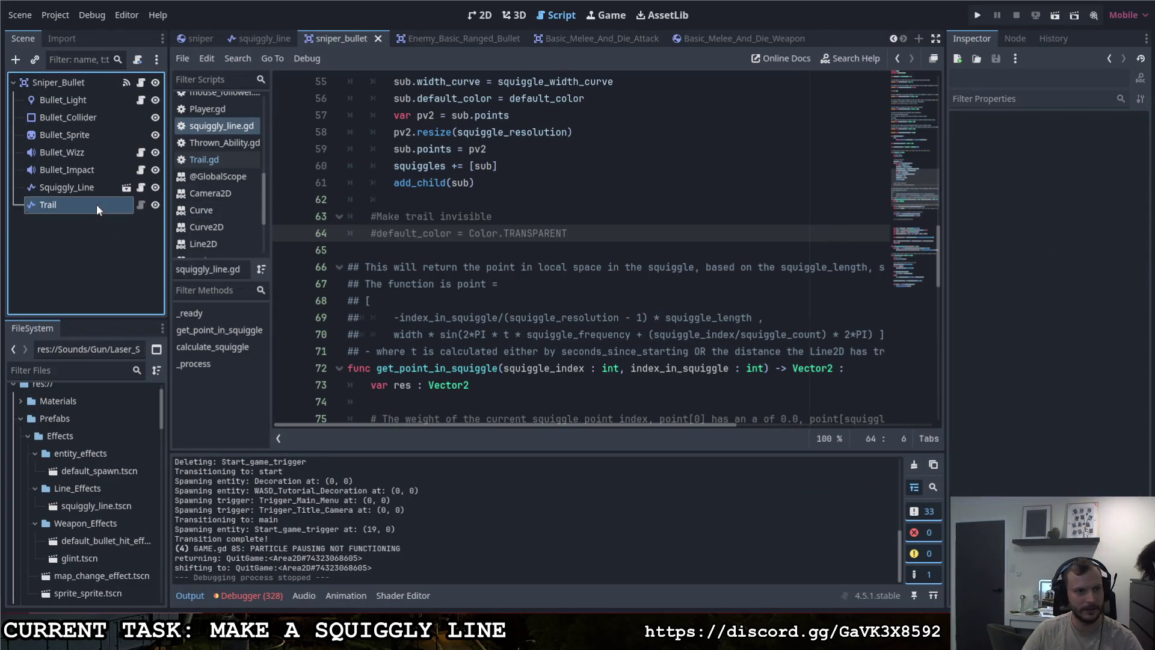
Step: Set the Squiggly_Line's Trail Length to 20 in the Inspector
scroll(1025, 414, "down", 5)
scroll(1019, 410, "up", 5)
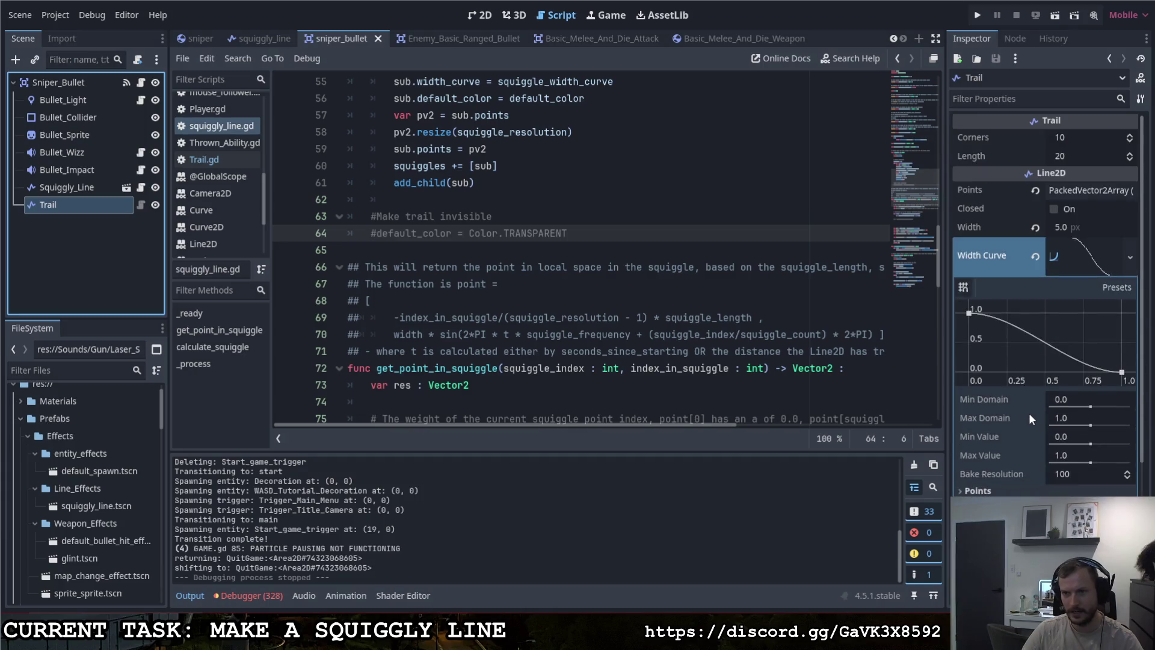
left_click(99, 188)
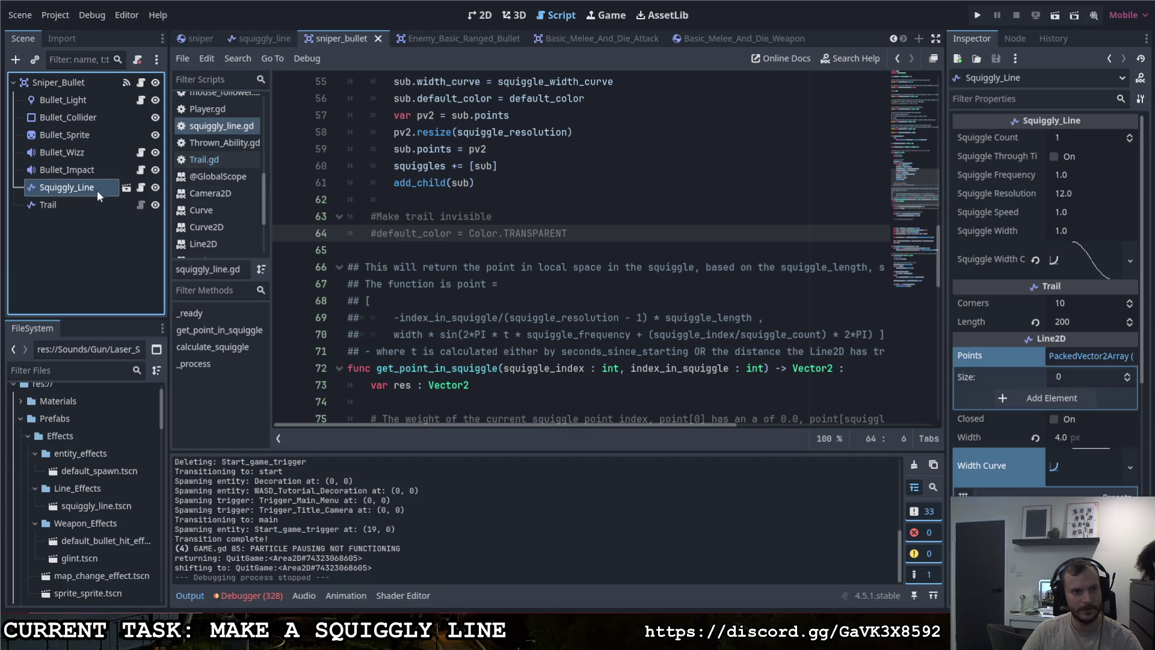
left_click(1067, 320)
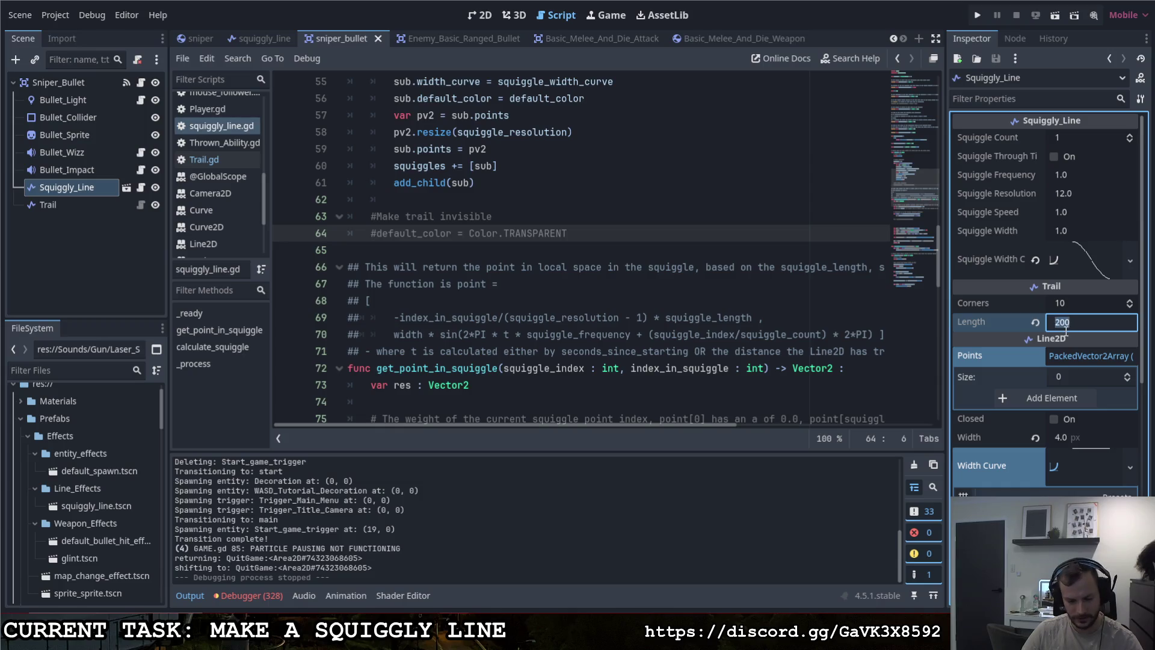
type("0")
Step: Run the game, fire three sniper shots while strafing, then leave it for the editor
left_click(978, 15)
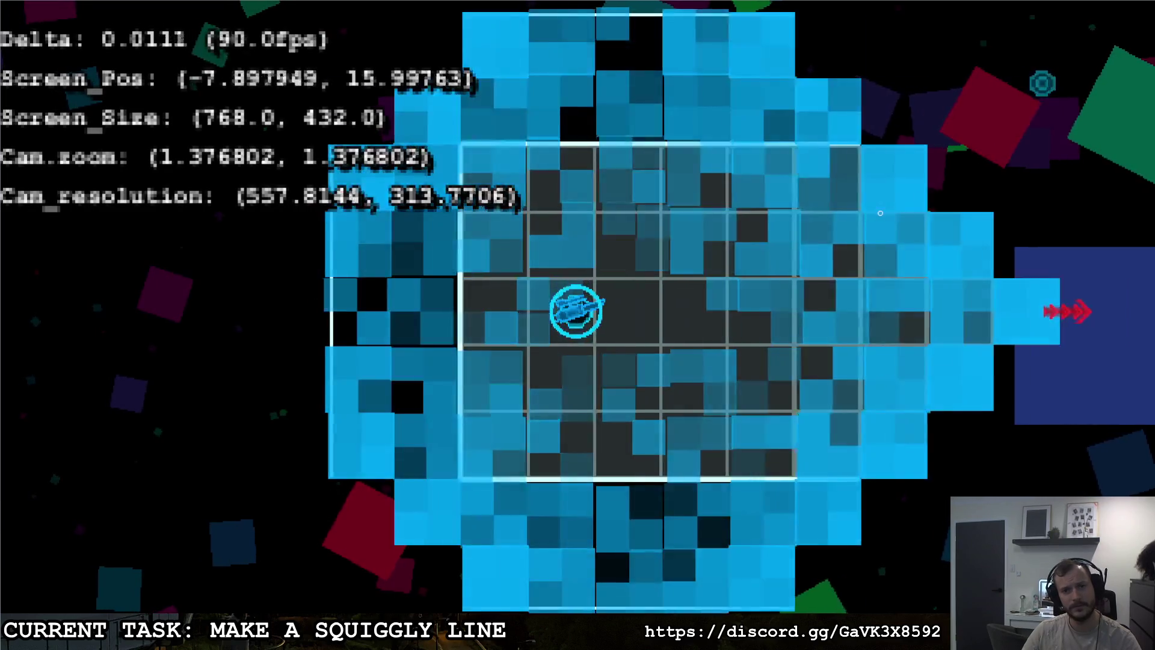
left_click(788, 250)
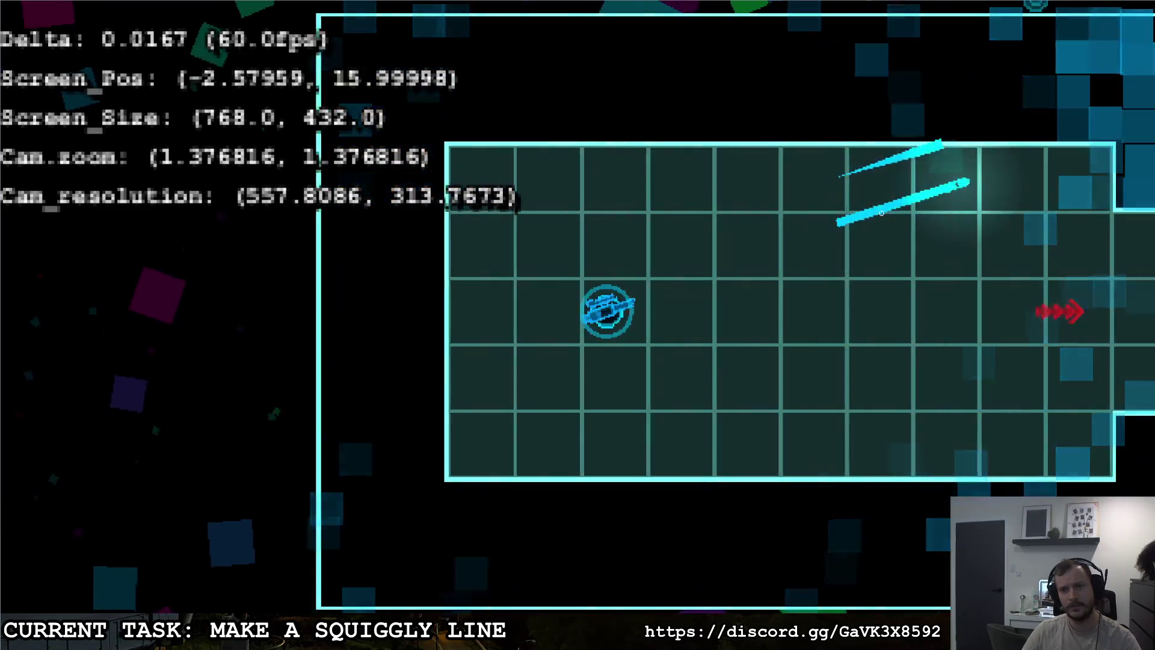
key("a")
left_click(808, 259)
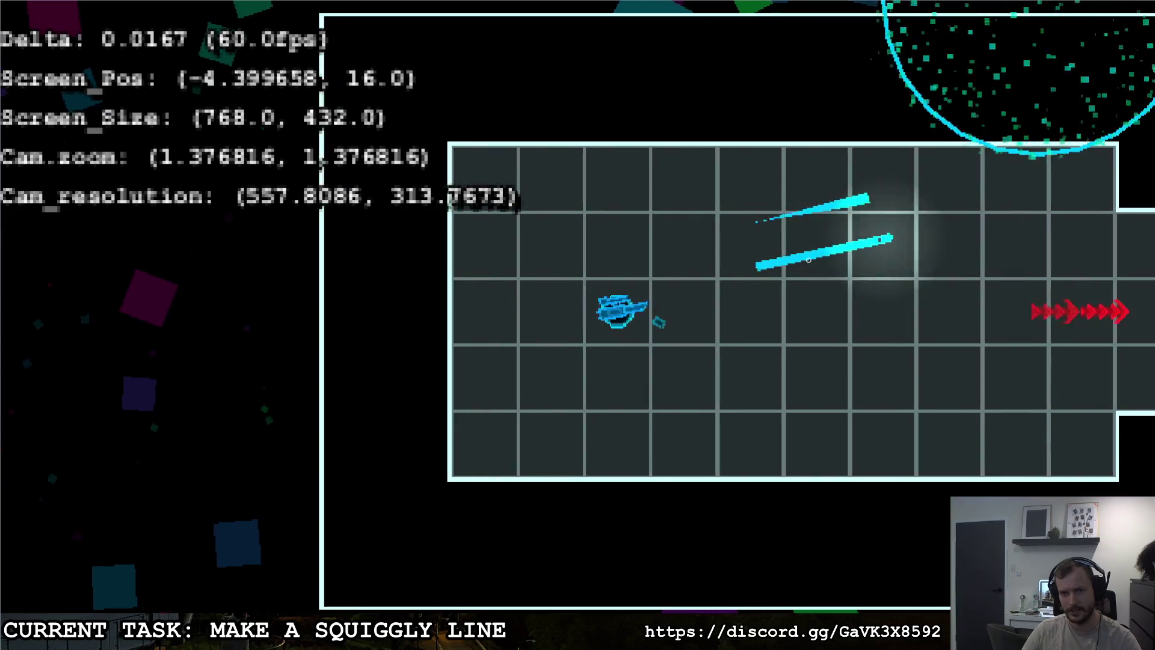
key("d")
key("a")
left_click(957, 195)
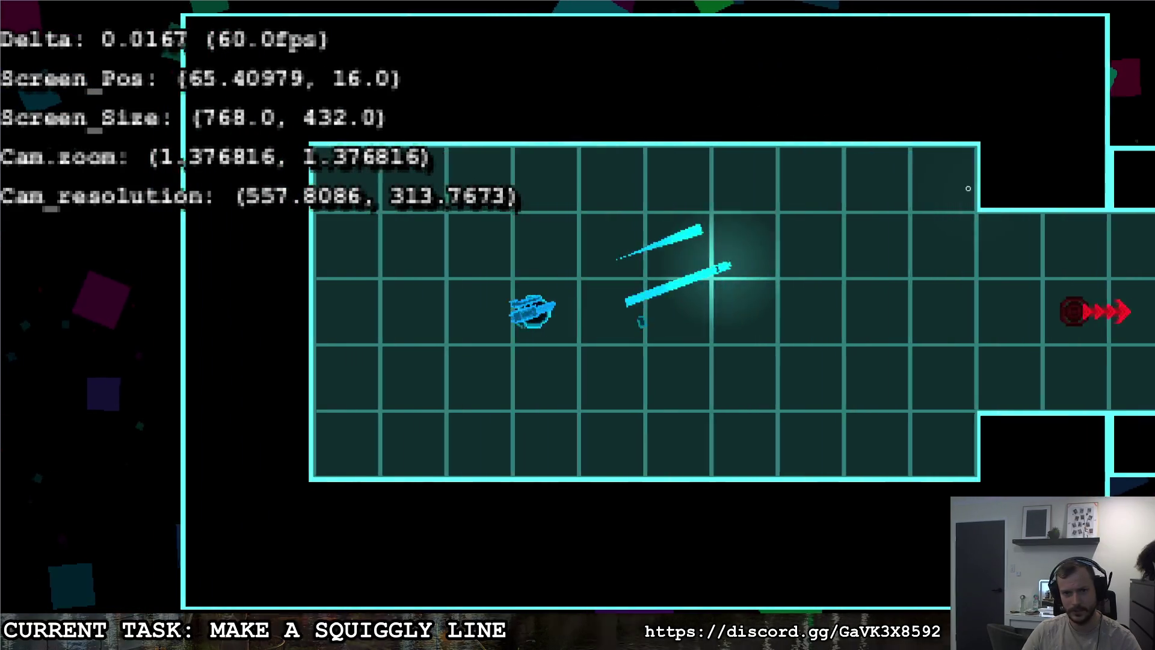
key("Escape")
key("alt+Tab")
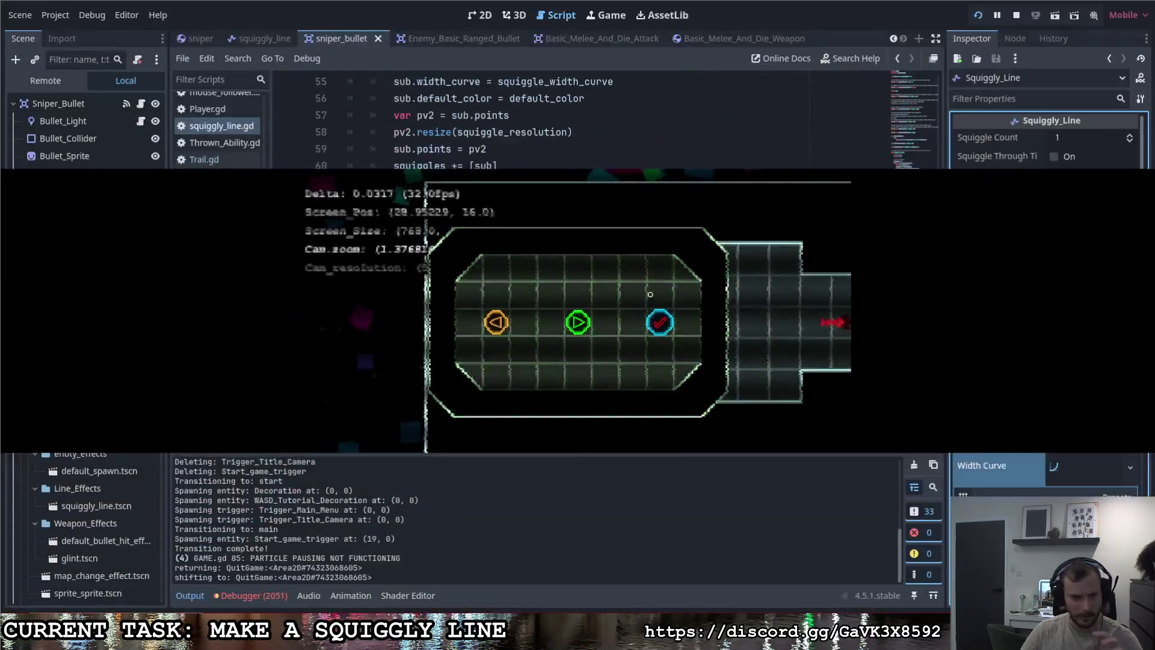
Step: Uncomment line 64 and remove its TRANSPARENT colour constant
left_click(140, 210)
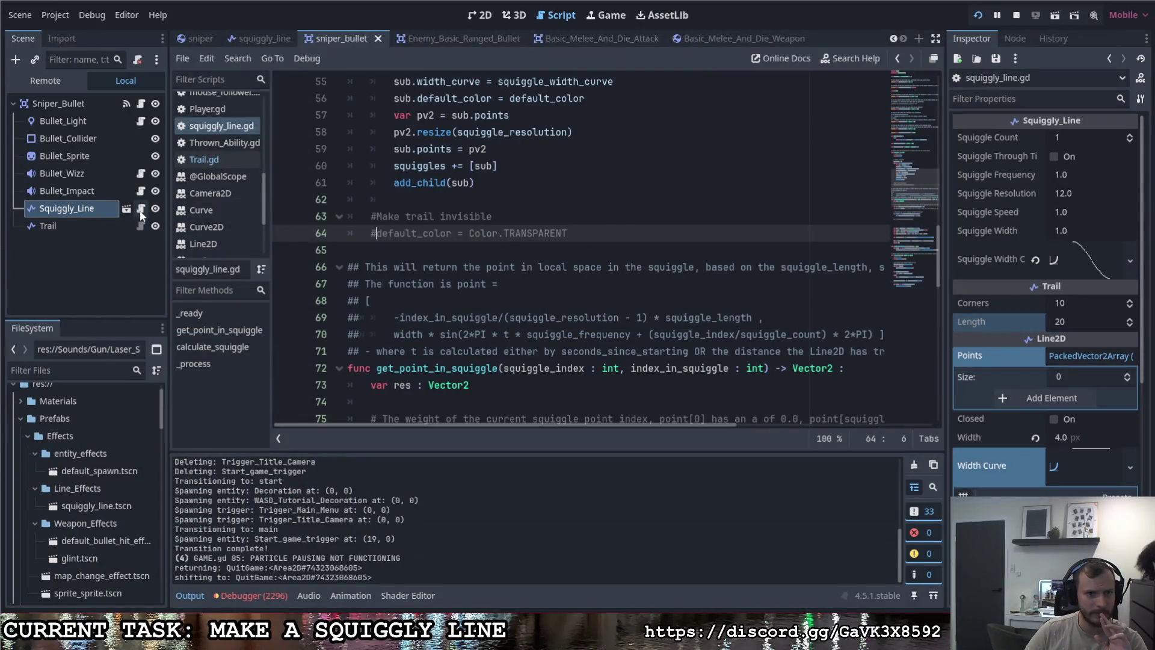
scroll(441, 280, "up", 1)
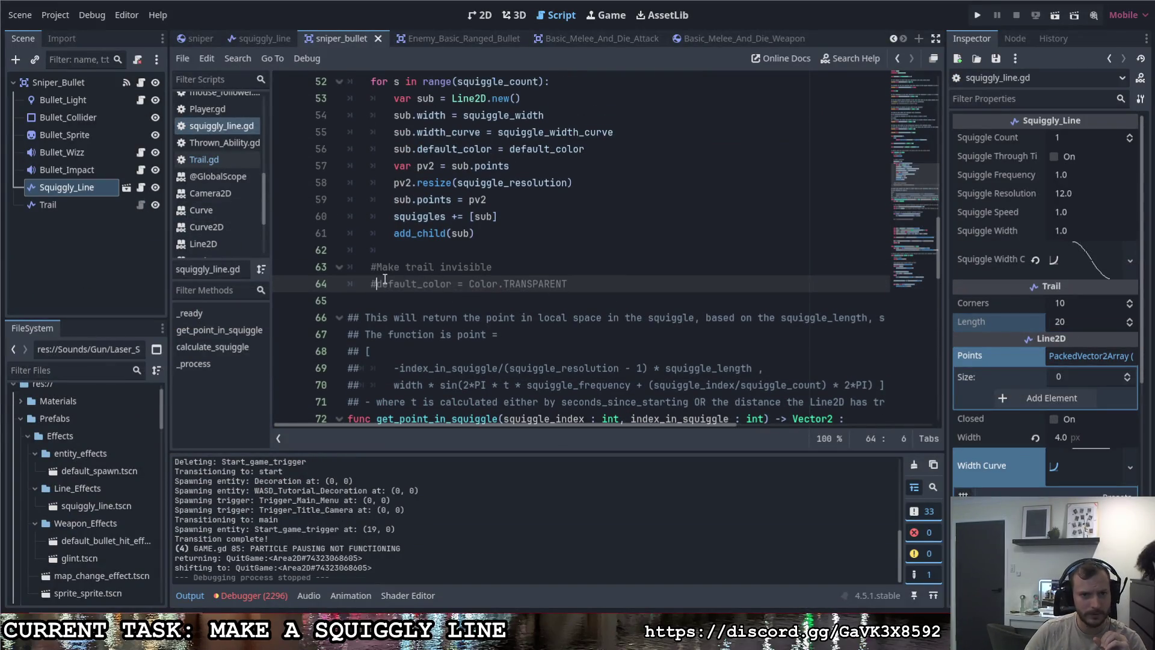
key("ctrl+k")
left_click_drag(562, 283, 493, 284)
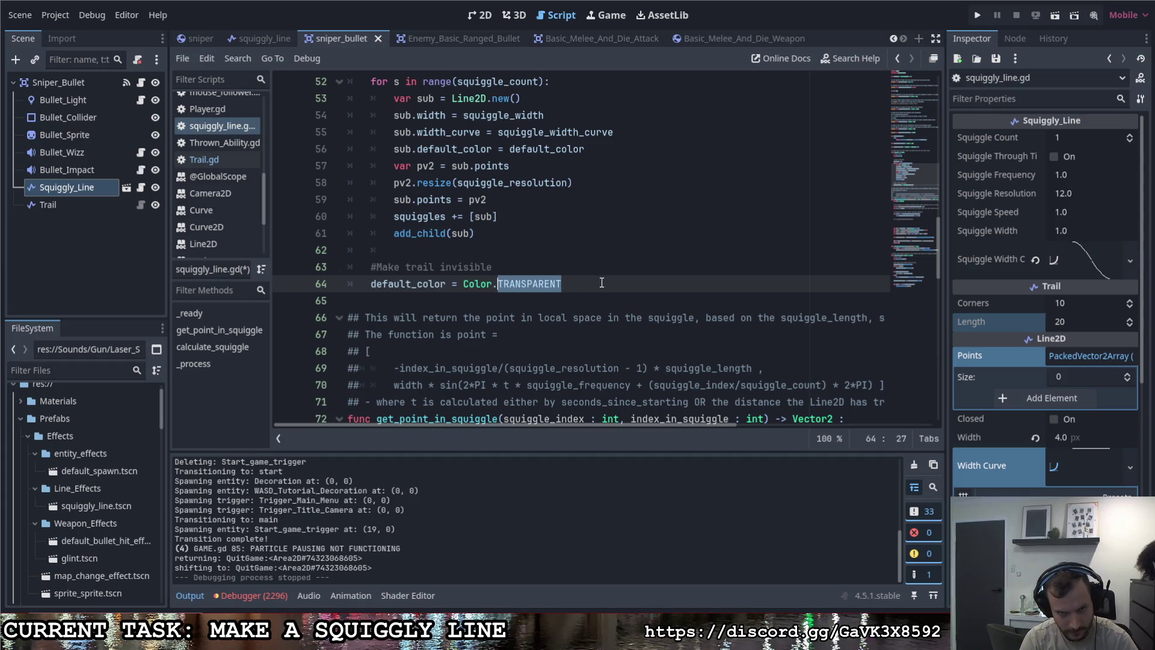
key("BackSpace")
key("BackSpace")
type("()")
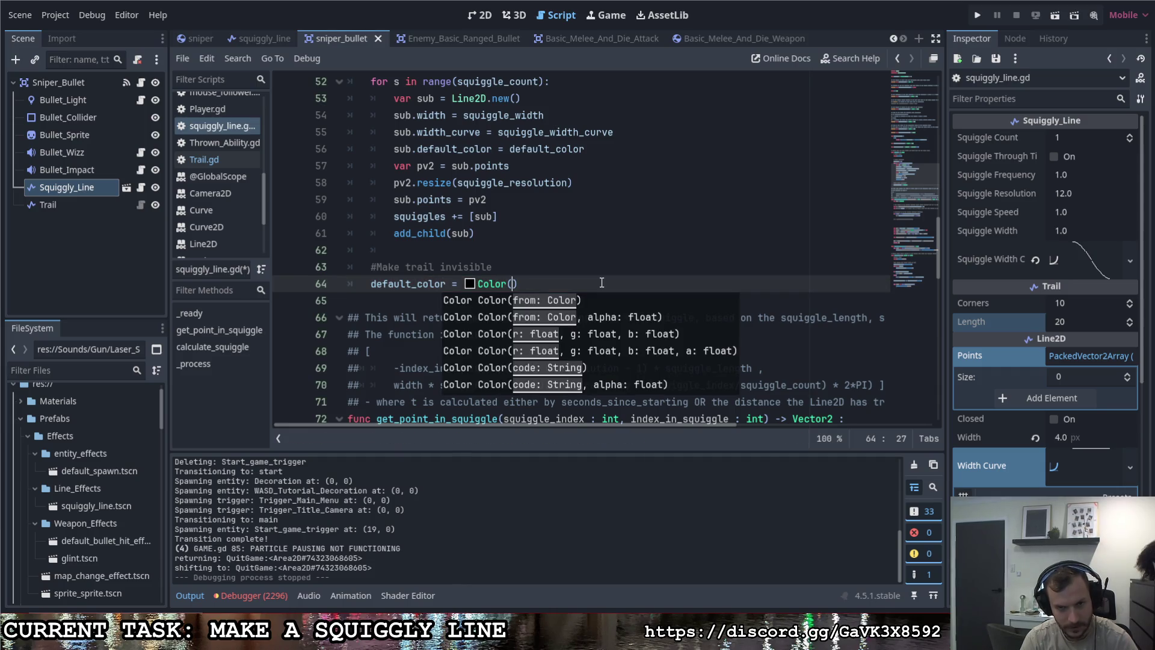
Step: Make the trail colour white with alpha 30 in the inline colour picker, then run with F5
left_click(470, 284)
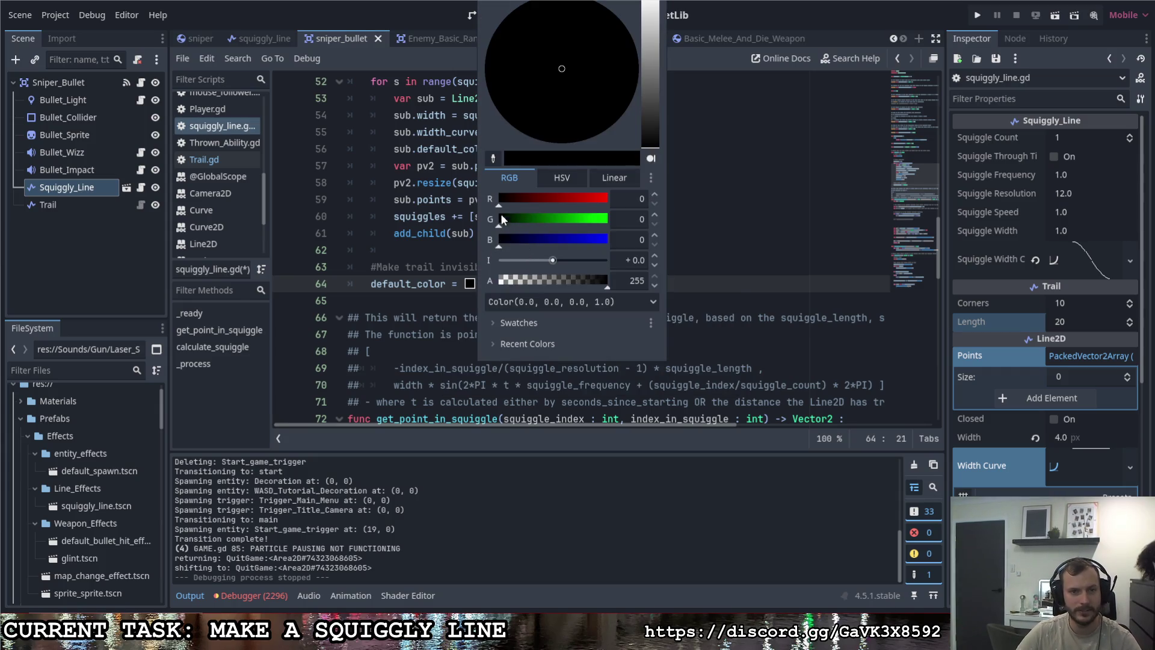
mouse_move(499, 205)
left_mouse_down()
mouse_move(637, 201)
mouse_move(626, 240)
left_mouse_up()
left_click_drag(605, 284, 511, 285)
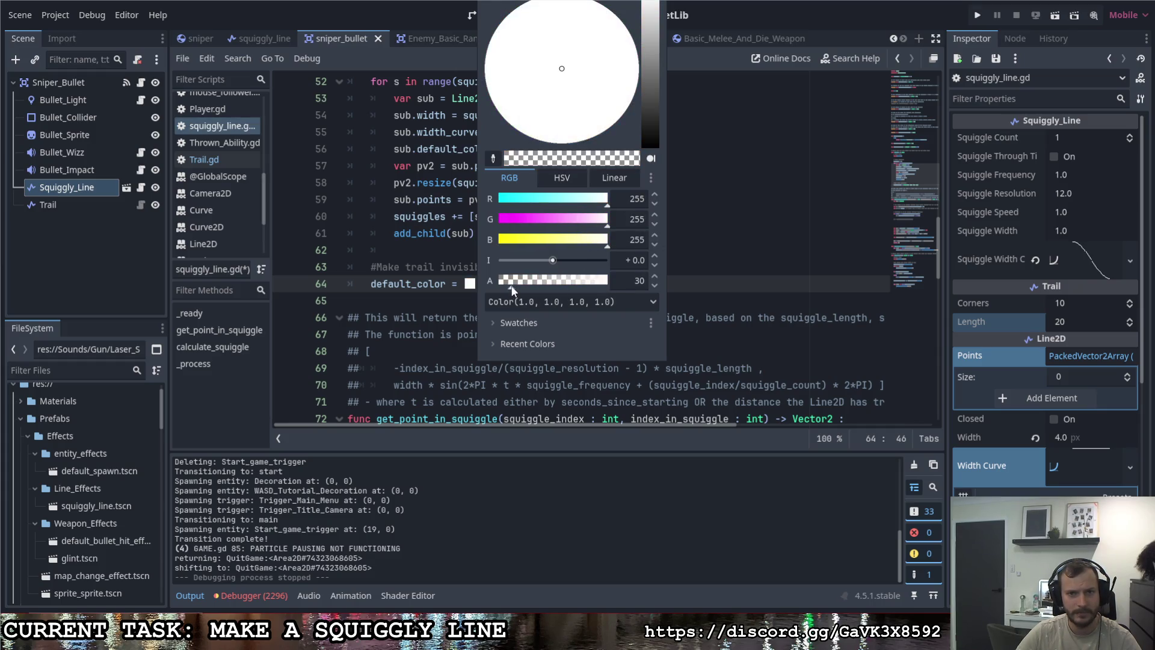
key("Escape")
key("F5")
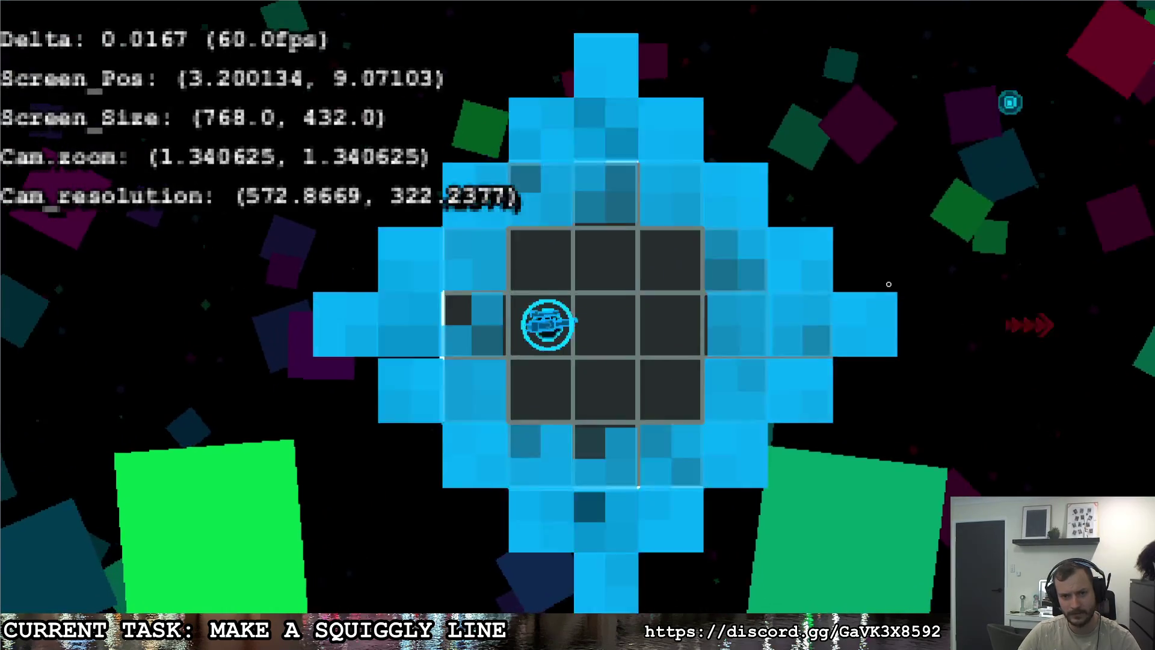
Step: Fire sniper shots toward the upper right while strafing with A and D
left_click(889, 284)
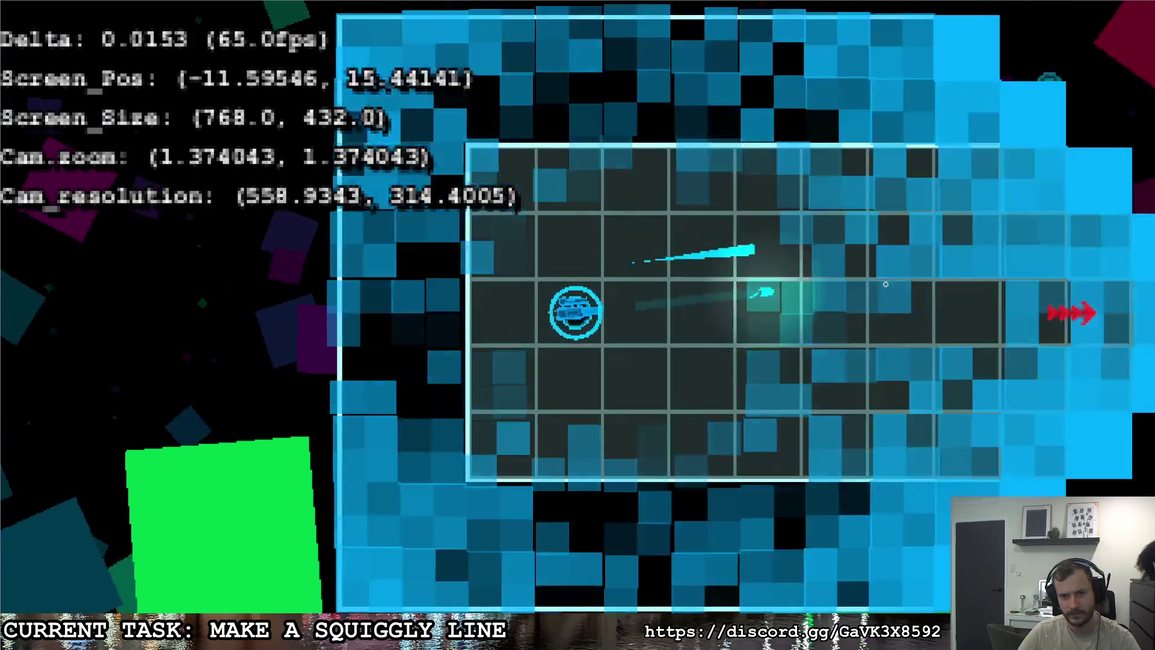
key("d")
key("a")
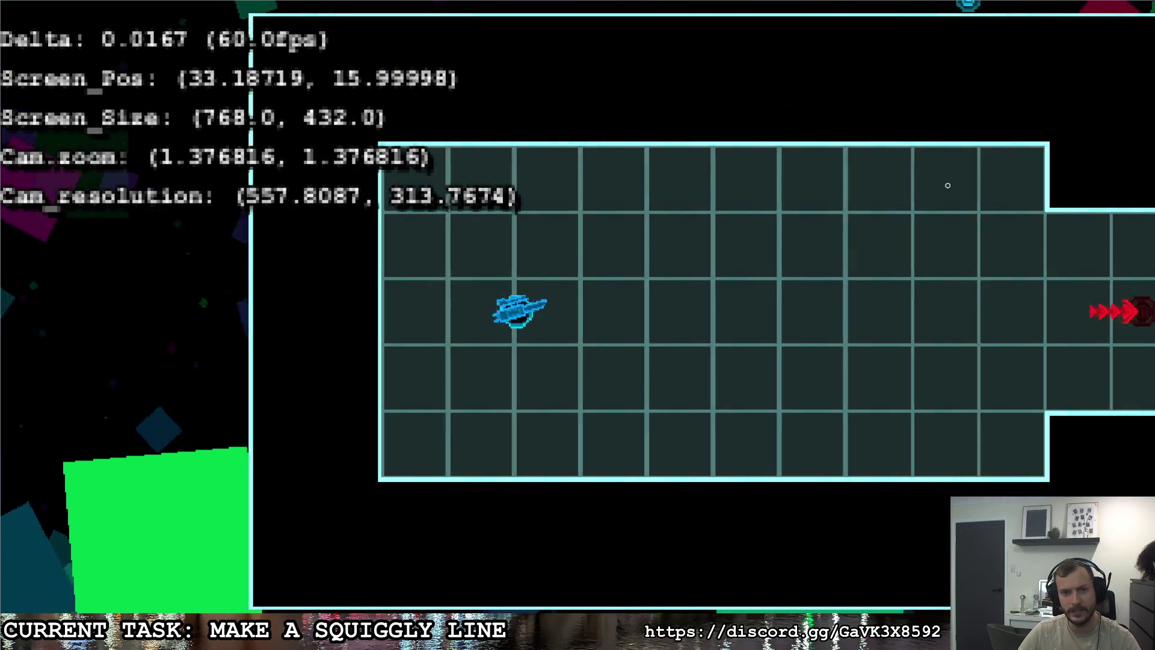
left_click(956, 196)
key("d")
key("a")
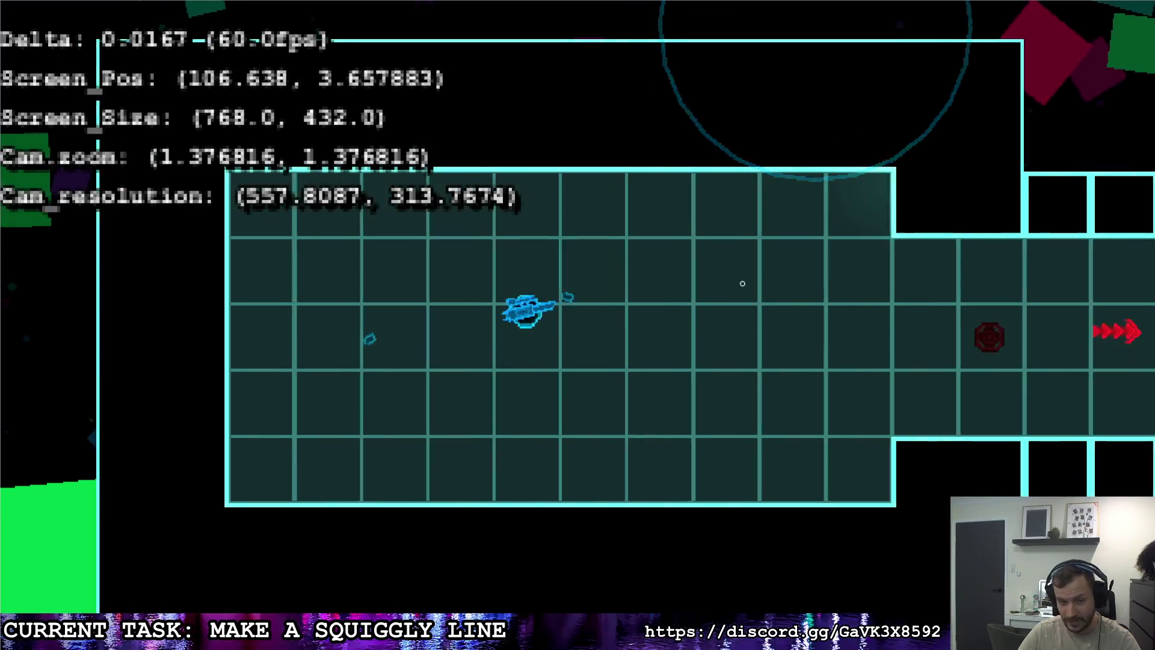
left_click(782, 282)
Step: Fire several more shots while moving to compare trails, then switch back to the editor
key("a")
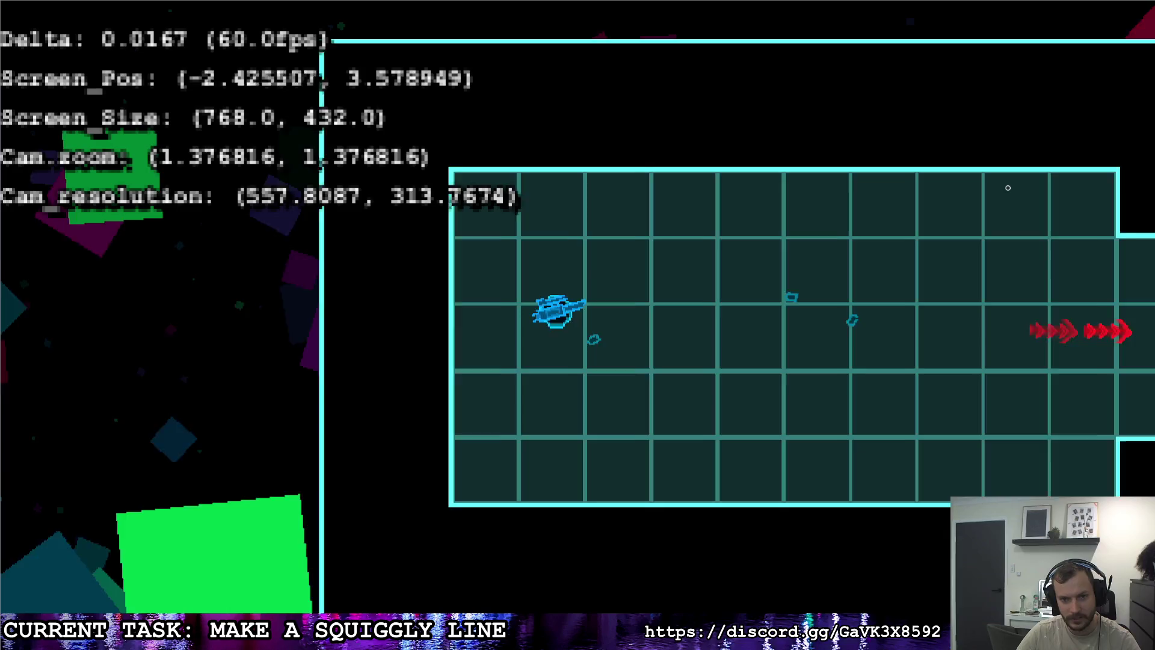
key("d")
left_click(1007, 188)
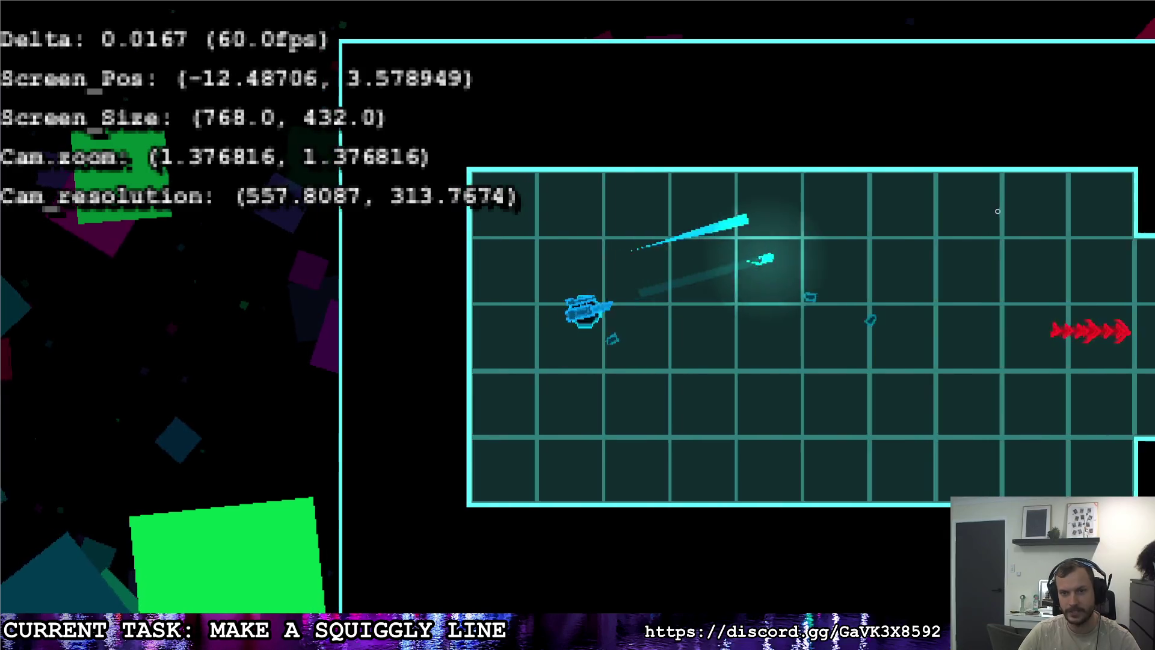
left_click(991, 222)
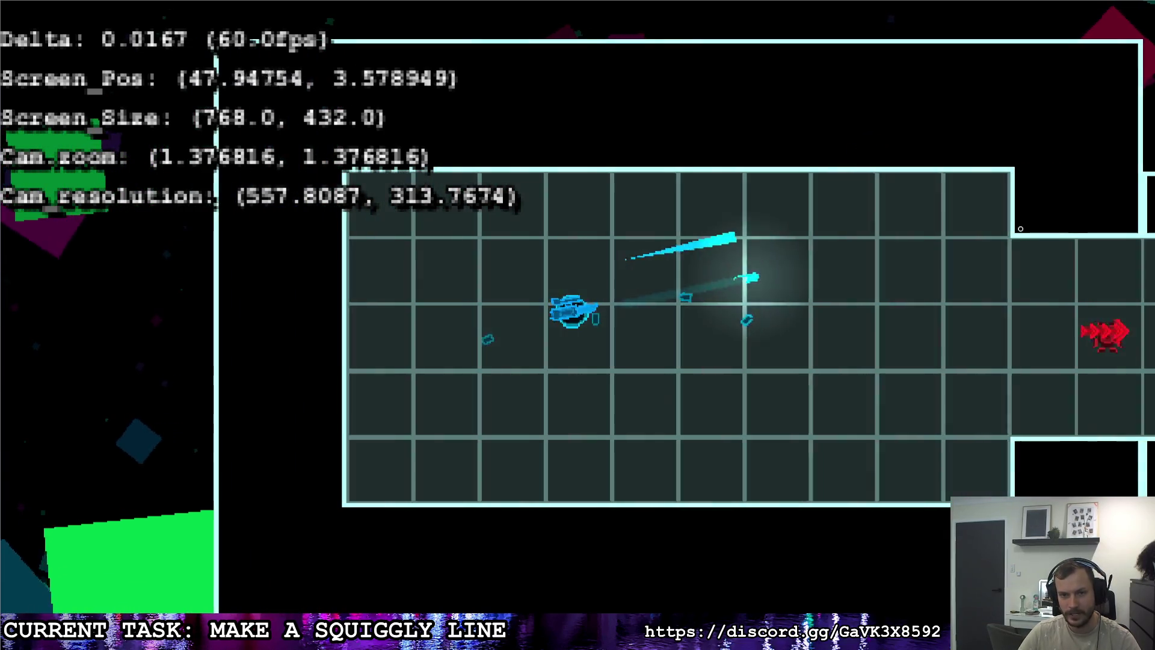
left_click(956, 232)
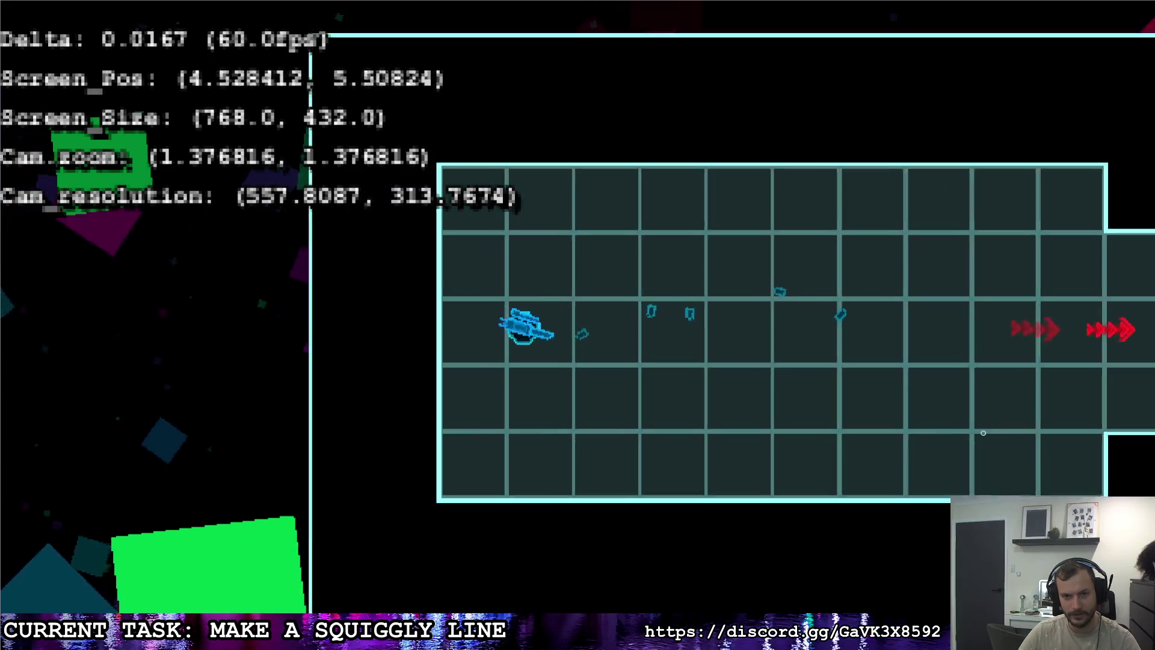
left_click(782, 301)
left_click(926, 360)
left_click(976, 398)
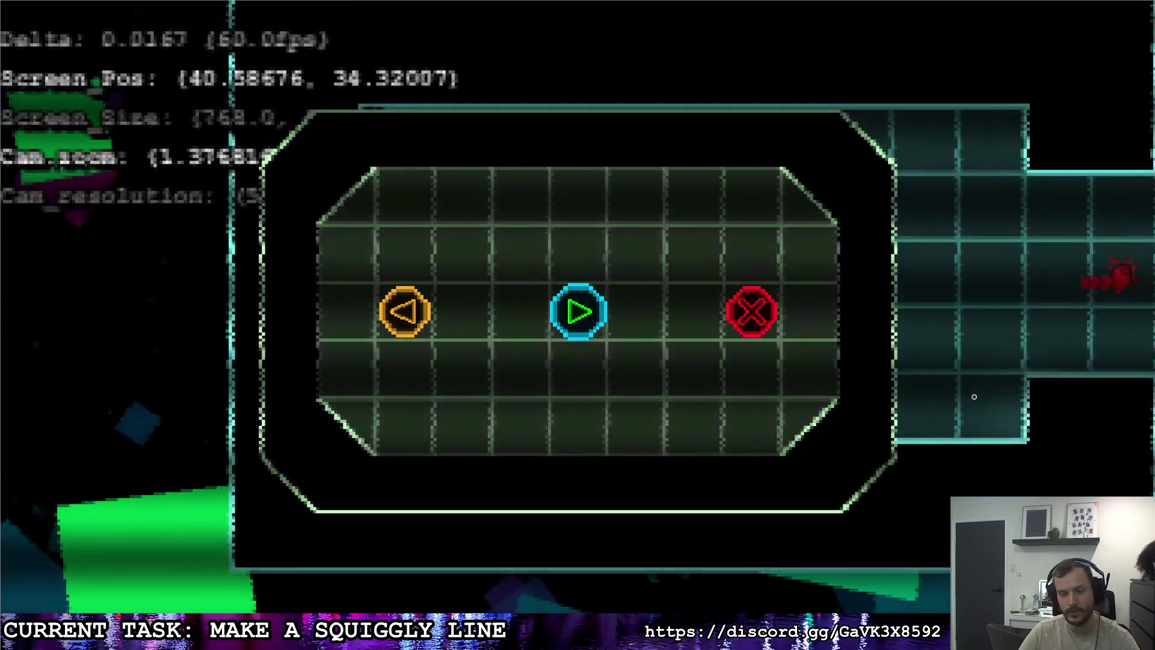
key("alt+Tab")
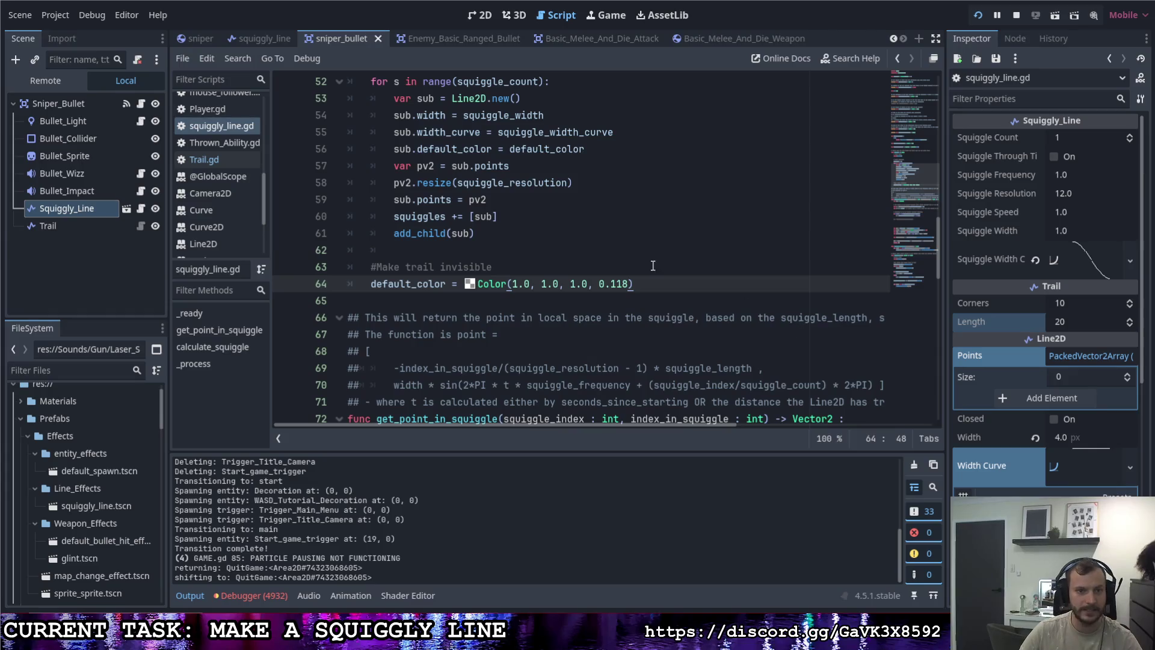
Step: Scroll squiggly_line.gd to the distance clamp on lines 80–81
scroll(487, 233, "up", 9)
scroll(488, 234, "up", 5)
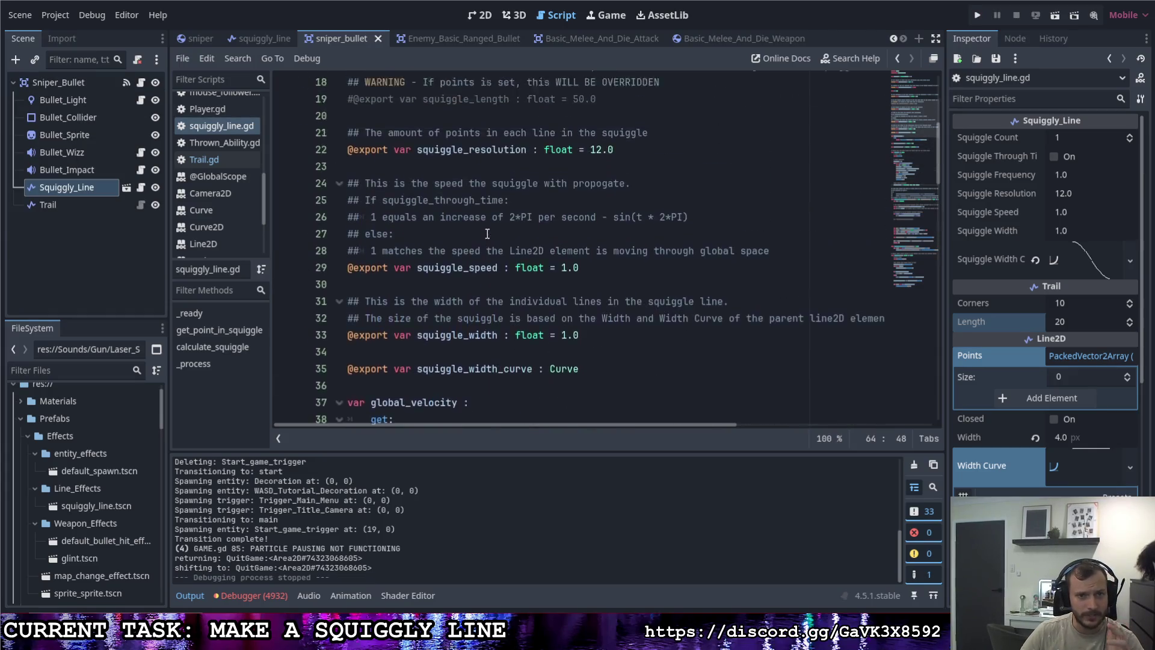
scroll(484, 238, "down", 19)
scroll(482, 239, "down", 8)
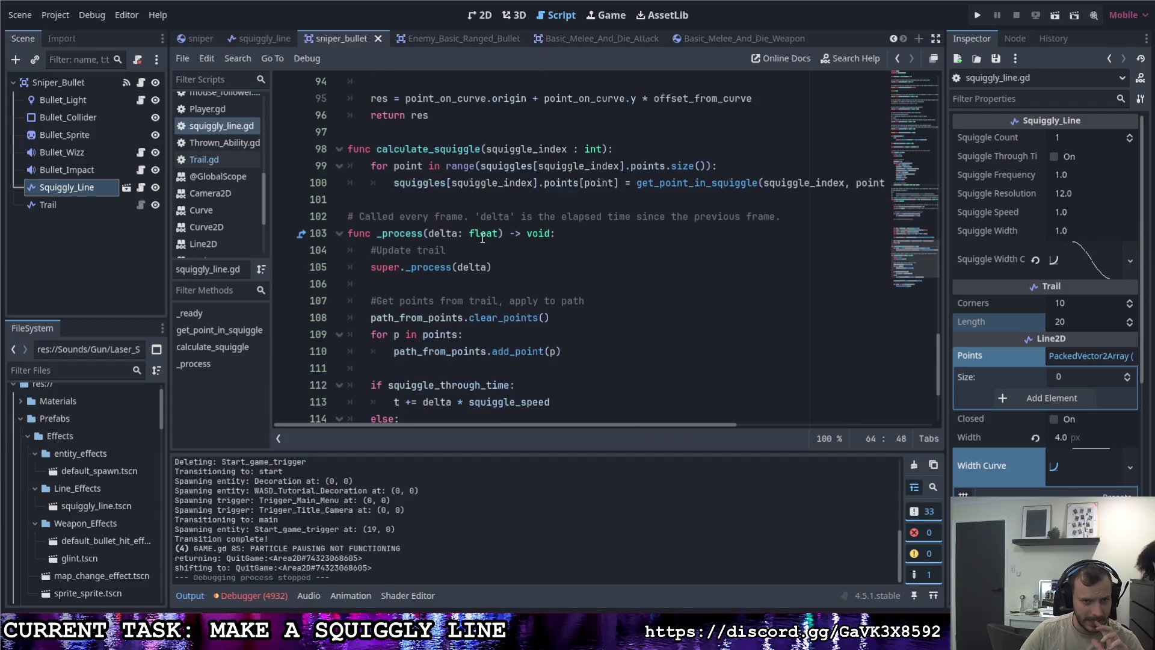
scroll(481, 235, "up", 3)
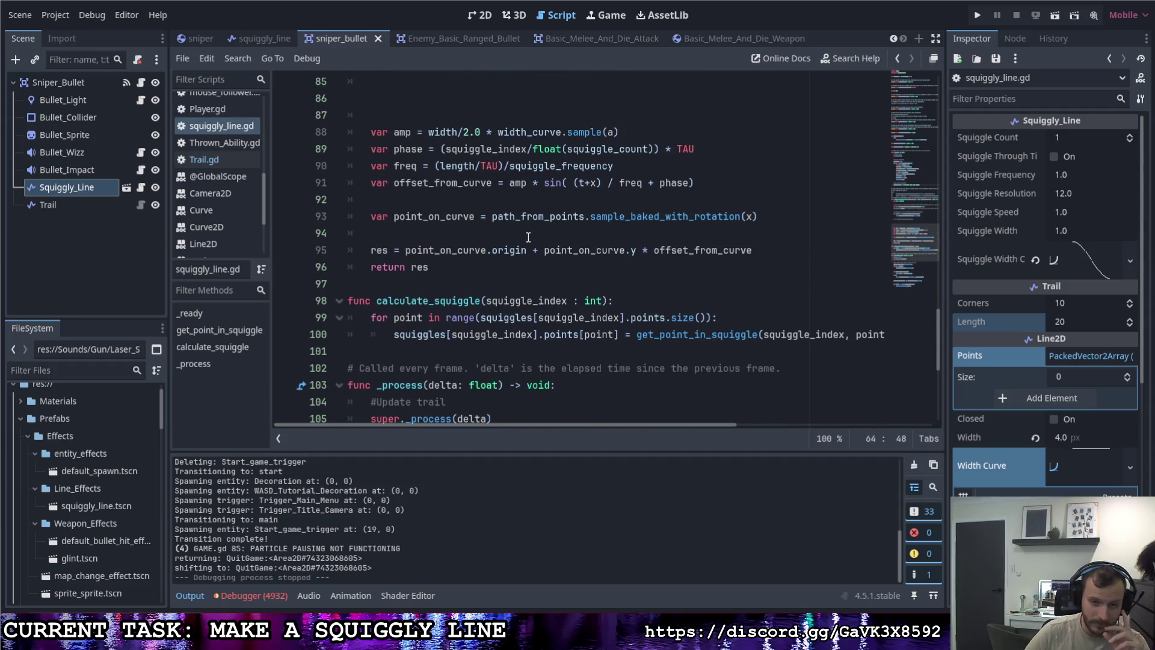
scroll(527, 238, "up", 1)
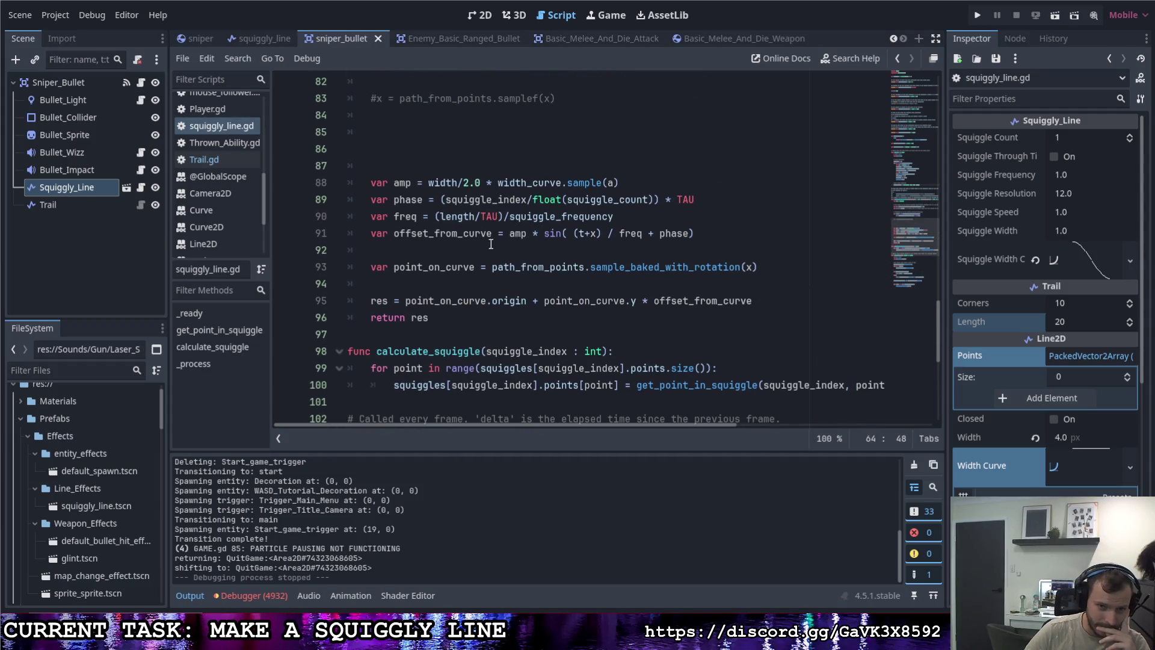
scroll(471, 296, "up", 2)
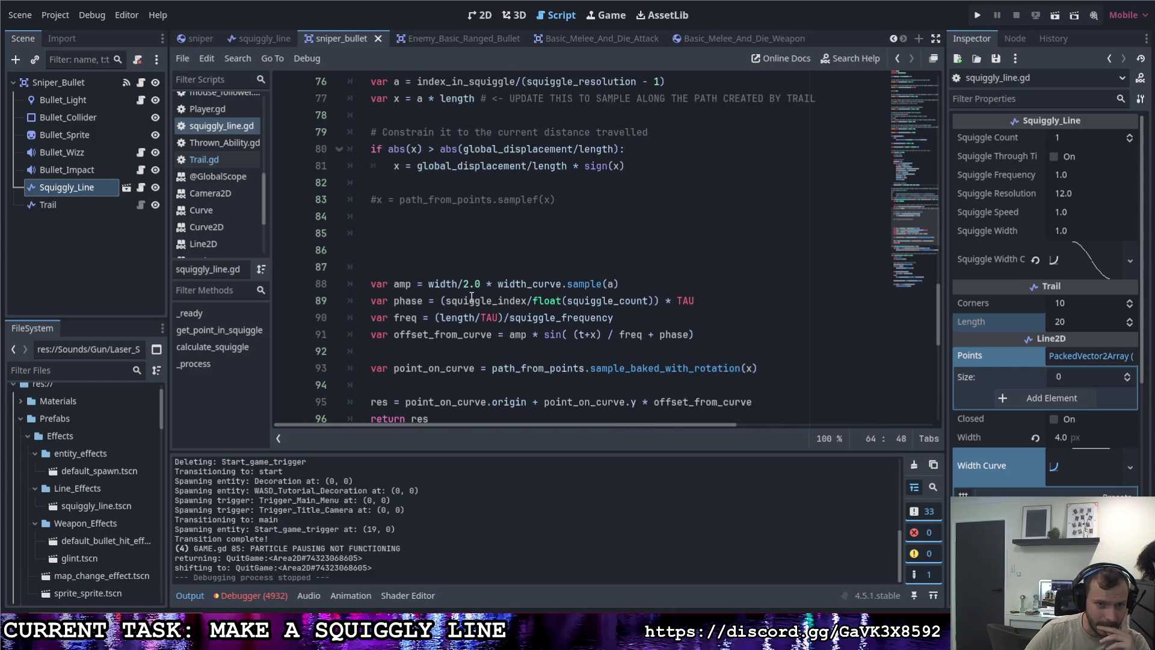
left_click(630, 165)
Step: Comment out the line 80 if check and line 81 clamped assignment, then run with F5
scroll(616, 188, "up", 2)
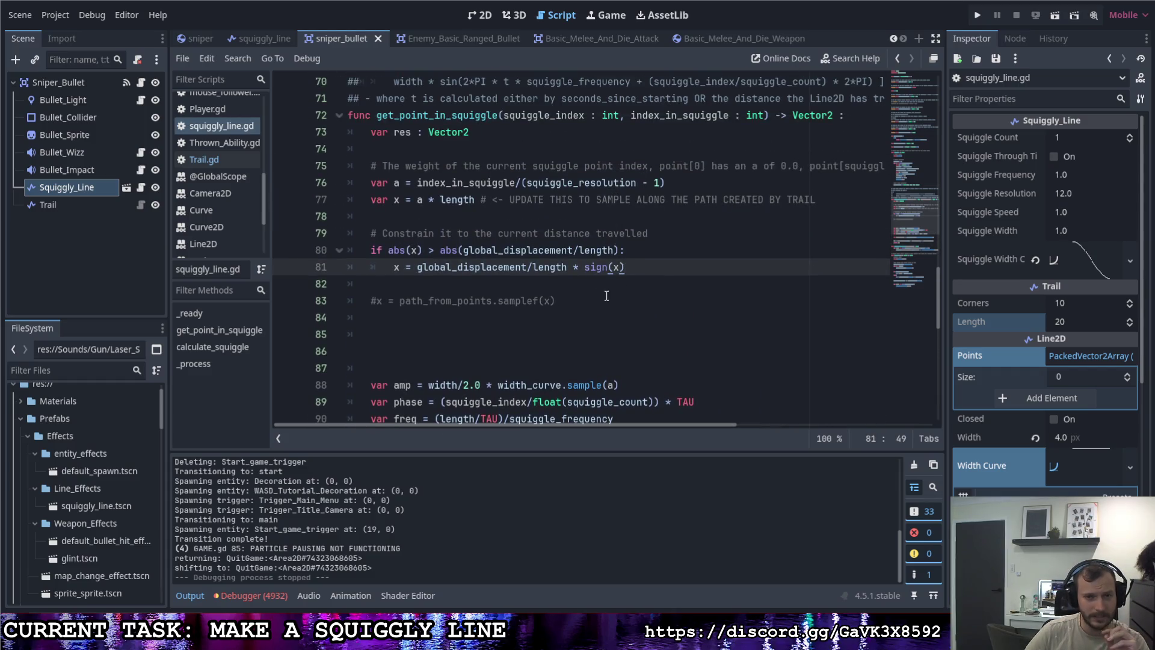
left_click(371, 252)
key("ctrl+k")
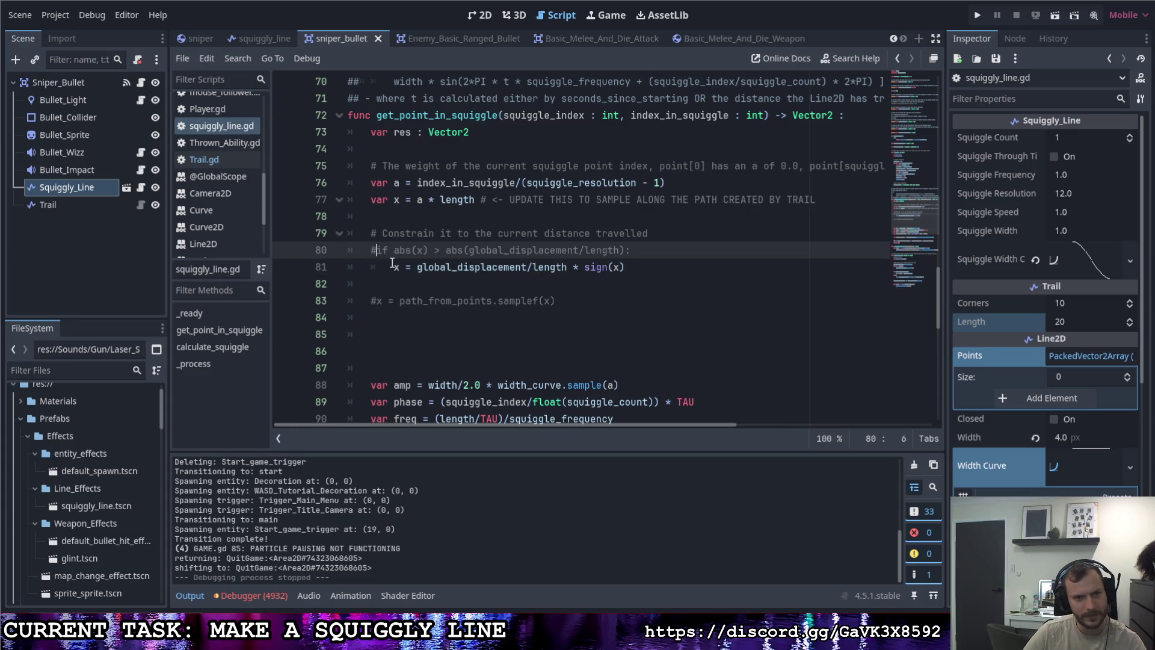
left_click(652, 267)
key("ctrl+k")
key("F5")
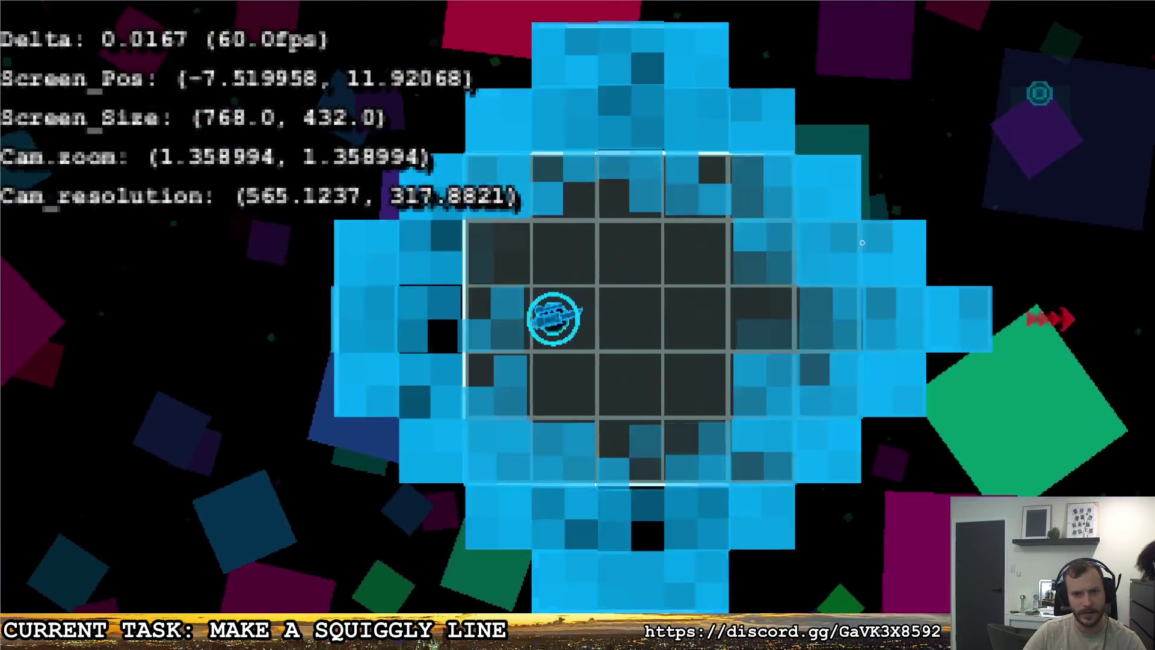
Step: Fire sniper shots at the top-right wall while moving left and right
left_click(862, 243)
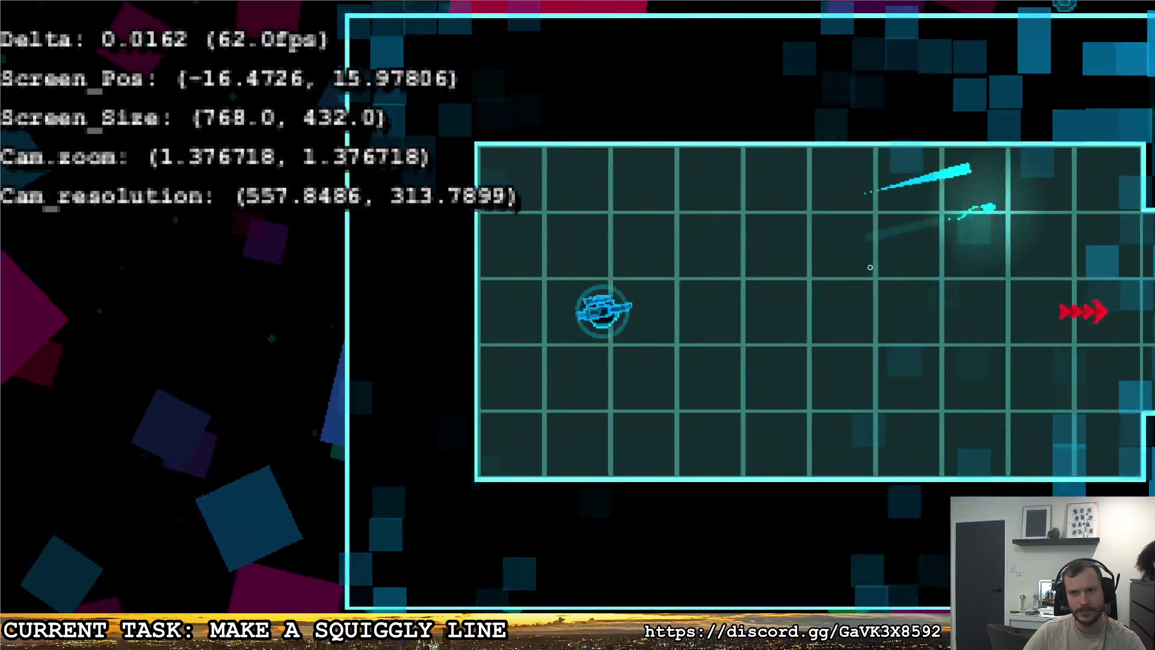
left_click(1039, 194)
key("d")
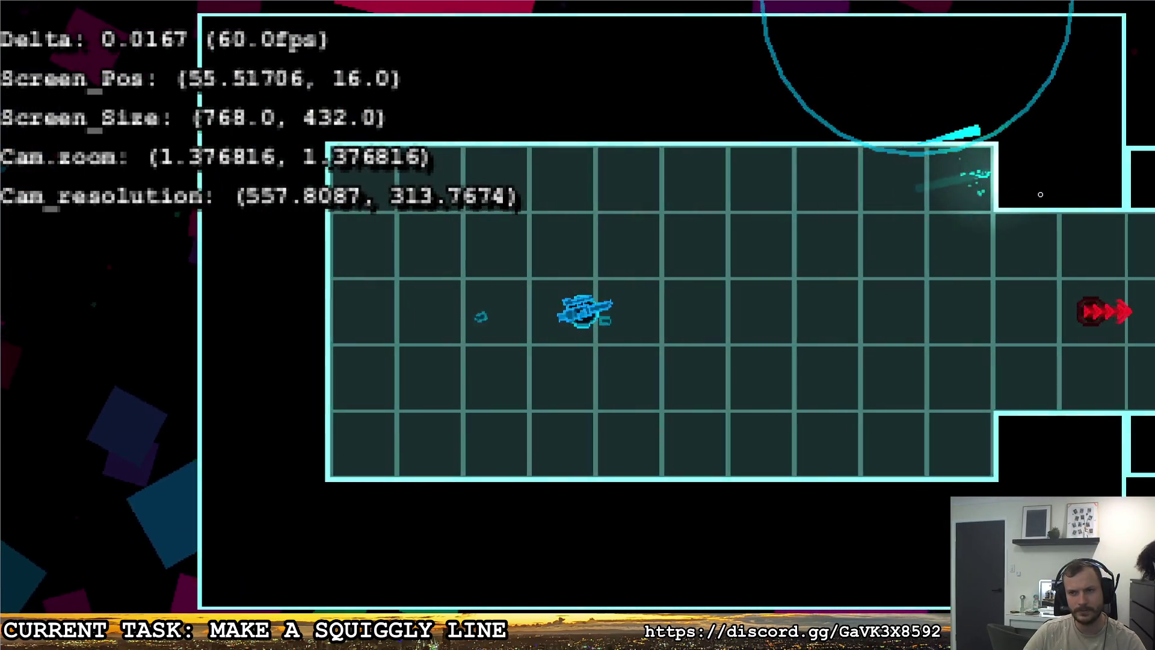
key("a")
left_click(1044, 160)
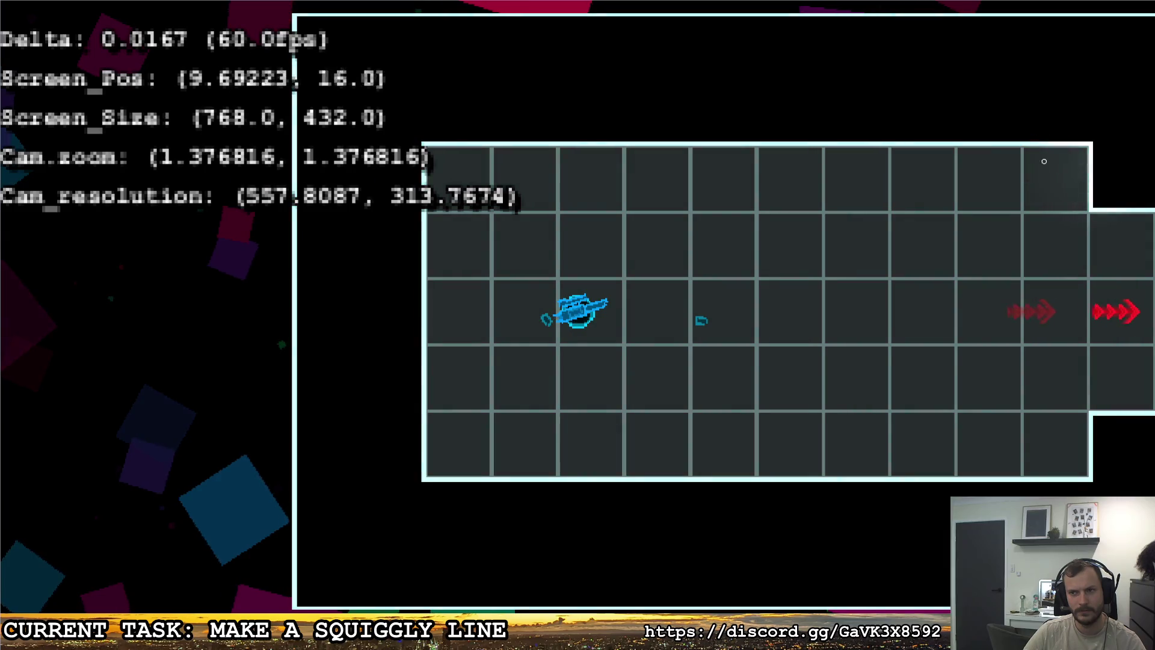
key("a")
left_click(1016, 137)
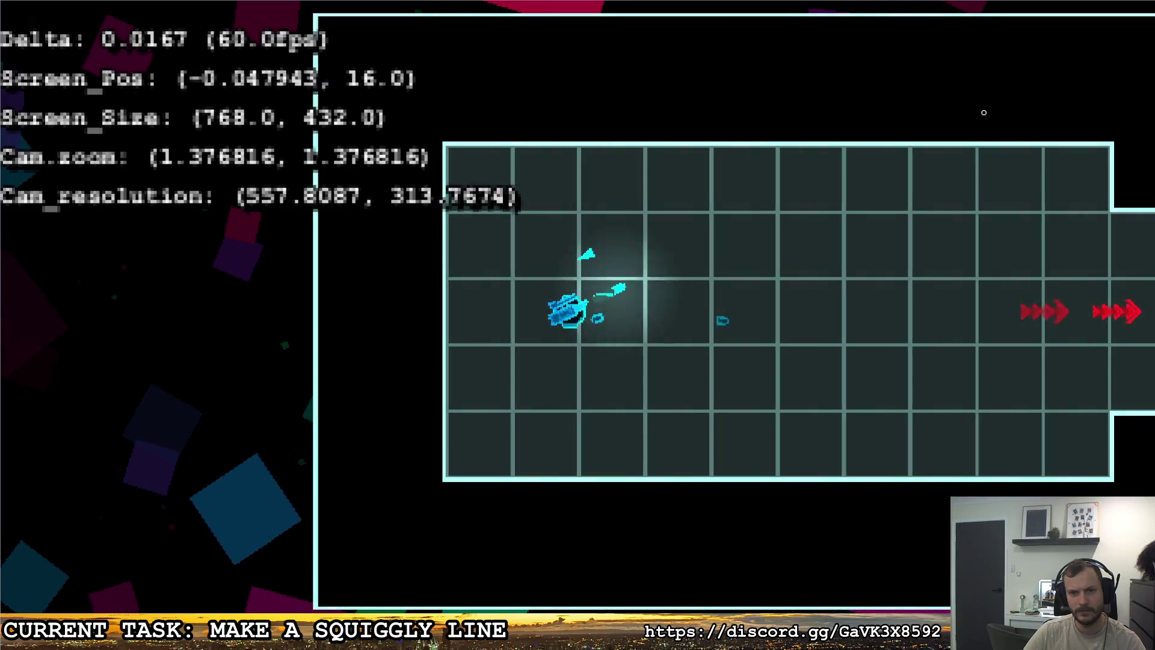
left_click(982, 111)
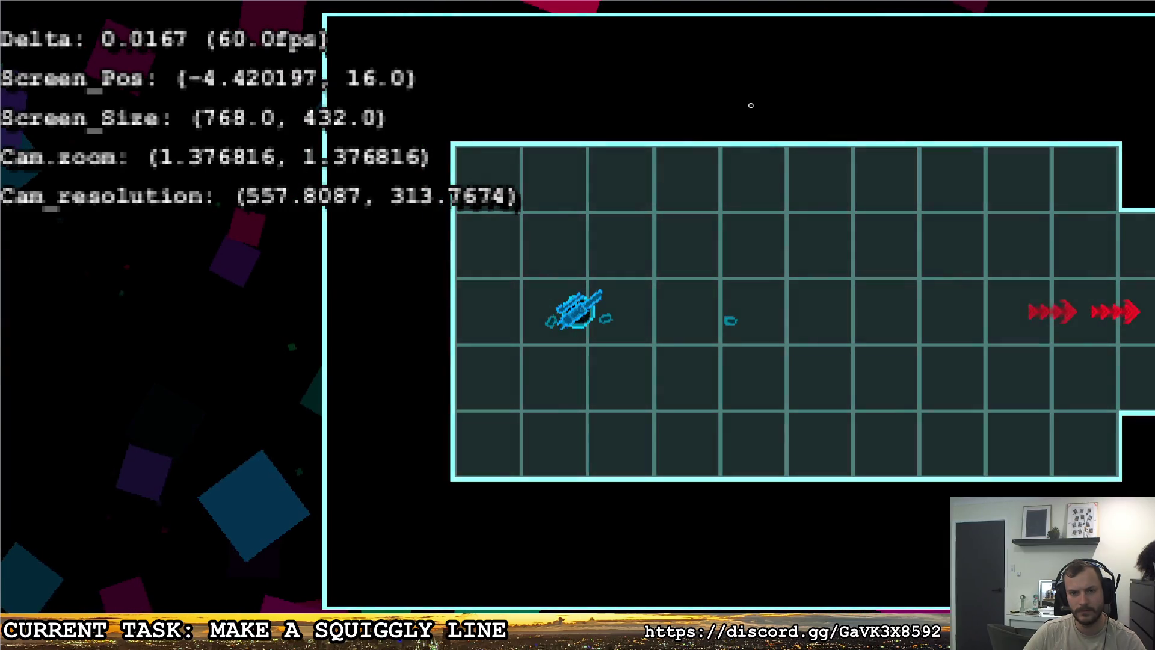
Step: Fire more shots at the top and upper-right walls while strafing
left_click(746, 103)
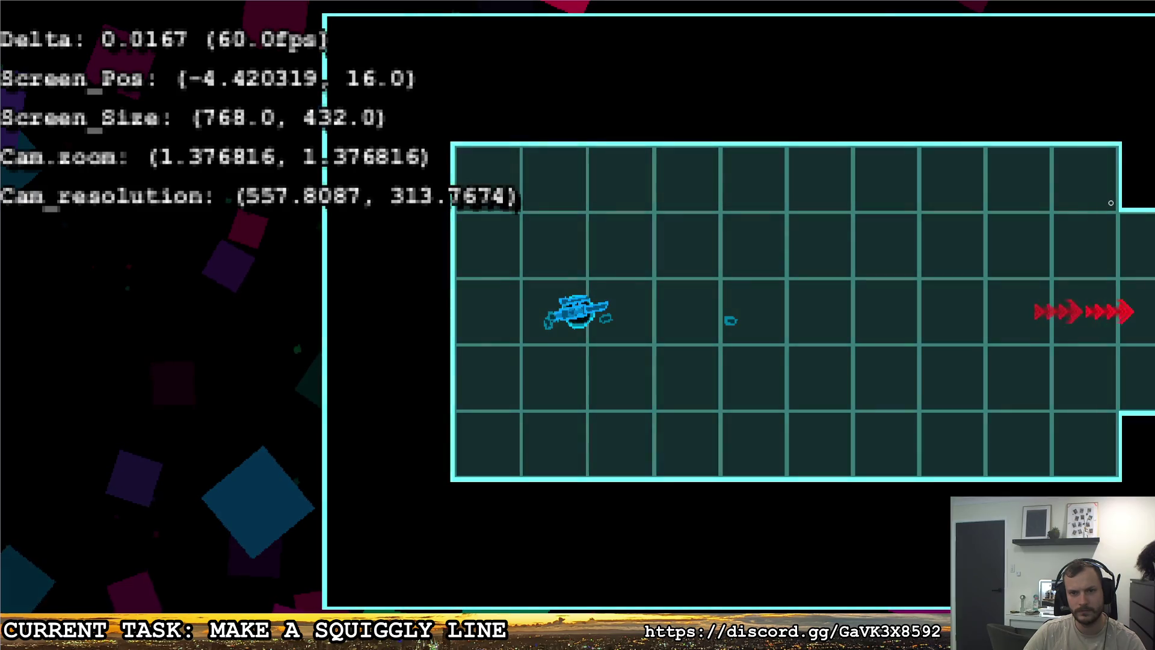
left_click(1110, 202)
key("d")
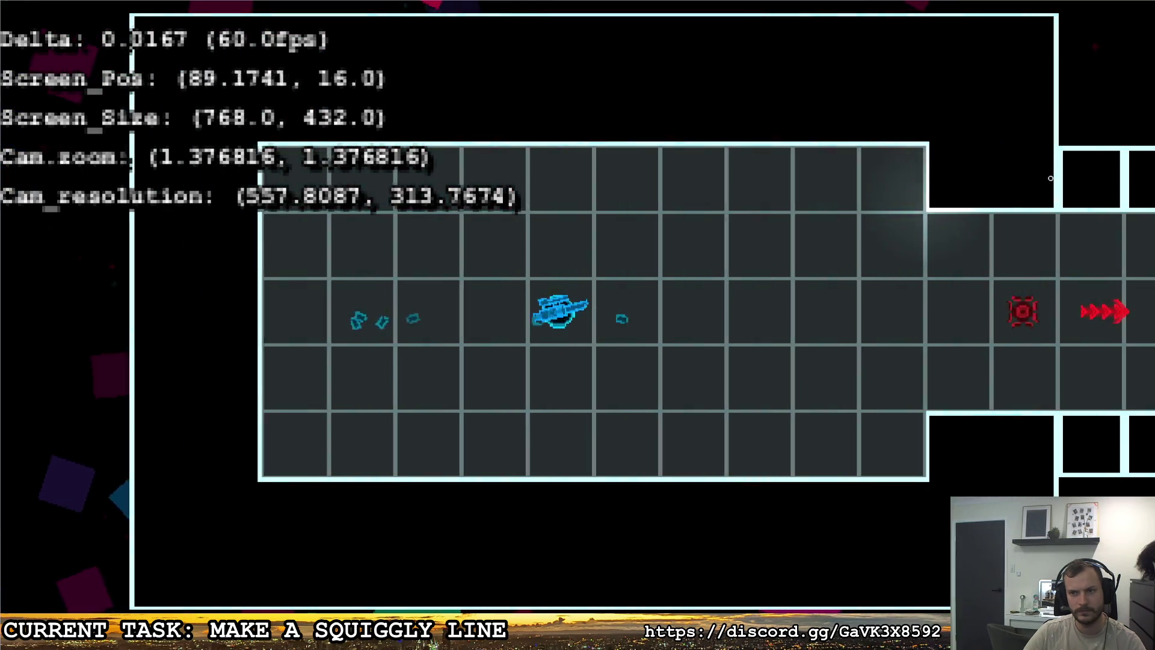
key("a")
left_click(1060, 192)
key("d")
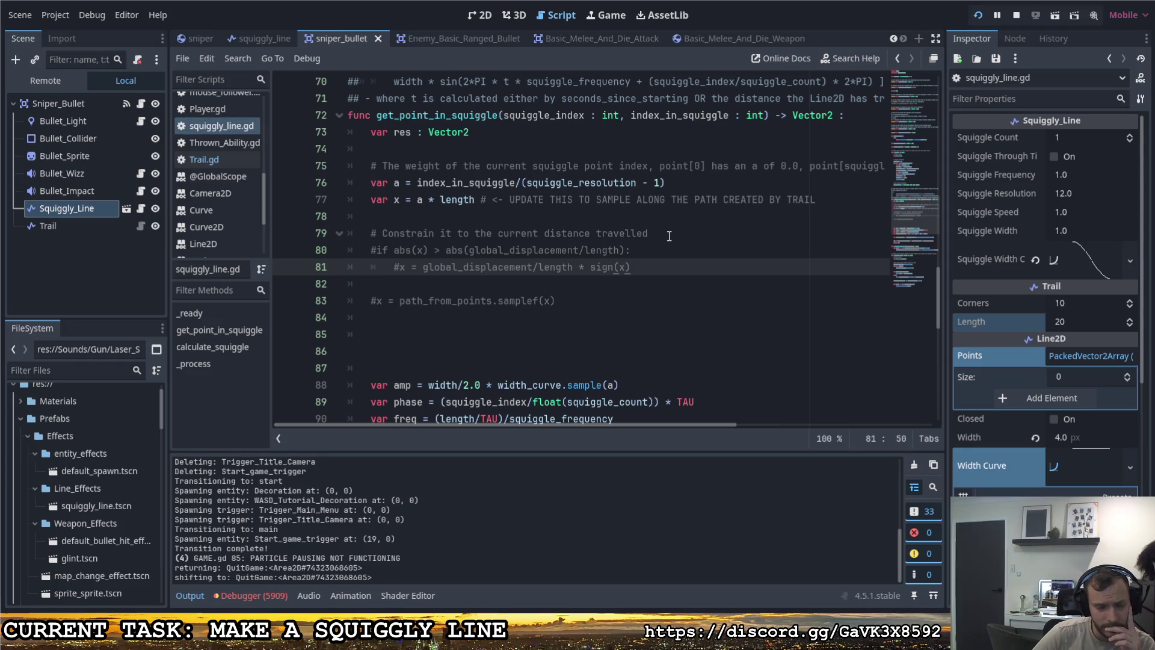
Step: Scroll through get_point_in_squiggle in squiggly_line.gd, then relaunch the game
scroll(657, 236, "up", 1)
scroll(662, 232, "down", 4)
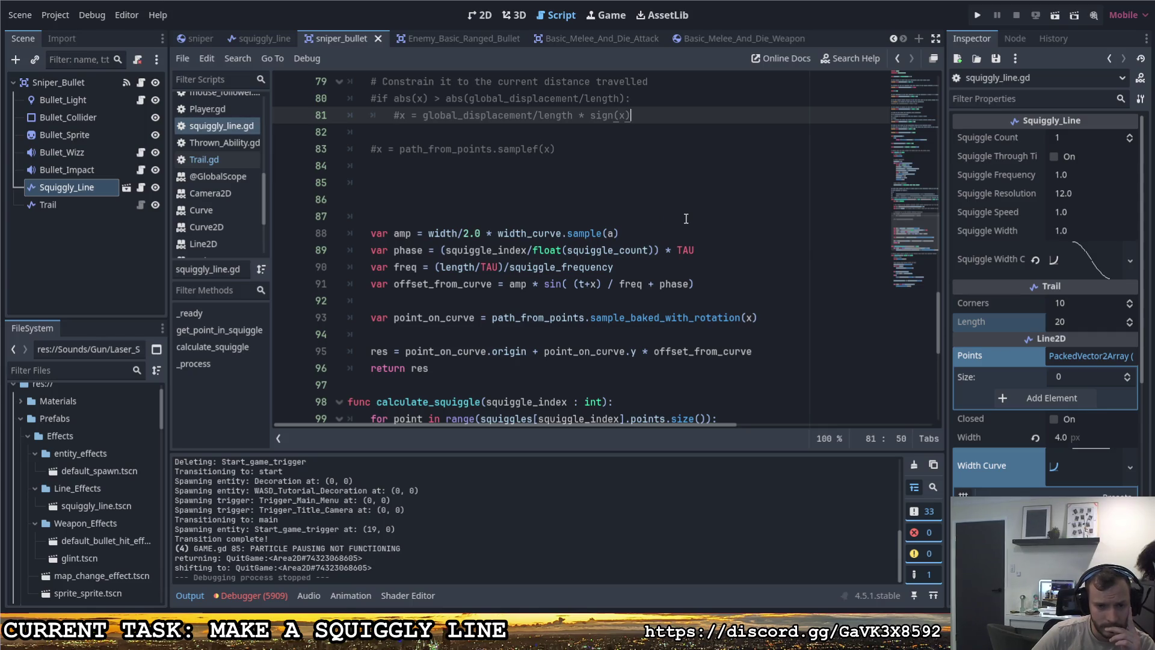
scroll(686, 217, "down", 1)
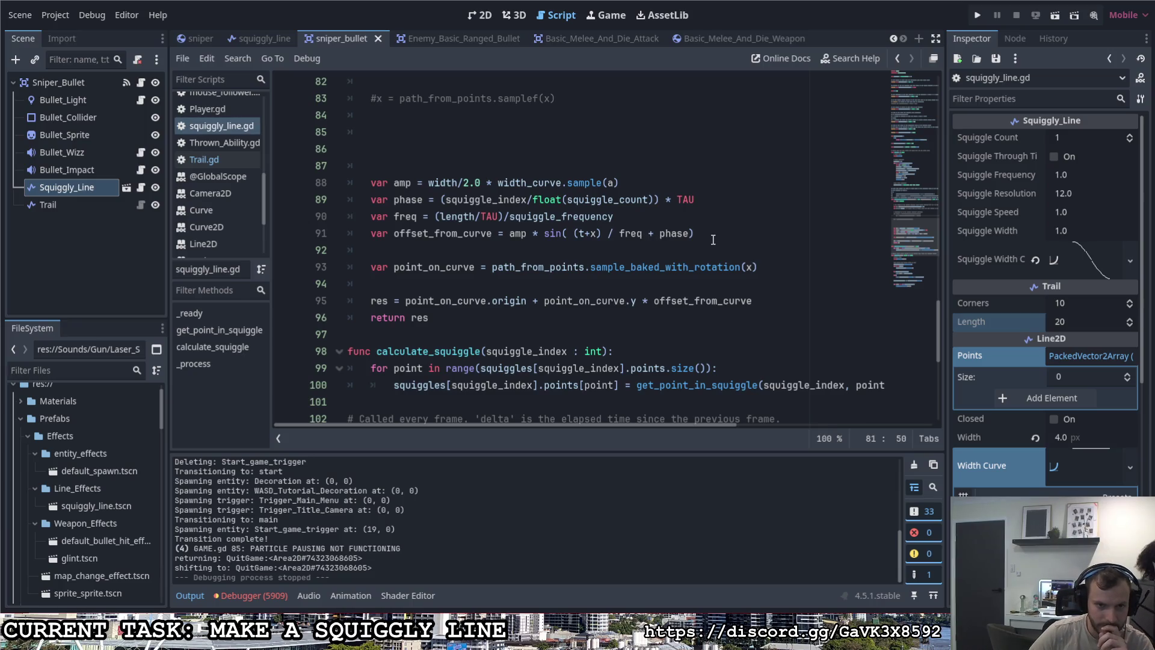
scroll(704, 232, "up", 1)
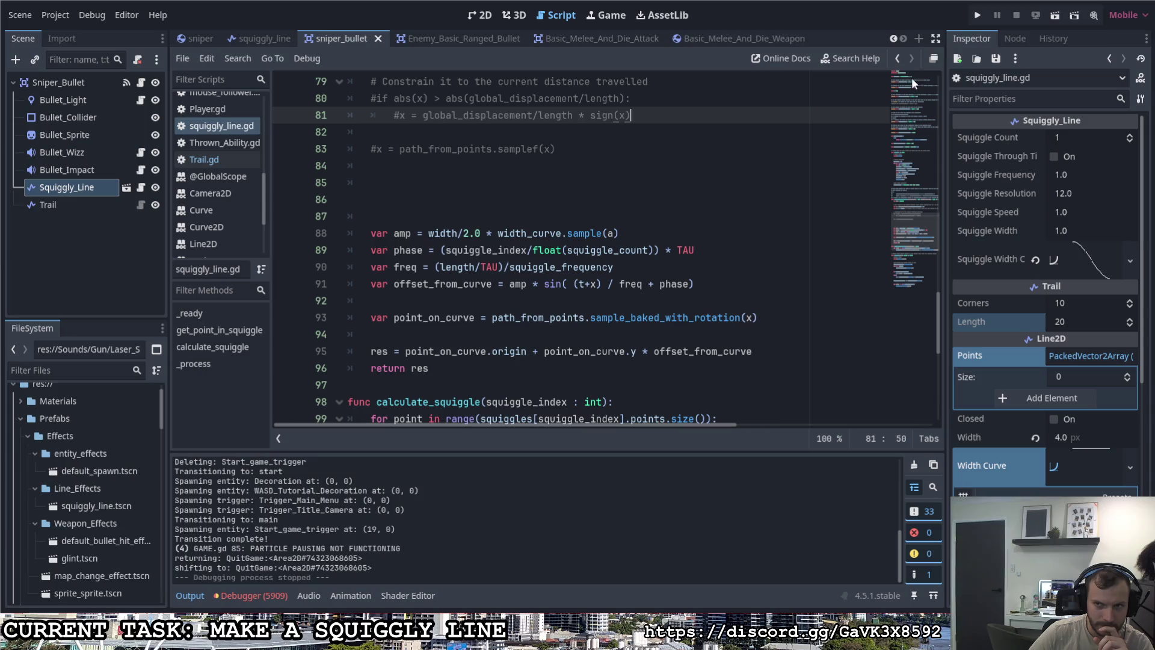
left_click(977, 15)
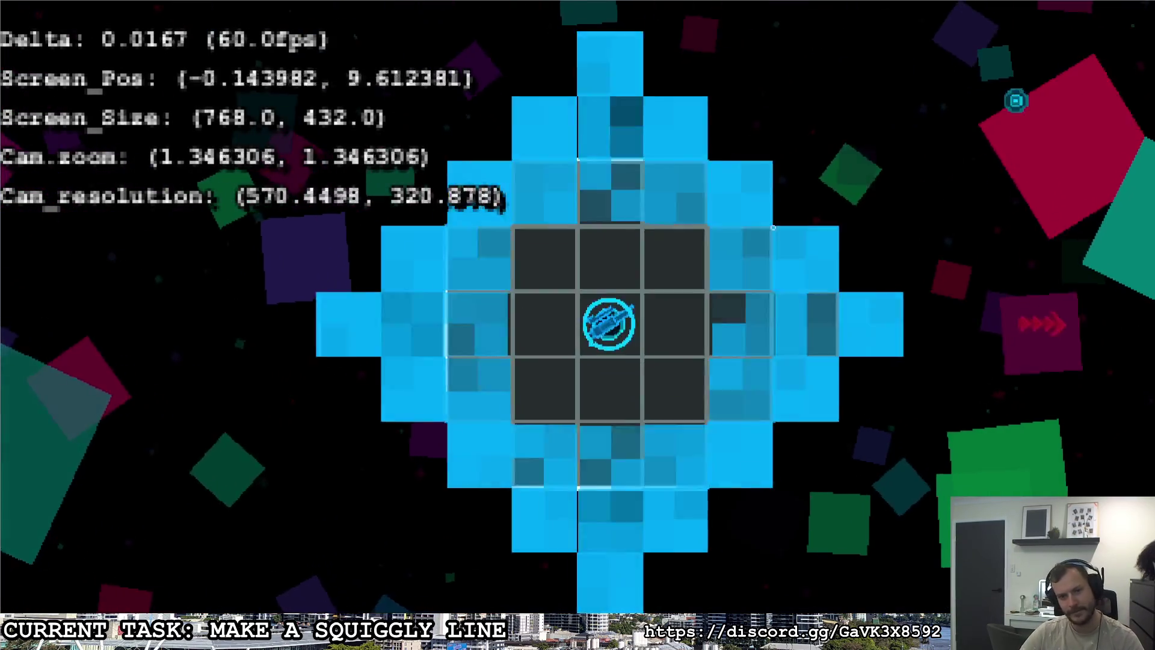
Step: Fire five sniper shots toward the top and top-right walls, then bring up the pause menu with Escape
left_click(779, 203)
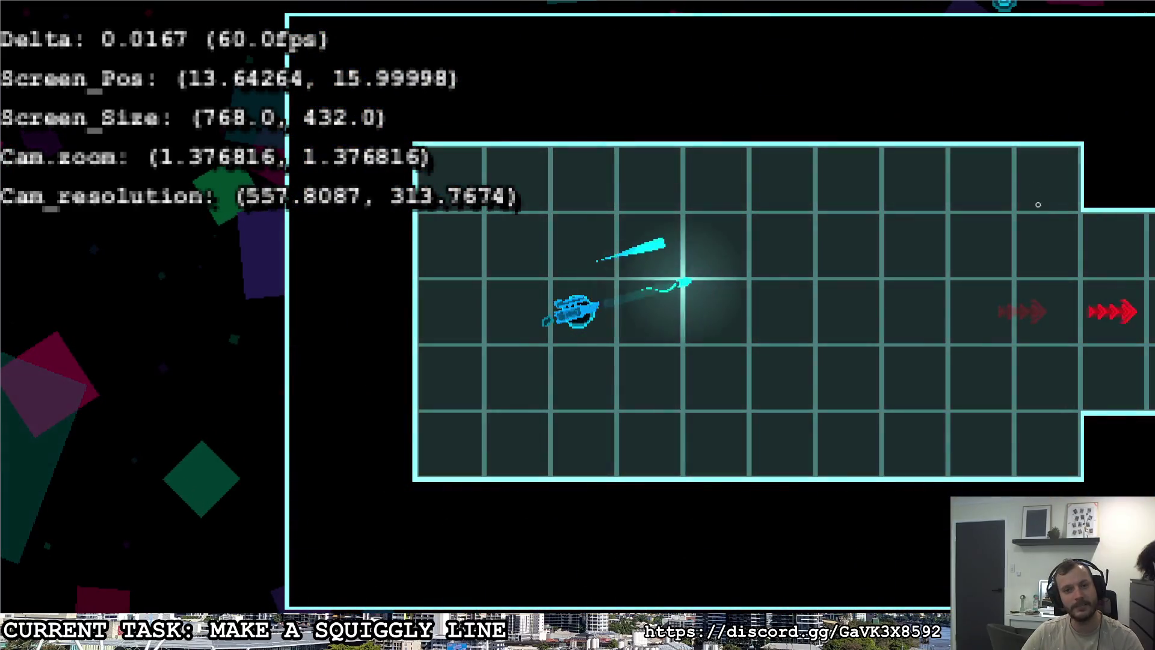
left_click(1078, 193)
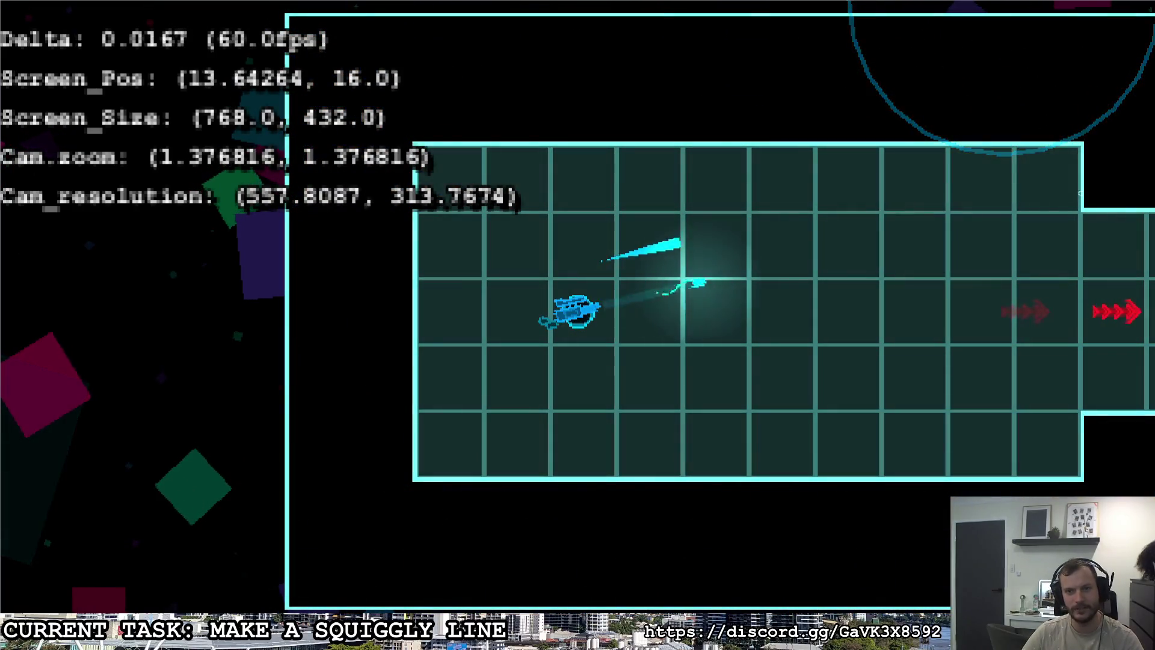
left_click(1070, 206)
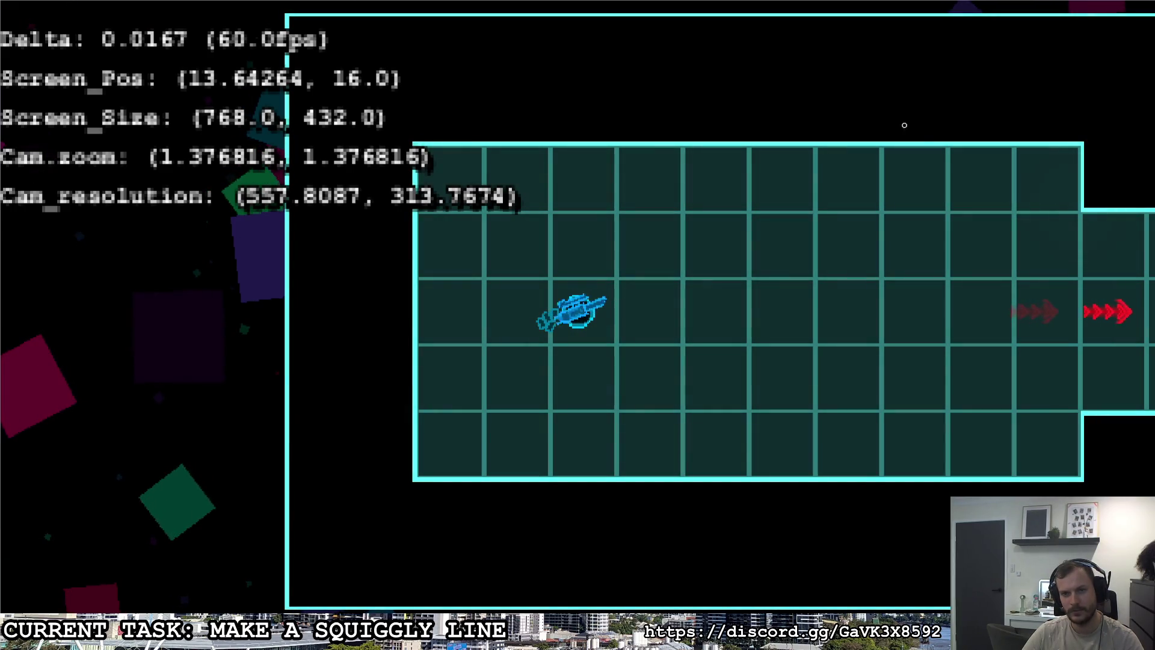
left_click(606, 70)
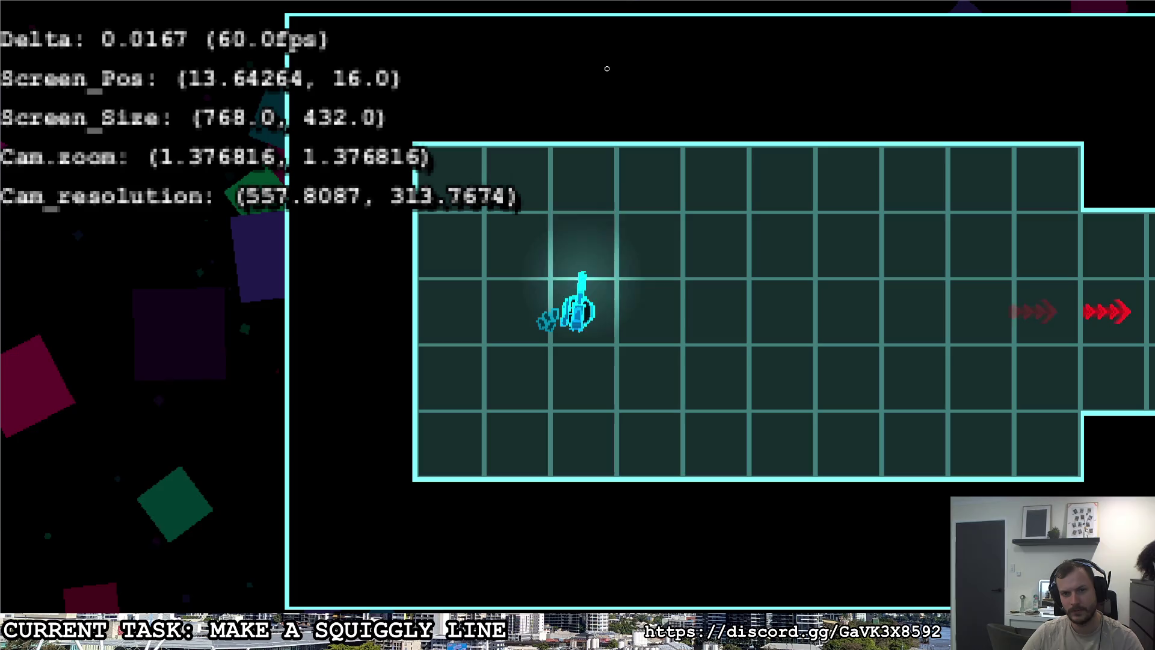
left_click(815, 116)
key("Escape")
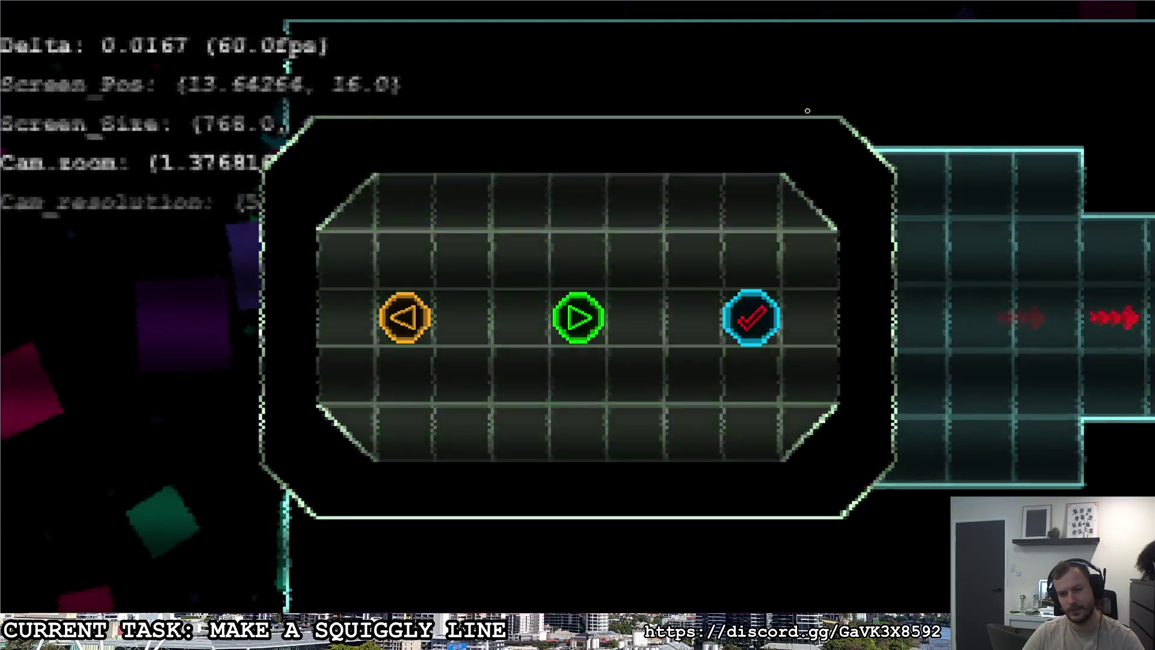
Step: Stop the game and set the Trail's Length to 30 in the Inspector
key("F8")
scroll(1066, 443, "down", 3)
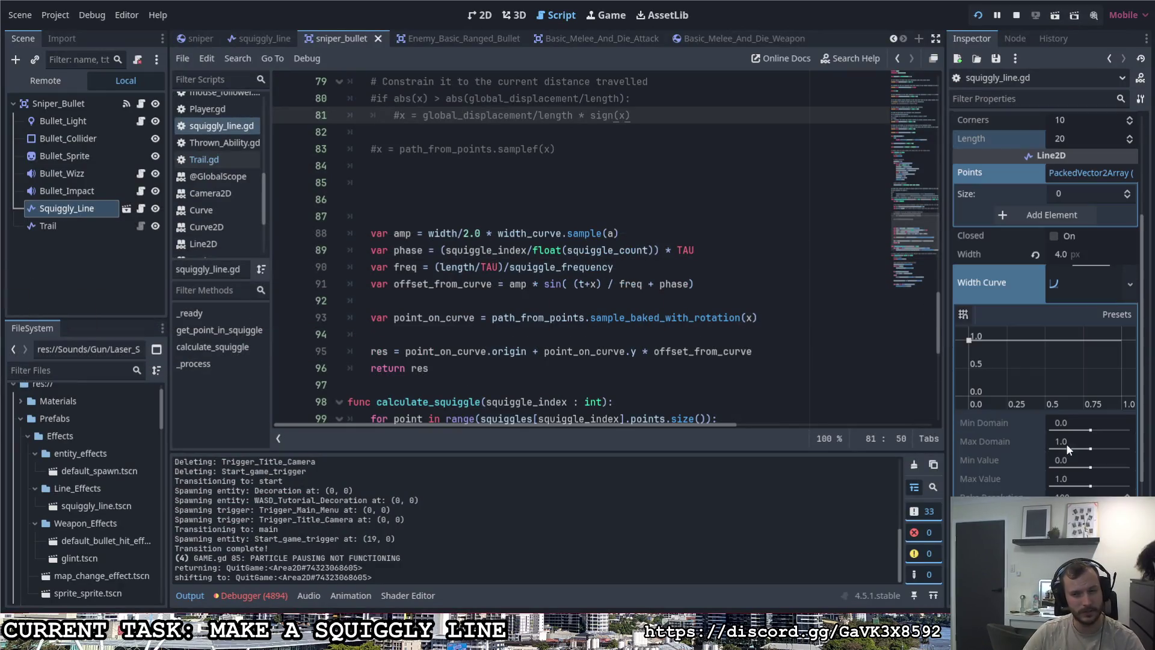
scroll(1066, 443, "up", 3)
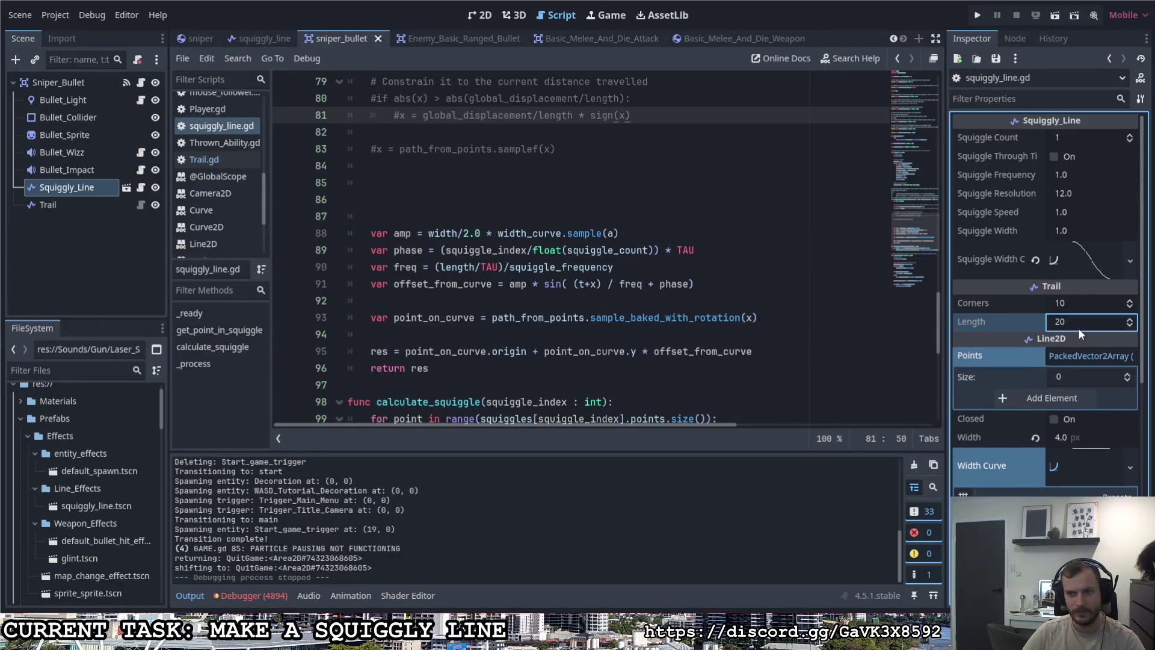
left_click(1078, 327)
type("3")
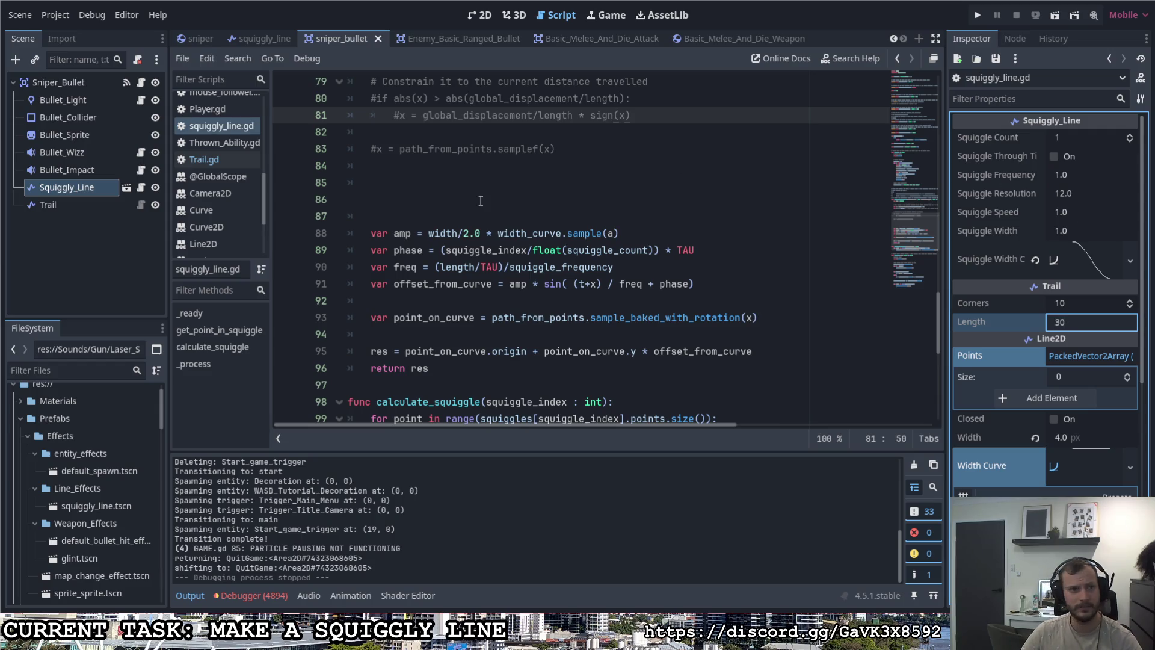
Step: Set the Sniper_Bullet's Speed to 20 and run the game
left_click(59, 82)
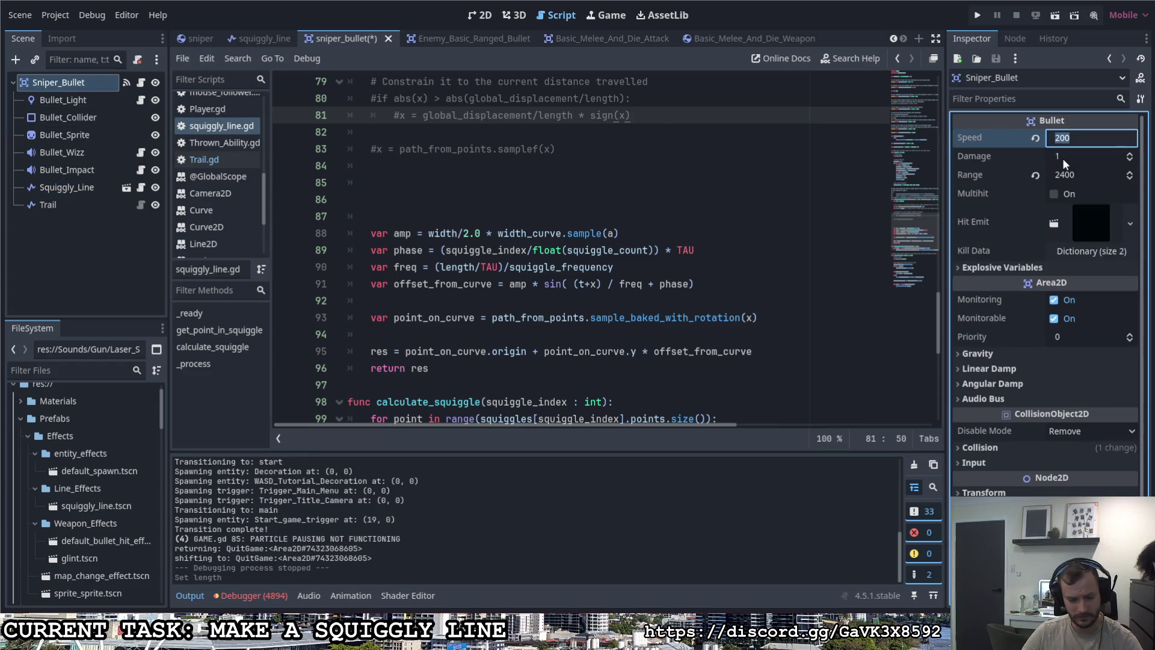
type("5")
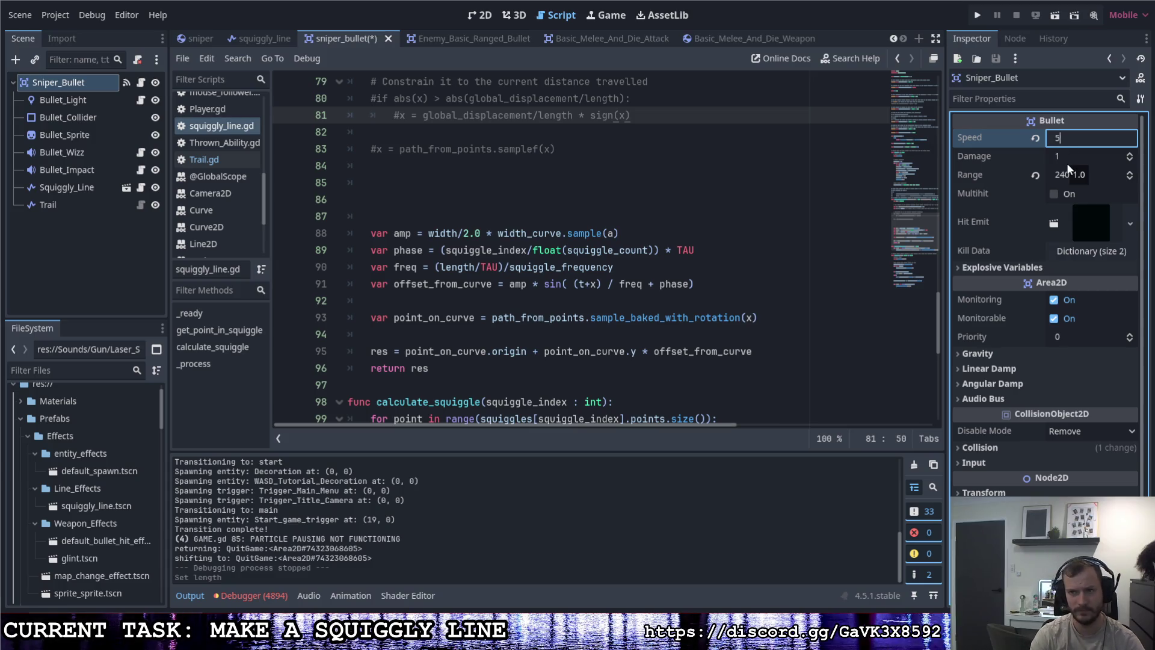
type("20")
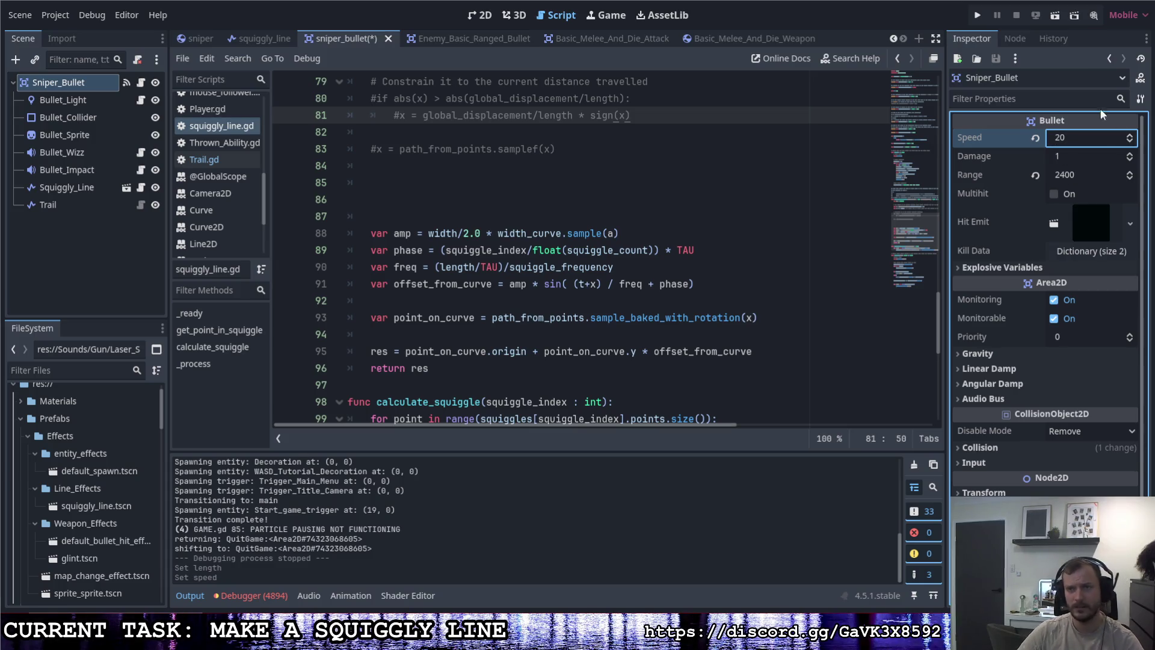
key("F5")
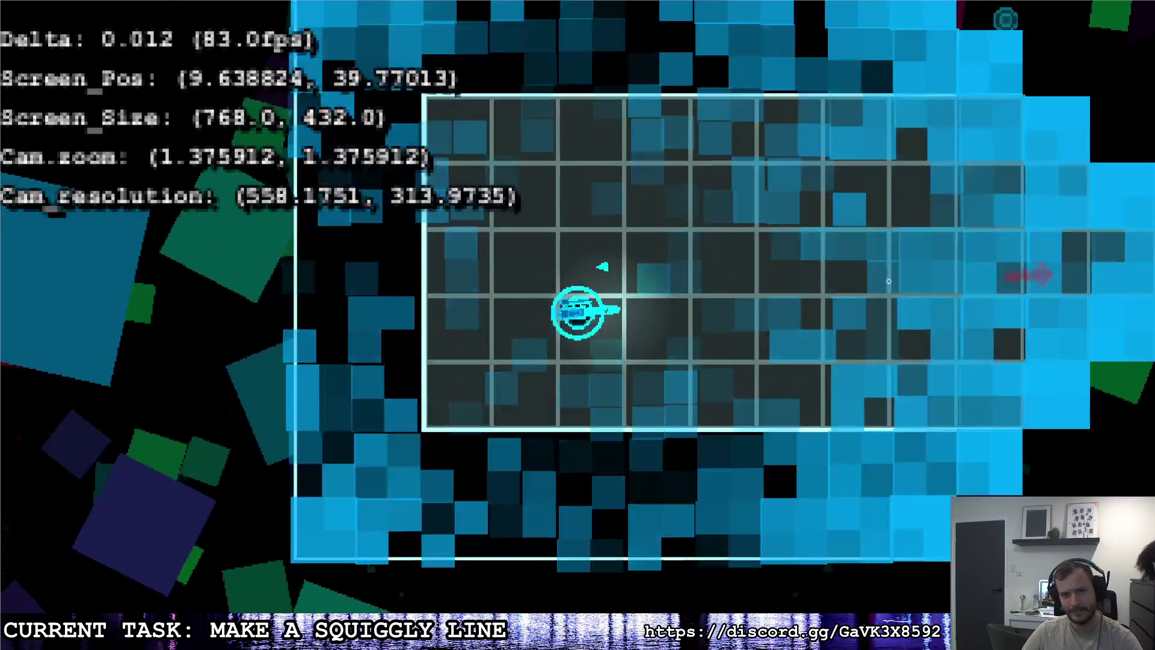
Step: Move the player around with D, A and W, then pause and leave the game
key("d")
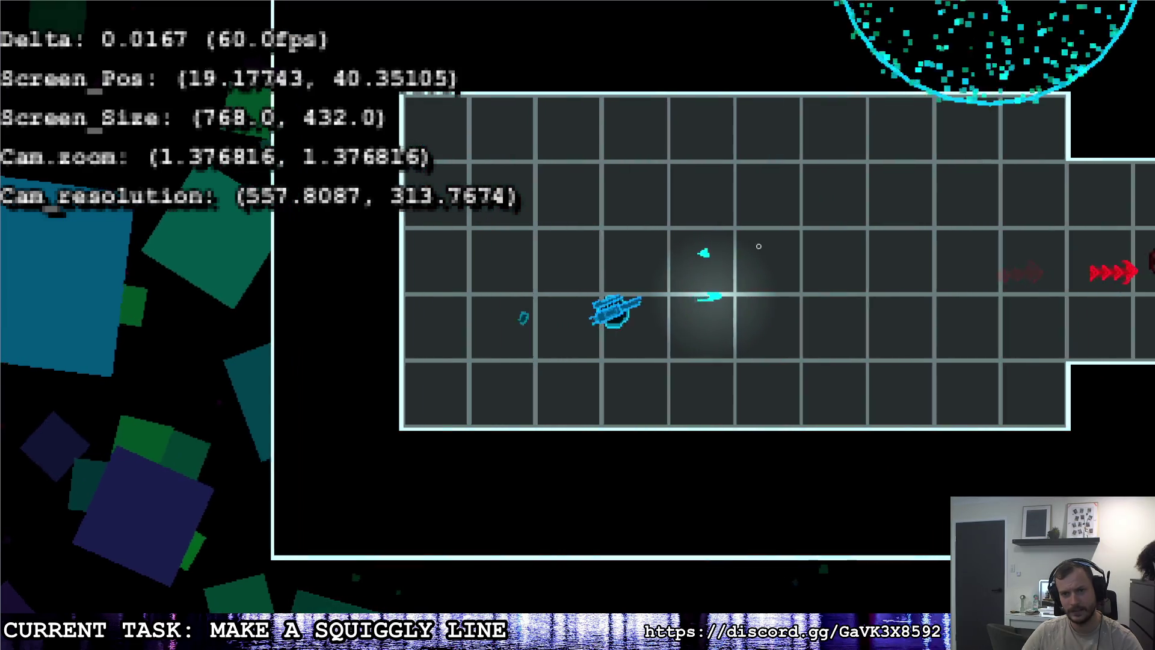
key("d")
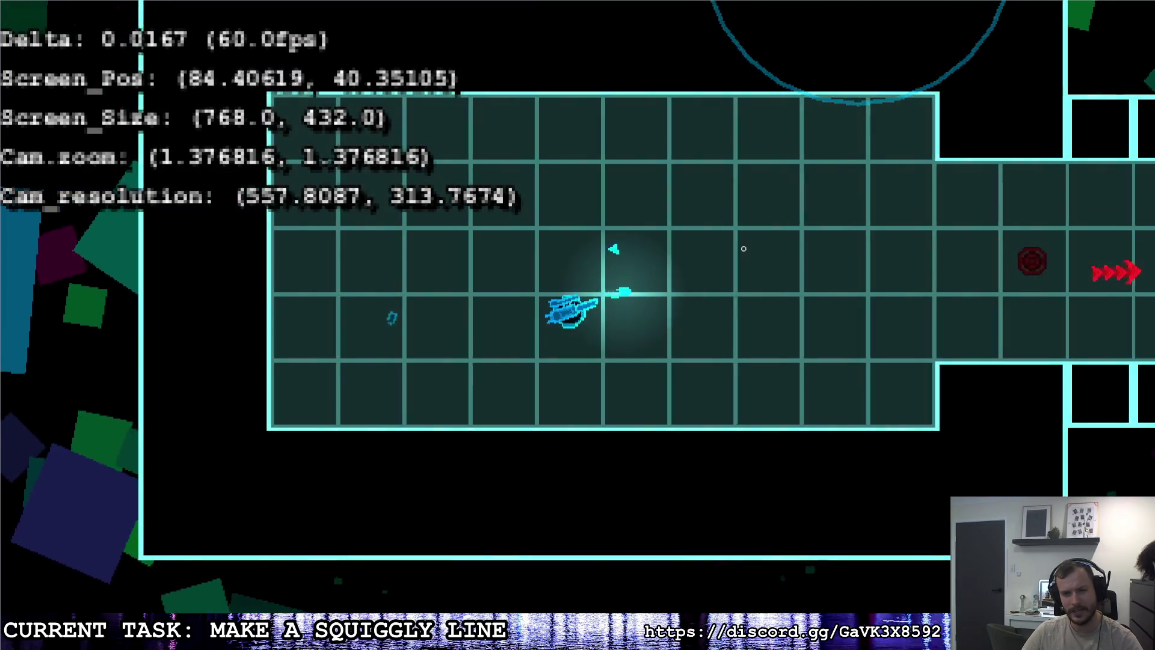
key("a")
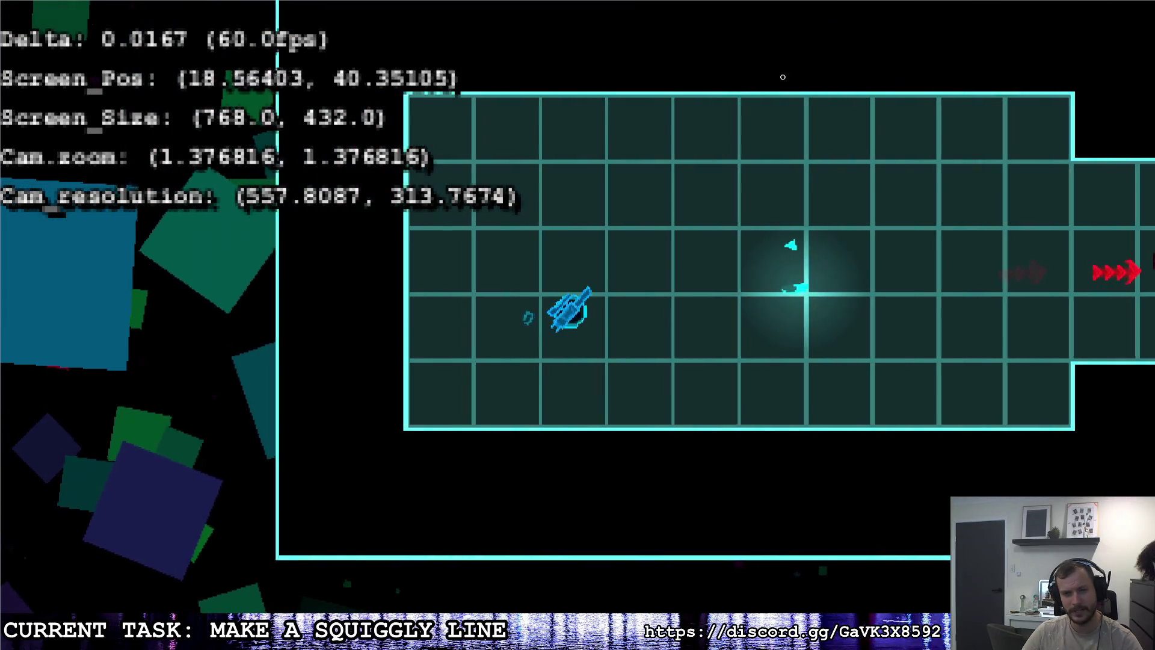
key("a")
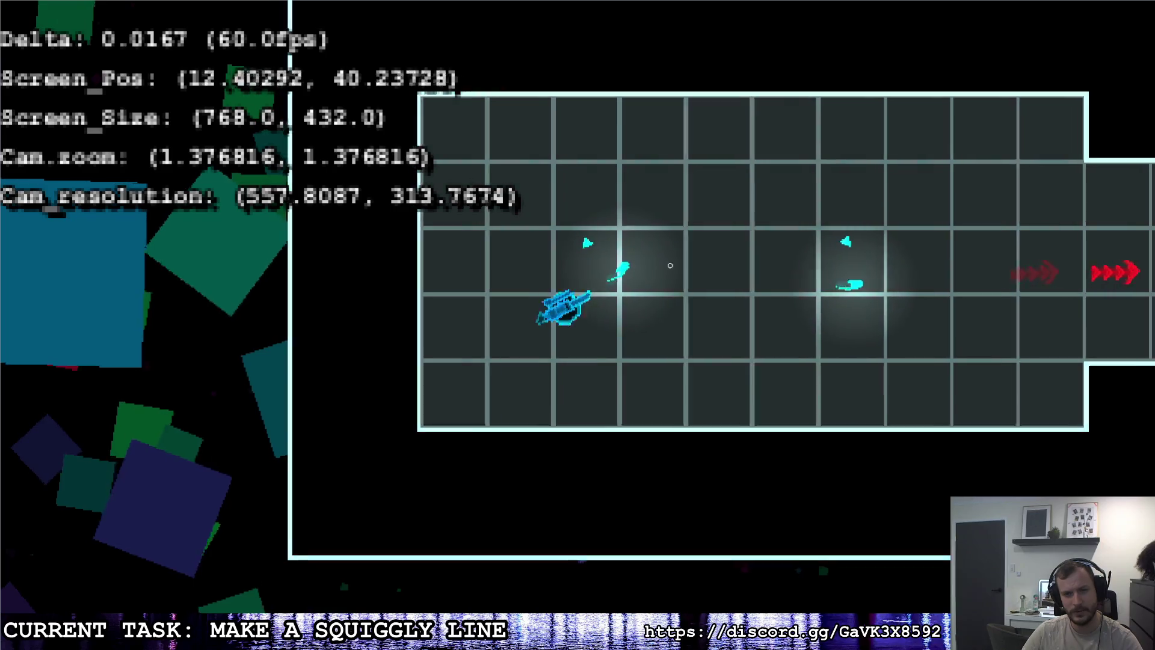
key("w")
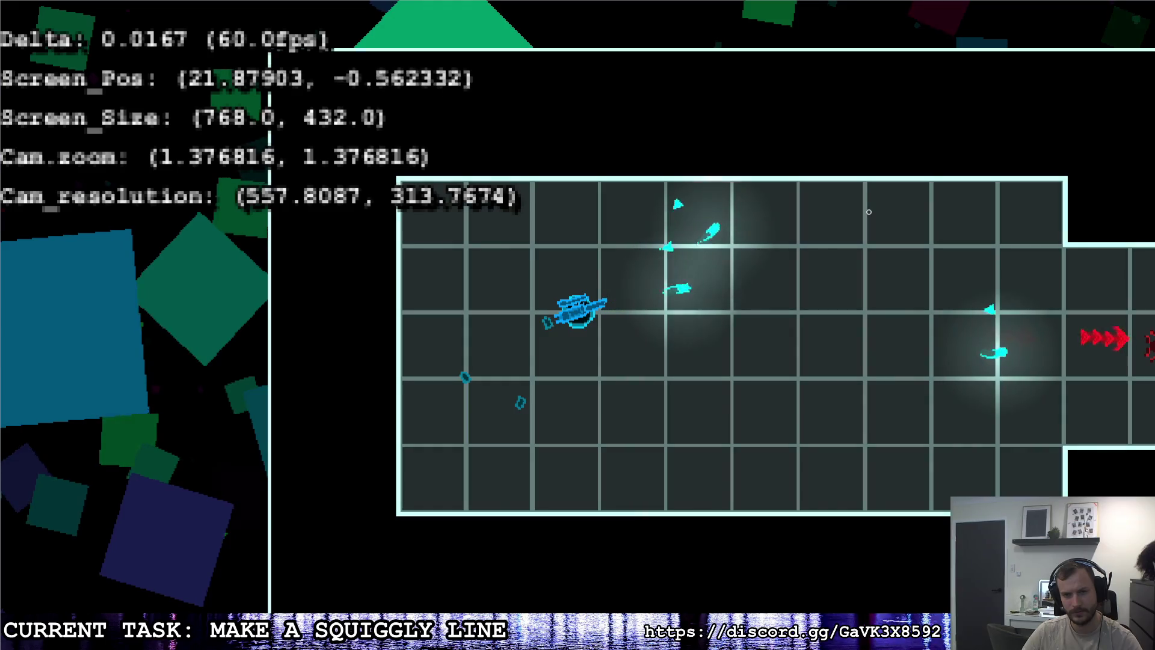
key("Escape")
key("alt+Tab")
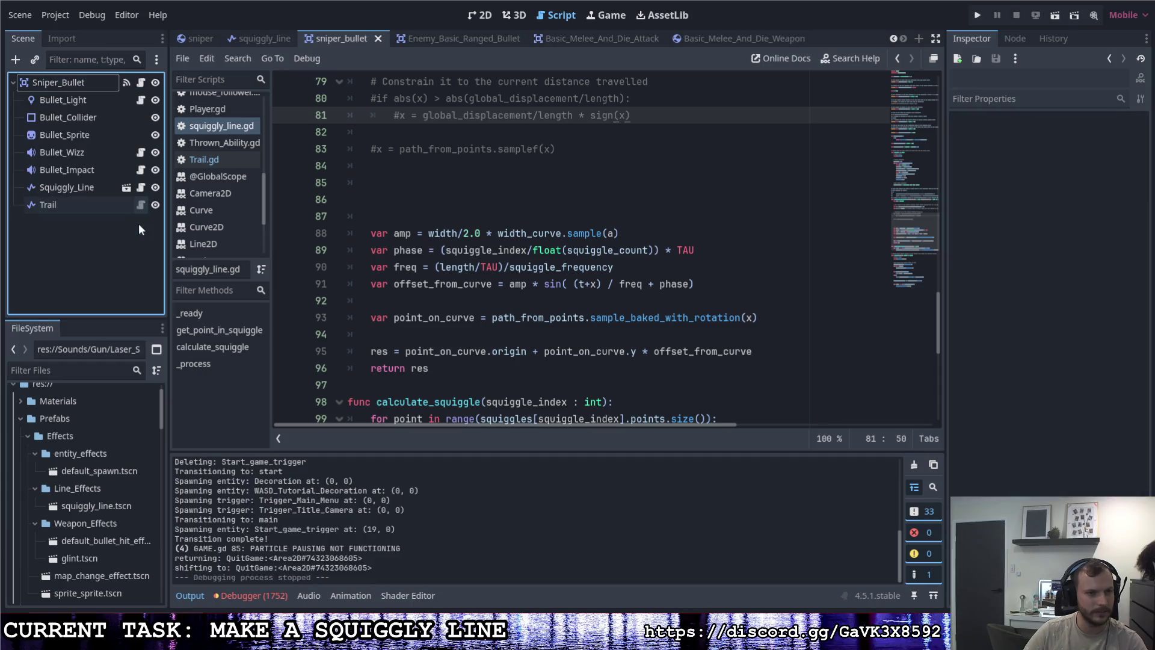
Step: Open Trail.gd from the Trail node and read through its reset and _process code
left_click(139, 206)
scroll(481, 263, "up", 1)
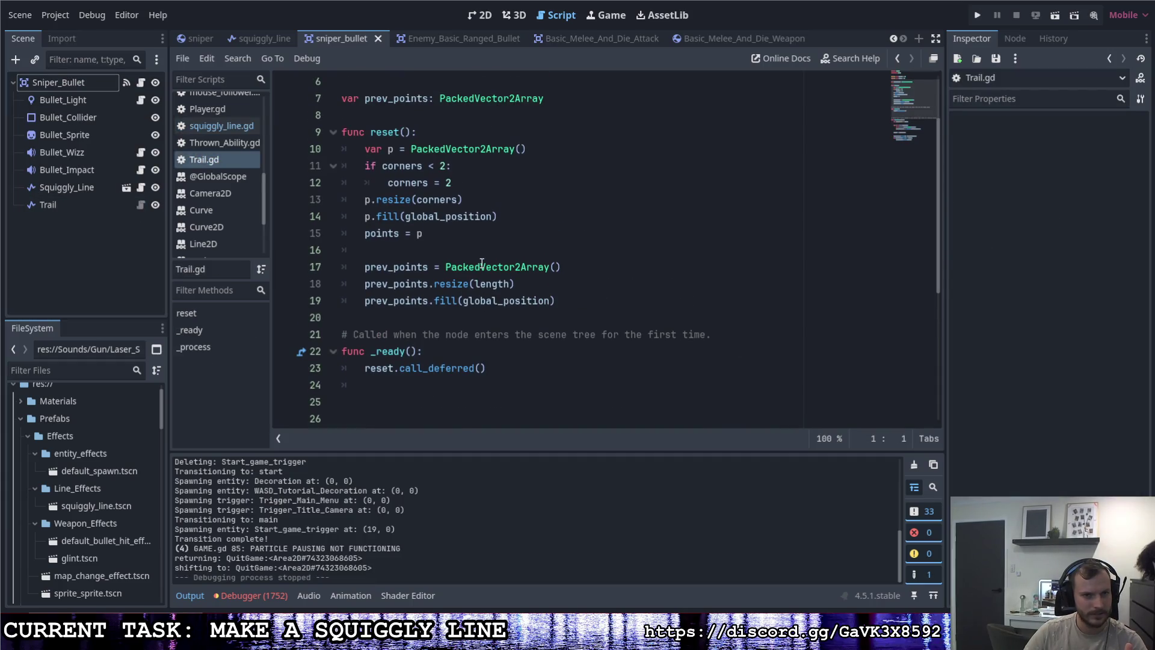
scroll(541, 295, "up", 2)
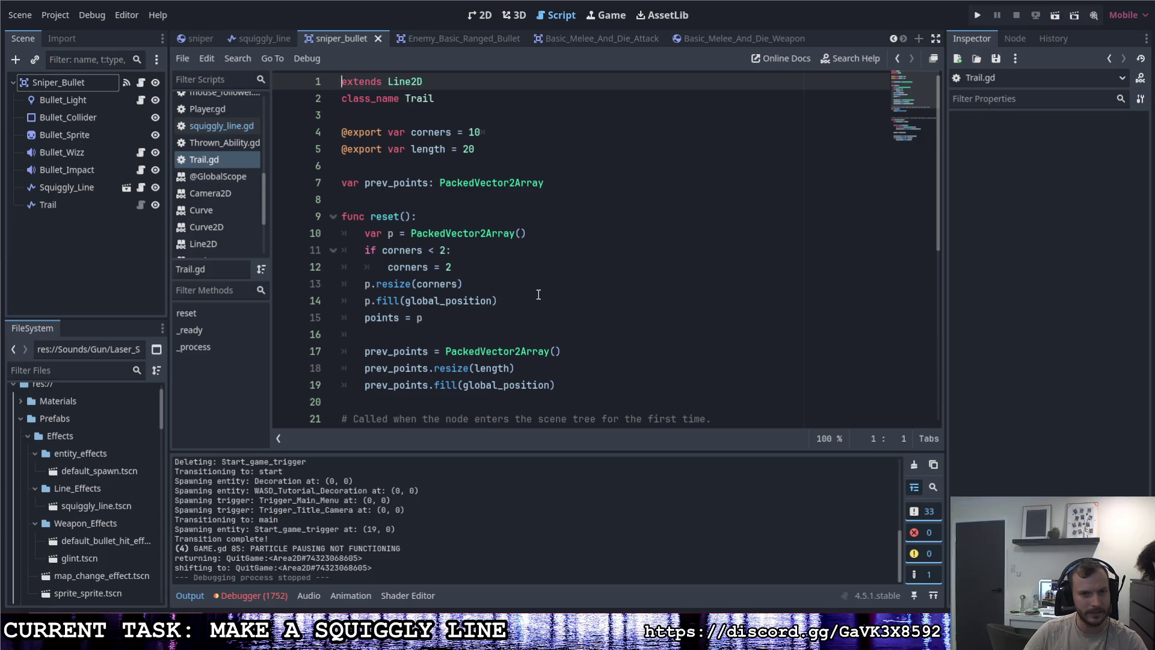
scroll(492, 267, "down", 2)
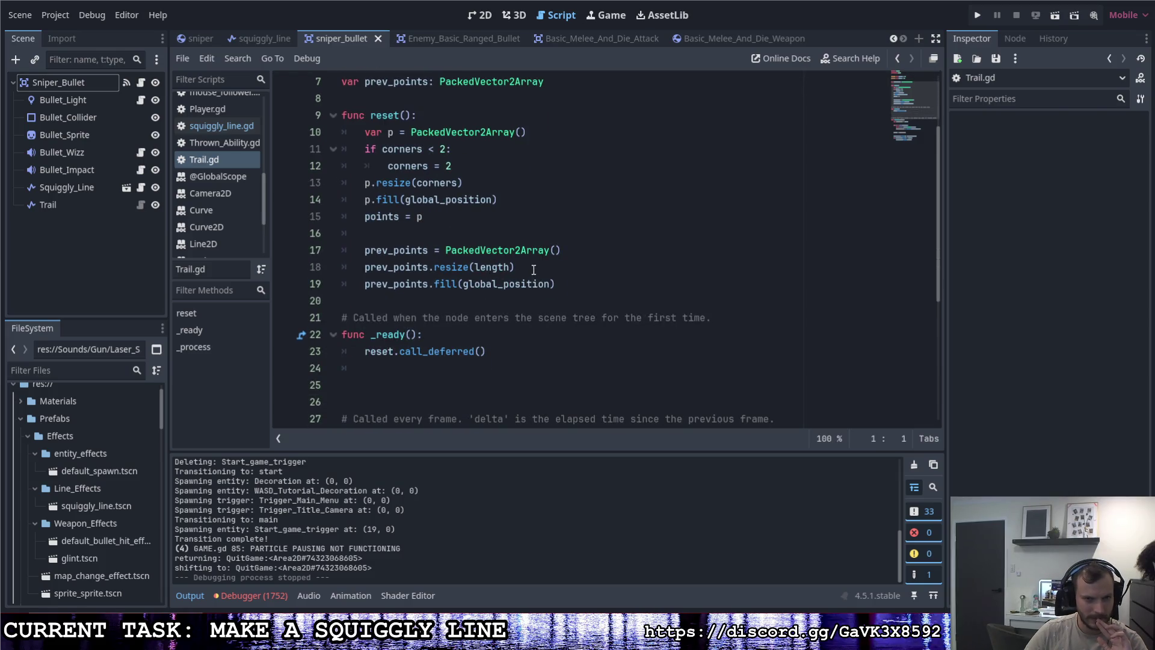
scroll(533, 269, "down", 5)
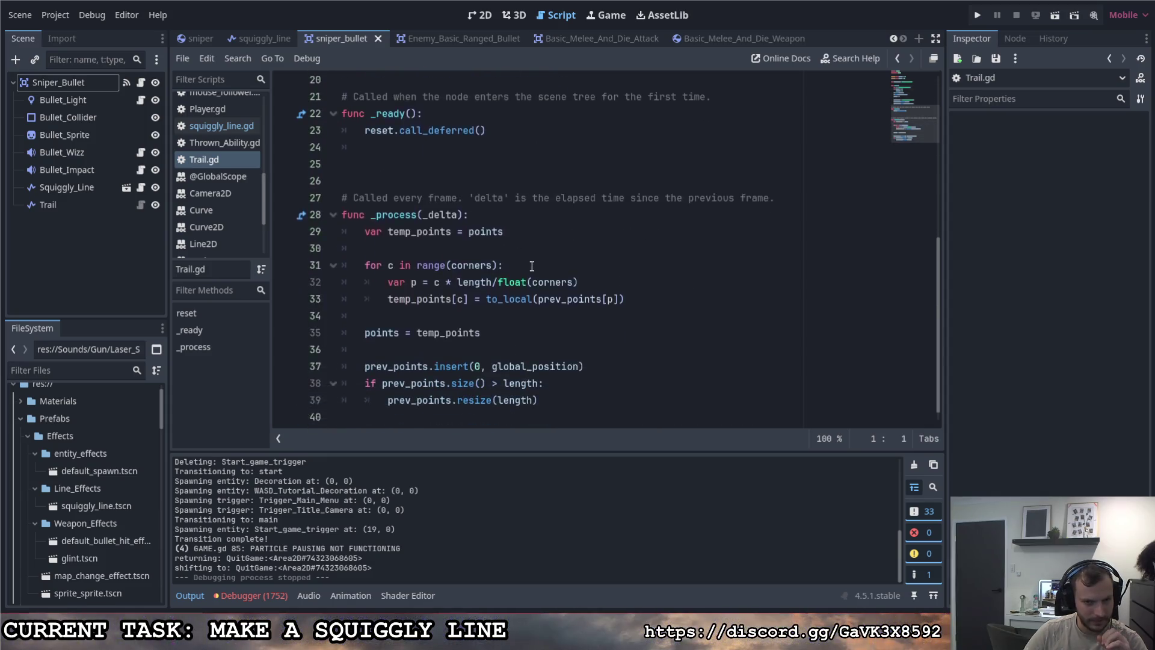
mouse_move(535, 265)
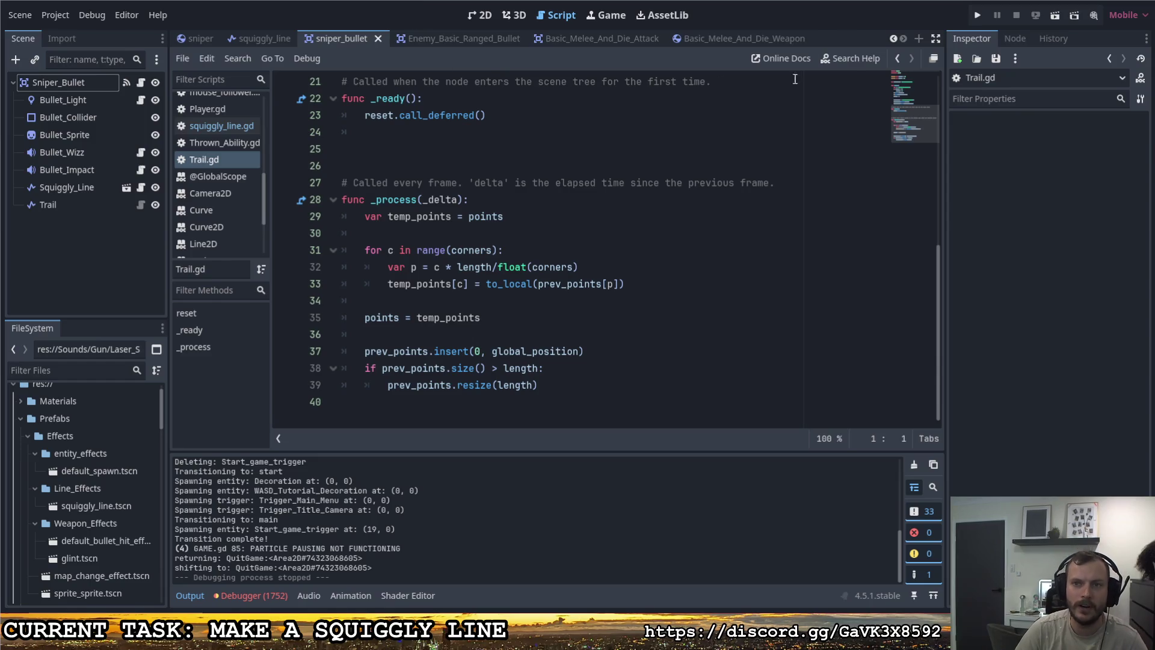
Step: Look up 'line2d' in the help, browse its properties, then switch to bullet.gd
left_click(848, 65)
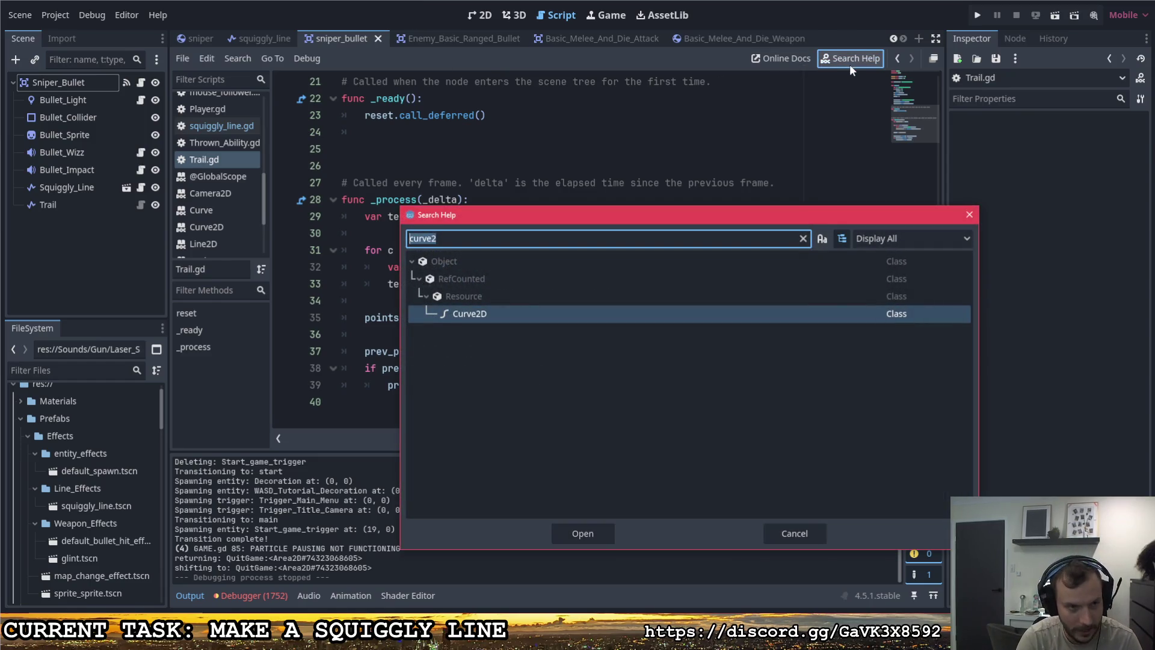
type("line2d")
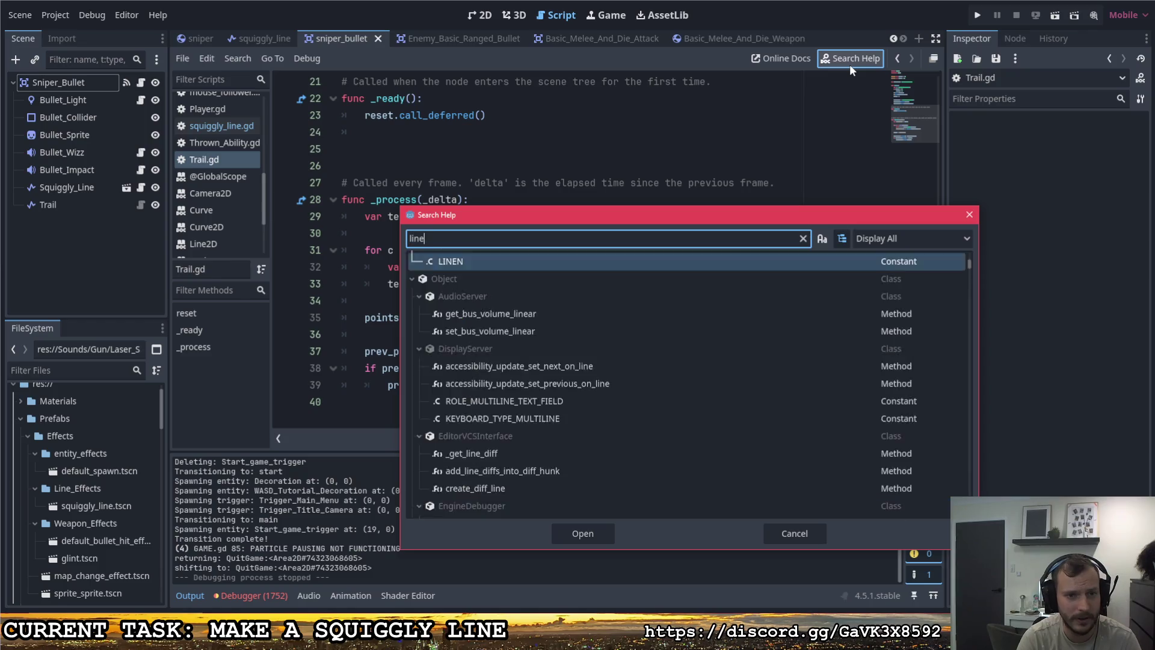
key("Return")
scroll(586, 180, "down", 3)
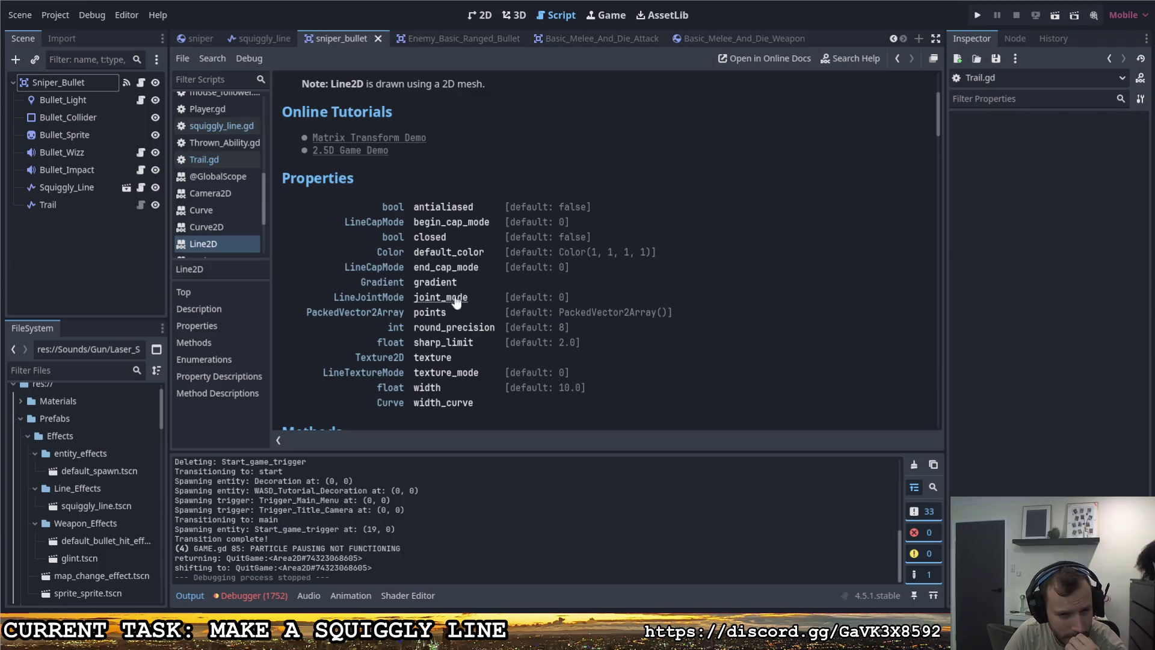
scroll(441, 325, "down", 2)
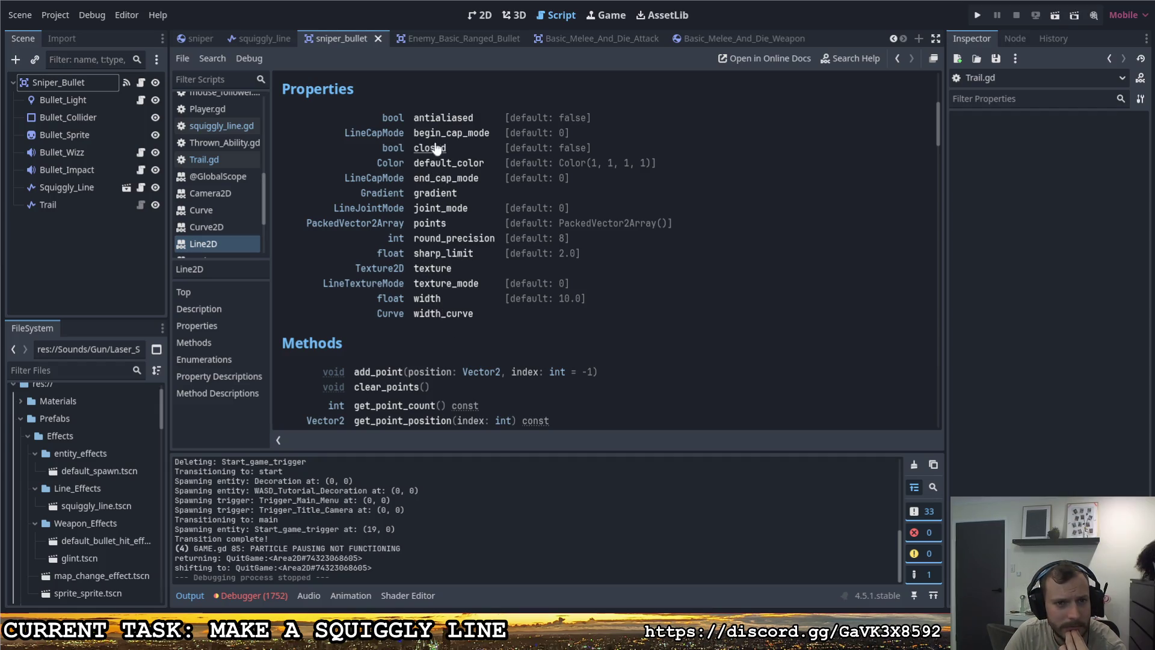
left_click(140, 100)
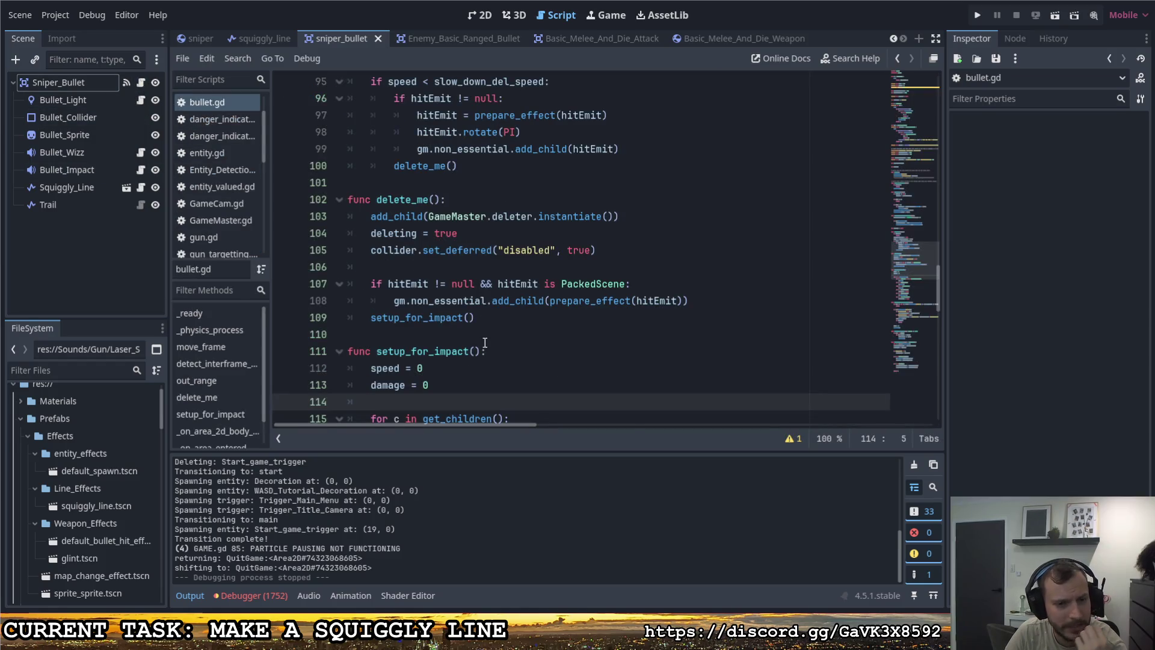
Step: In Trail.gd, declare 'var line_length : float' below the exported variables
scroll(484, 342, "down", 2)
left_click(140, 204)
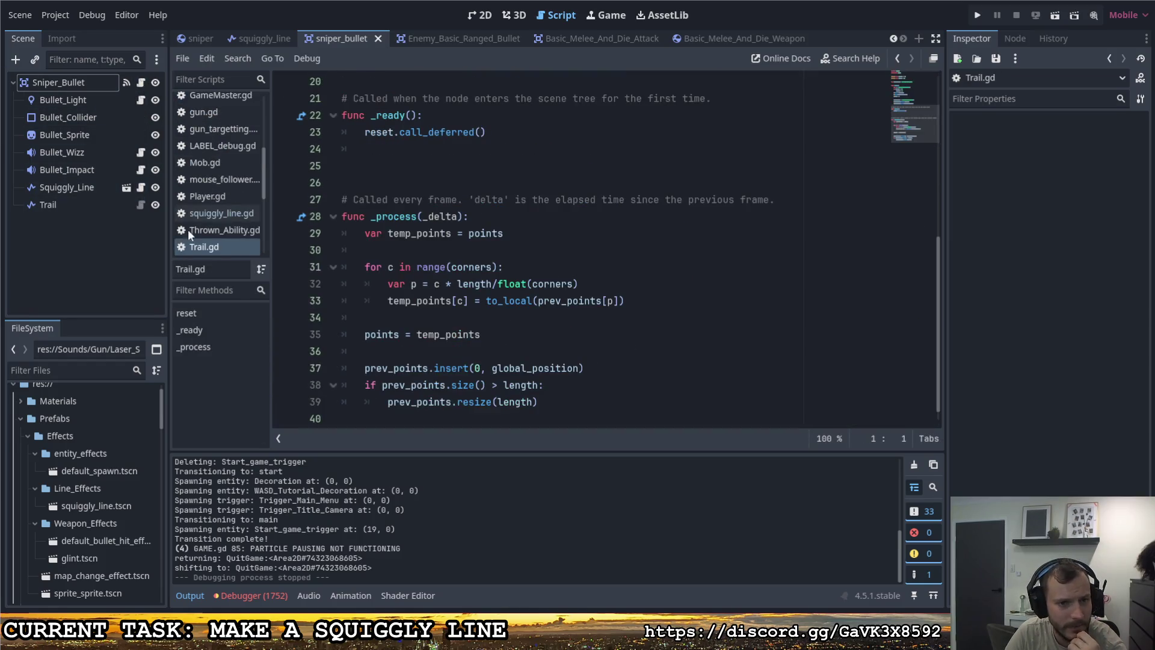
scroll(482, 286, "up", 1)
scroll(499, 291, "down", 1)
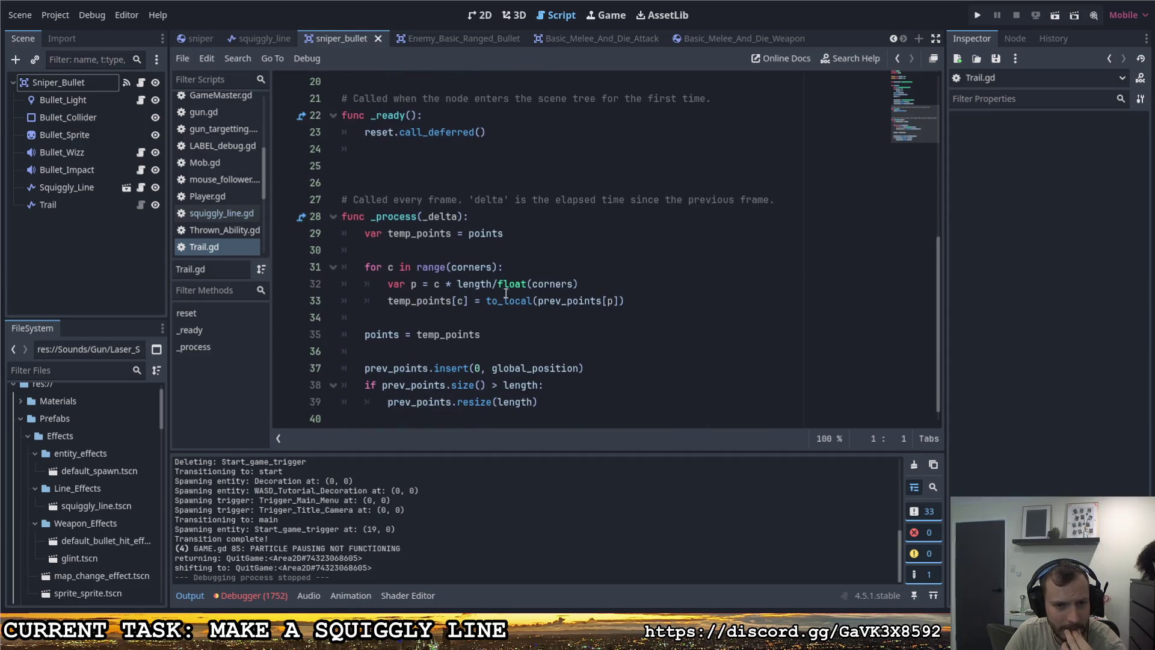
mouse_move(574, 308)
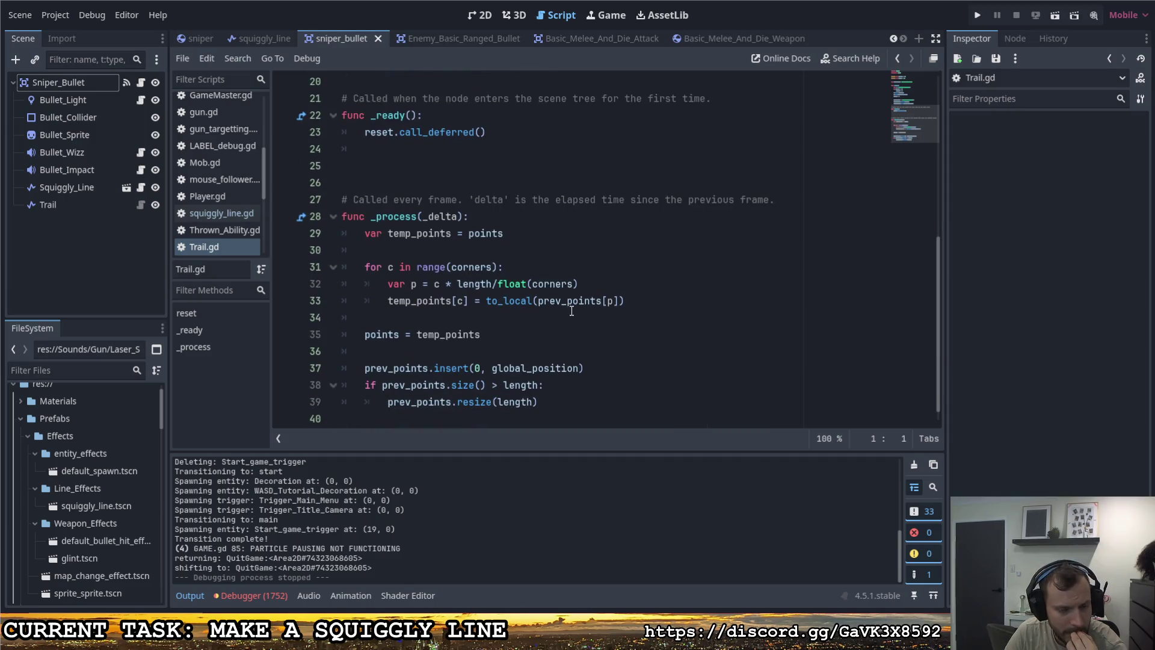
scroll(571, 308, "up", 7)
left_click(526, 150)
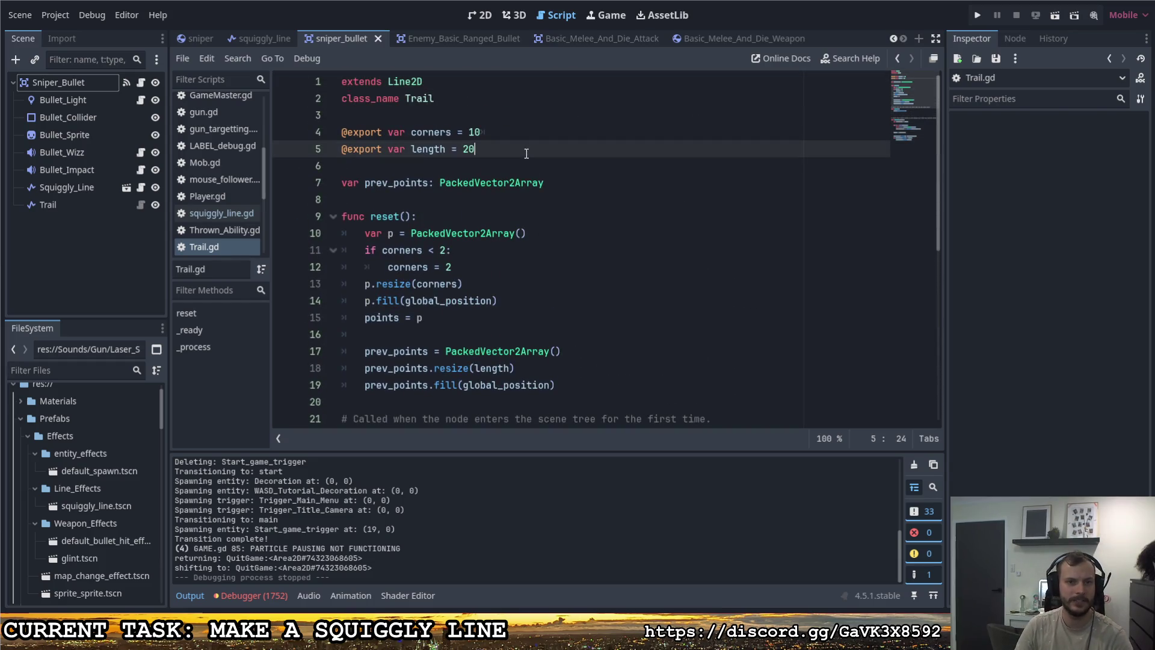
key("Return")
key("Return")
type("var l")
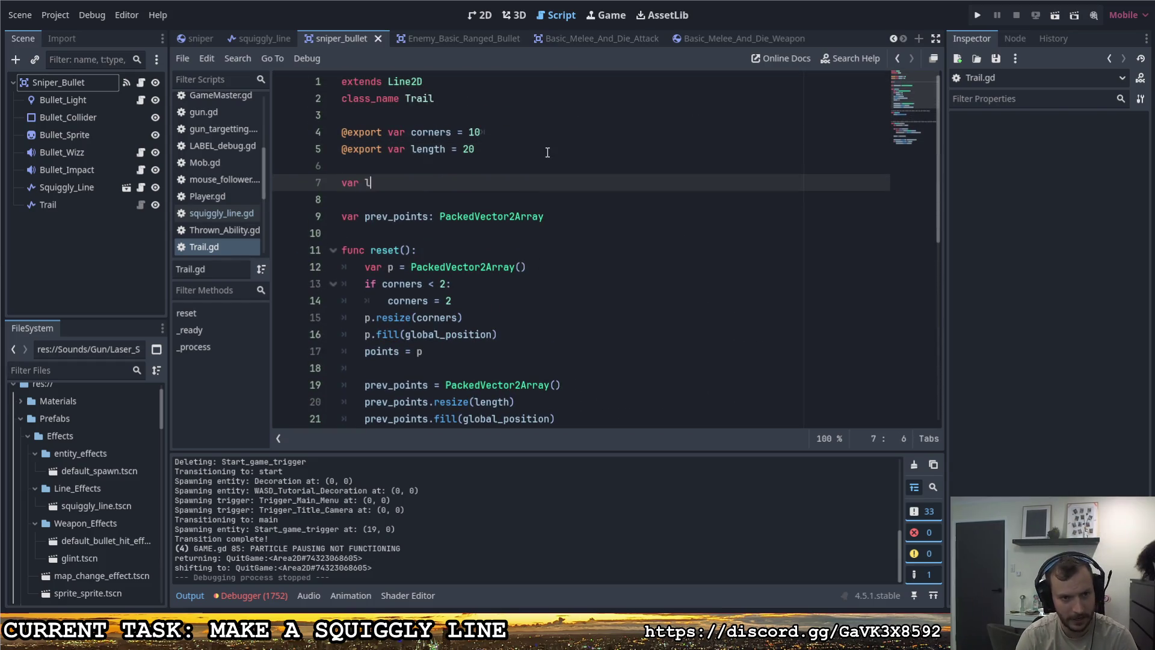
type("ine_length =")
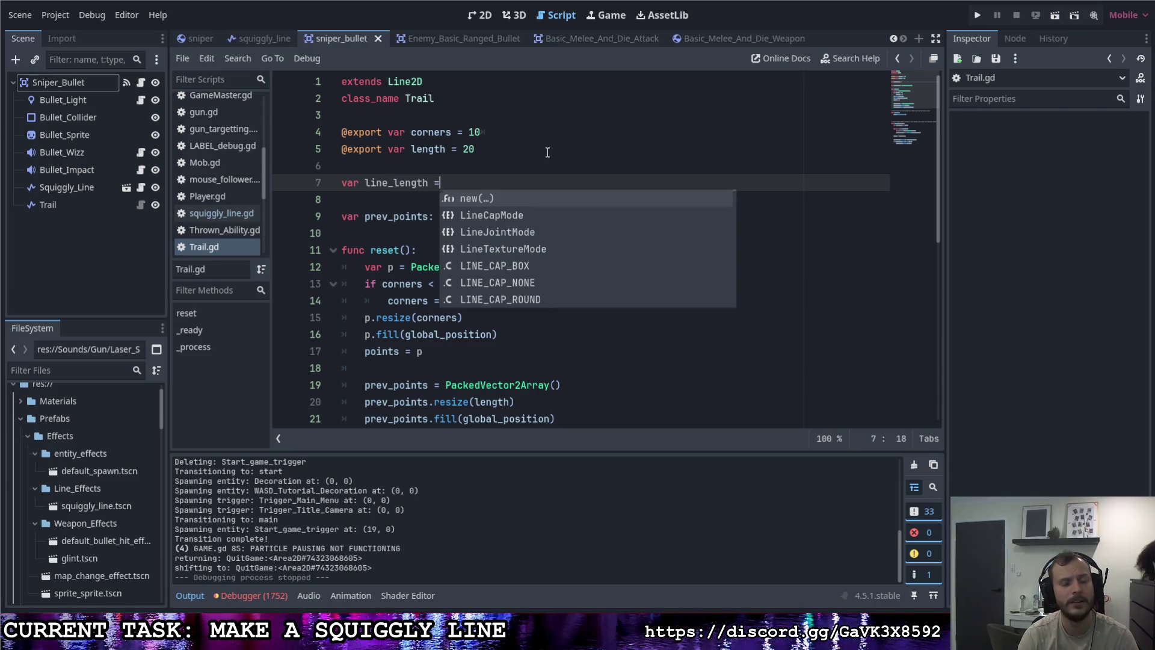
key("BackSpace")
type(": fl")
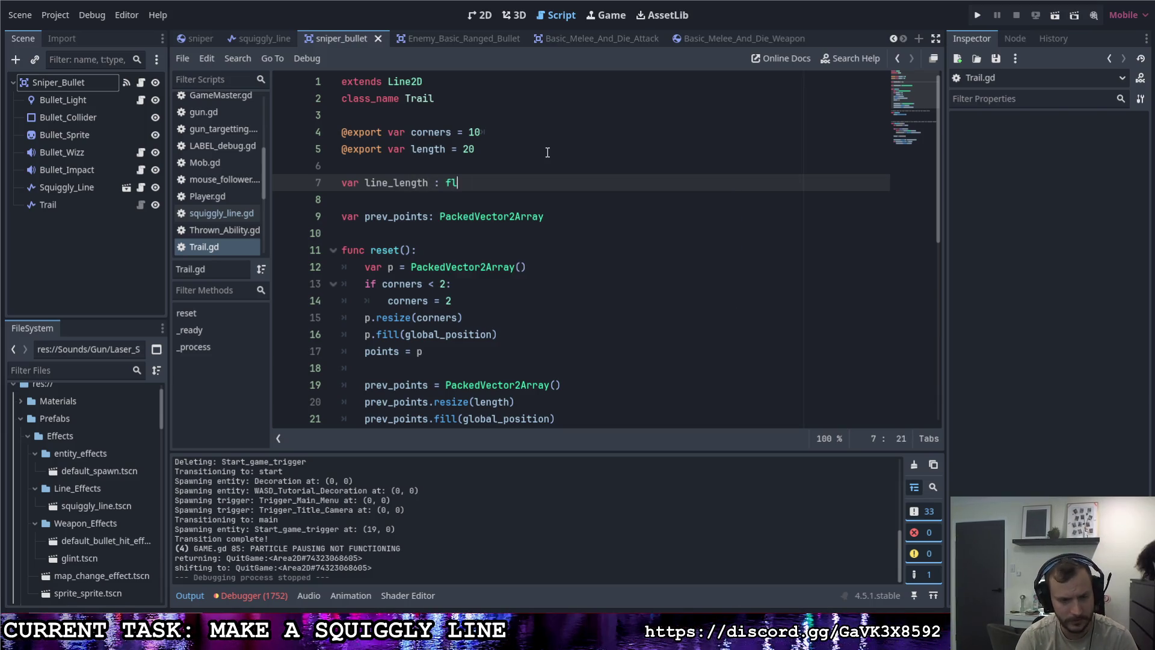
type("oat :")
Step: Give line_length a getter with 'var f : float', a 'for p in points:' loop and 'return f'
key("Return")
type("get:")
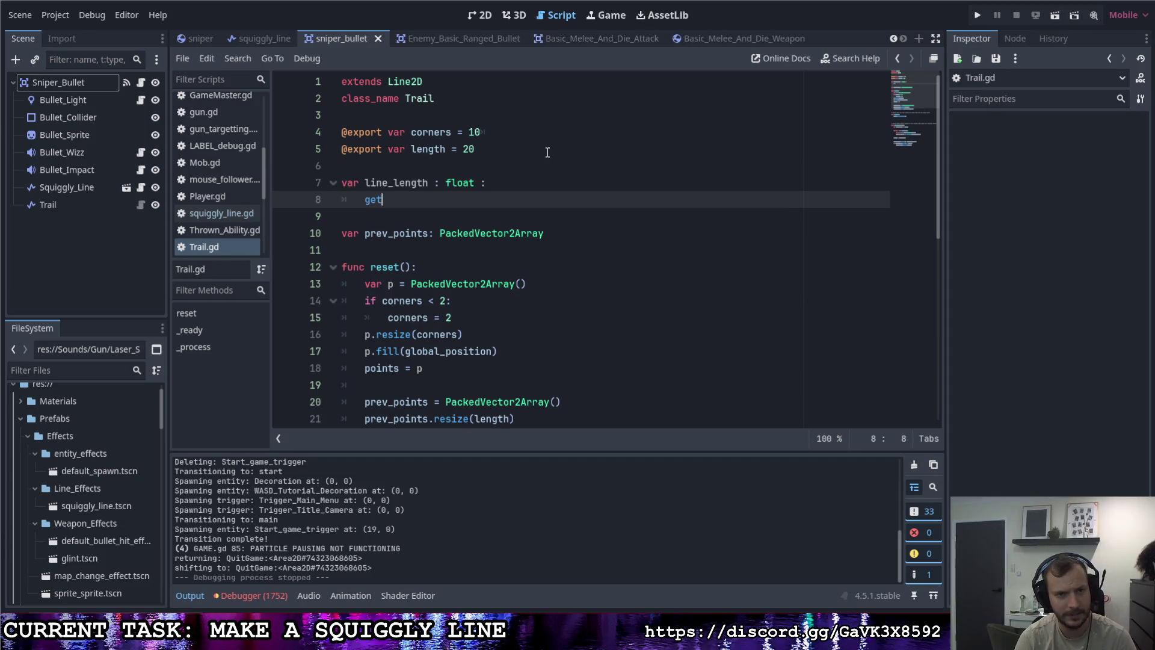
key("Return")
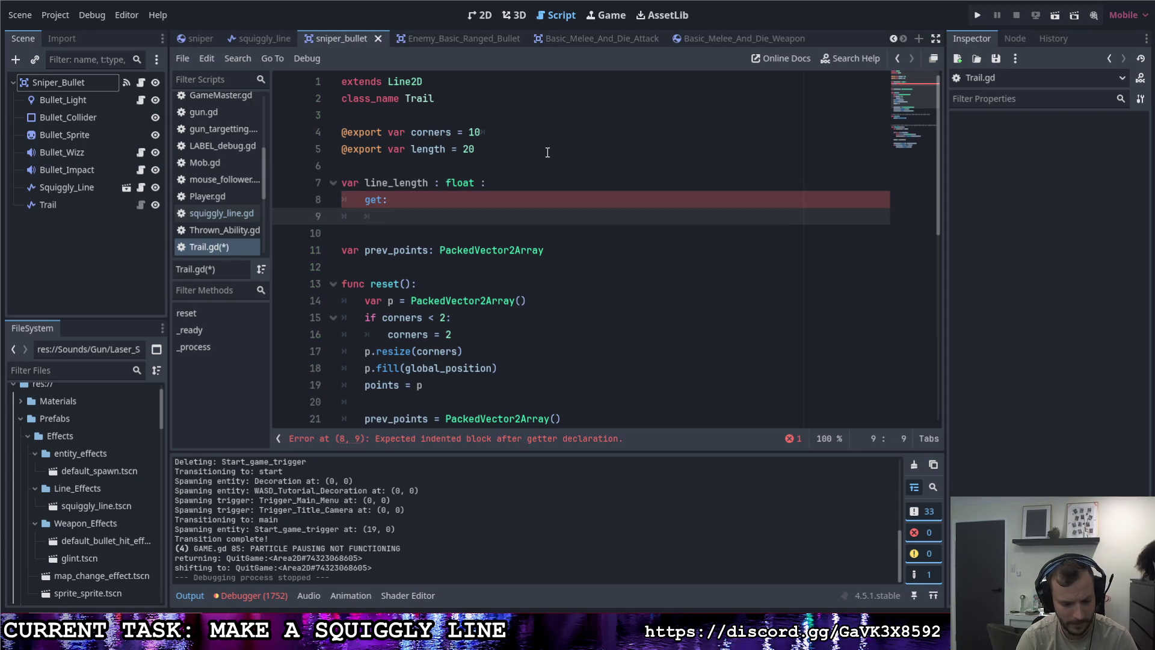
type("var f")
key("Return")
key("Return")
type("return f")
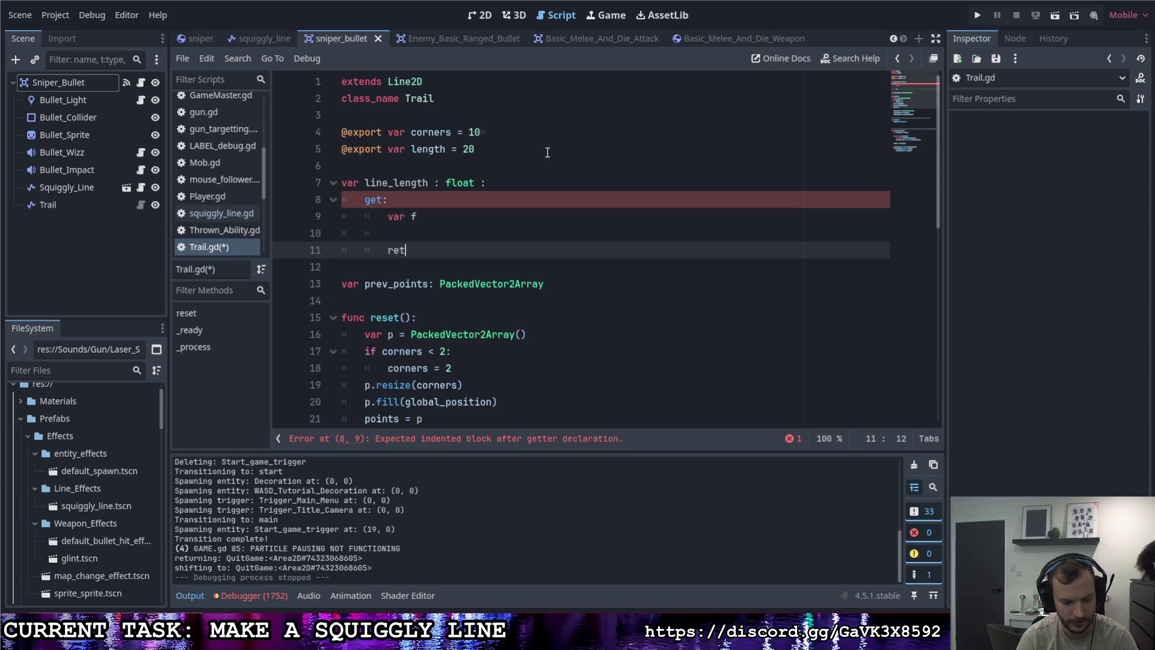
key("Escape")
key("Up")
key("Up")
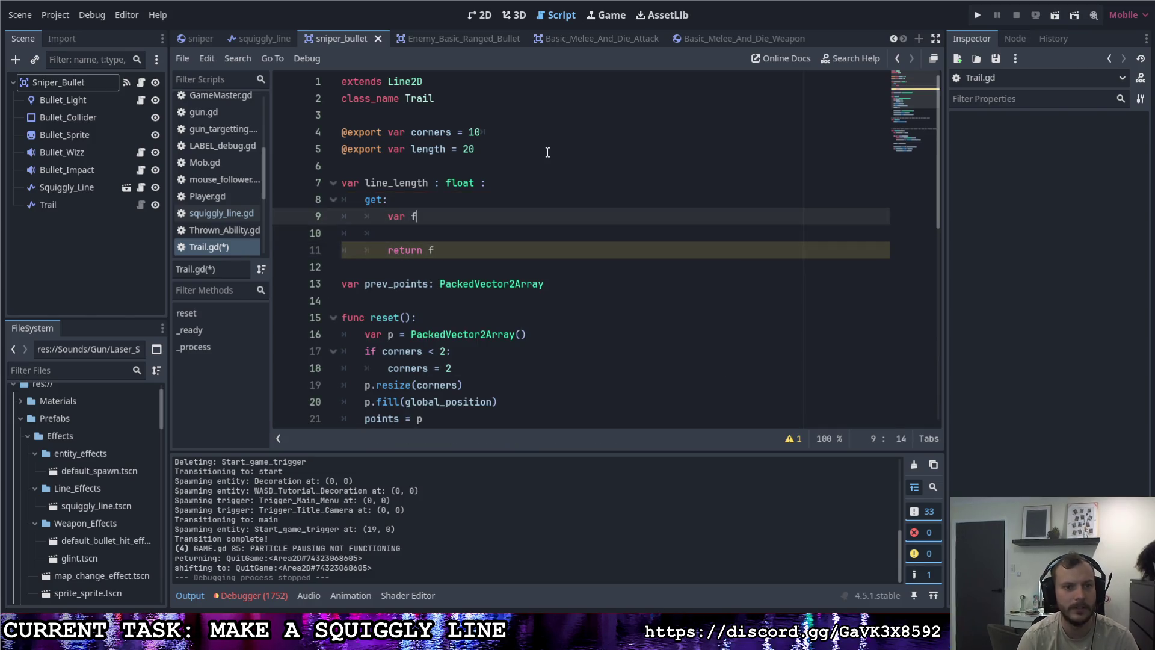
type(" : float")
key("Return")
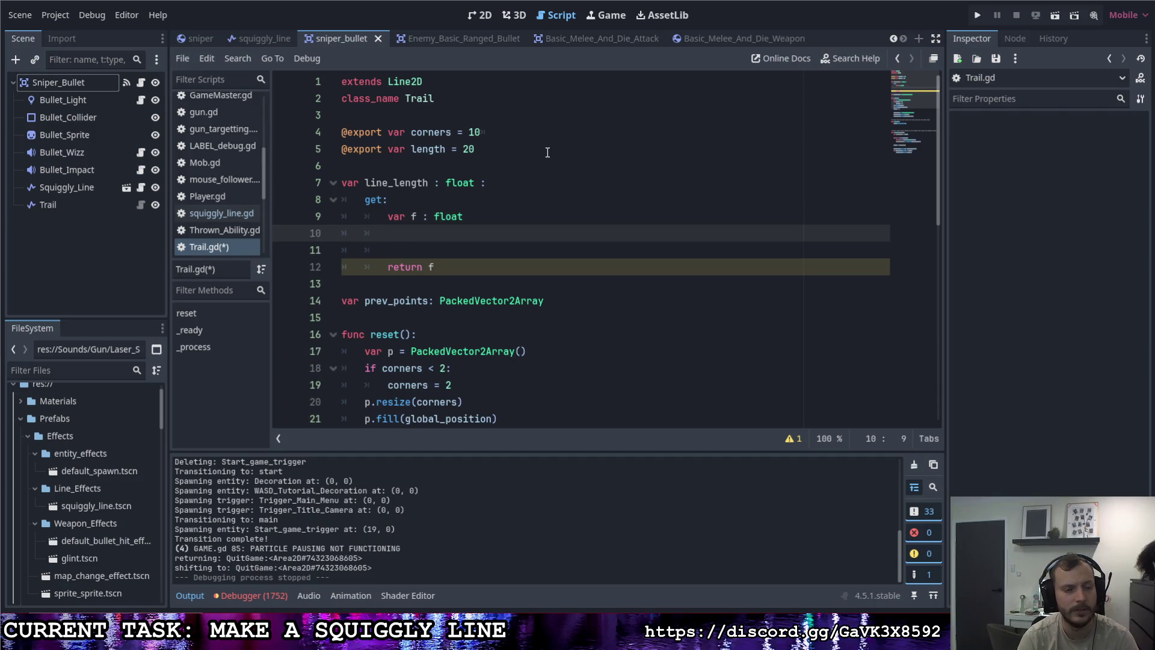
key("Return")
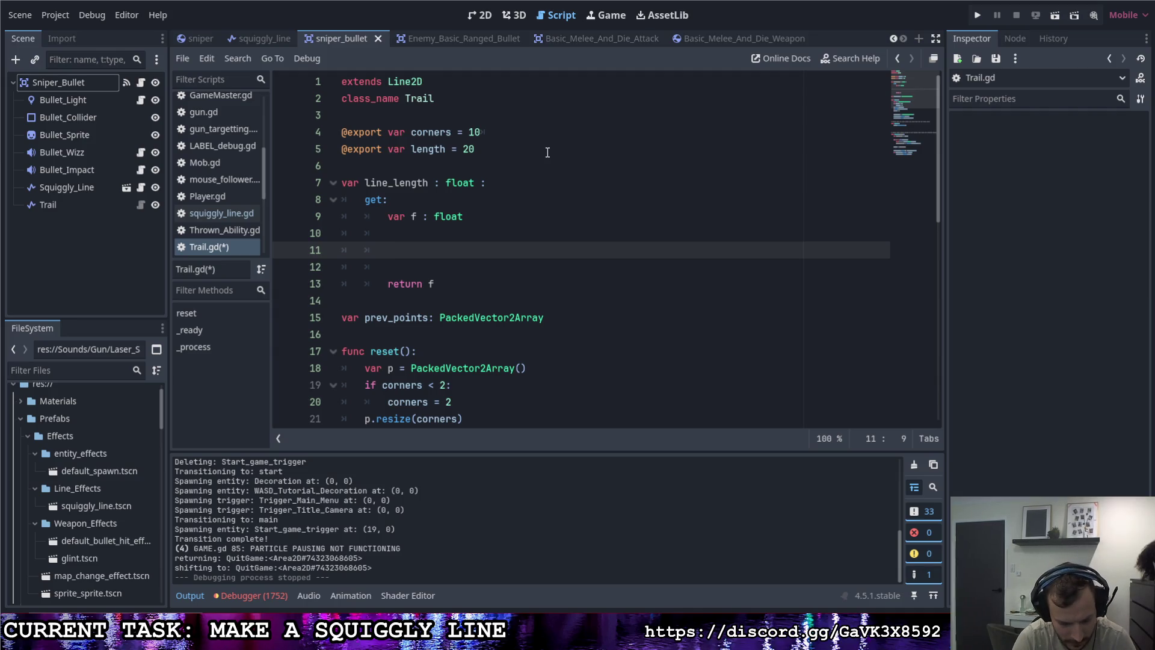
type("forp ")
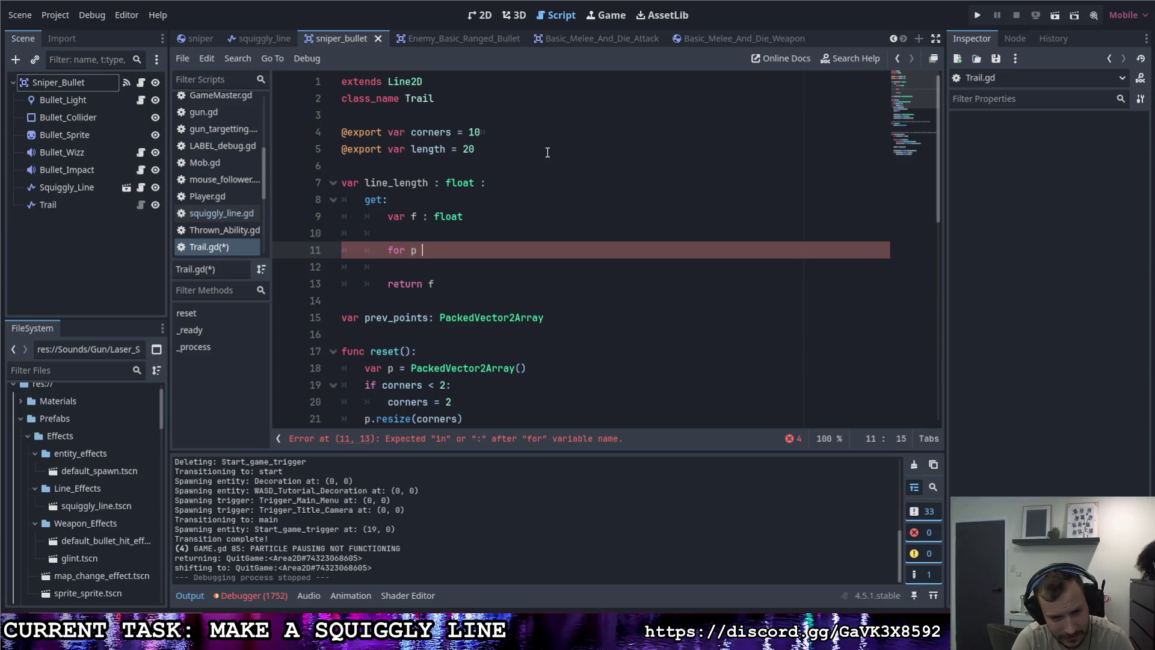
type("in points:")
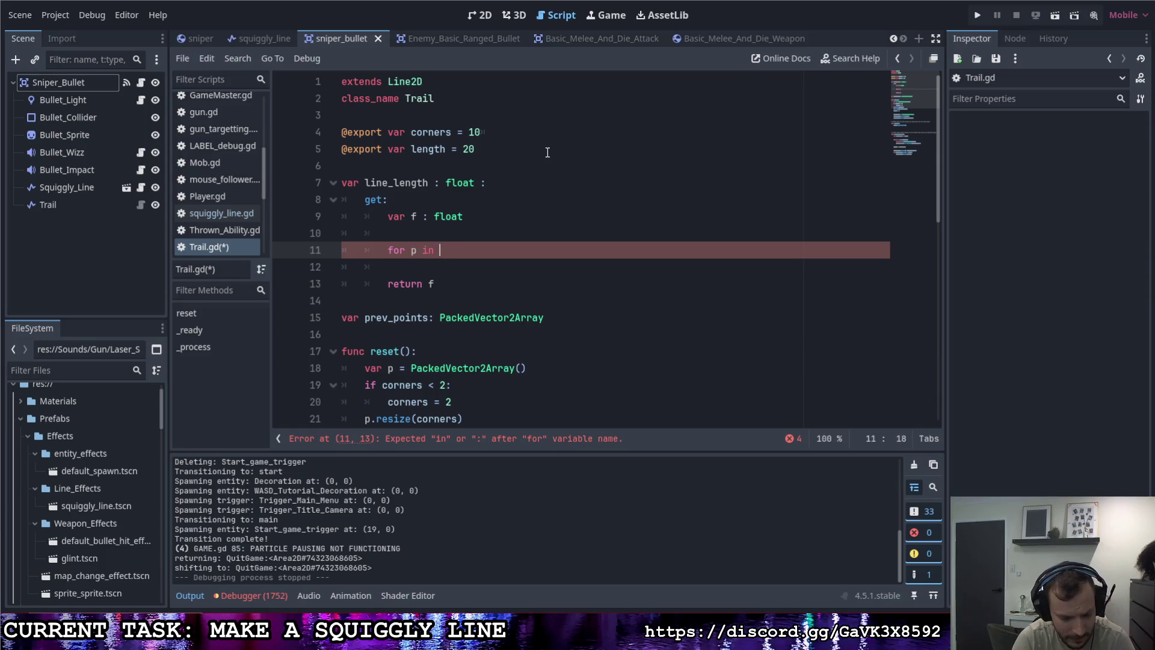
key("Return")
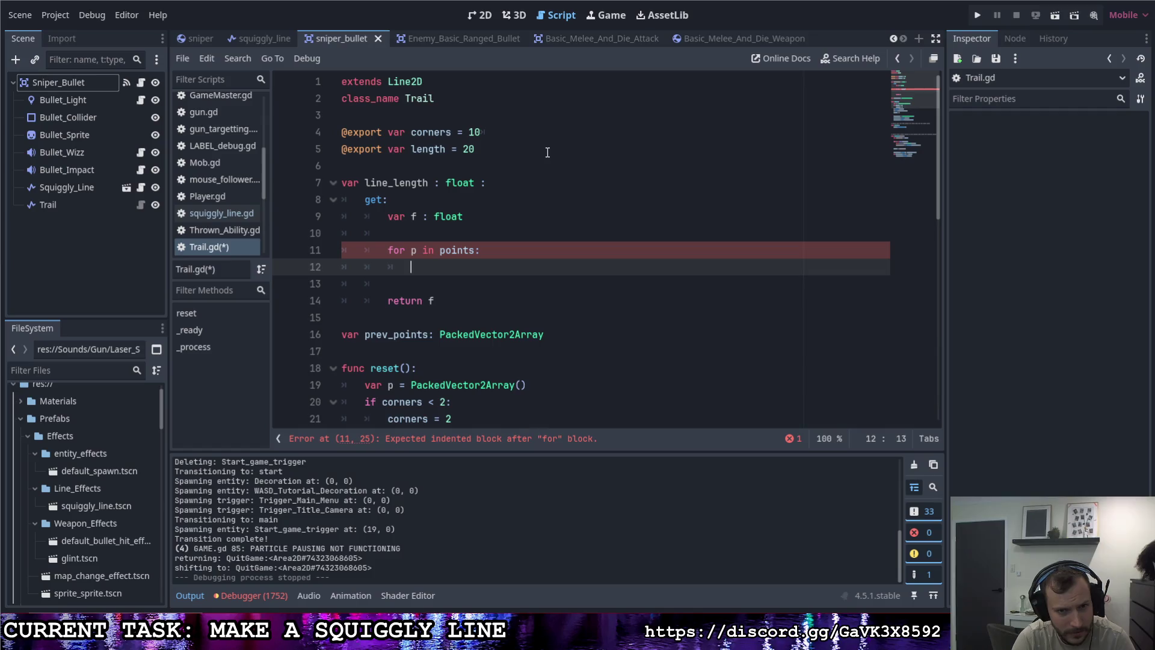
Step: Loop over range(points.size()-2) instead and initialize f to 0.0
left_click(443, 253)
type("range(")
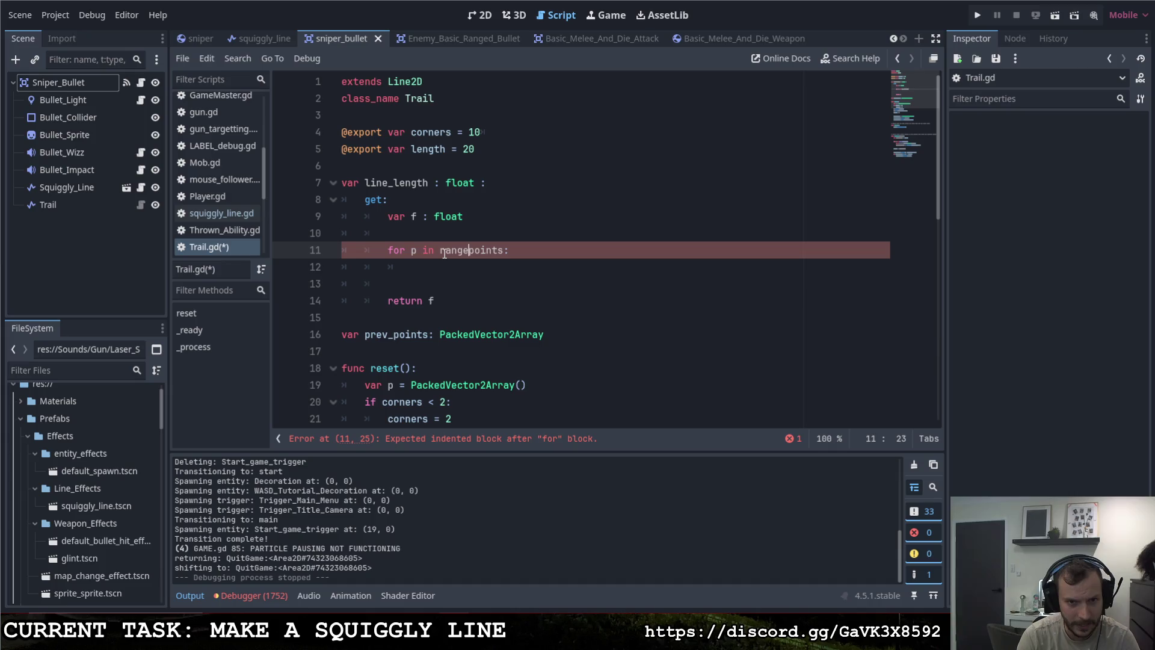
key("Right")
key("Right")
key("Right")
key("Right")
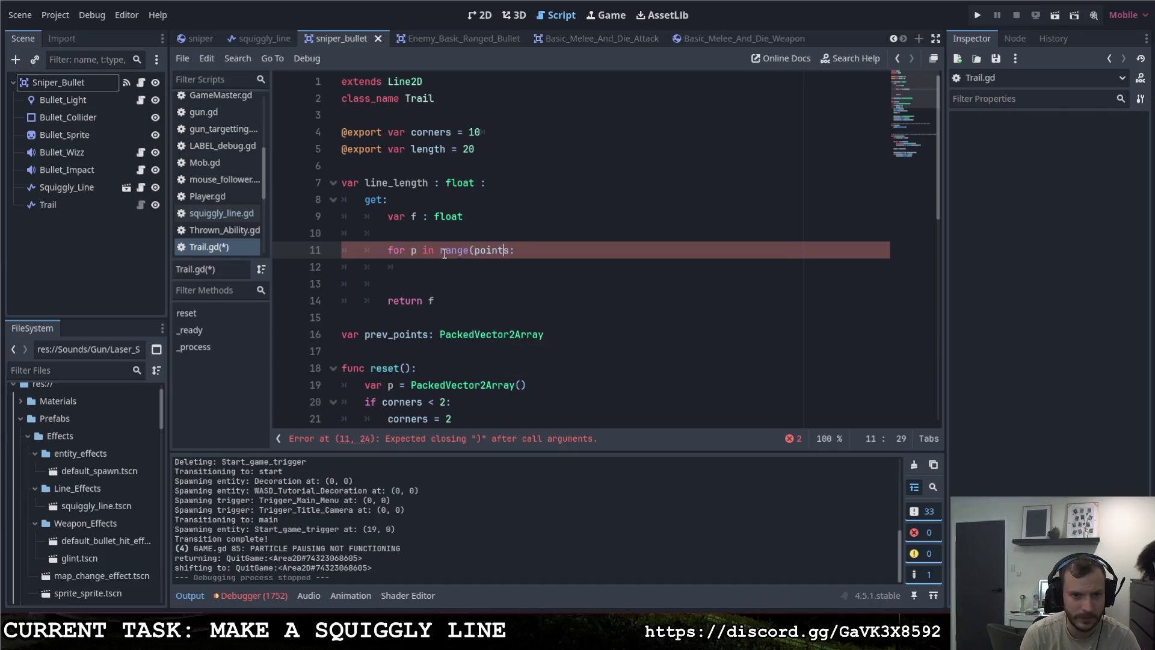
type(".size()")
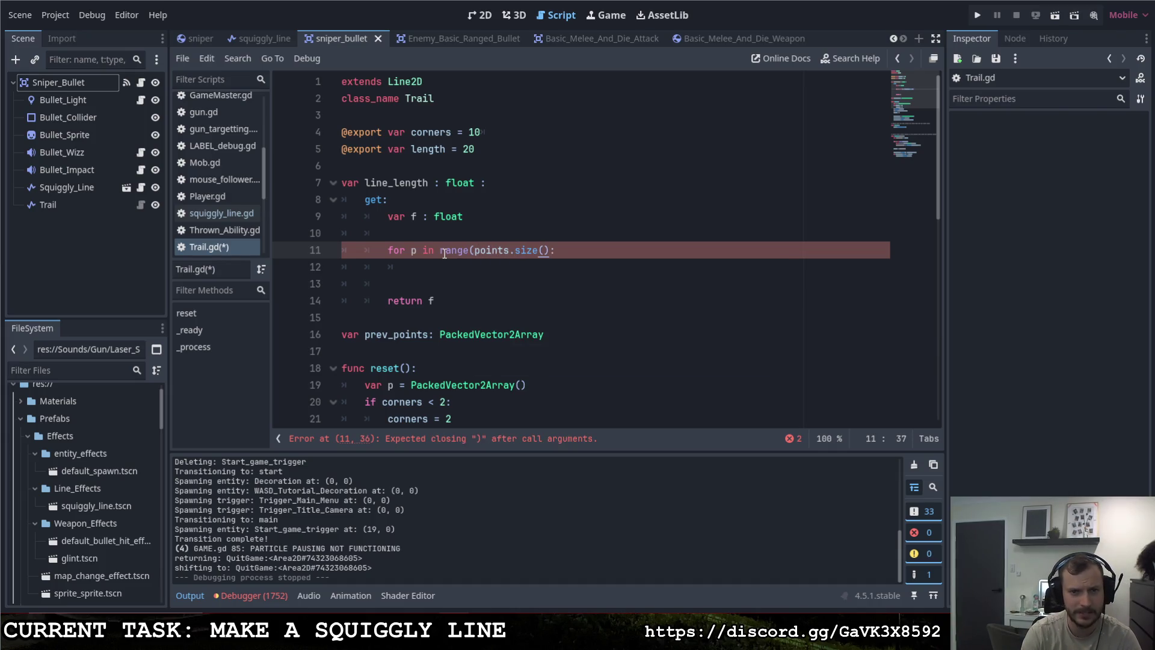
type("_")
type(")")
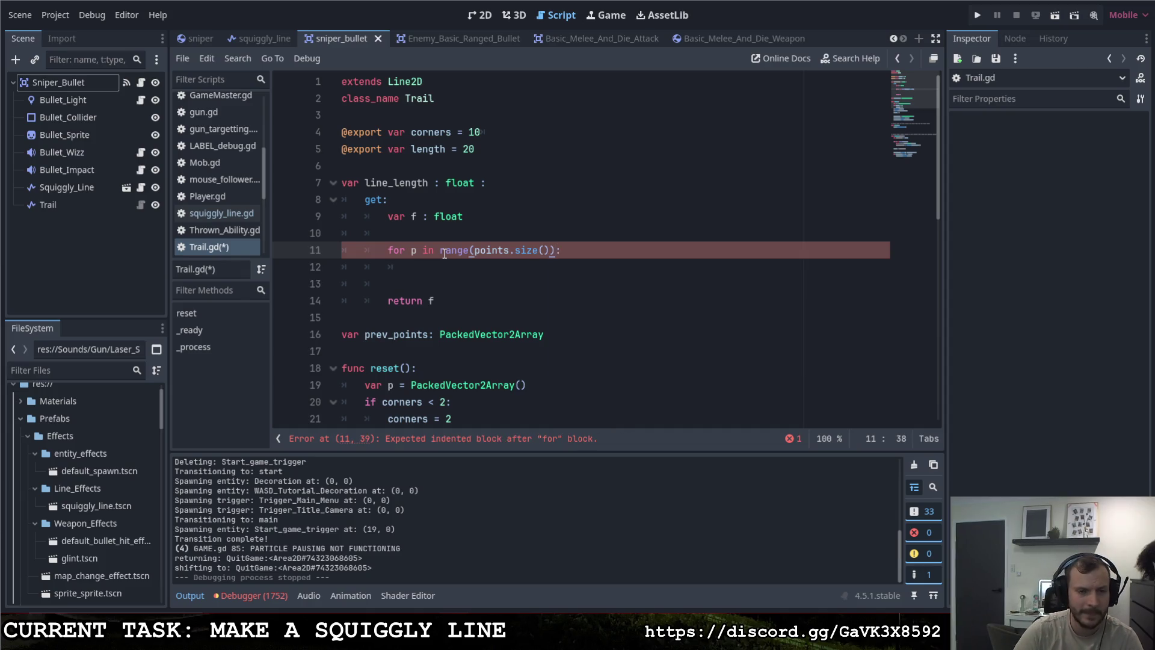
key("Left")
type("-2")
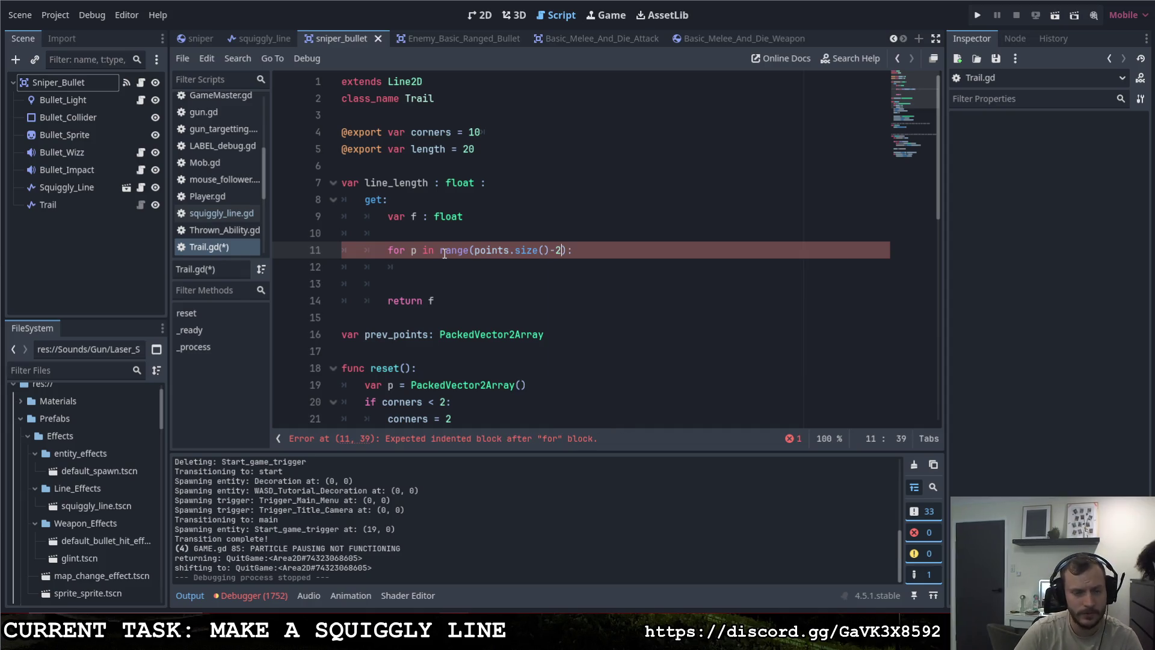
left_click(450, 265)
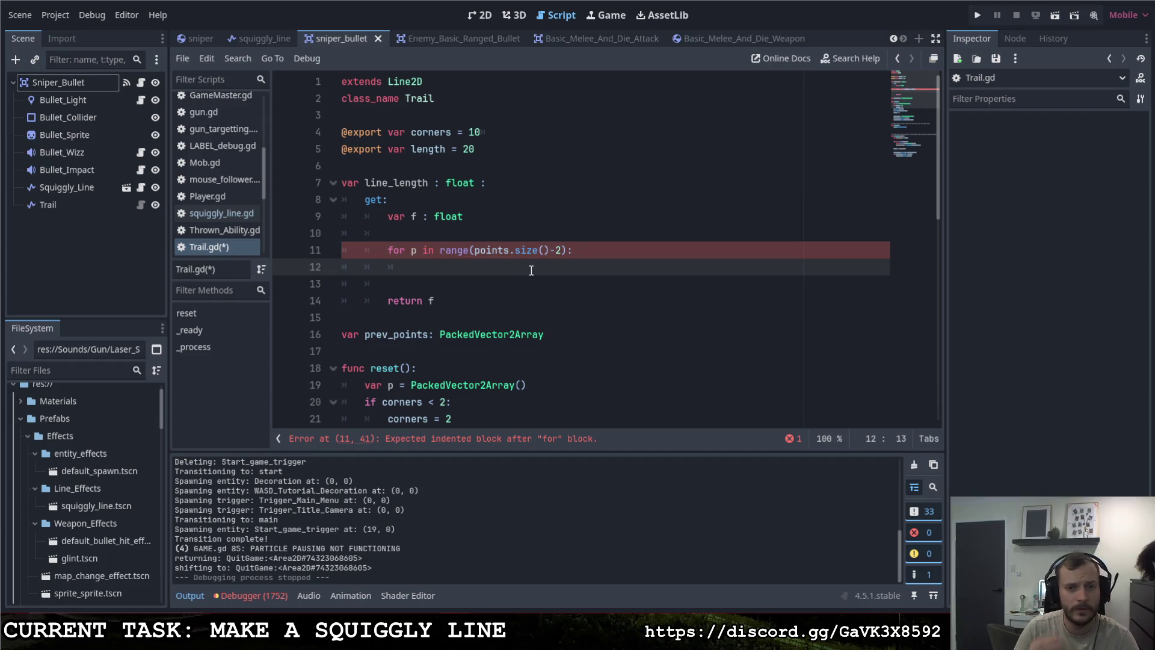
left_click(504, 240)
key("Down")
key("Down")
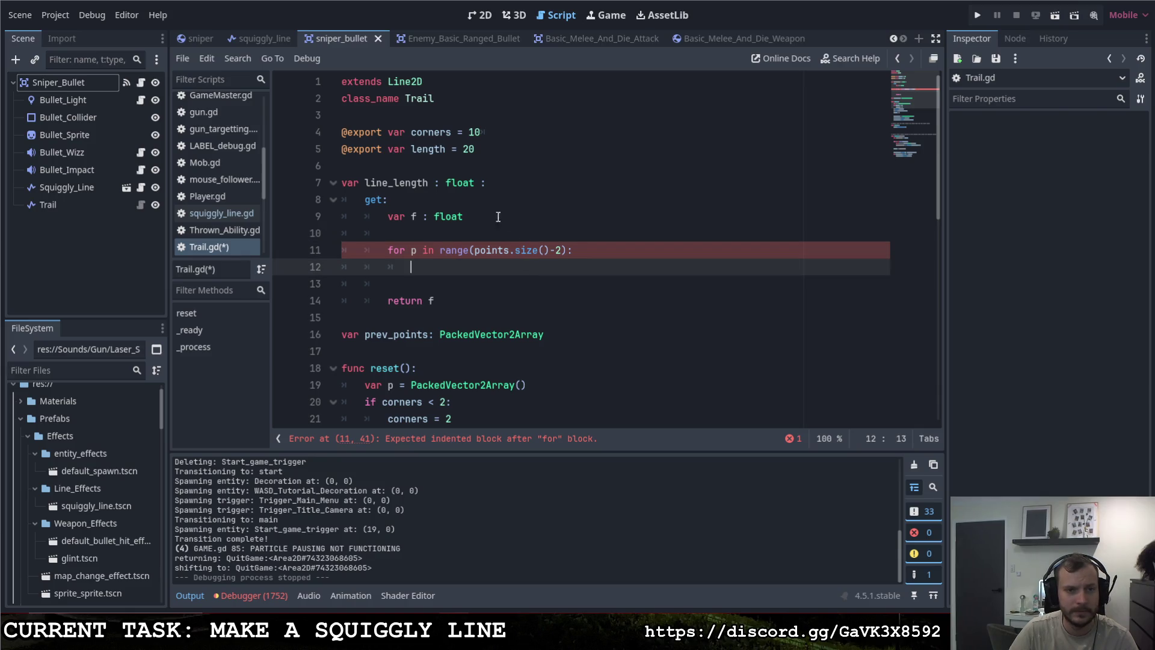
left_click(498, 216)
type("= 0.0")
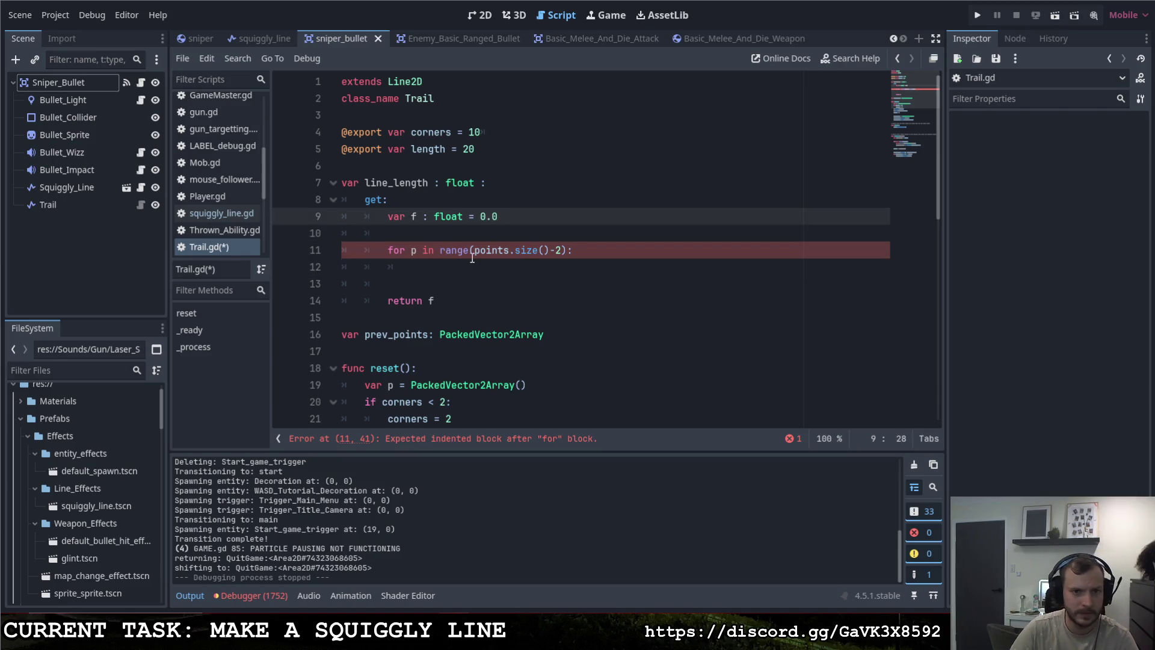
Step: Add 'f += (-points[p] + points[p+1]).length()' in the loop, save, and tidy the blank lines
left_click(552, 274)
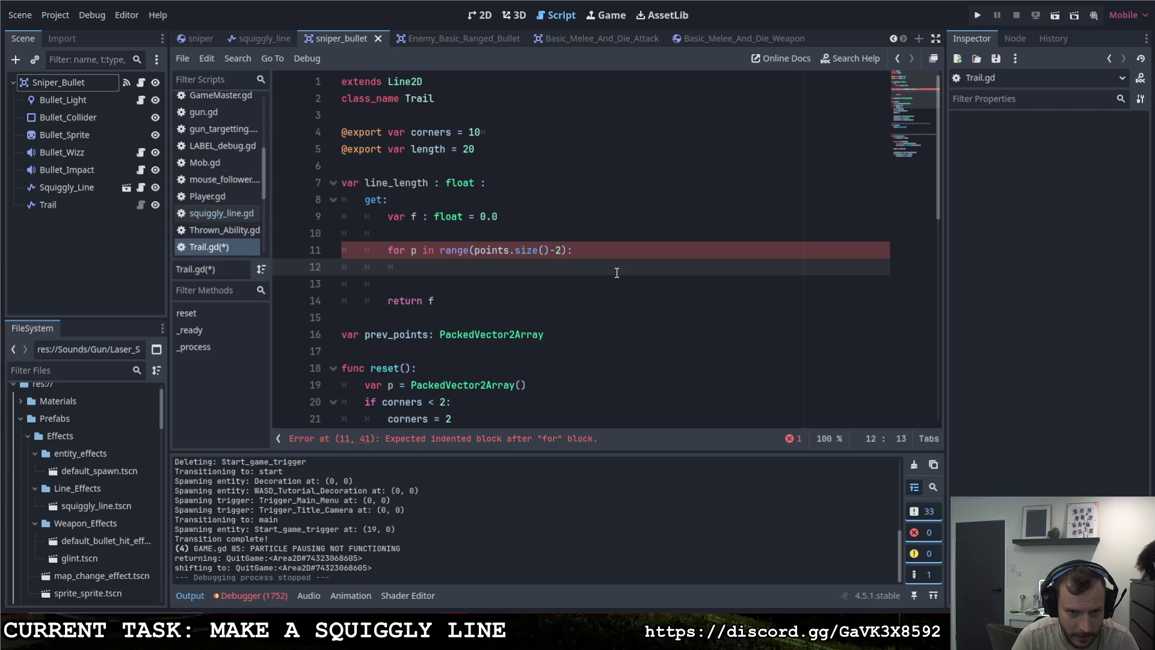
type("f +")
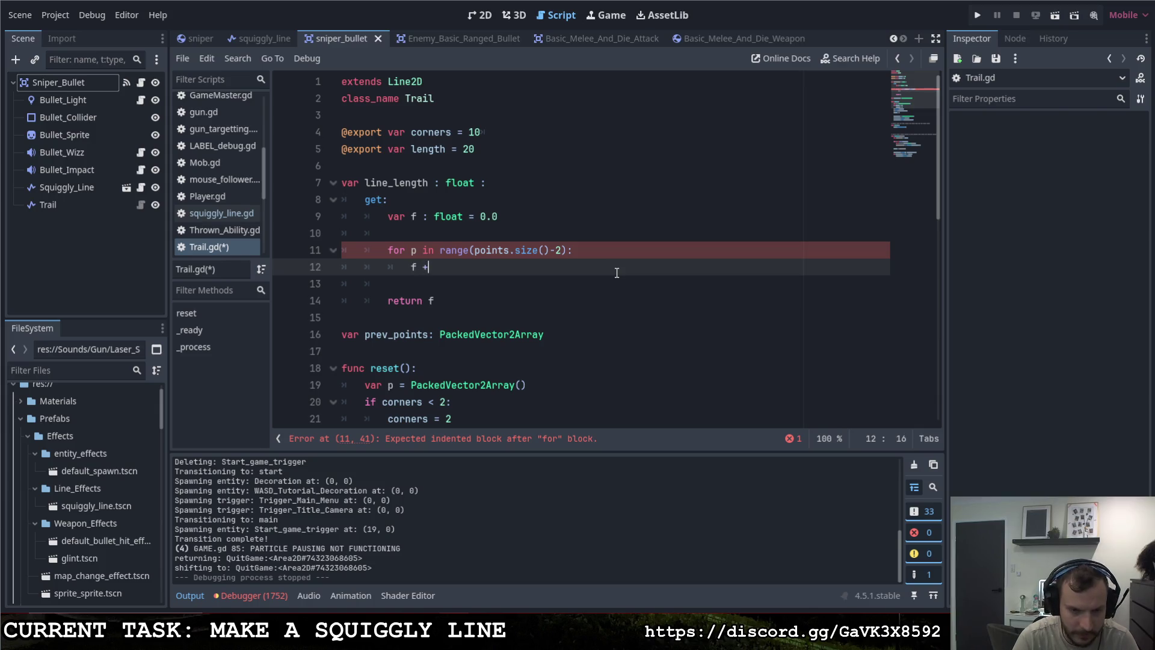
type("= p")
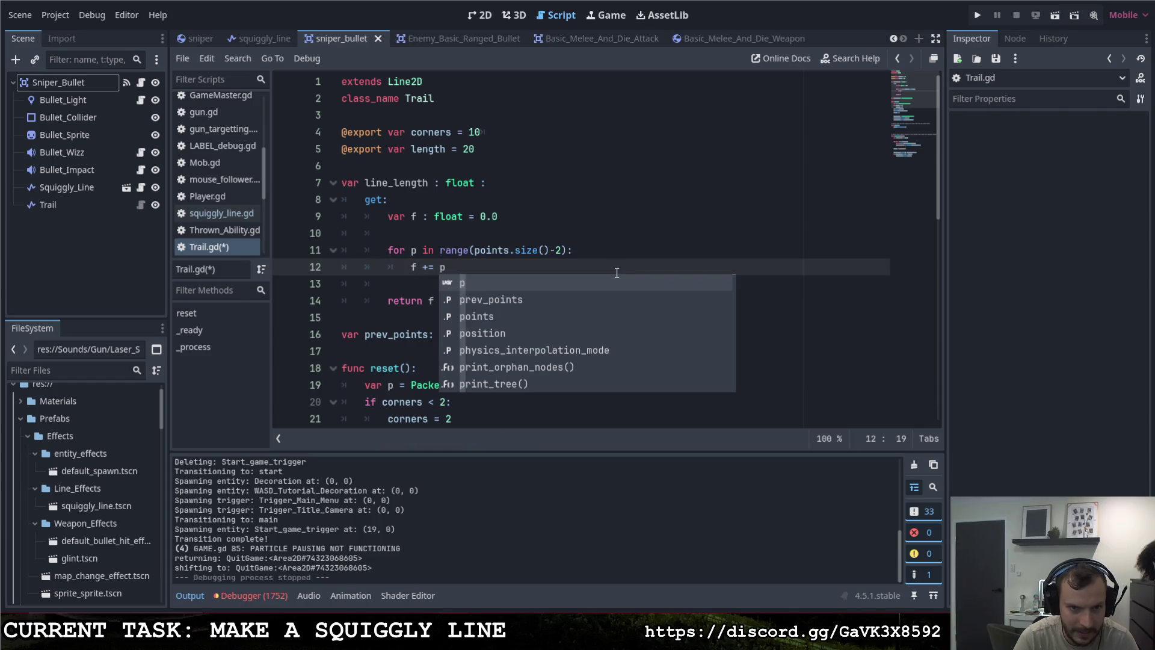
type("oints[")
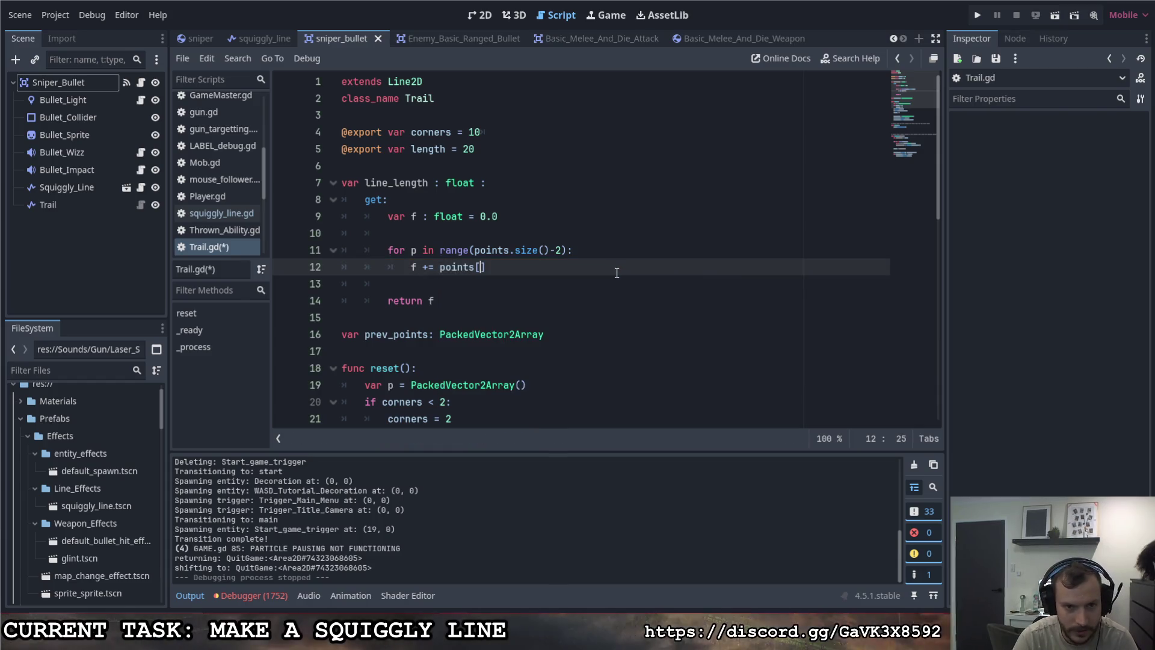
type("p]")
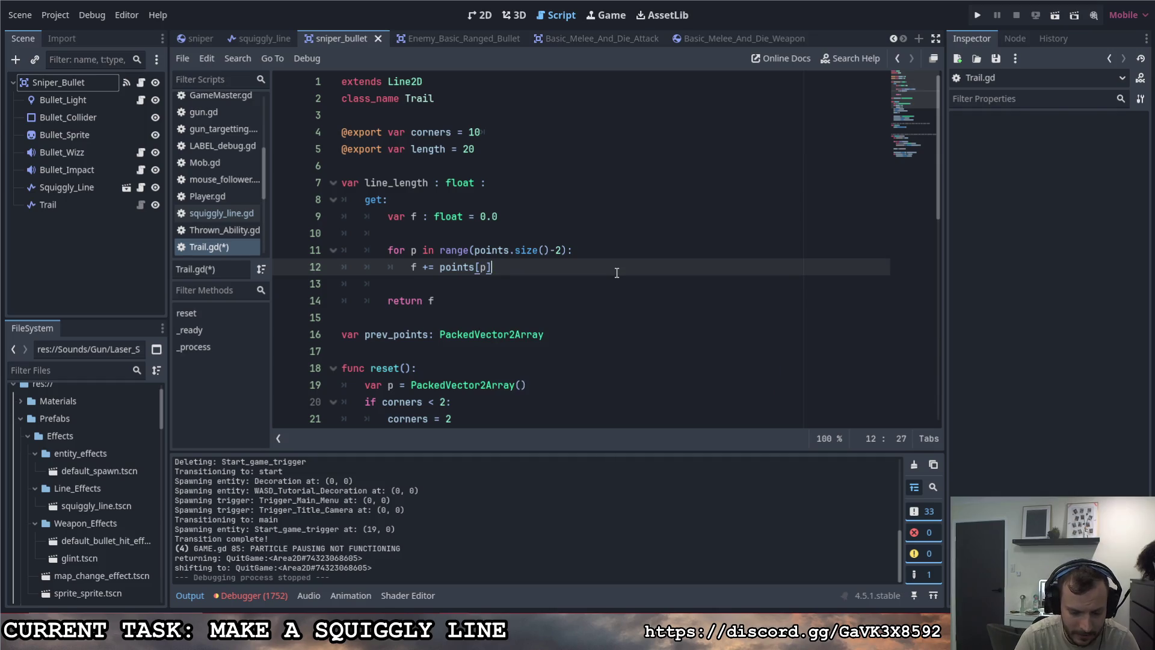
key("Left")
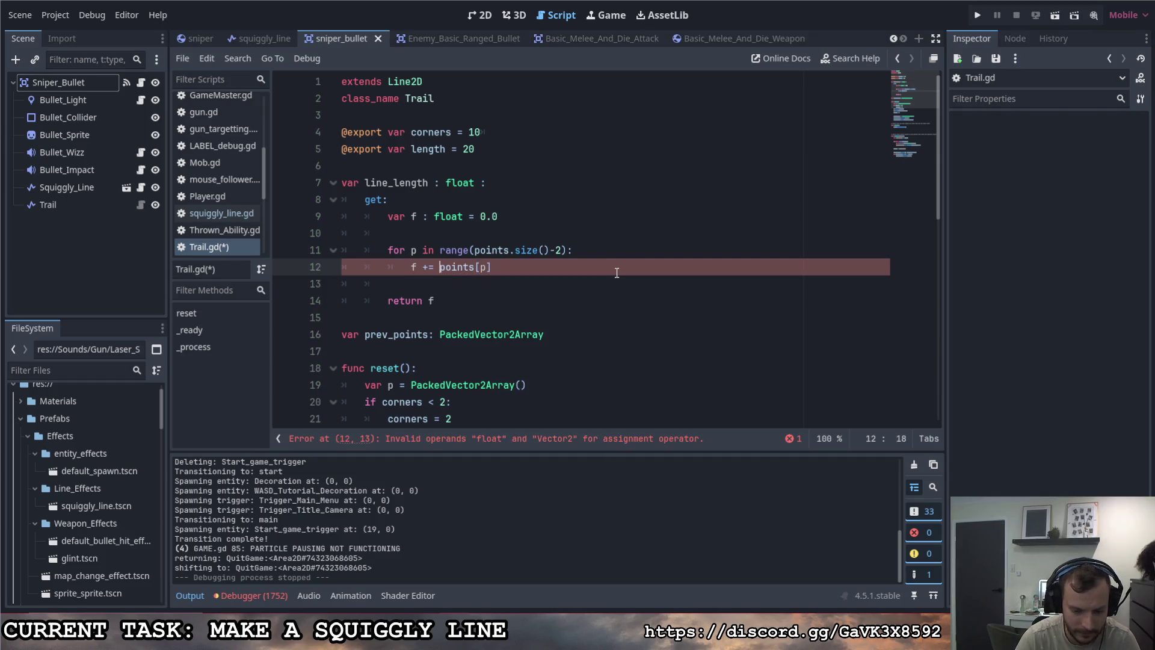
type("(-")
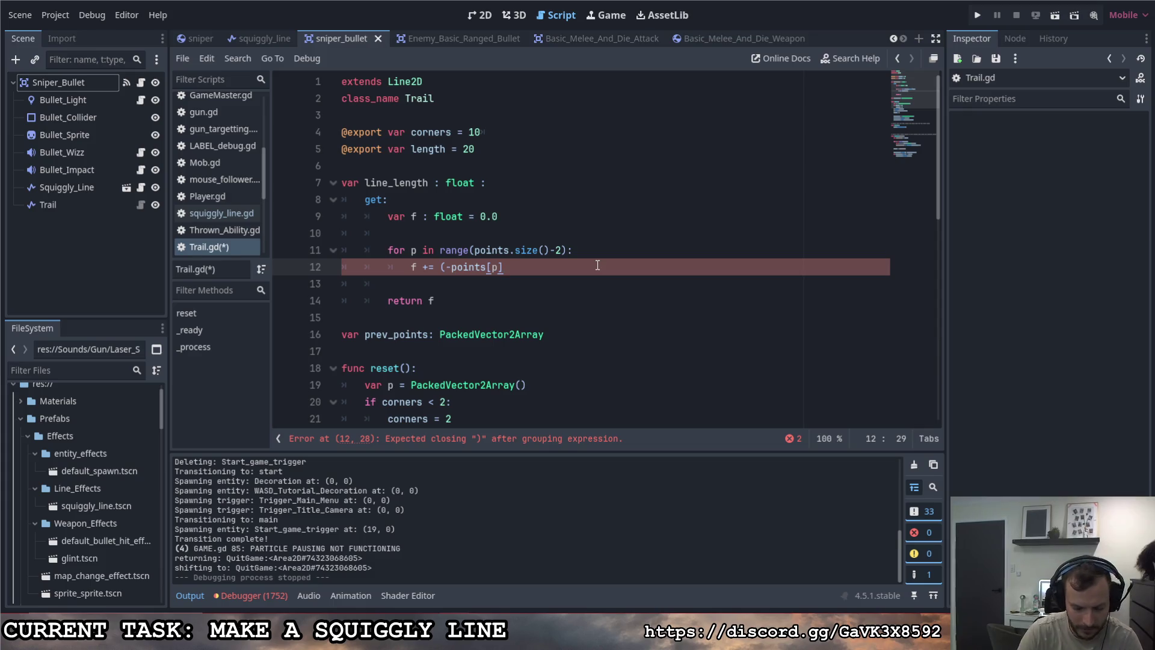
type(" + points")
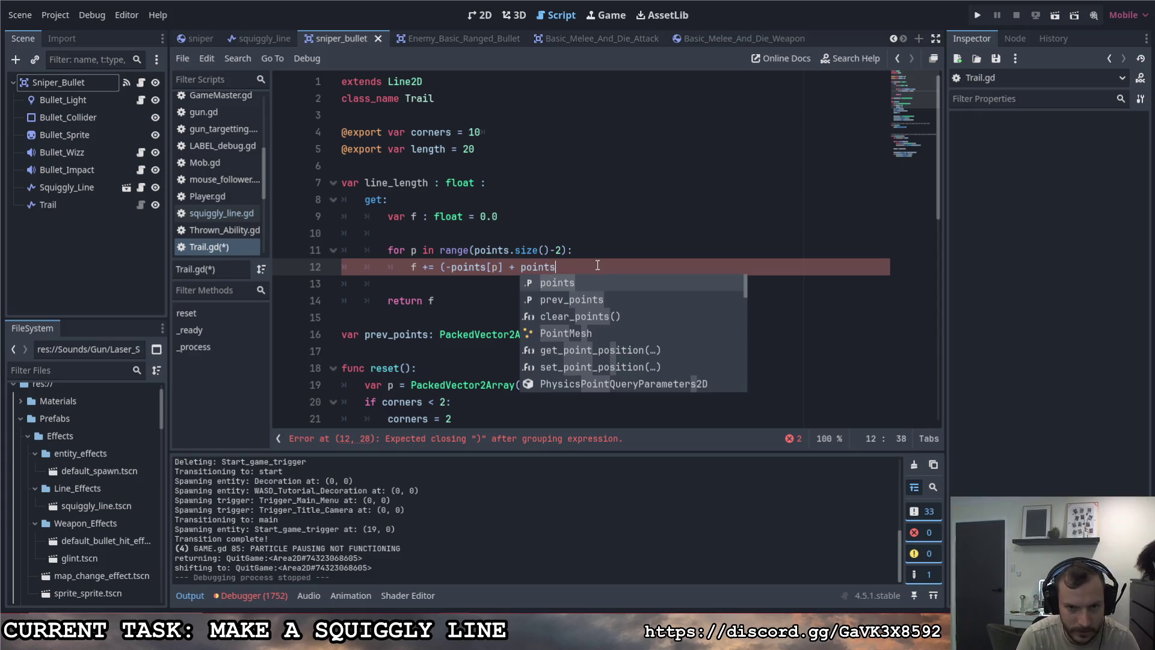
type("[p+")
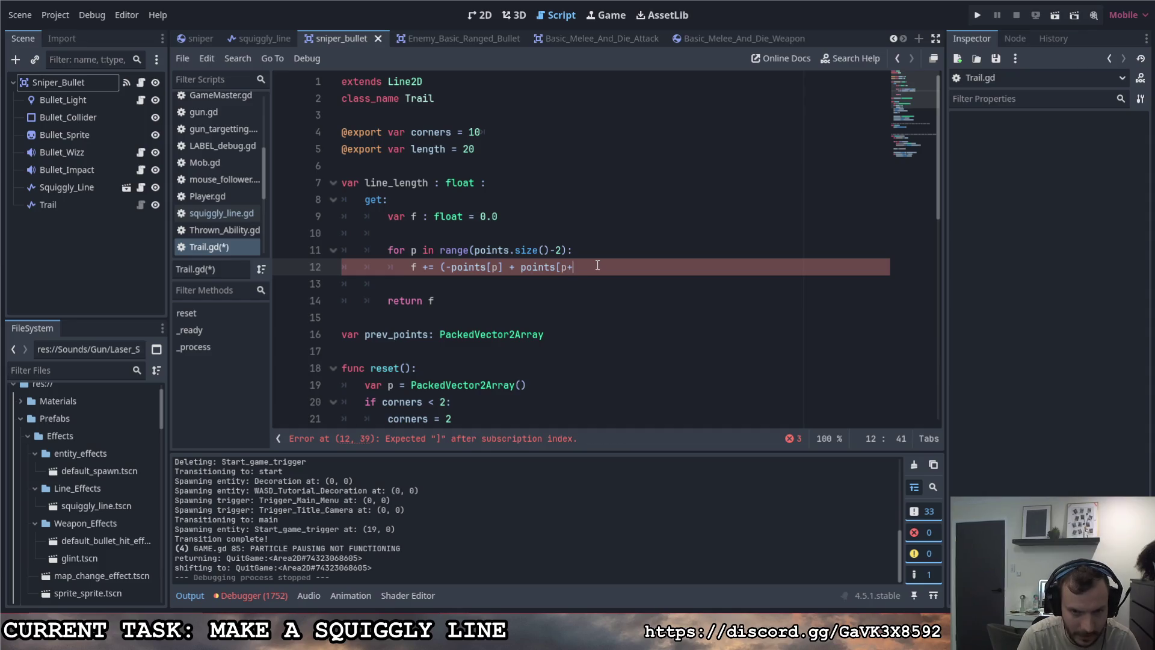
type("1]).")
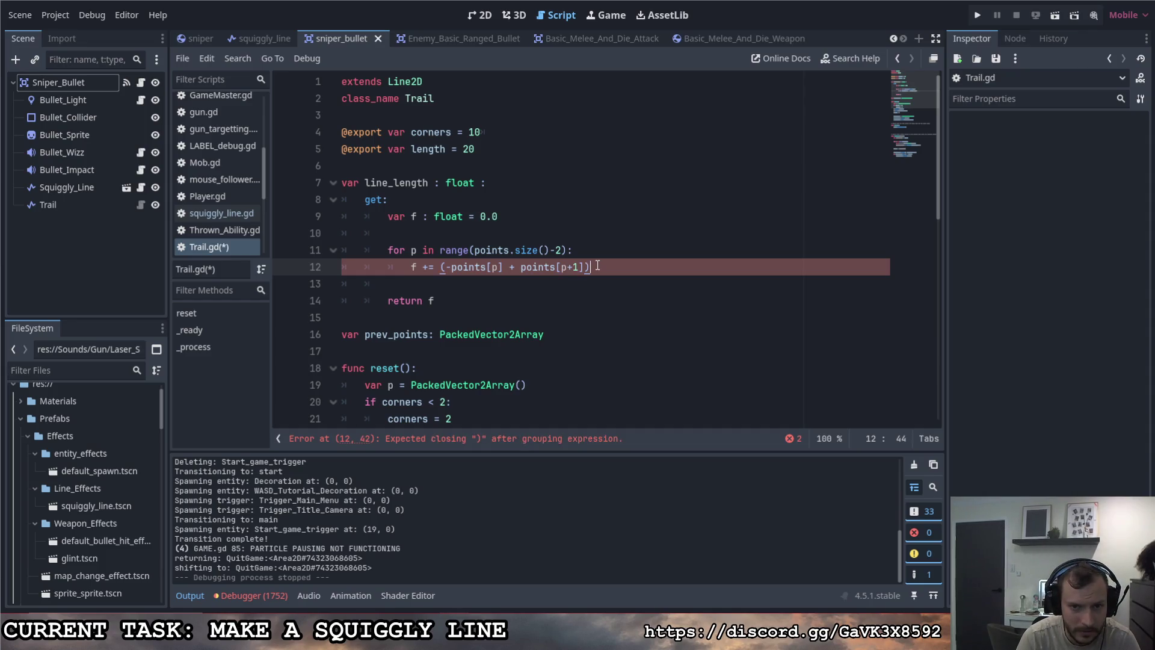
type("length")
key("BackSpace")
key("BackSpace")
key("BackSpace")
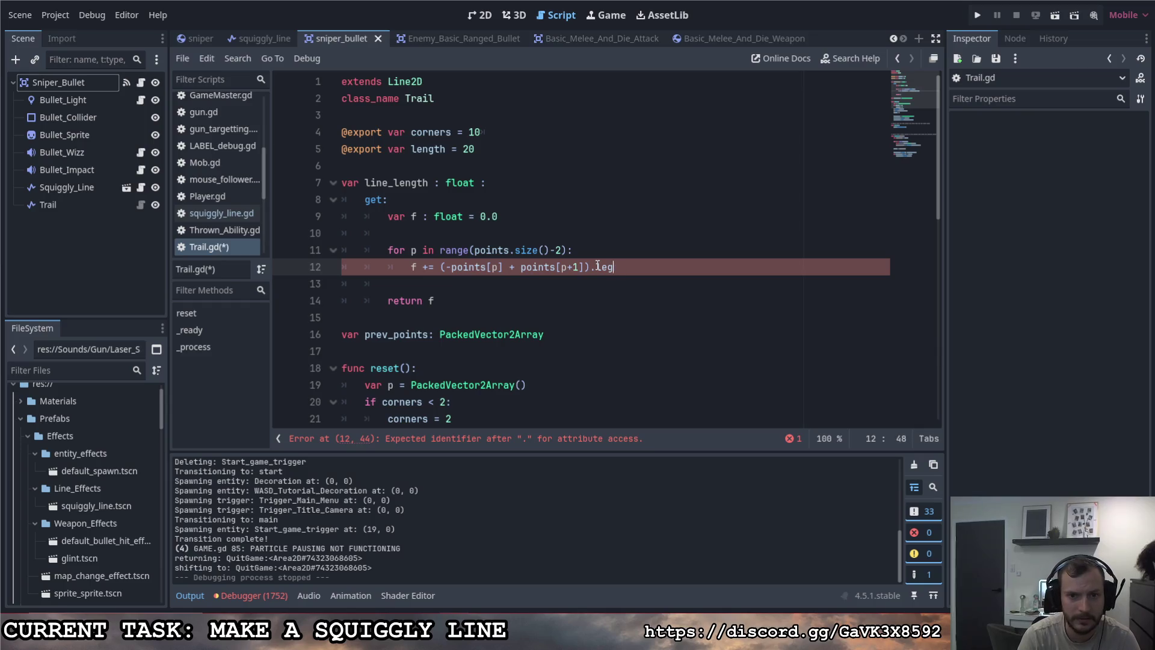
type("gth")
key("Return")
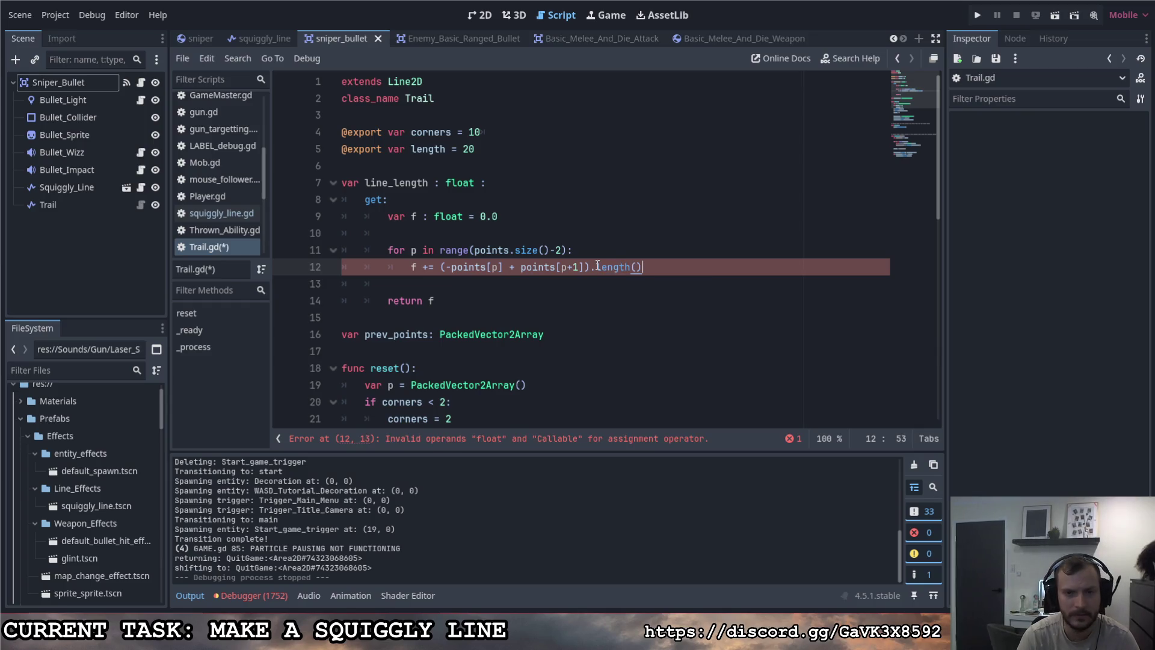
key("ctrl+s")
key("ctrl+s")
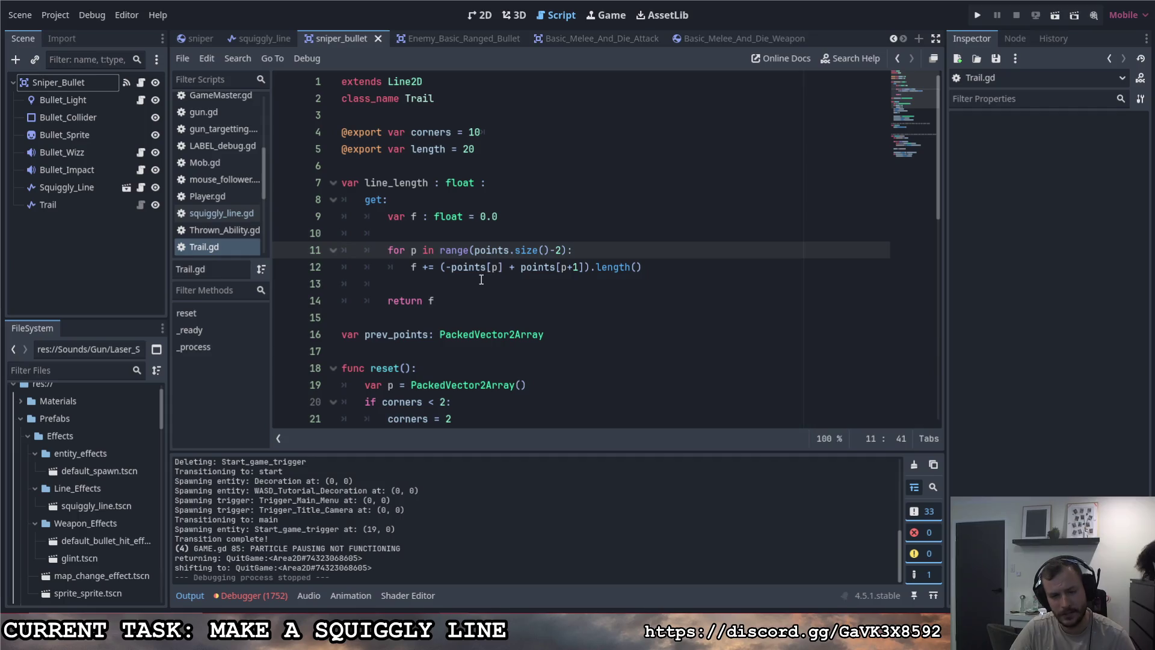
left_click(478, 279)
key("BackSpace")
key("BackSpace")
key("Up")
key("Up")
key("BackSpace")
key("BackSpace")
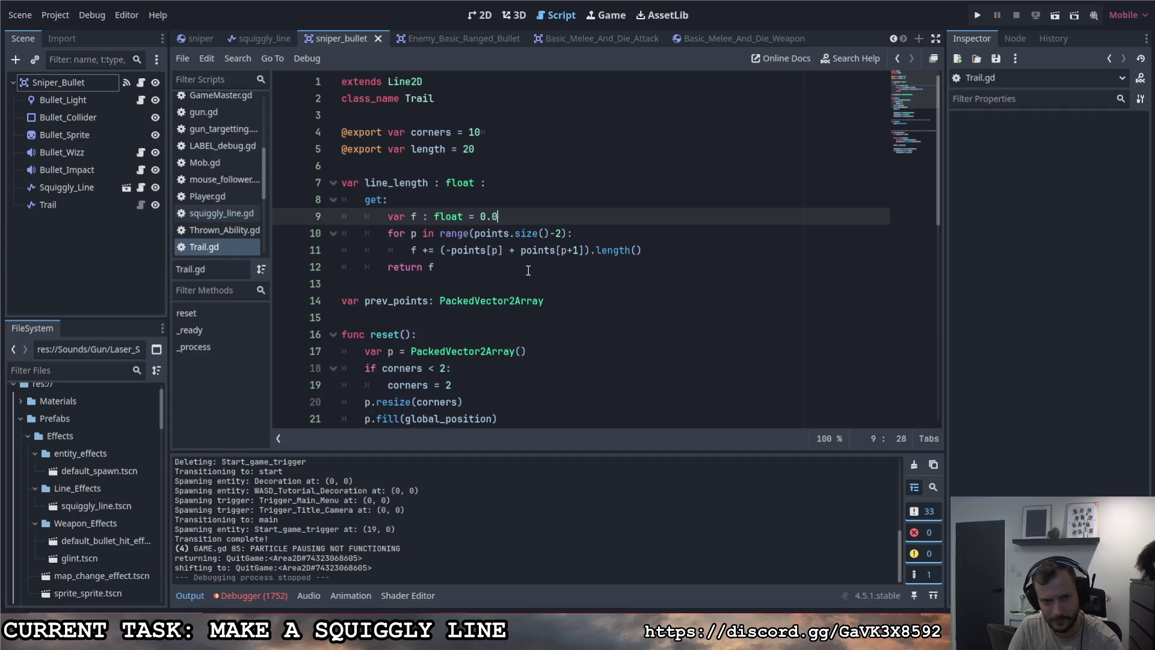
scroll(534, 275, "down", 2)
scroll(534, 275, "down", 3)
scroll(526, 290, "up", 2)
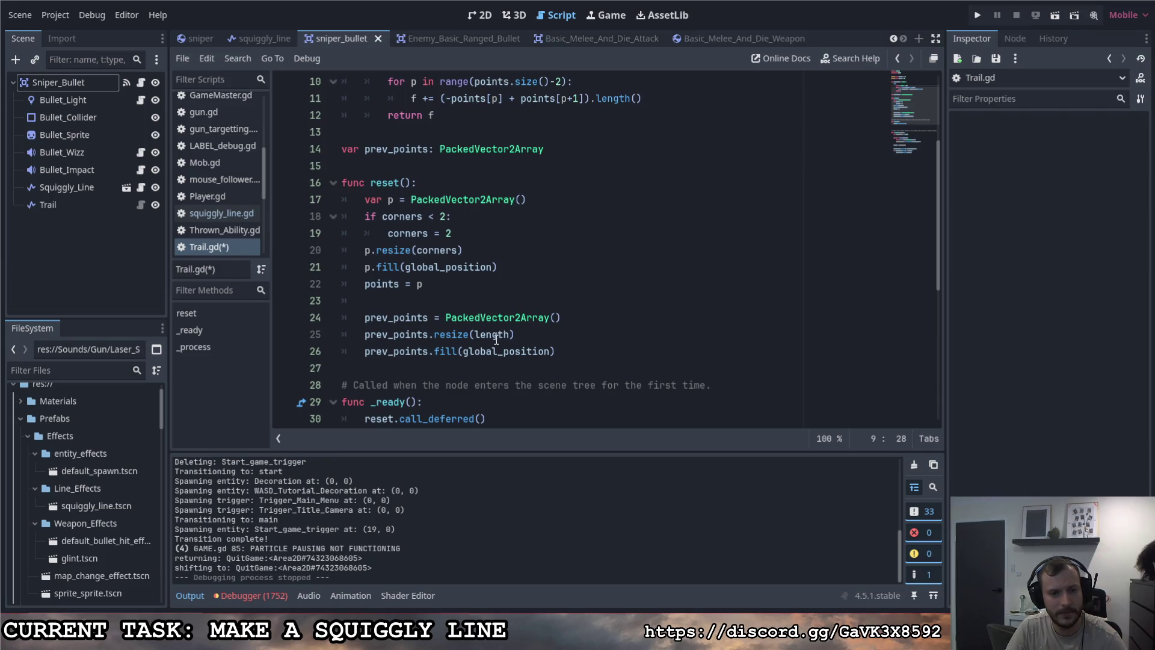
left_click_drag(473, 335, 513, 335)
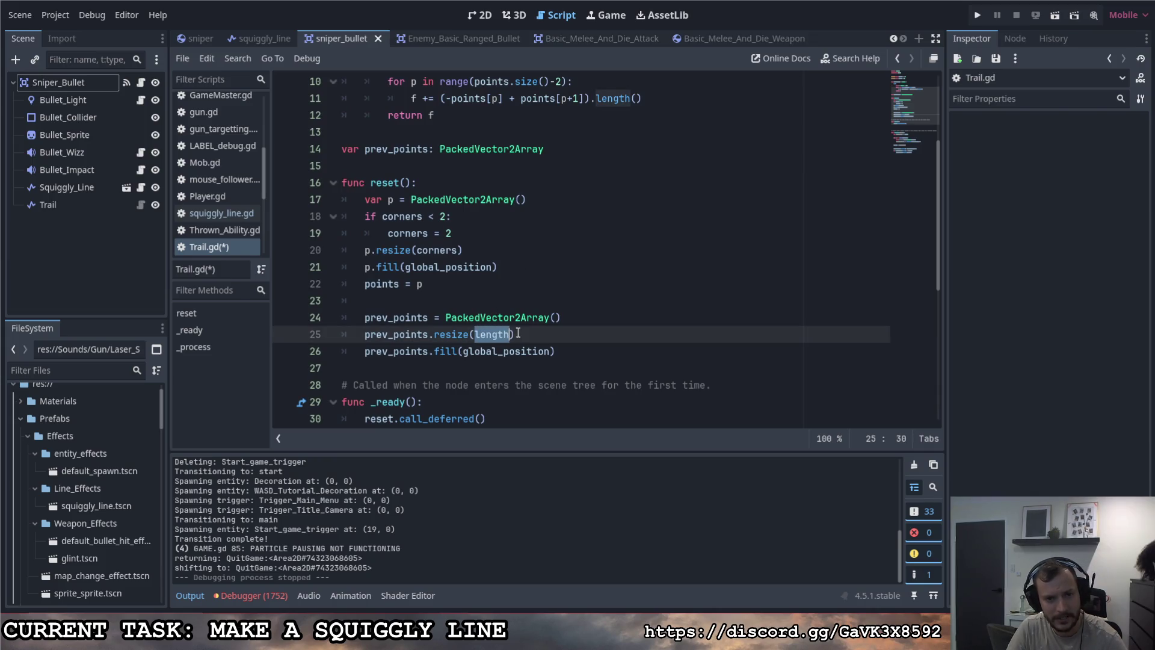
left_click(519, 335)
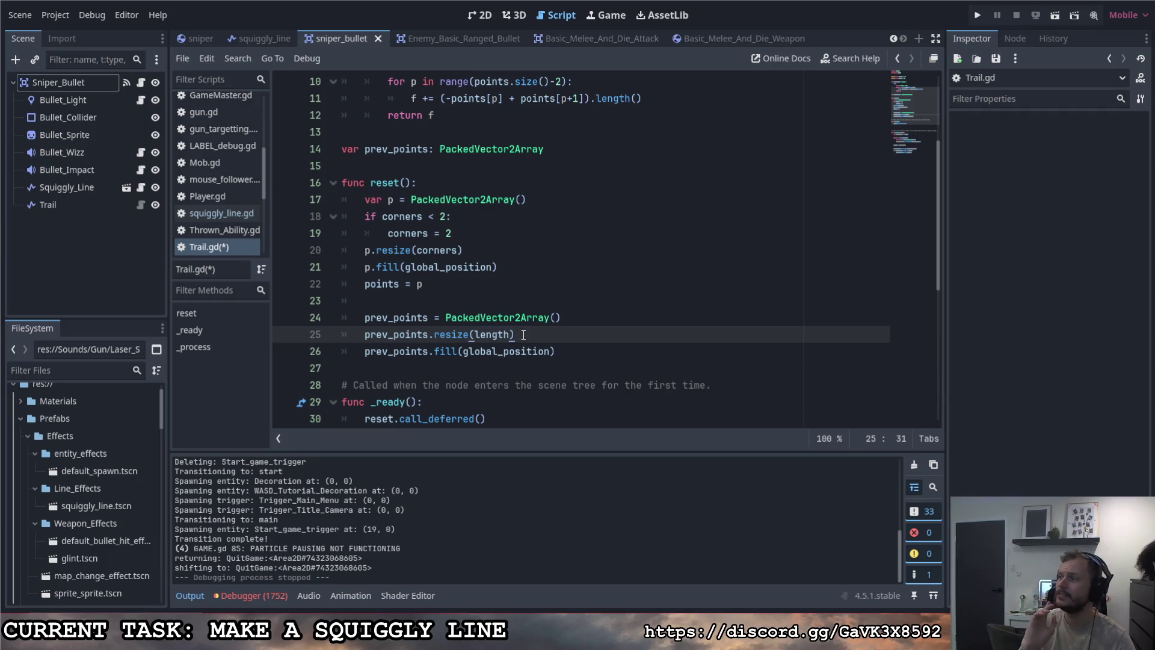
scroll(457, 309, "down", 6)
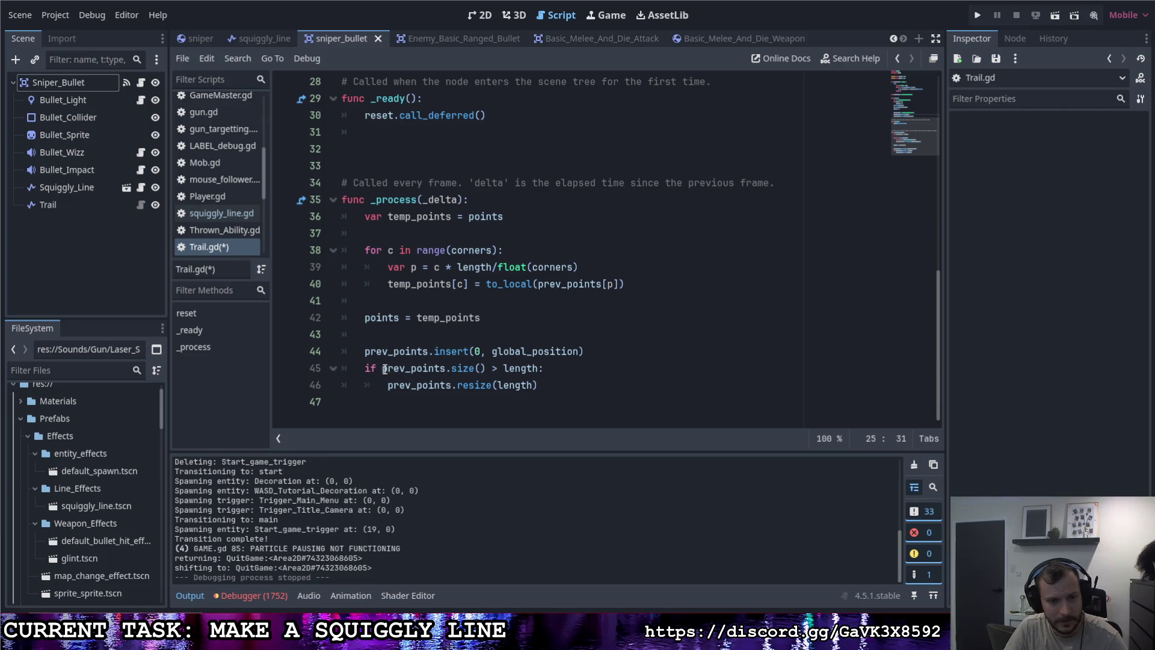
mouse_move(381, 371)
left_click_drag(381, 371, 487, 368)
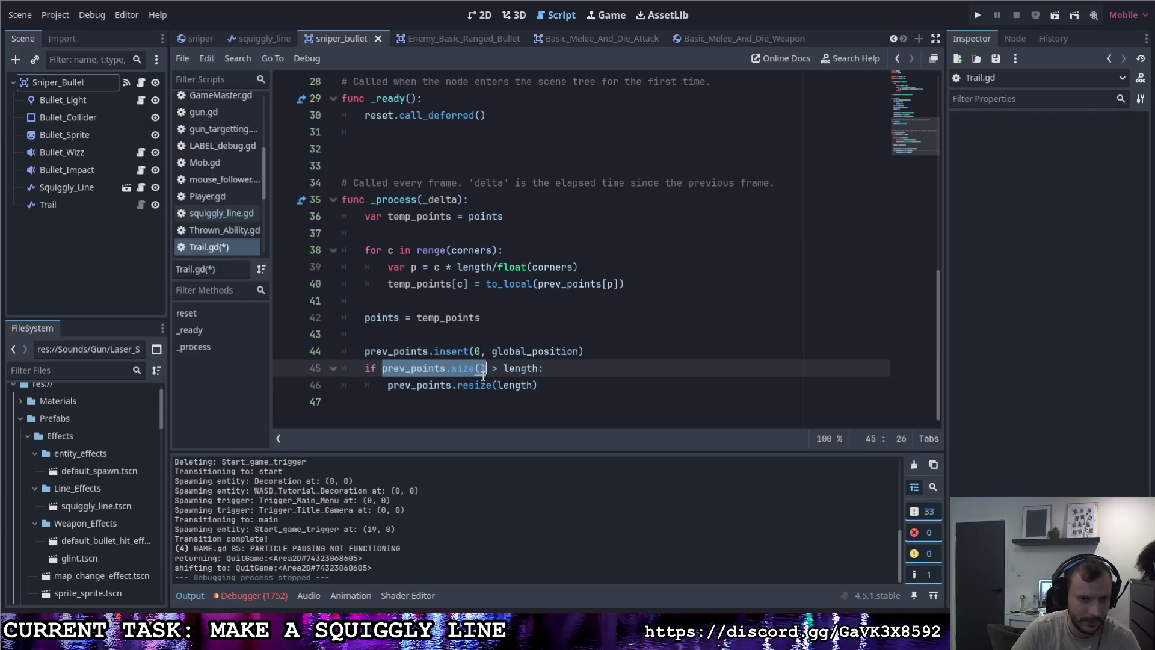
Step: Comment out the old size-check and resize lines and open a blank line below the insert
left_click(365, 368)
type("#")
left_click(366, 385)
type("#")
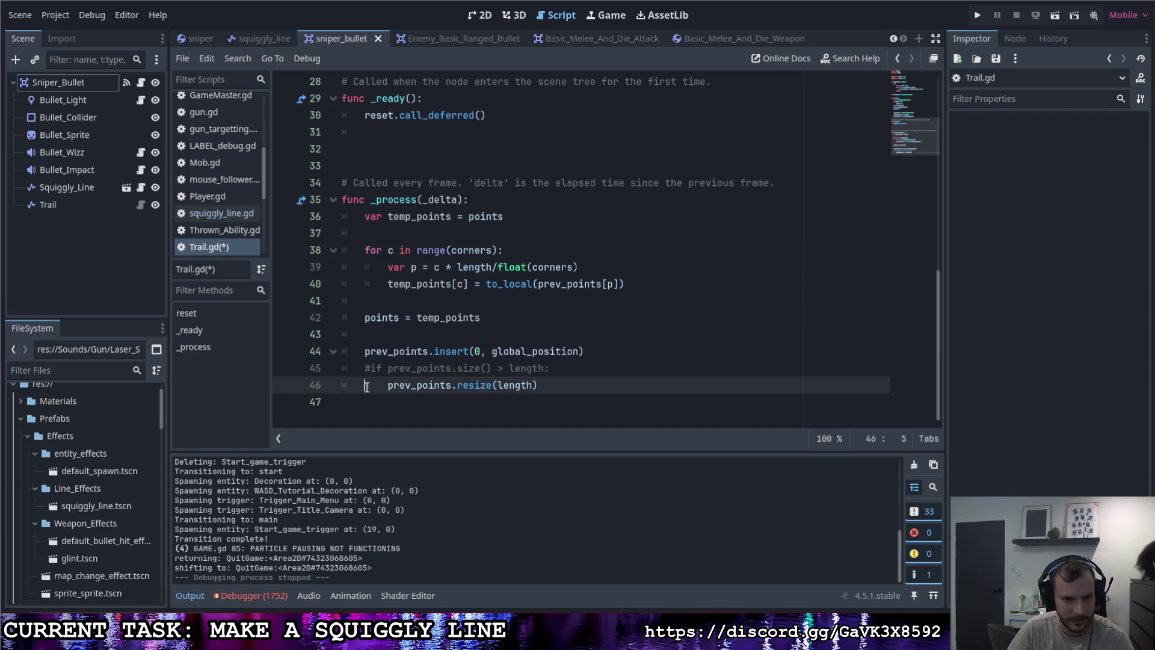
left_click(610, 346)
key("Return")
key("Return")
key("Up")
Step: Add the condition 'while line_length > length:'
type("if lin")
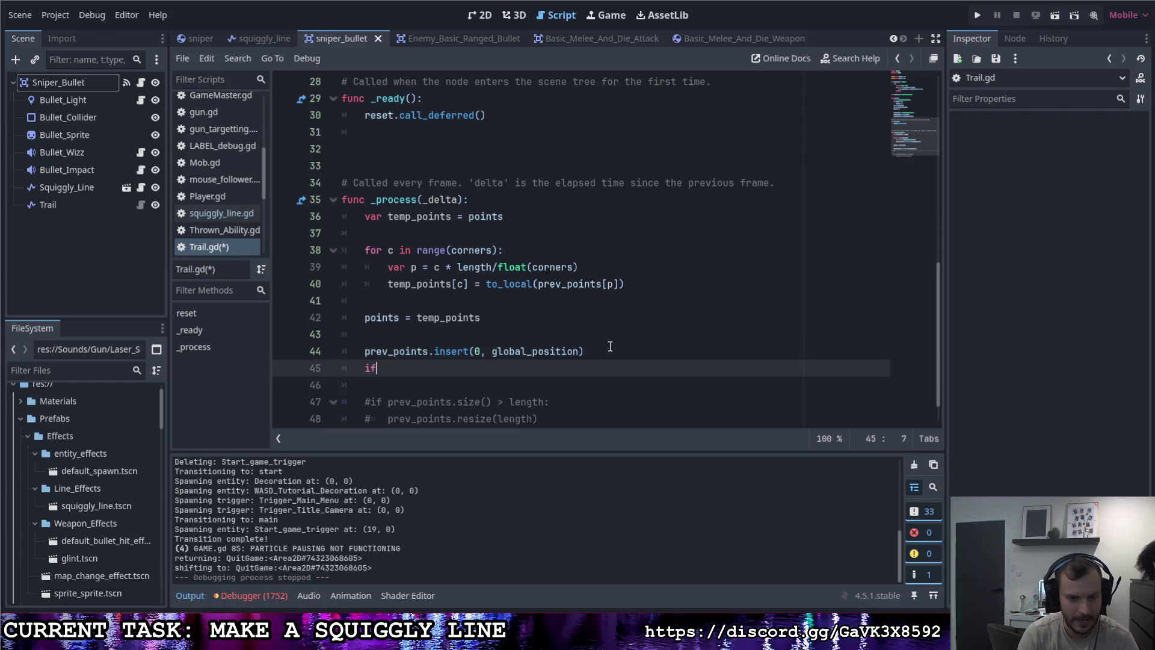
key("Return")
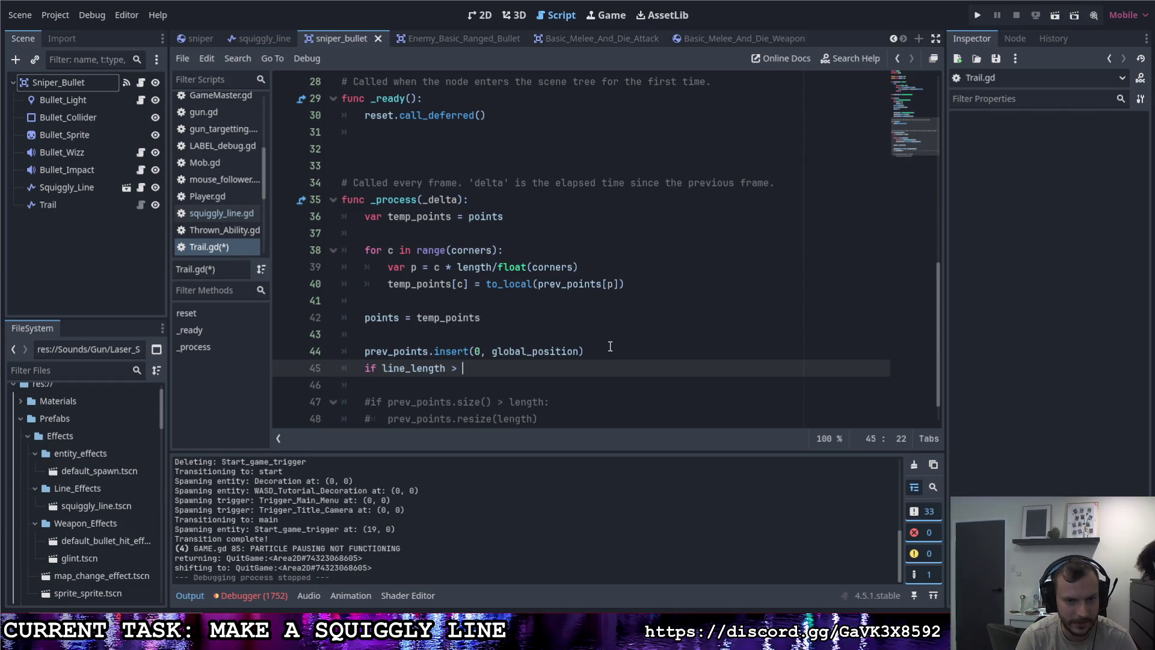
type("length:")
key("Return")
scroll(610, 347, "down", 1)
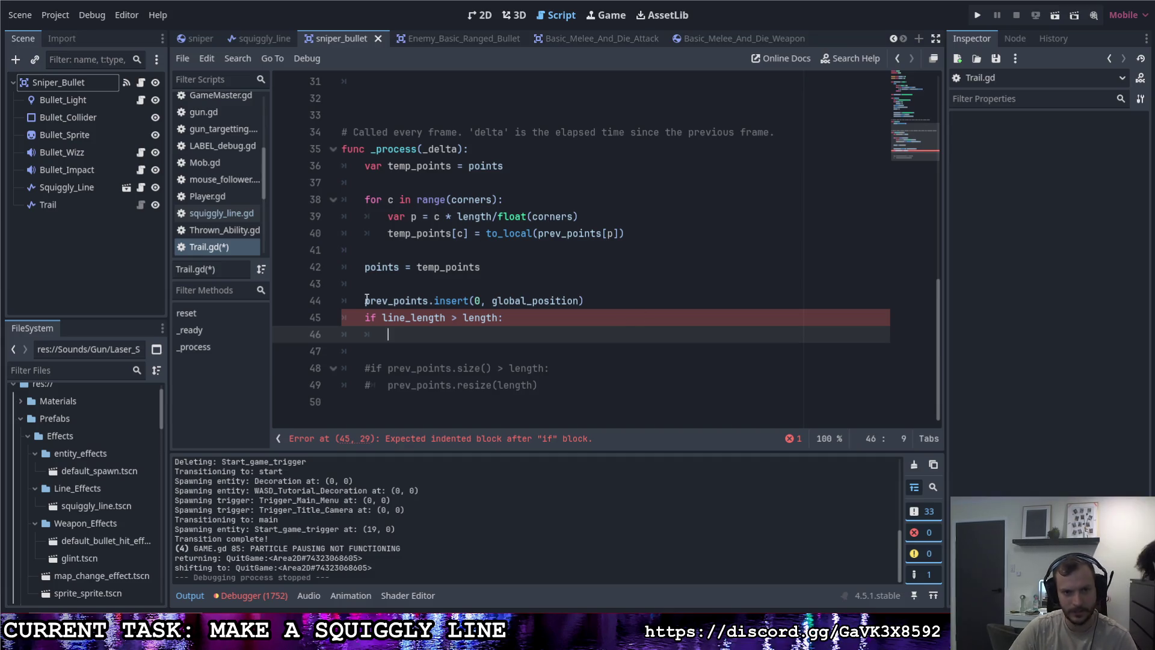
double_click(369, 317)
type("while")
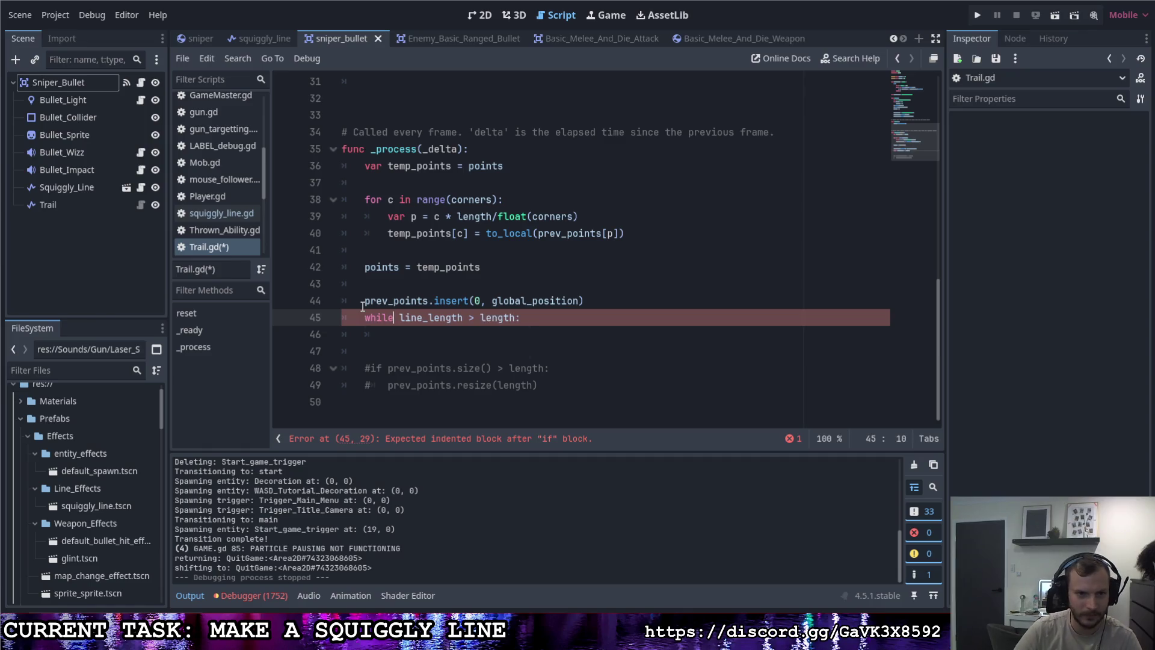
left_click(529, 334)
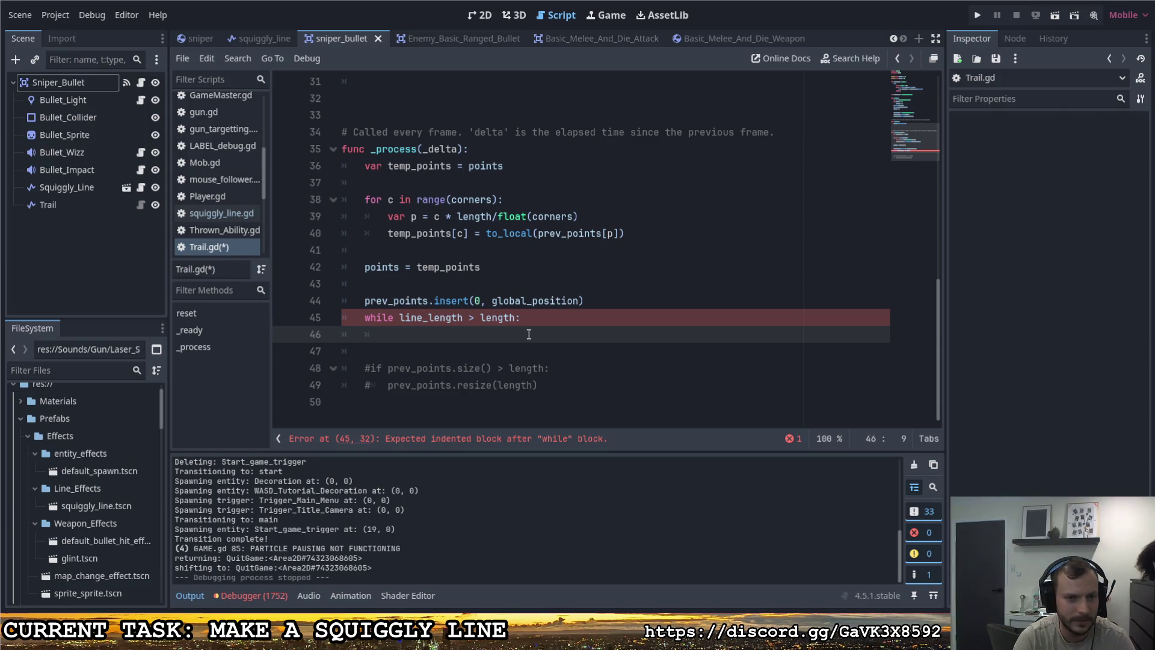
Step: Make the loop body 'prev_points.resize(prev_points.size()-1)' and save the script
type("prev")
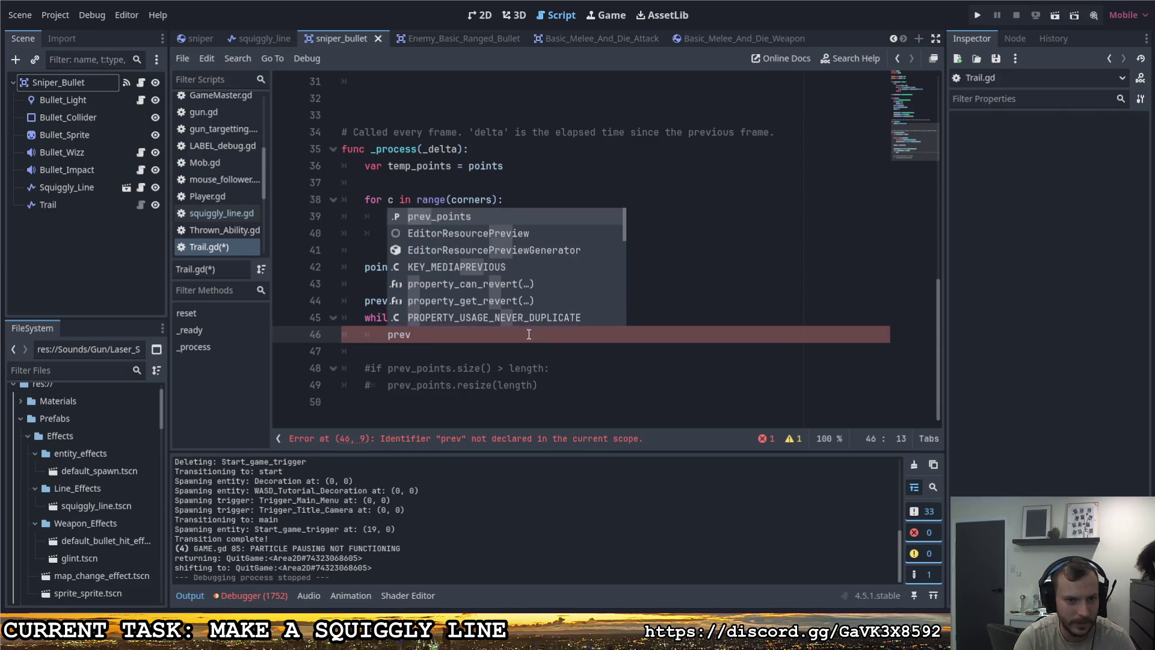
key("Return")
type(".re")
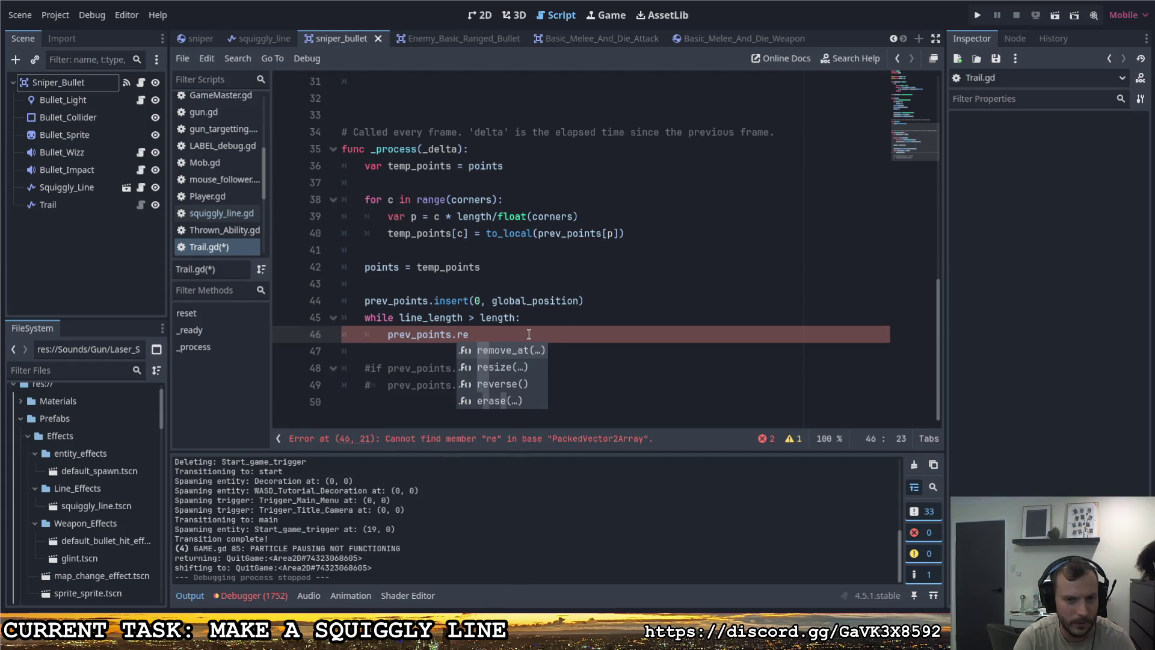
key("Down")
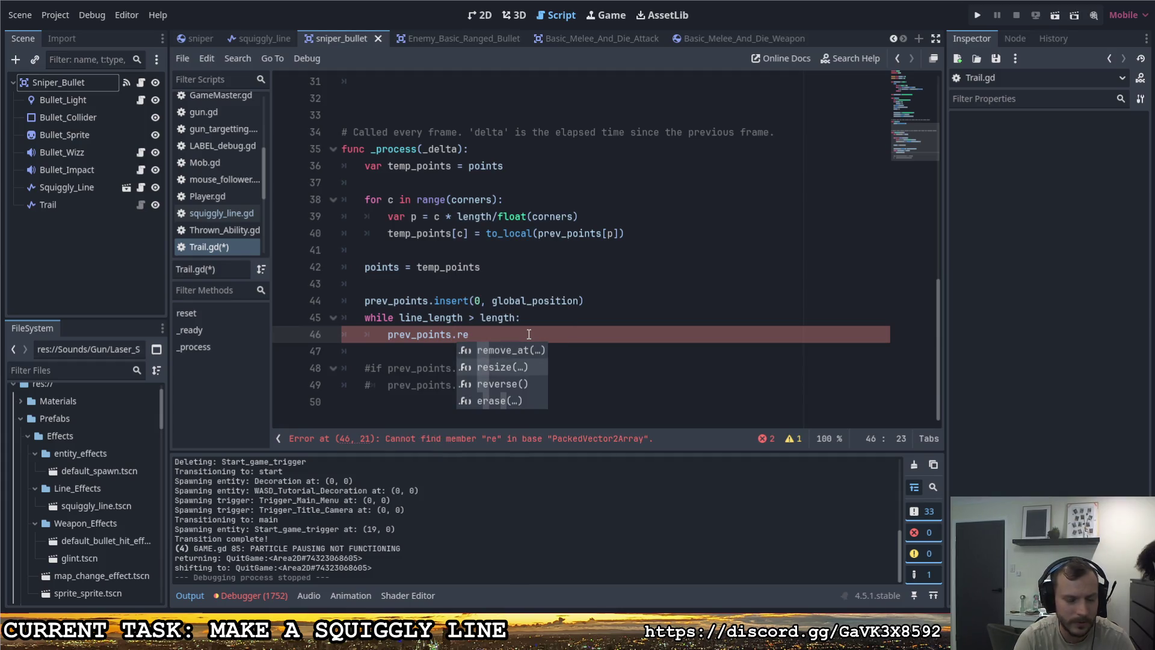
key("Return")
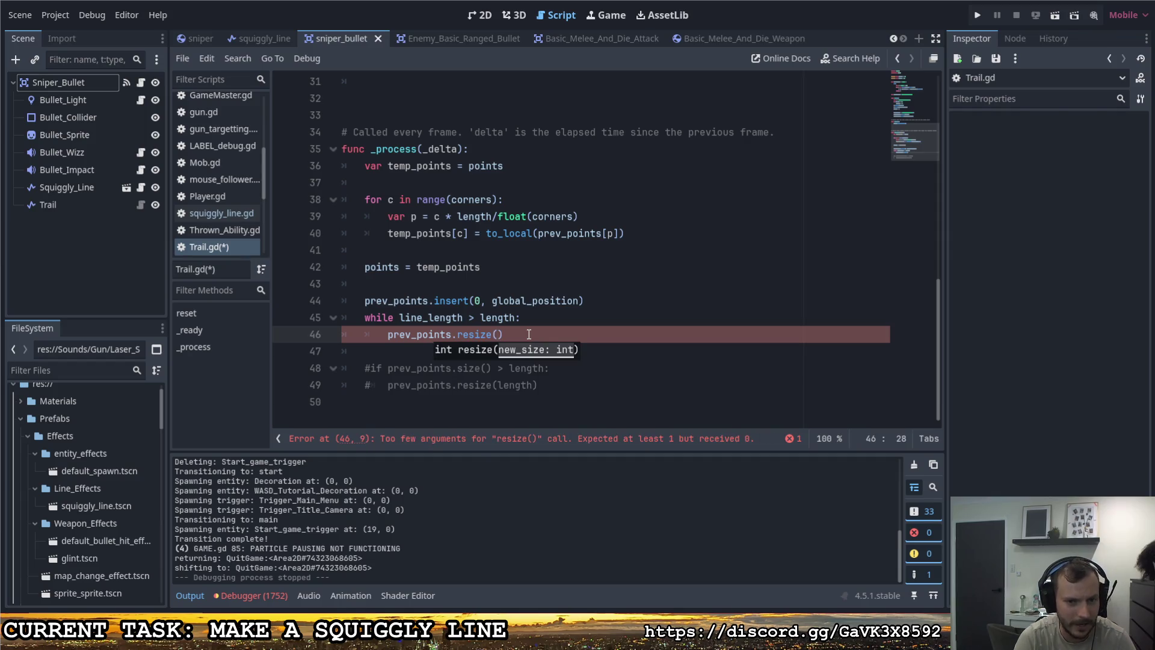
type("prev")
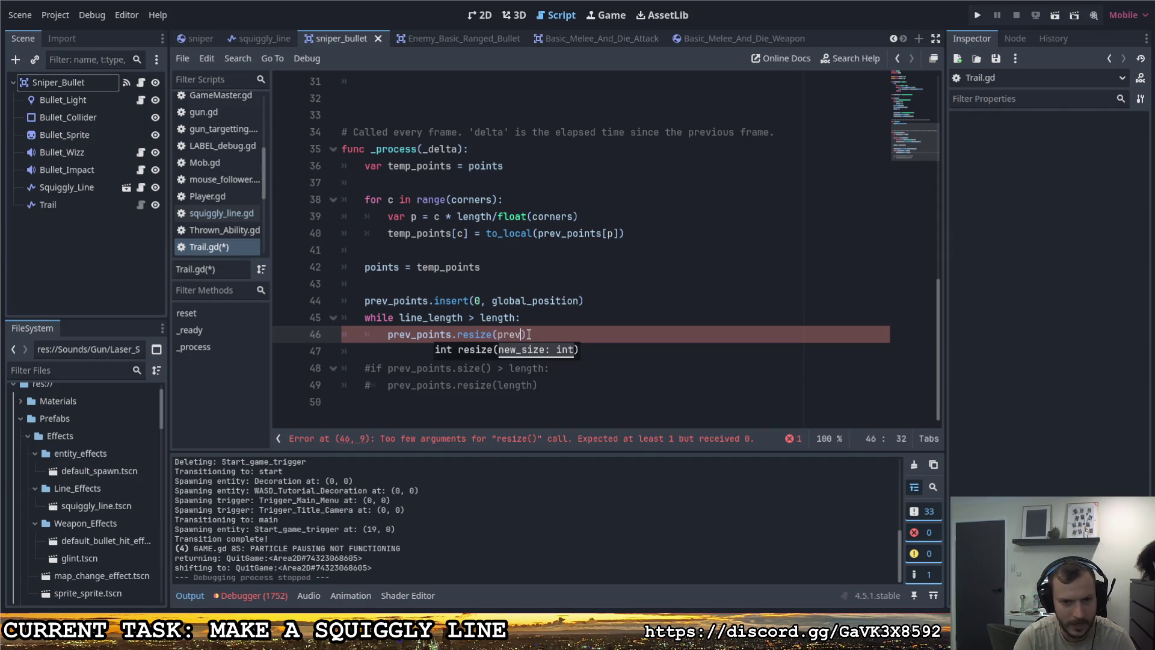
key("Return")
type(".siz")
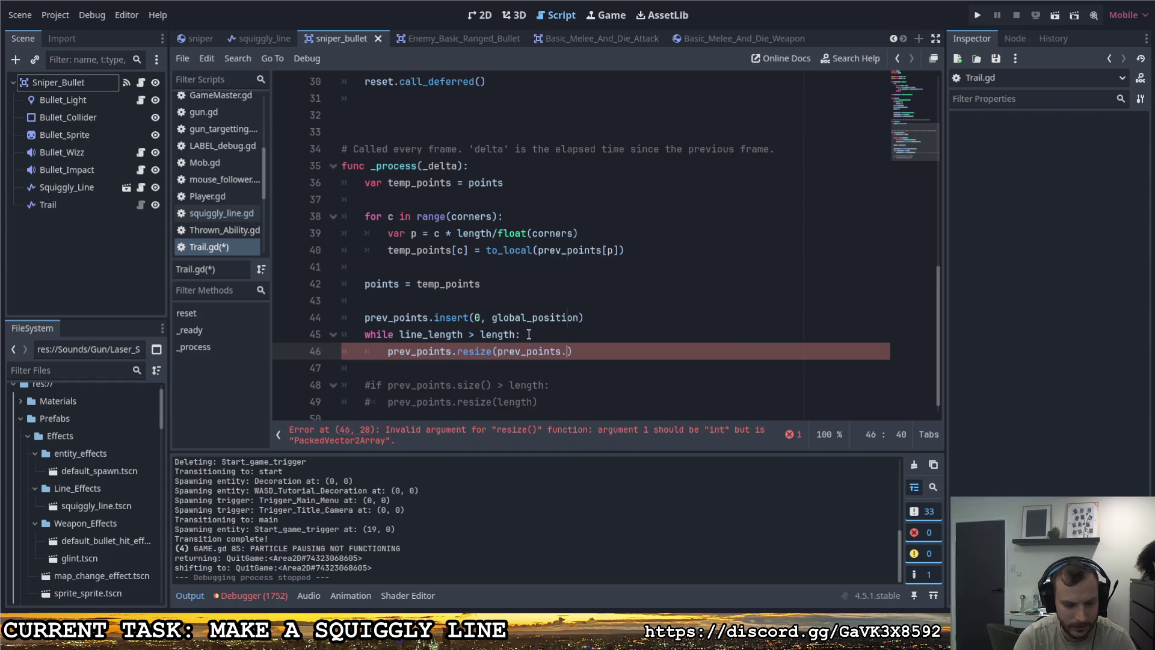
key("Return")
type("-1")
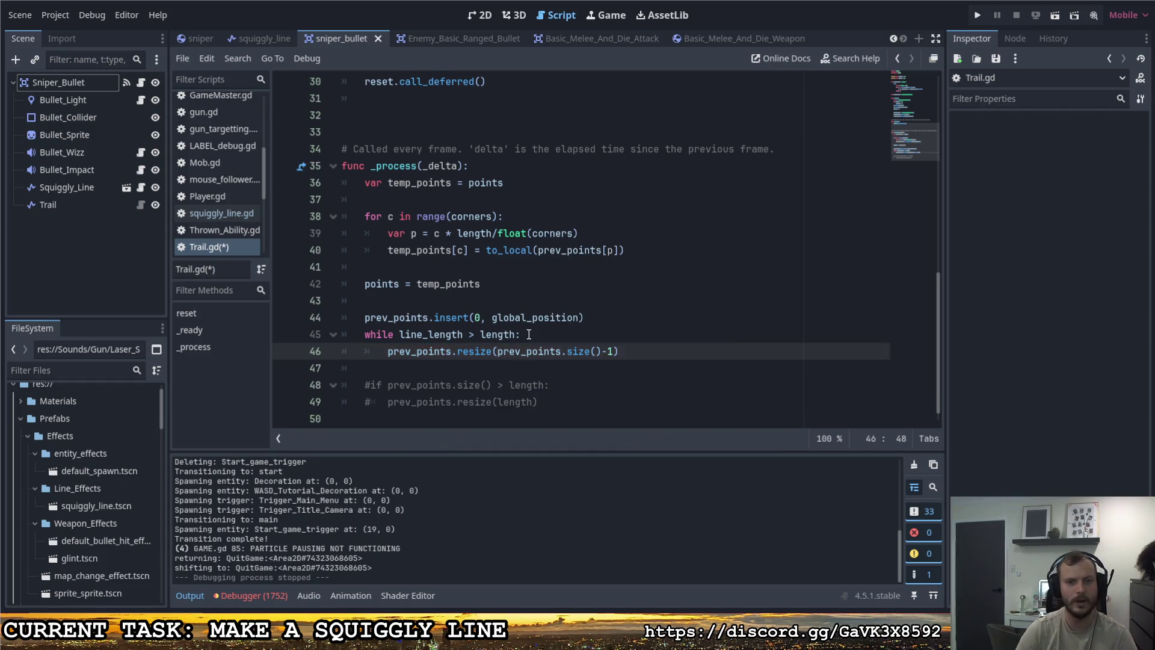
key("ctrl+s")
Step: Review the new while loop, picking out line_length in its condition
left_click(544, 330)
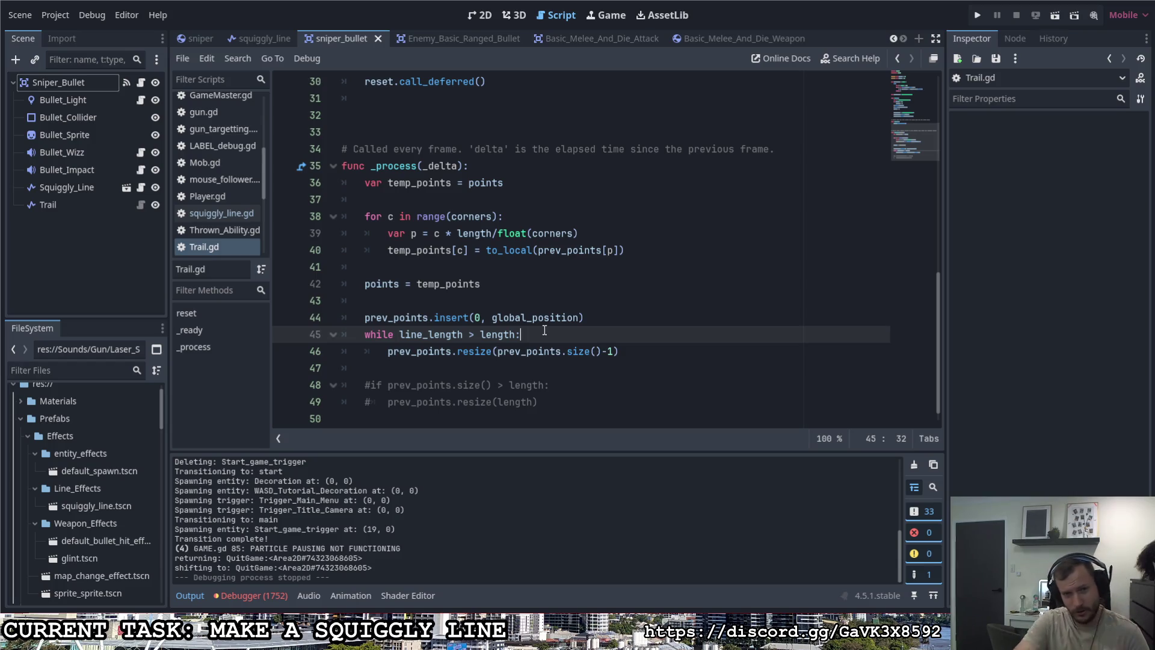
scroll(631, 259, "up", 6)
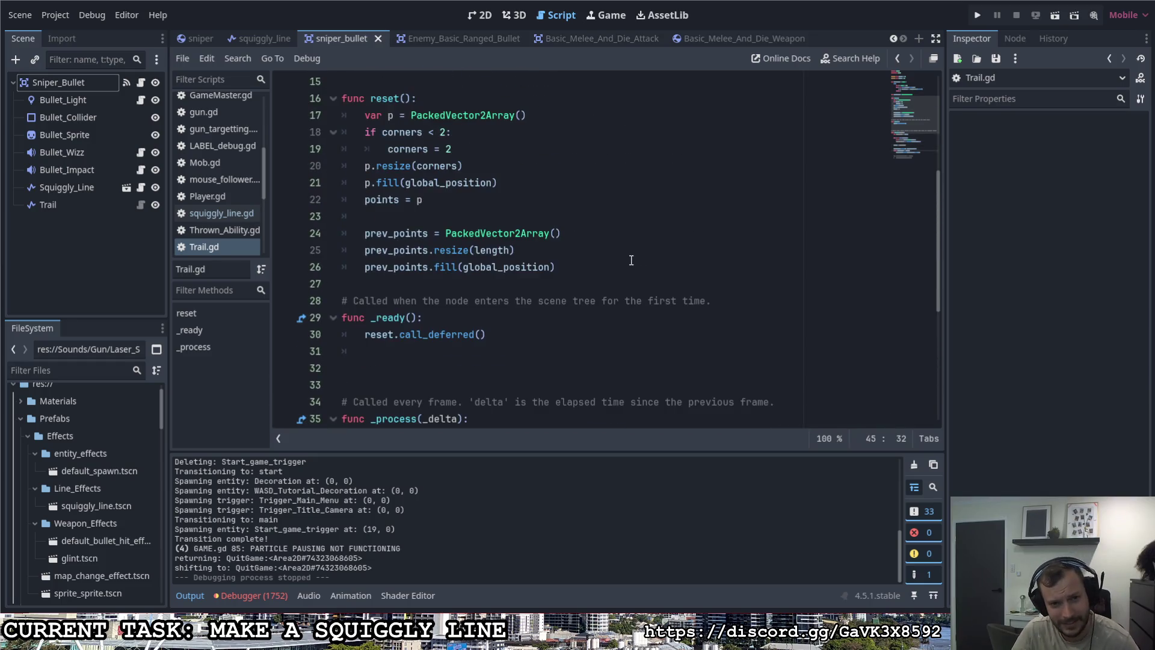
scroll(634, 257, "down", 6)
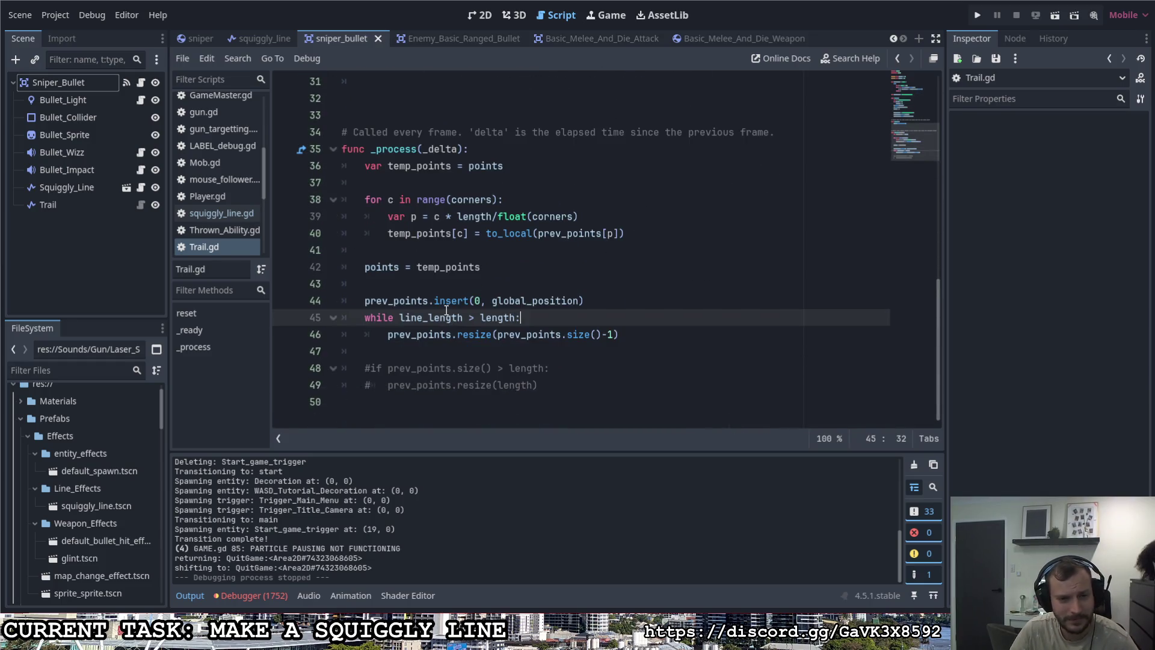
double_click(421, 318)
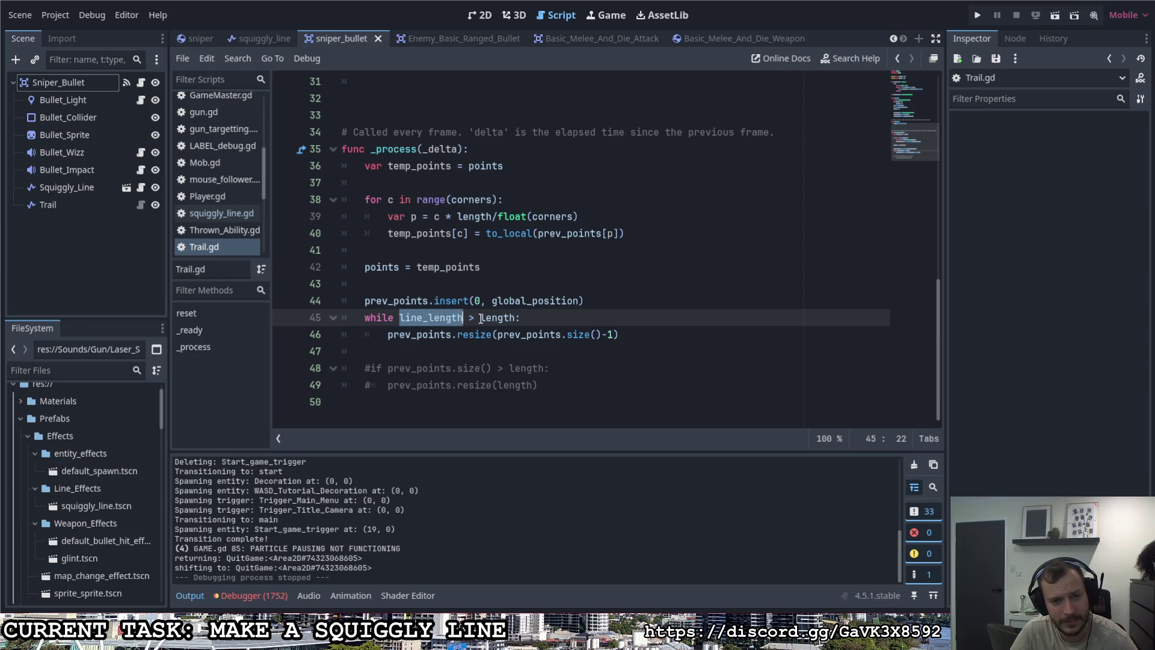
Step: Run the project to test the distance-capped trail, then quit and end debugging
left_click_drag(480, 318, 516, 319)
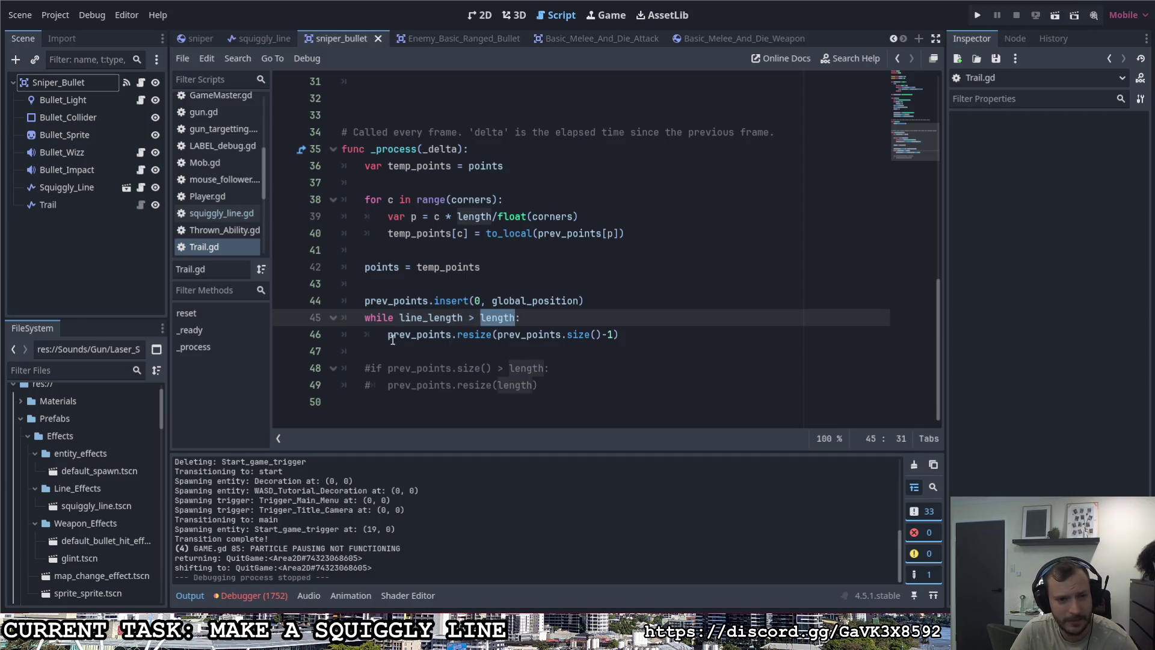
left_click_drag(392, 334, 619, 335)
left_click(620, 335)
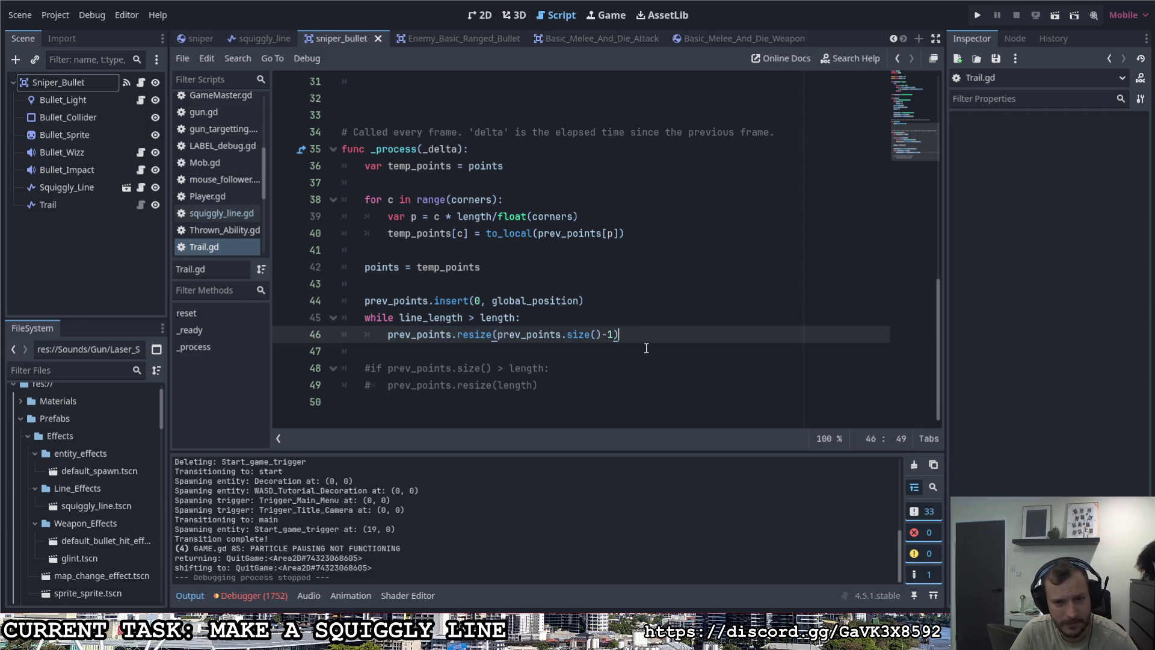
left_click(977, 15)
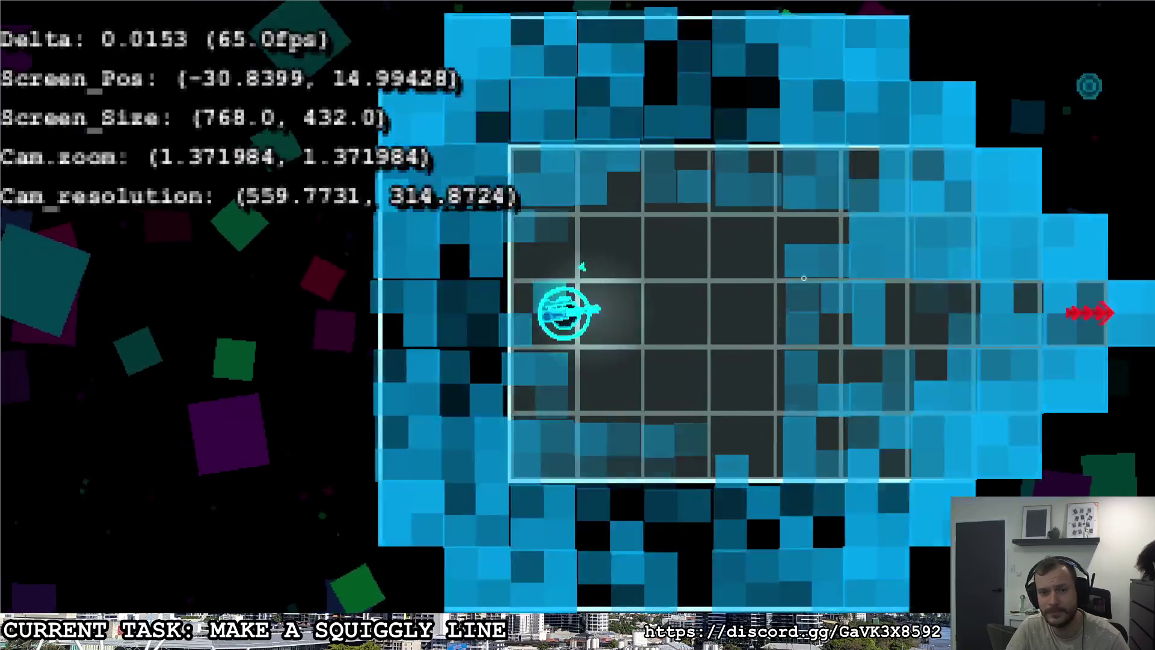
key("Escape")
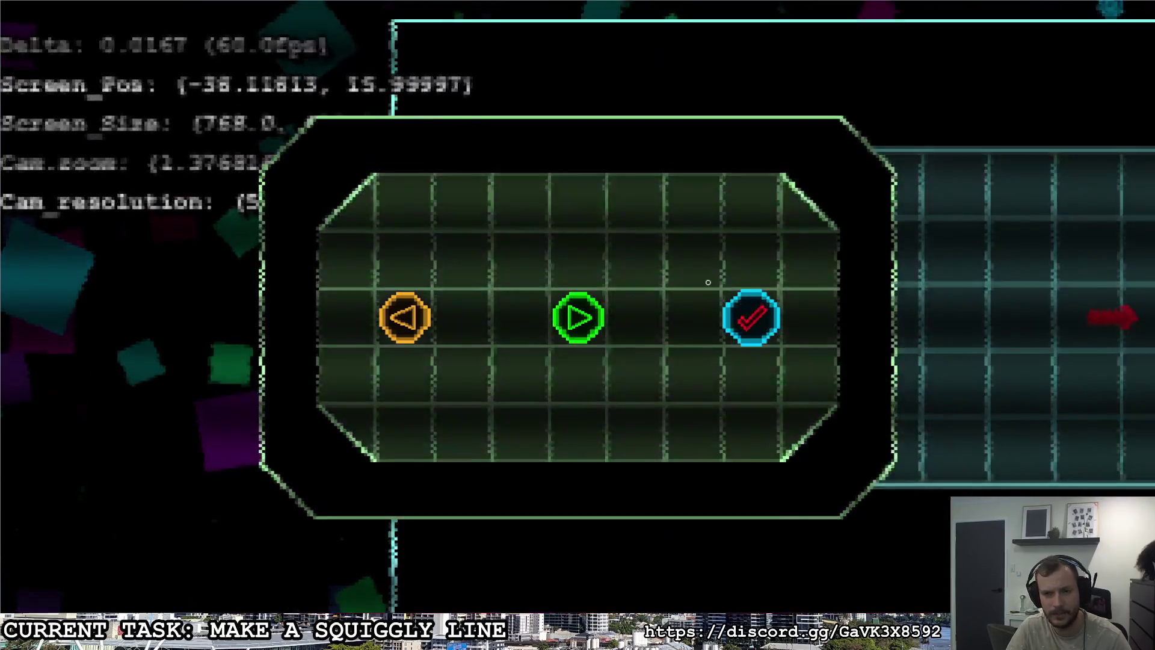
left_click(751, 318)
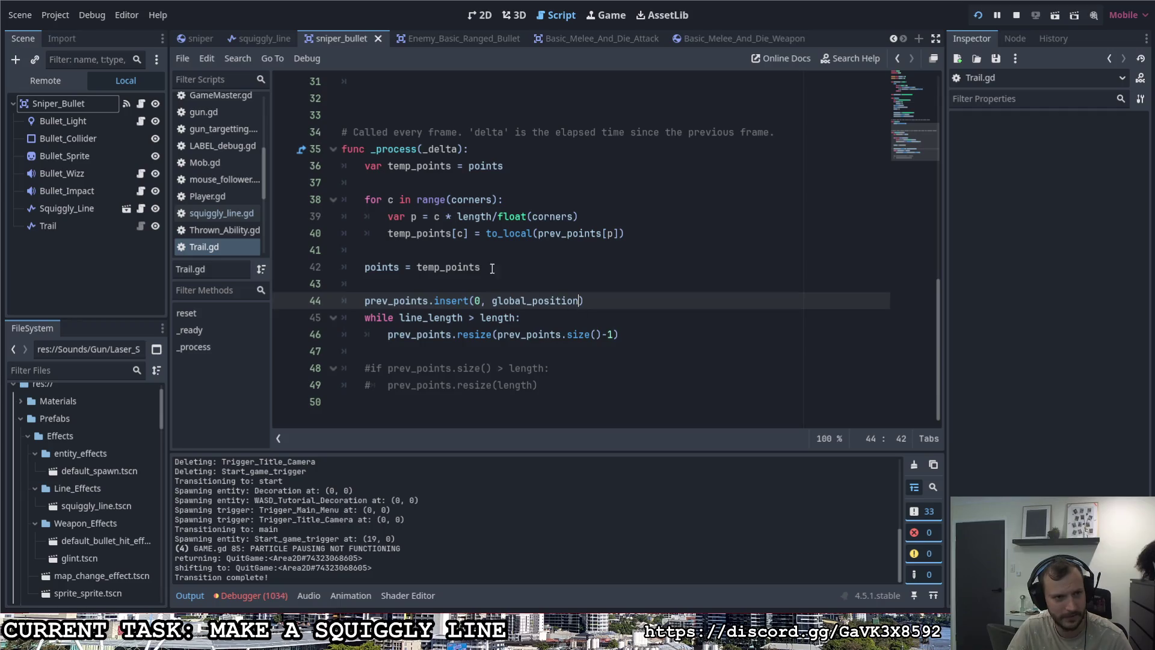
left_click(99, 225)
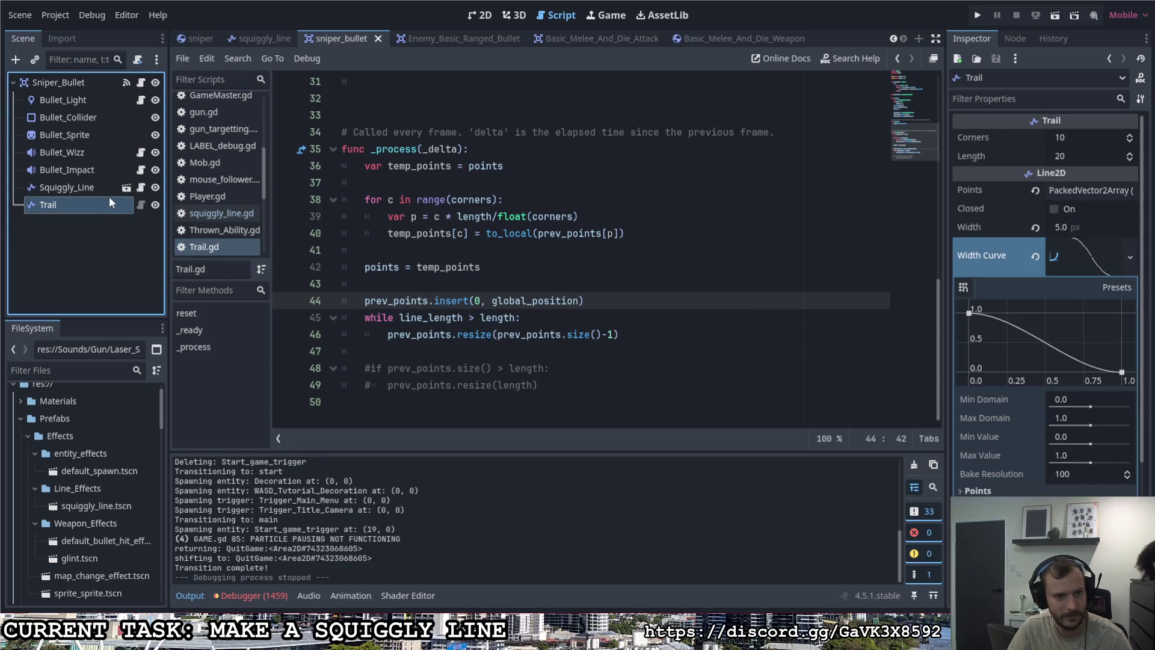
Step: Select the Trail node and set its Length to 100
left_click(109, 191)
left_click(101, 207)
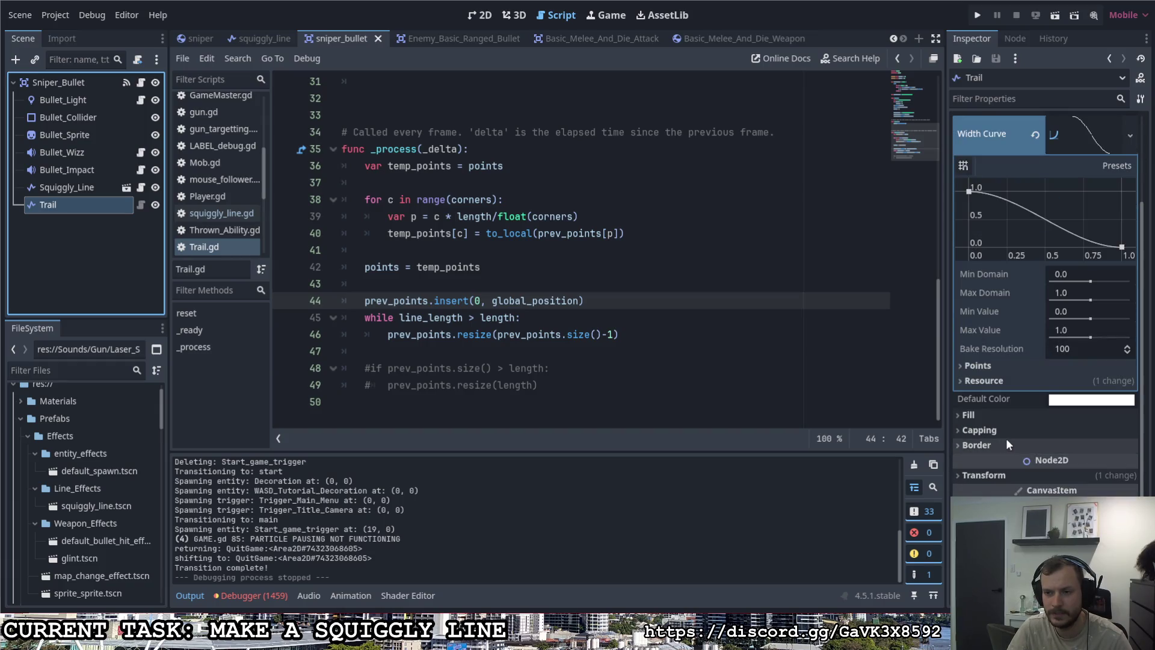
left_click(1066, 157)
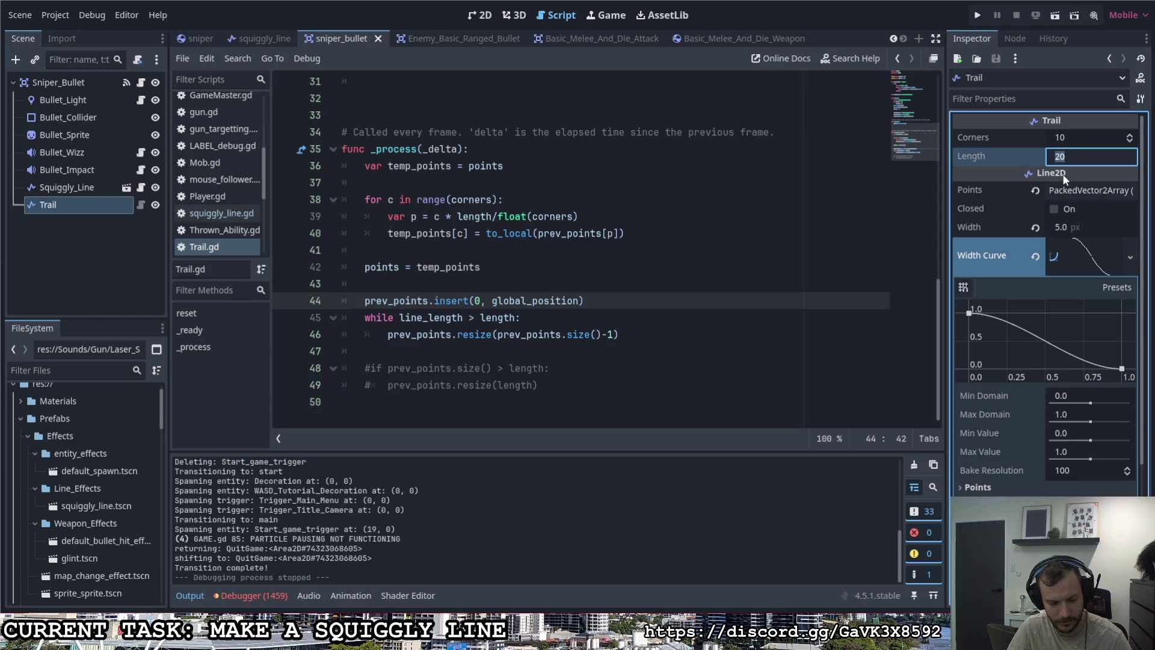
type("30")
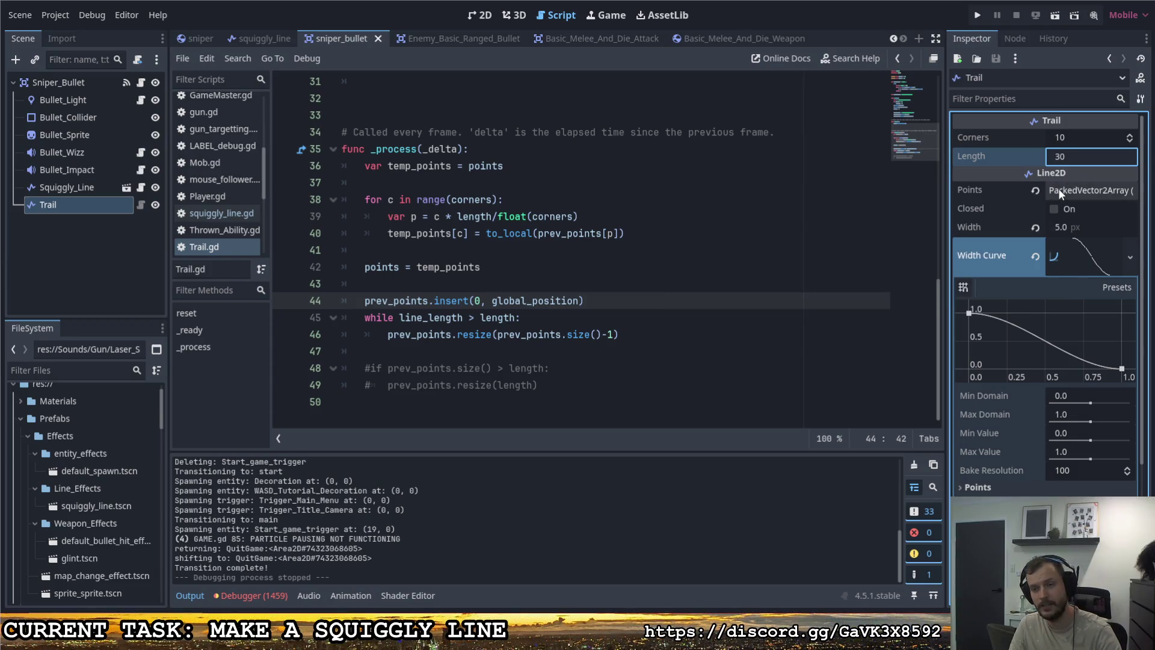
key("Return")
left_click(1071, 156)
type("100")
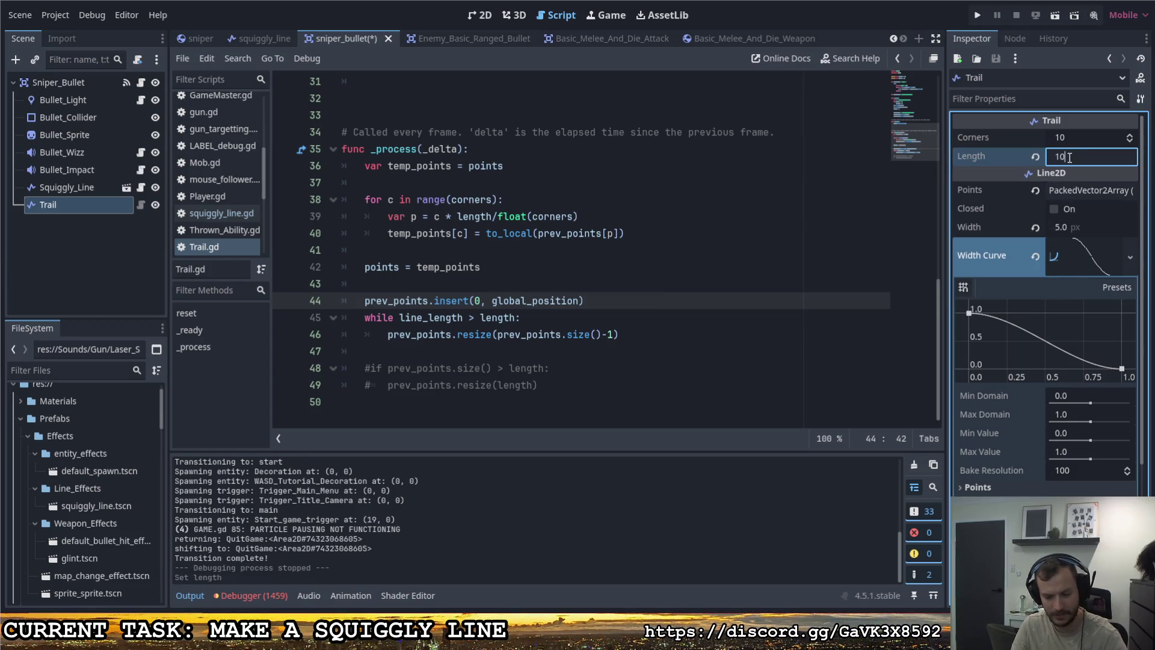
key("Return")
Step: Run the game a few times to test the longer trail
key("F5")
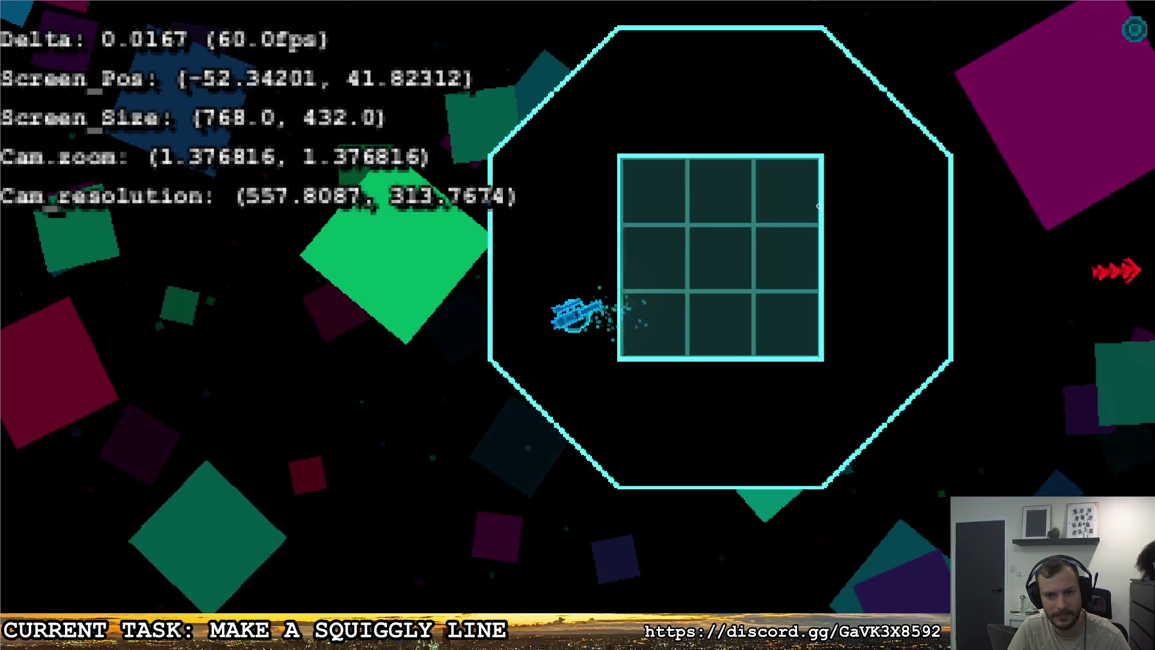
key("d")
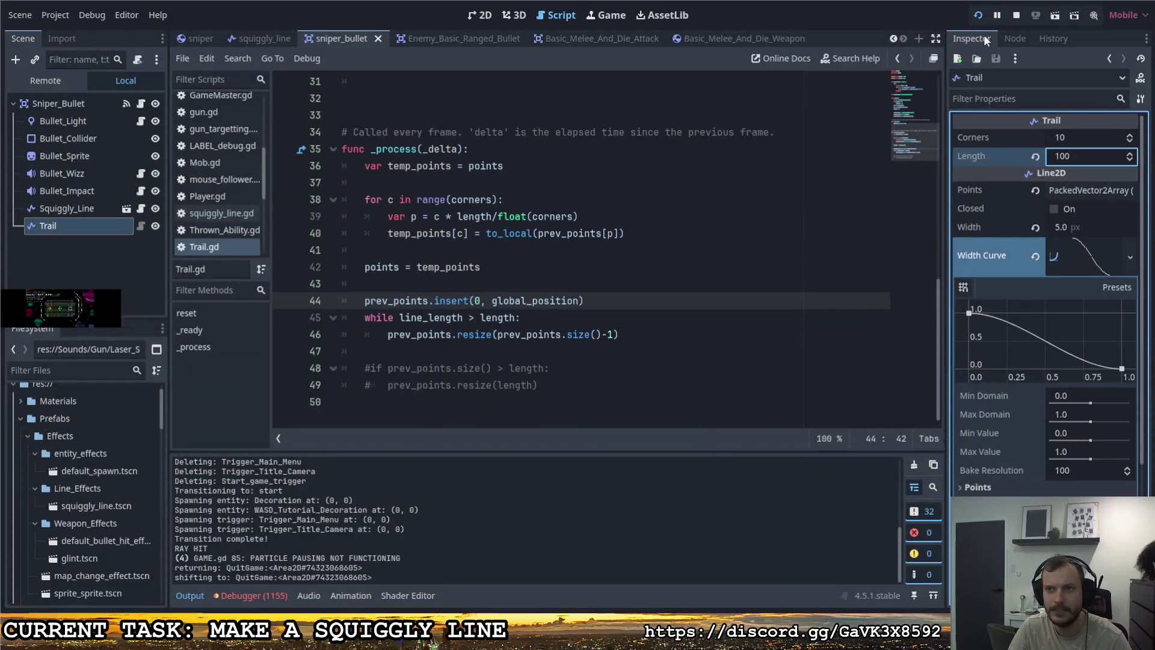
left_click(982, 20)
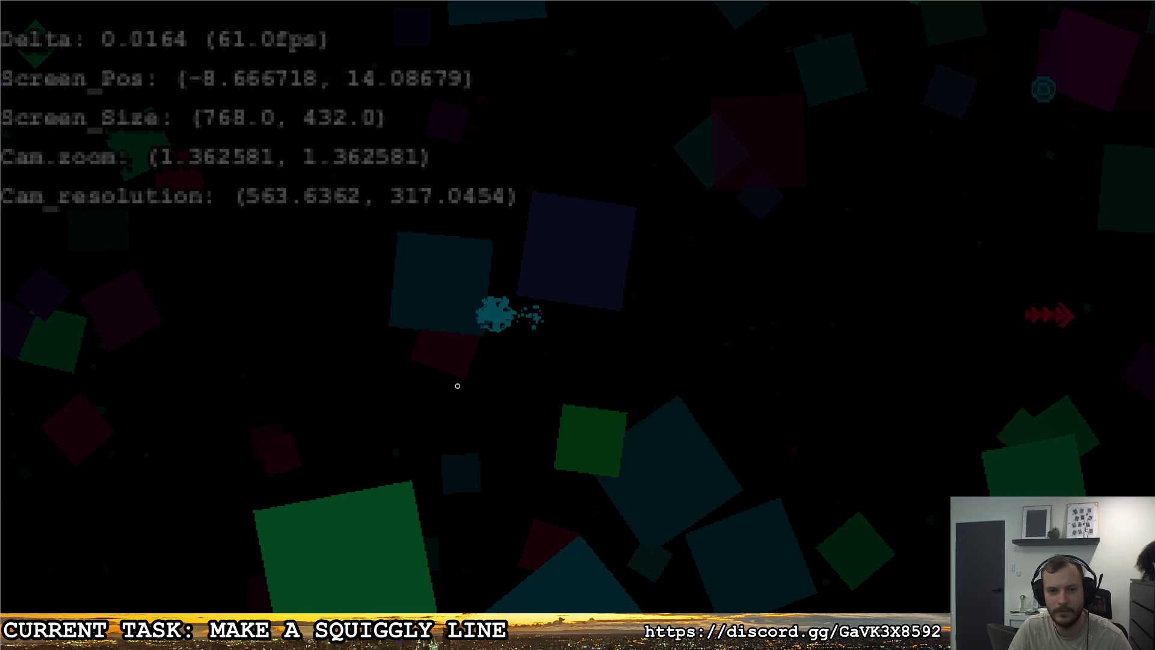
key("Escape")
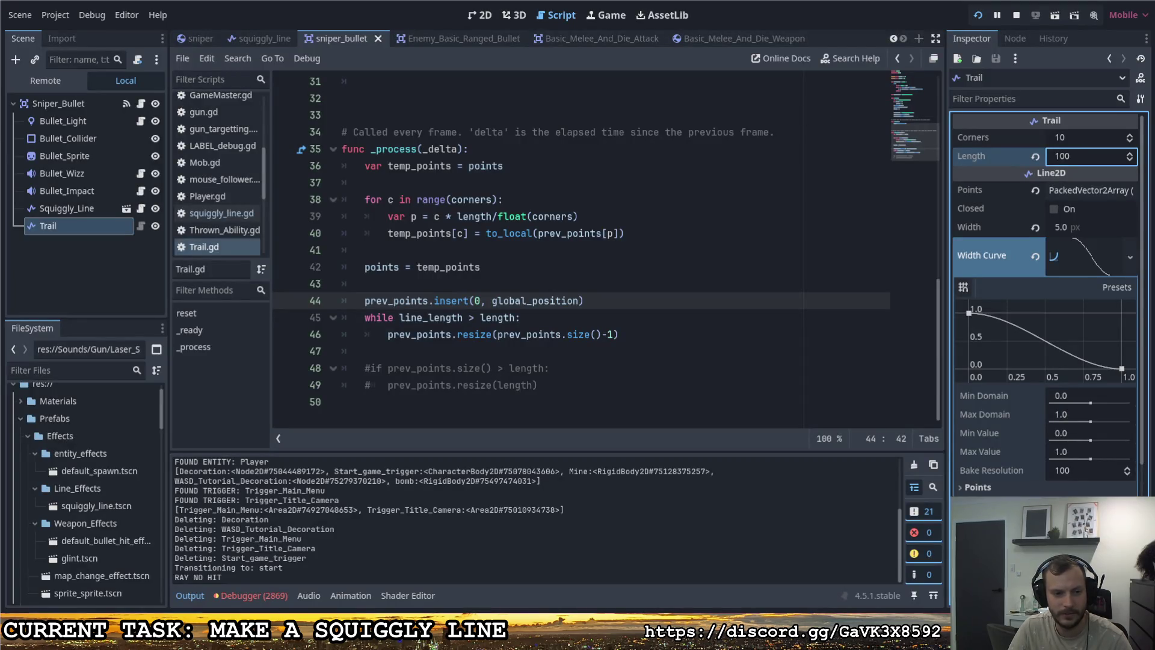
left_click(977, 15)
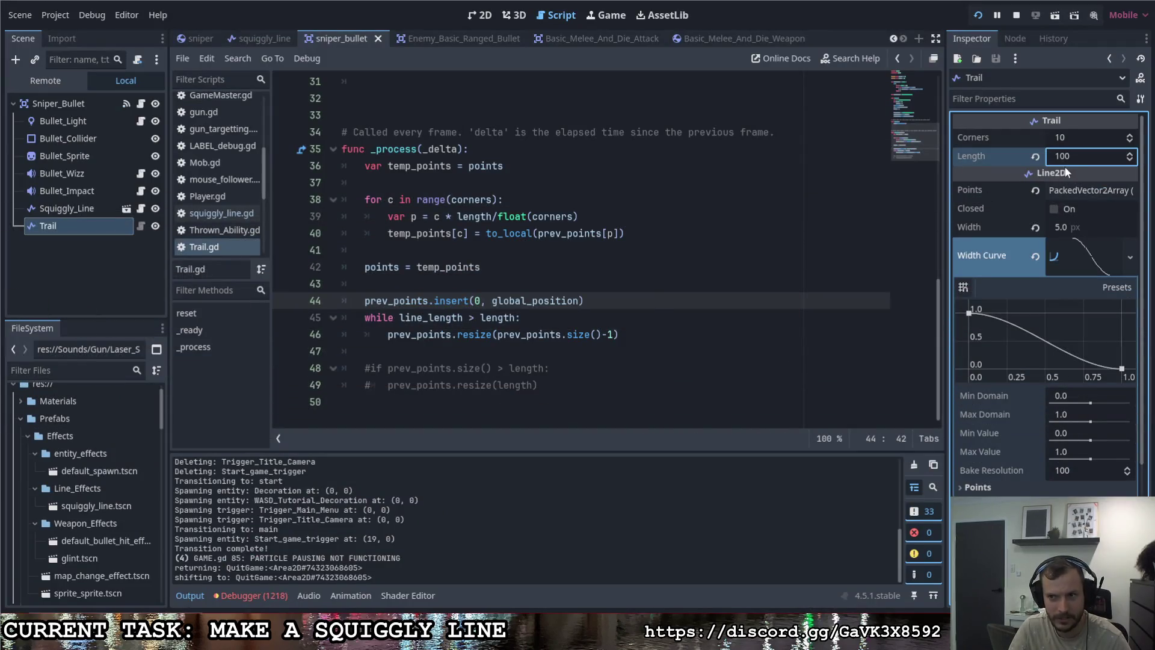
Step: Set the Sniper_Bullet's Speed to 200, fire a test shot in the game, then stop it
left_click(60, 103)
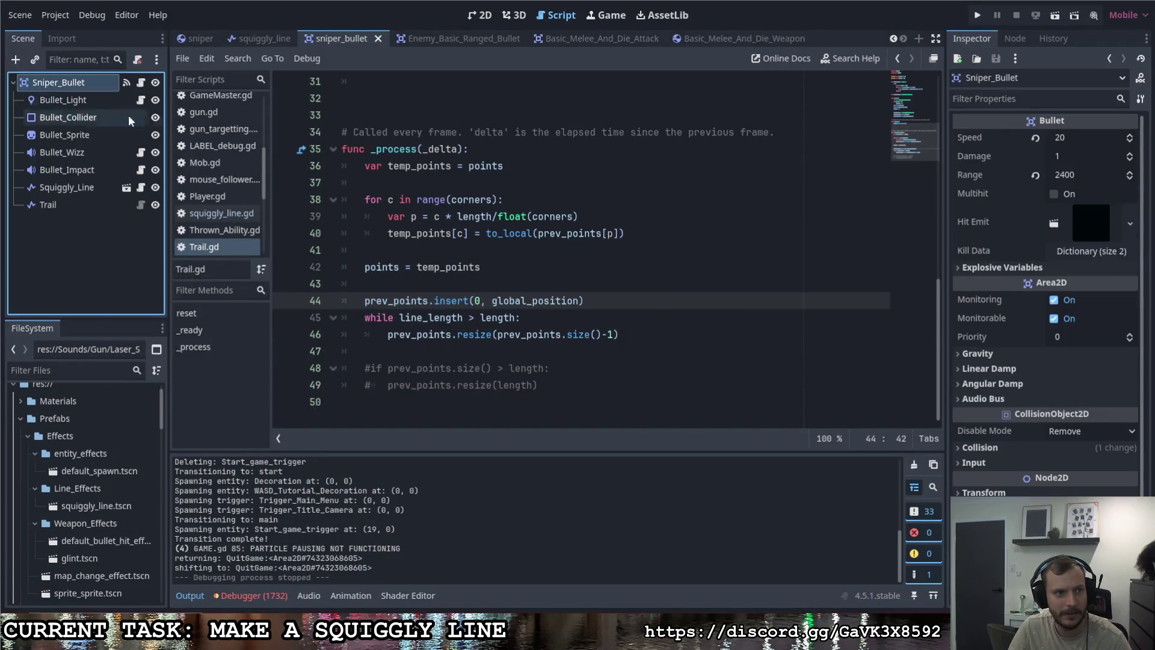
left_click(1076, 137)
type("00")
left_click(977, 16)
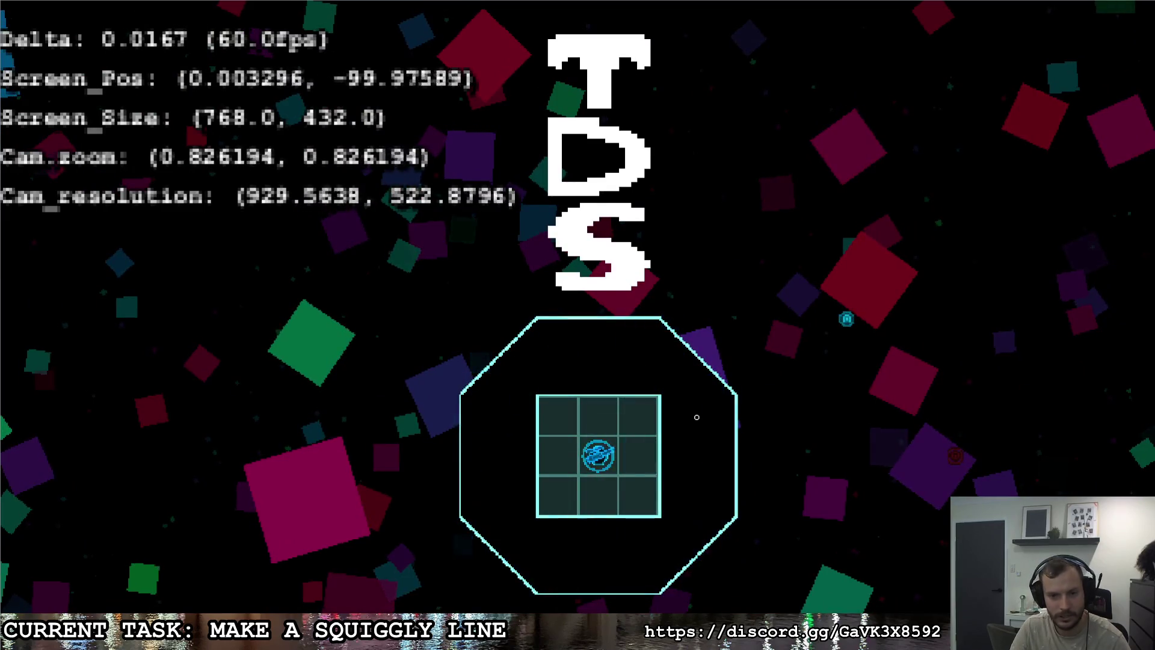
left_click(734, 407)
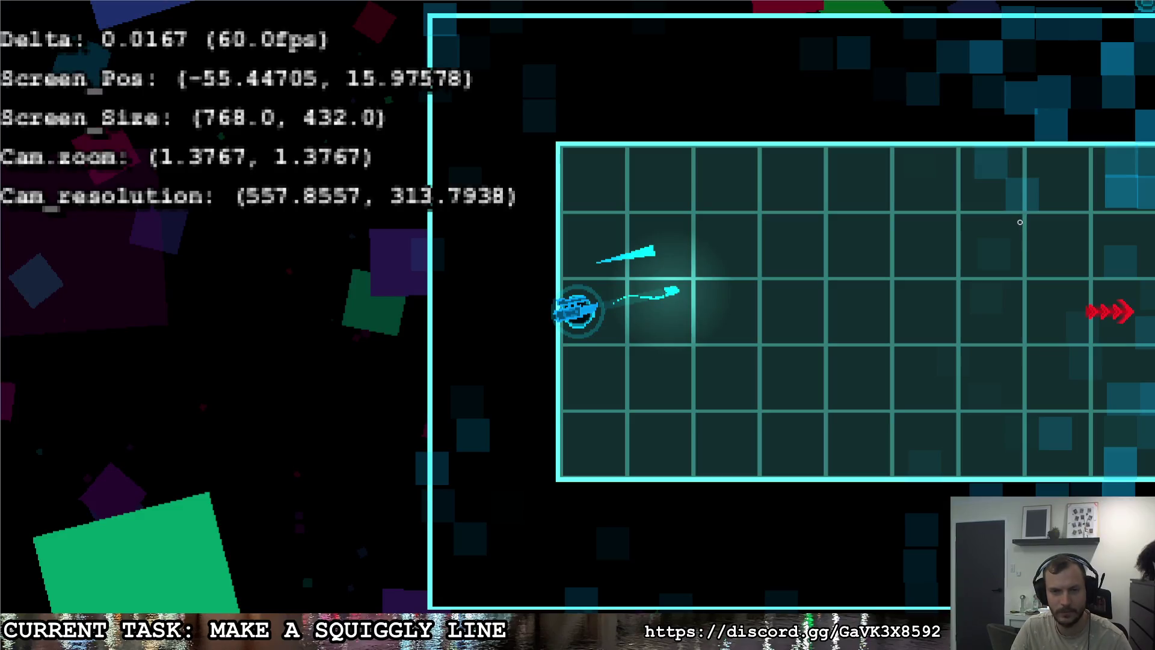
key("alt+Tab")
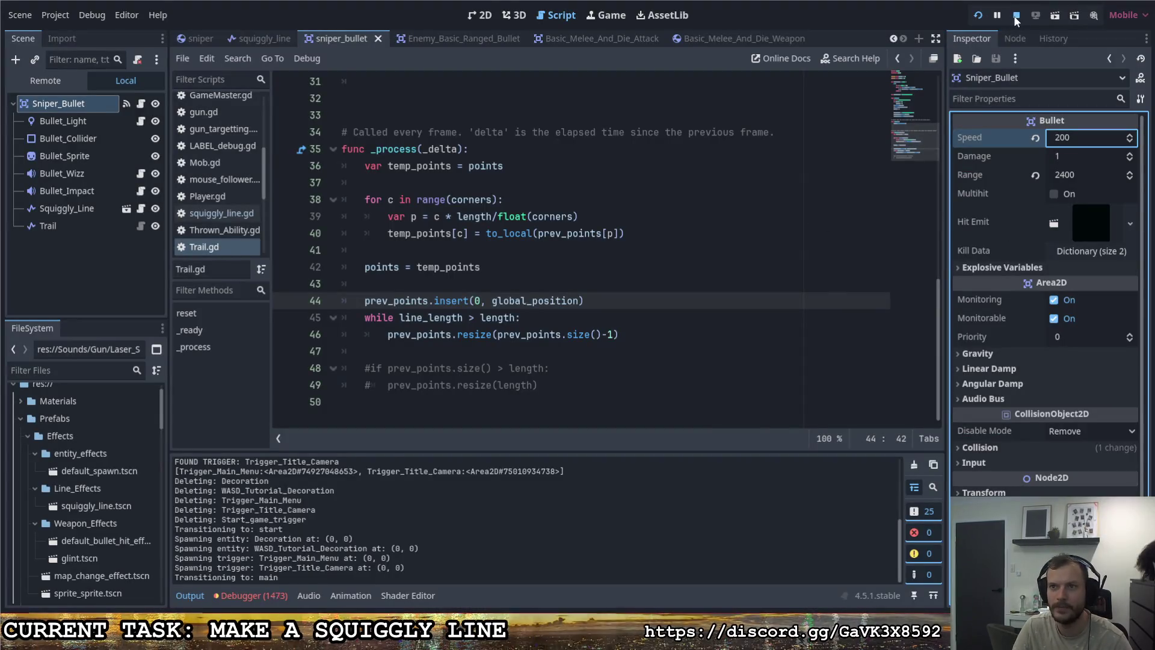
key("F8")
Step: Replace 'while' with 'if' on line 45, then test-fire in the game and quit
double_click(379, 317)
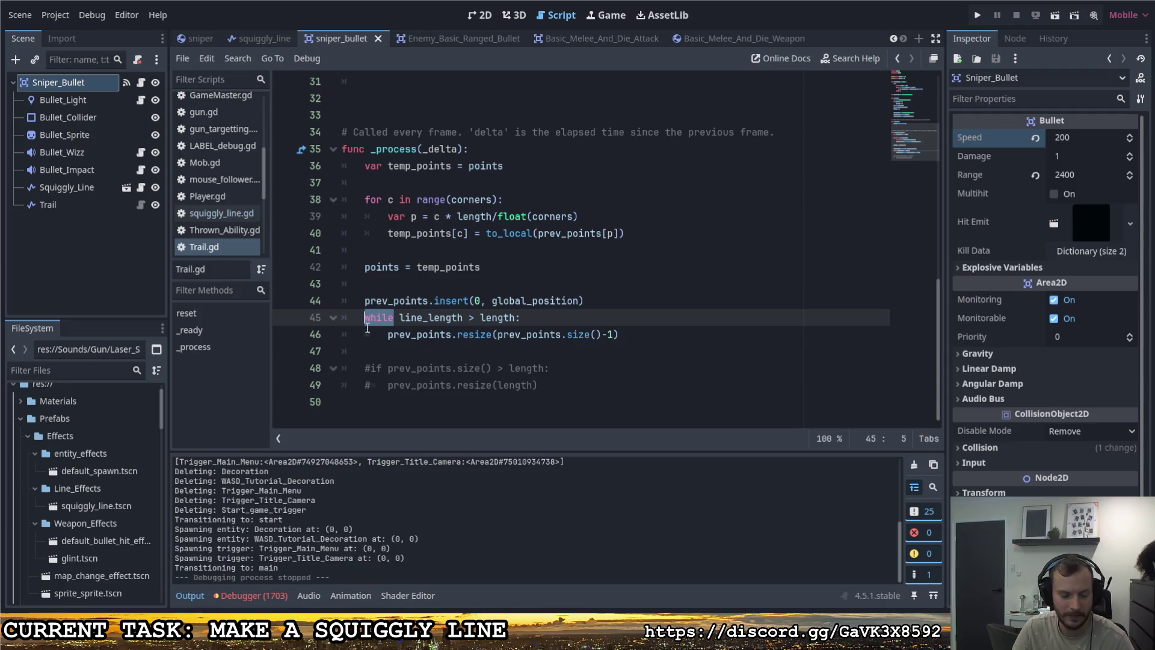
type("if")
left_click(616, 317)
key("F5")
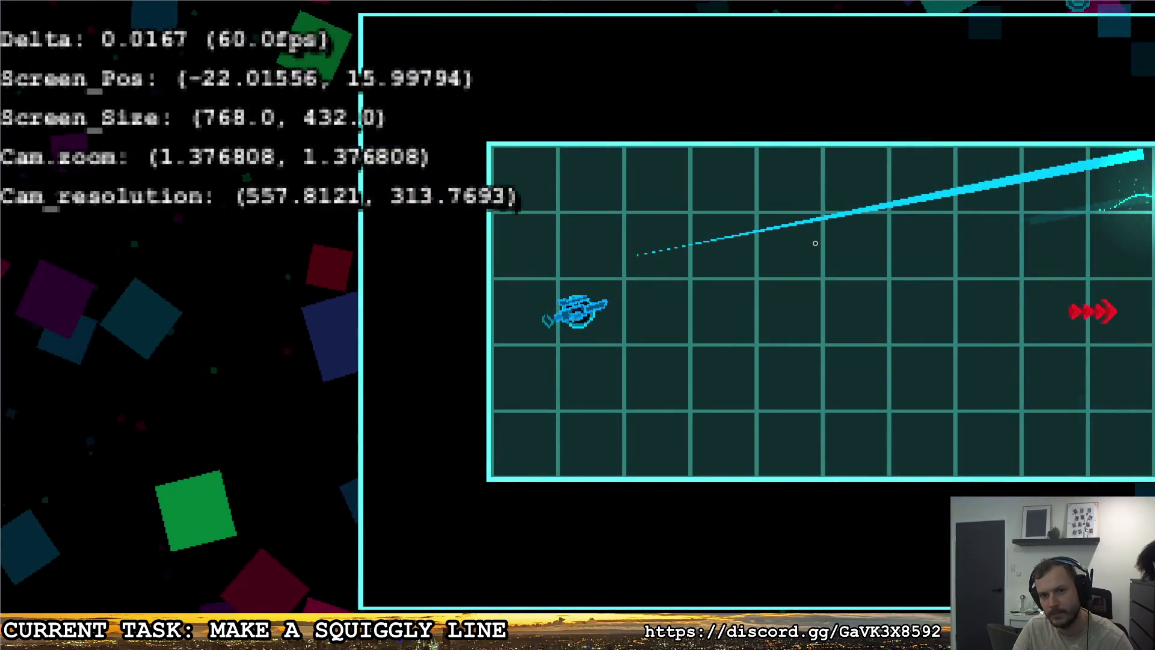
key("d")
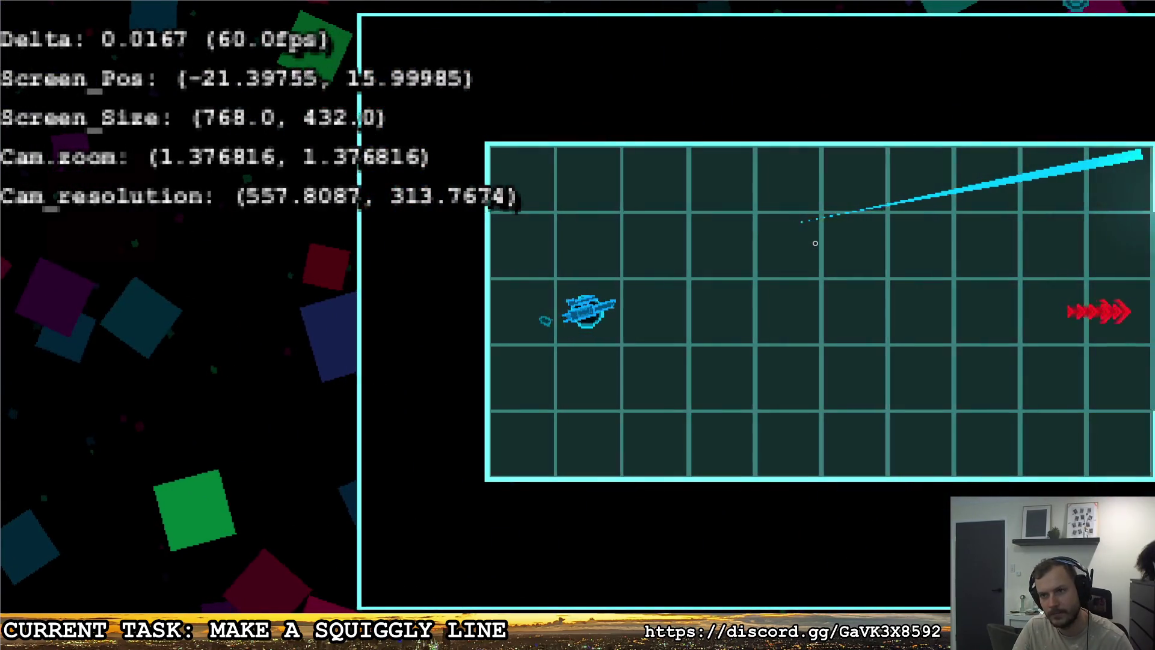
key("a")
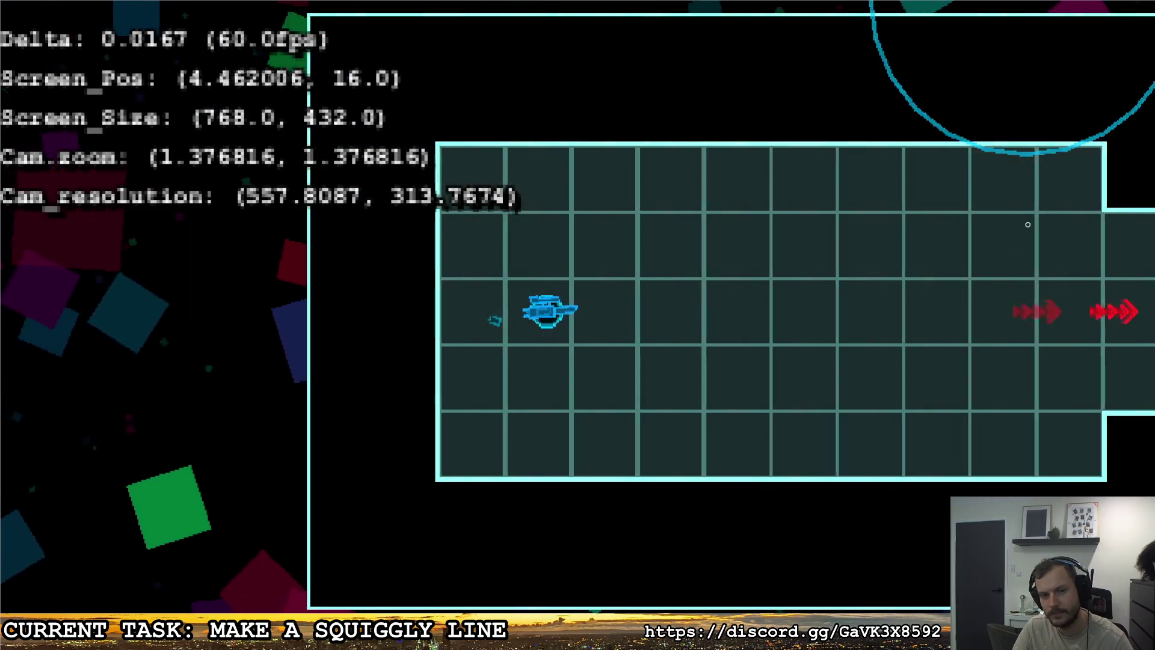
left_click(981, 220)
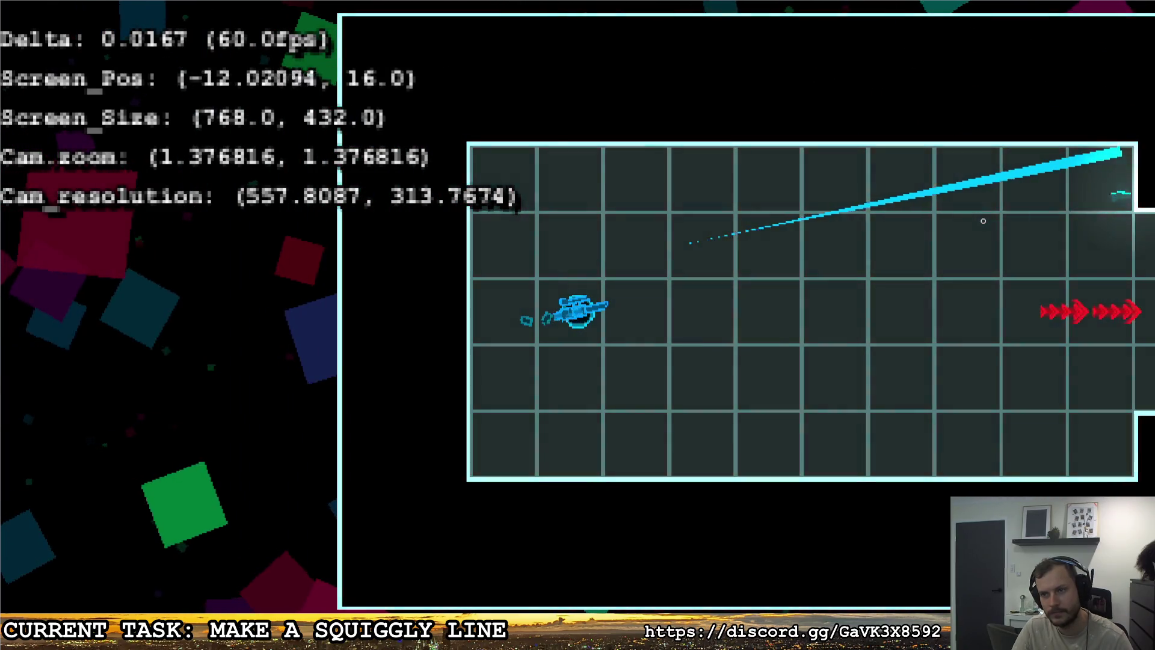
key("Escape")
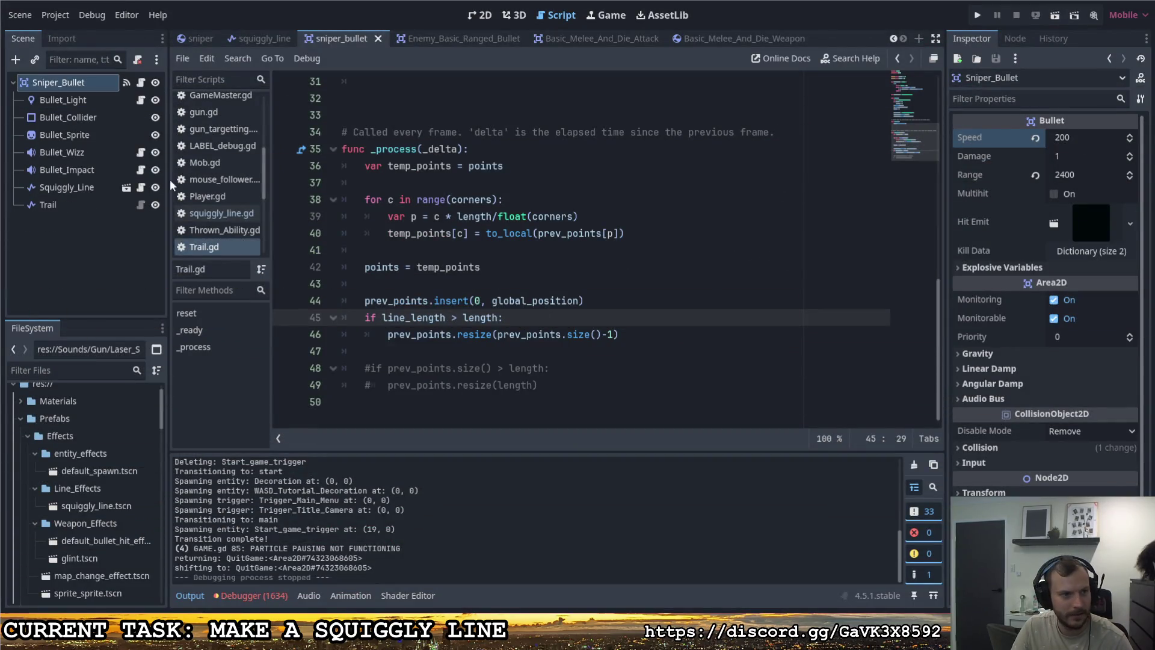
Step: Set the Length of both the Trail and Squiggly_Line nodes to 50
left_click(47, 205)
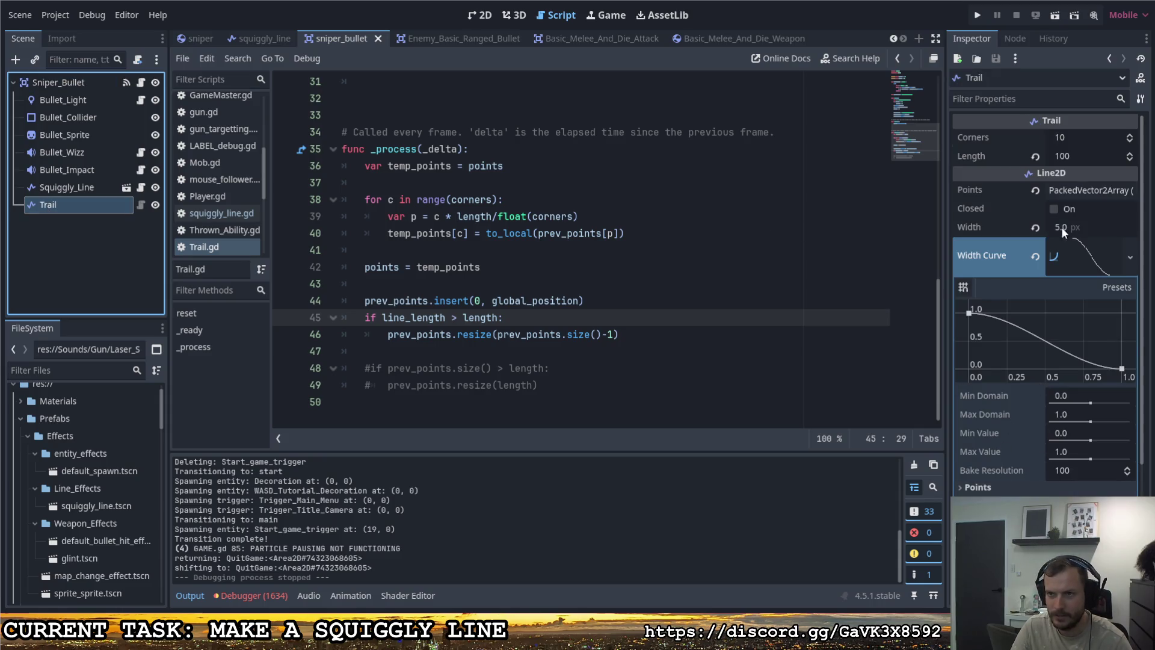
left_click(1074, 155)
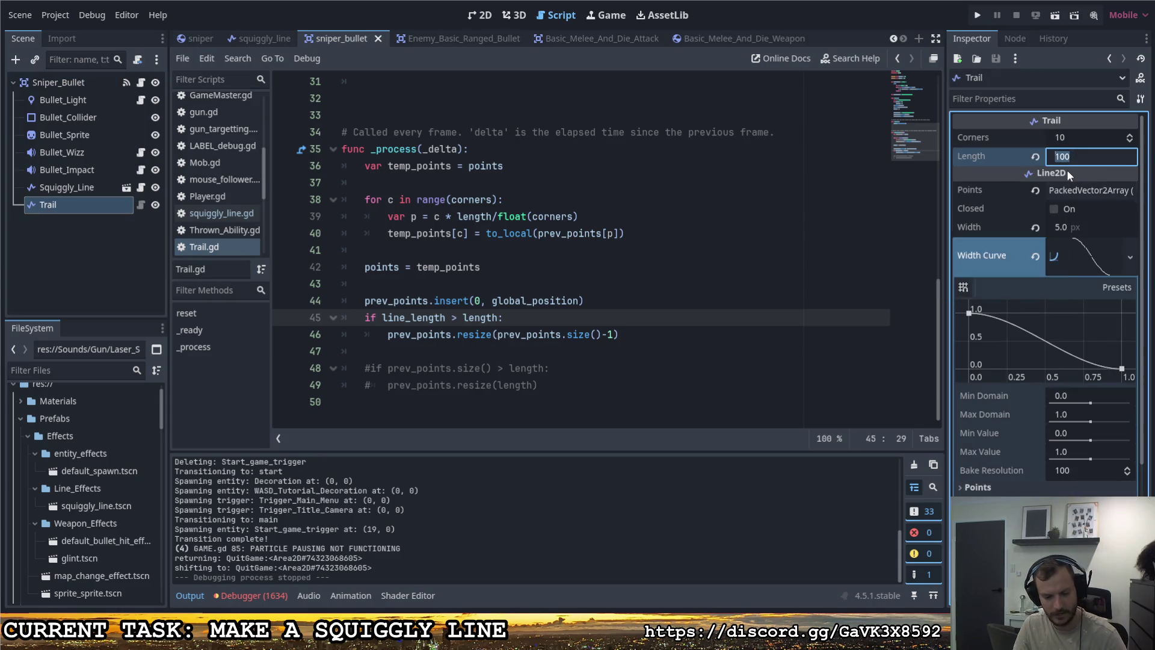
type("5")
key("Return")
left_click(66, 187)
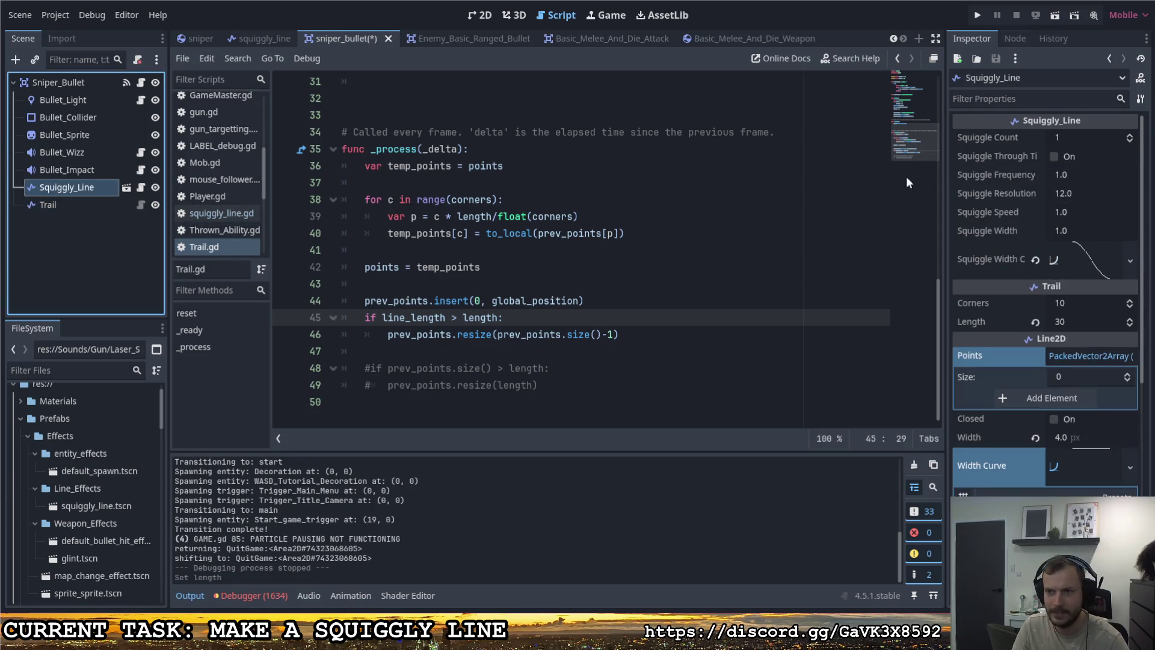
left_click(1063, 323)
type("0")
key("Return")
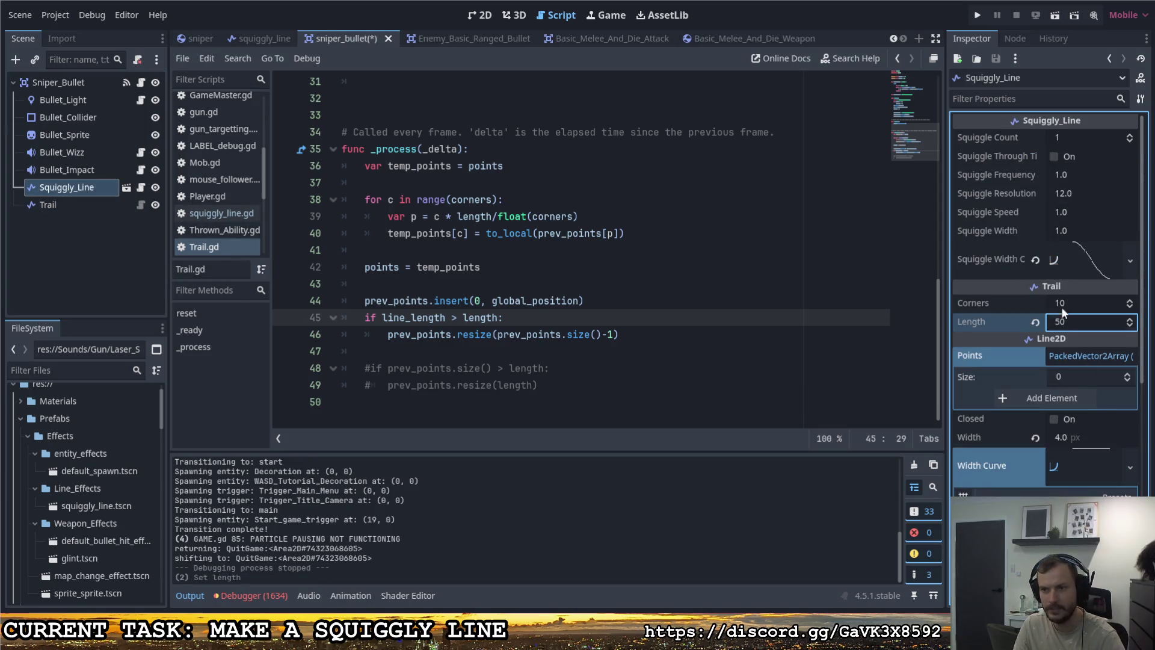
Step: Run the game, move the ship and fire test shots, then quit back to the editor
left_click(980, 16)
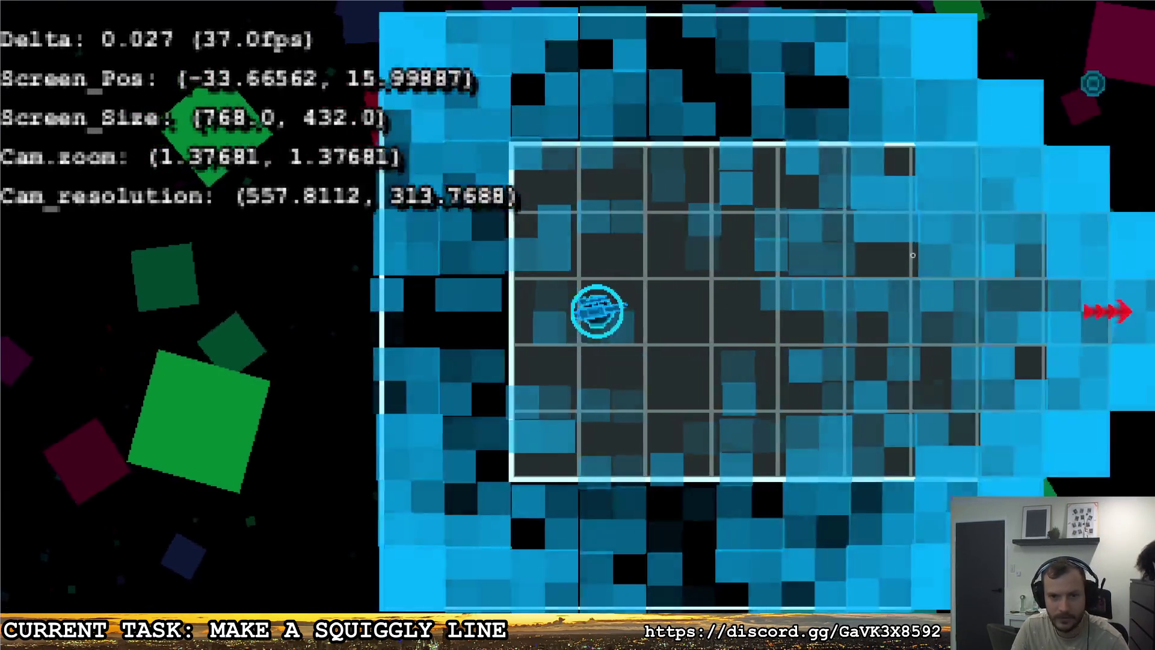
left_click(919, 253)
key("d")
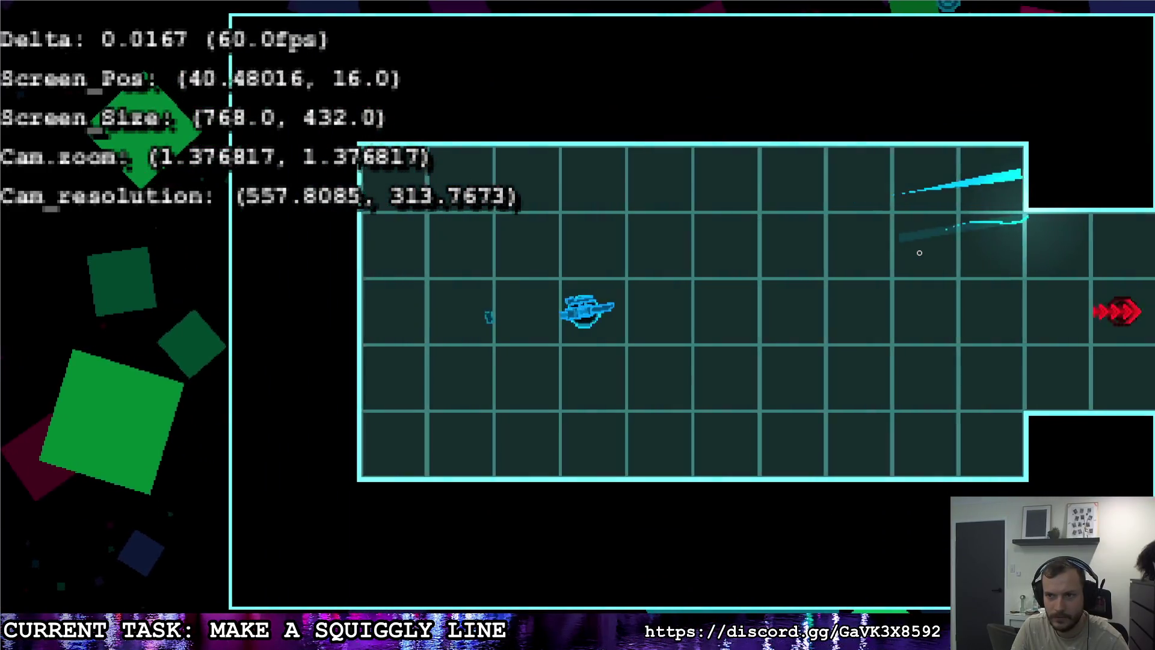
key("a")
key("w")
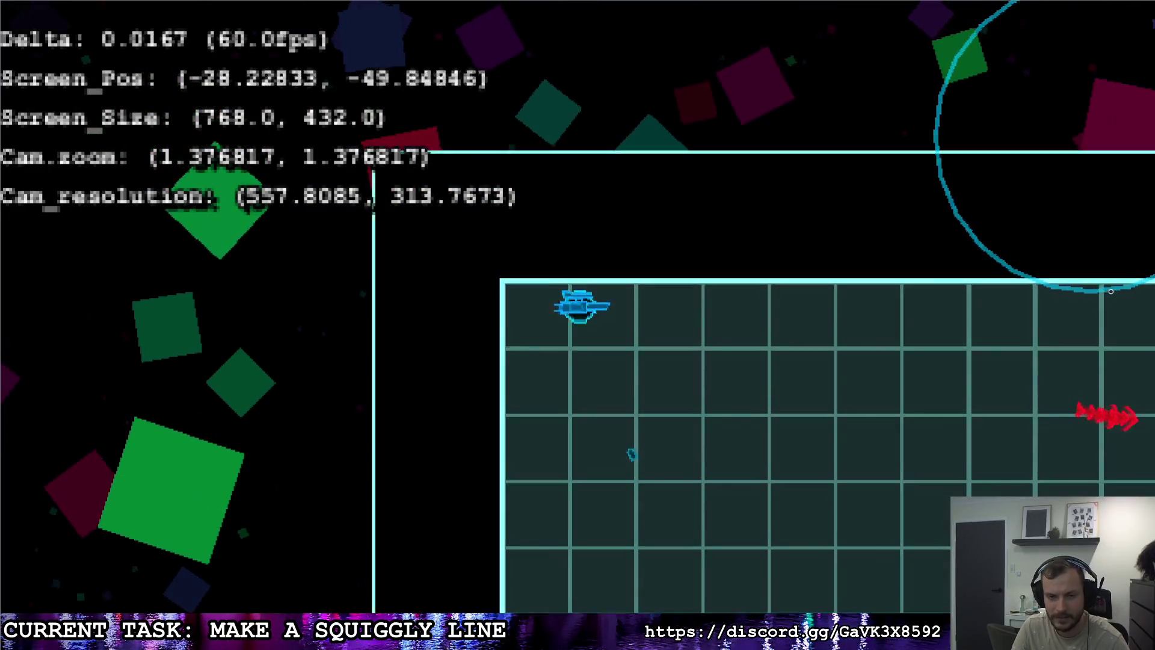
left_click(1142, 303)
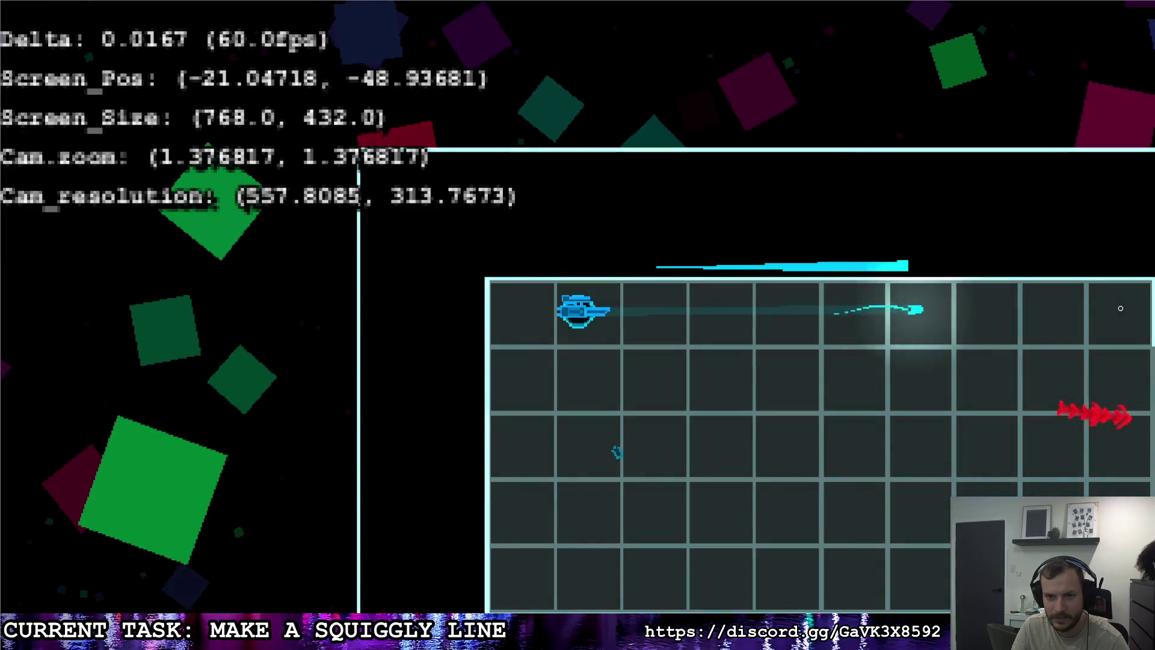
key("Escape")
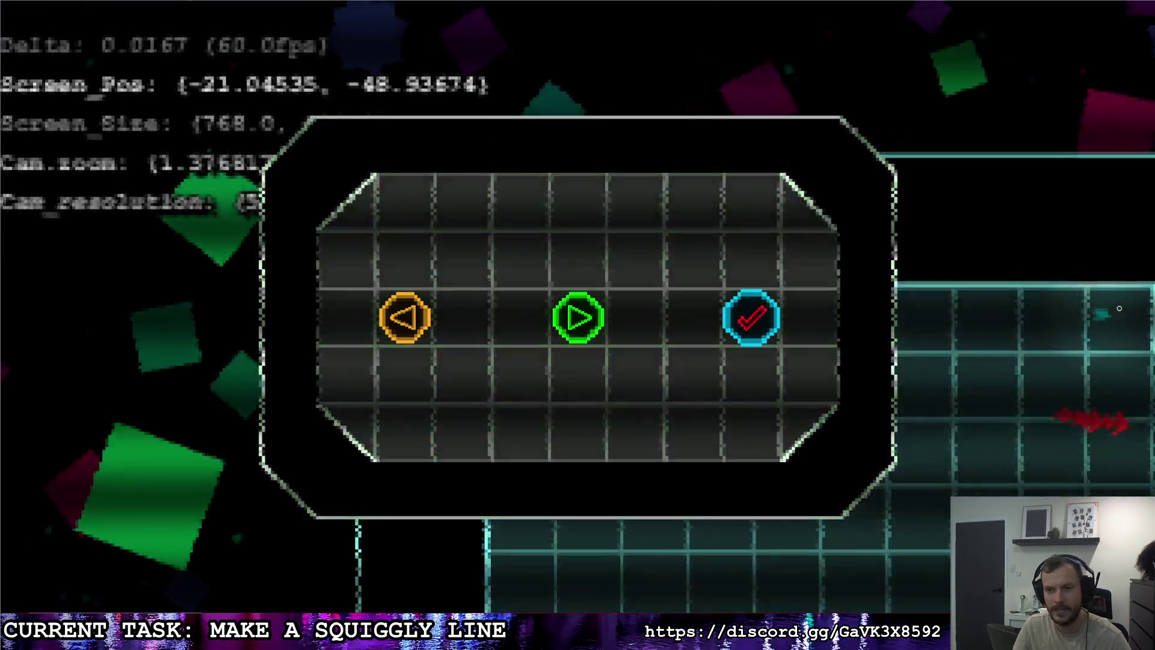
left_click(751, 311)
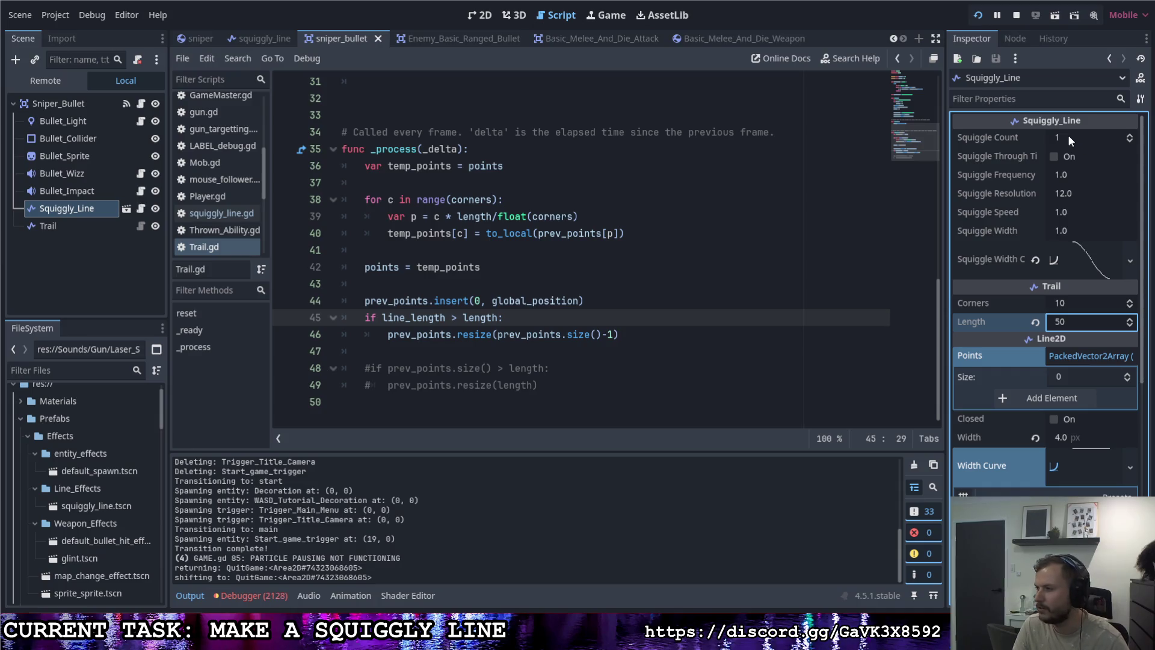
Step: Change the Length of Squiggly_Line and Trail to 32 and run the game again
left_click(1058, 321)
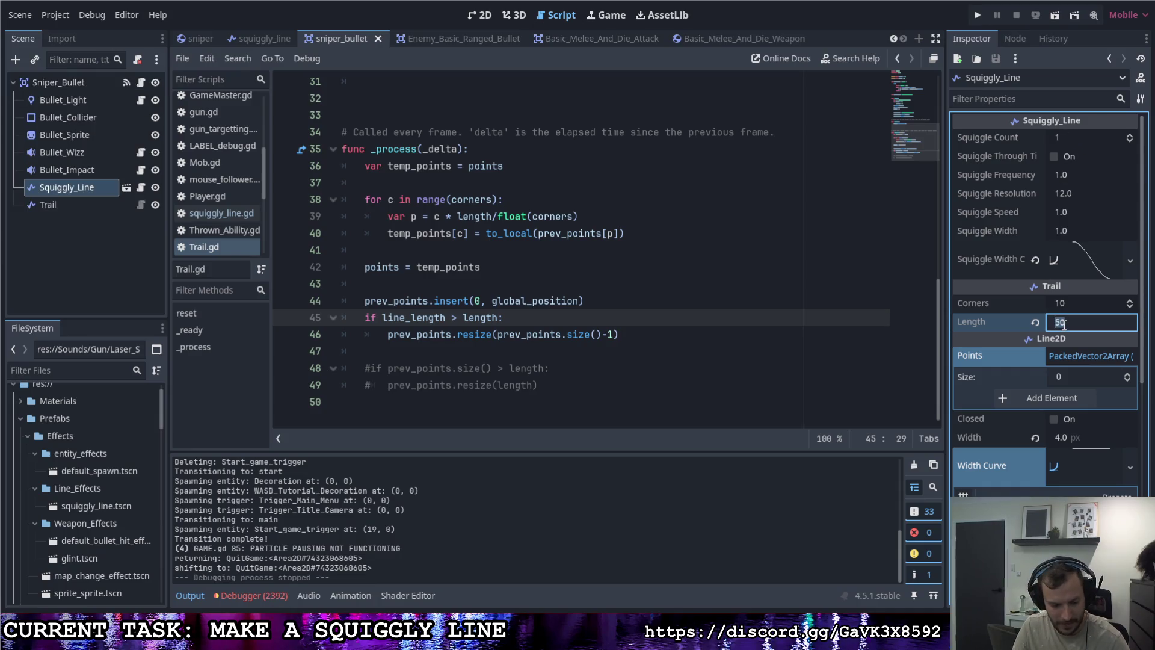
type("32")
key("Return")
left_click(79, 206)
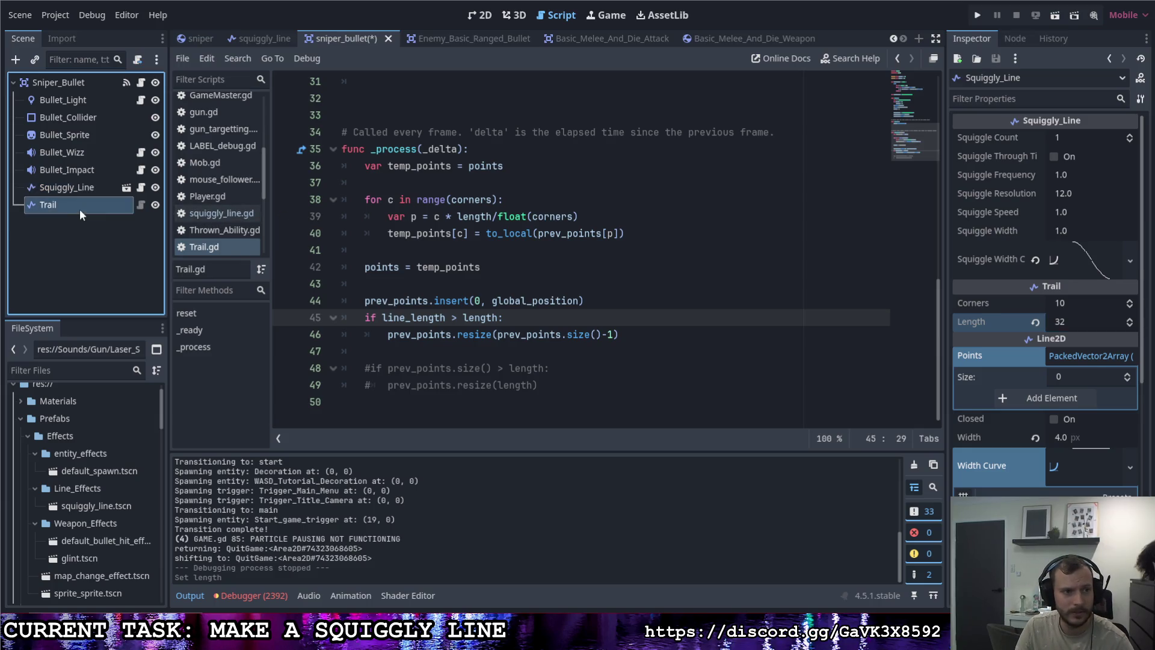
left_click(1074, 159)
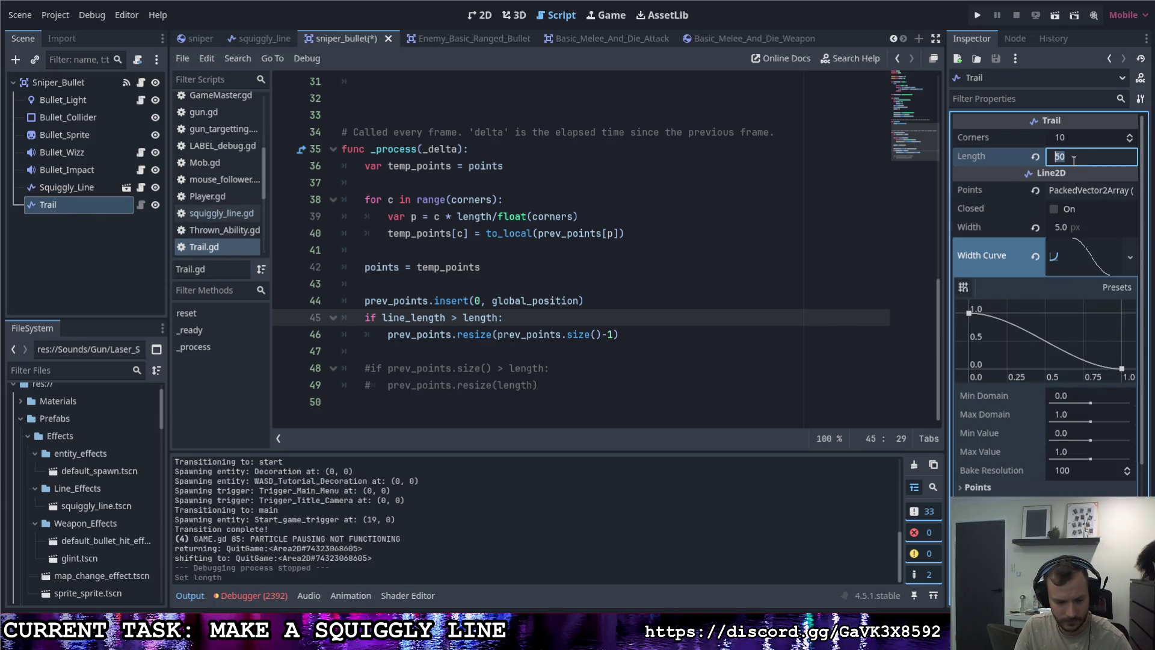
key("Return")
key("F5")
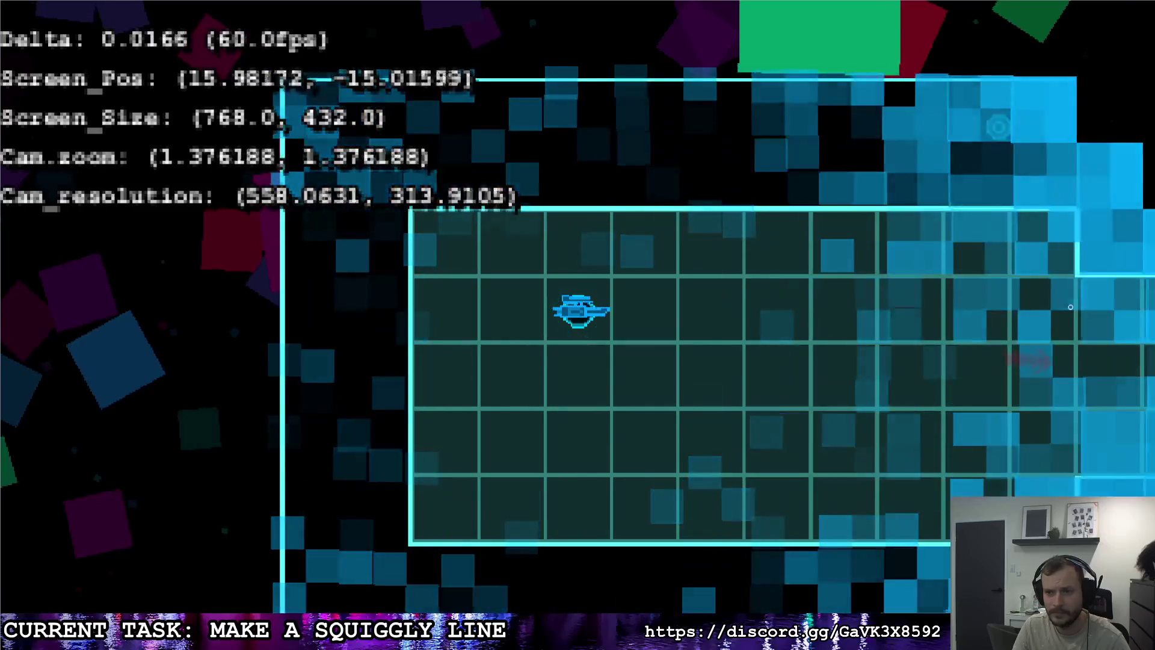
Step: Fire several sniper shots toward the crosshair to watch the 32-length trails fade
left_click(1091, 304)
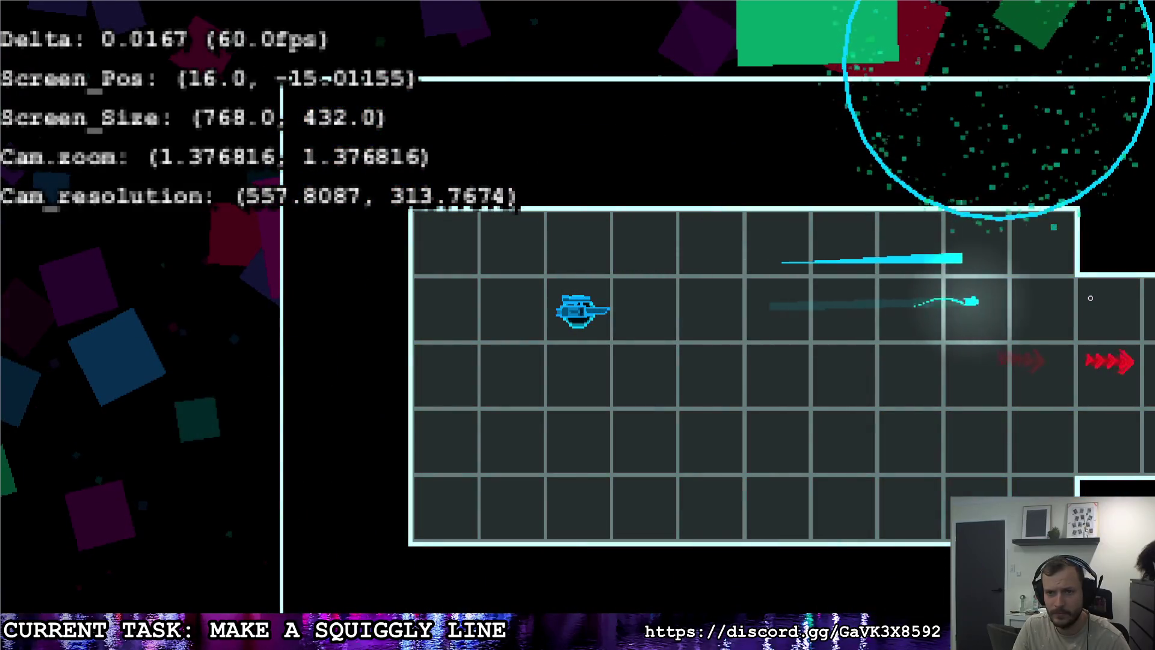
key("w")
left_click(1106, 322)
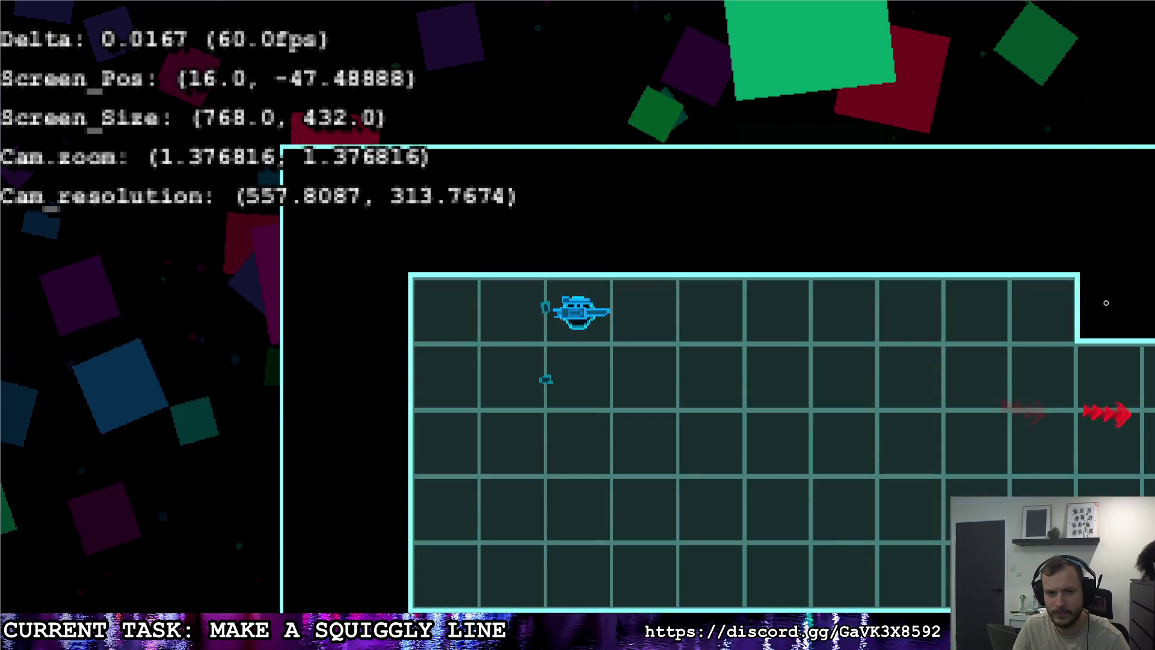
left_click(1105, 303)
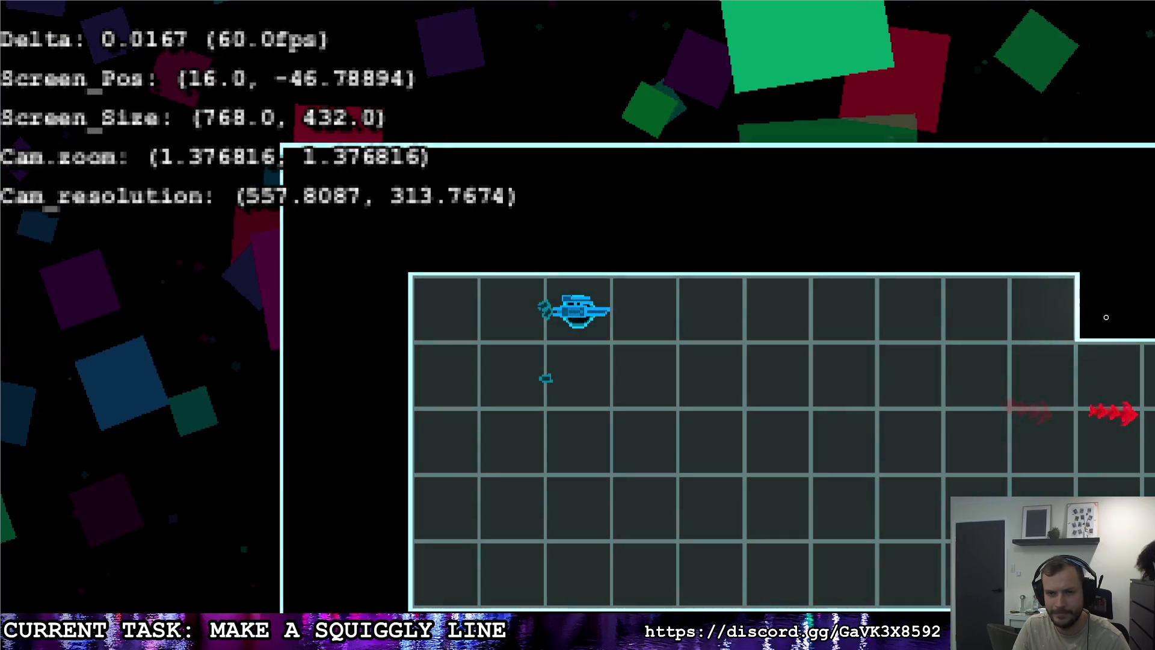
left_click(1106, 317)
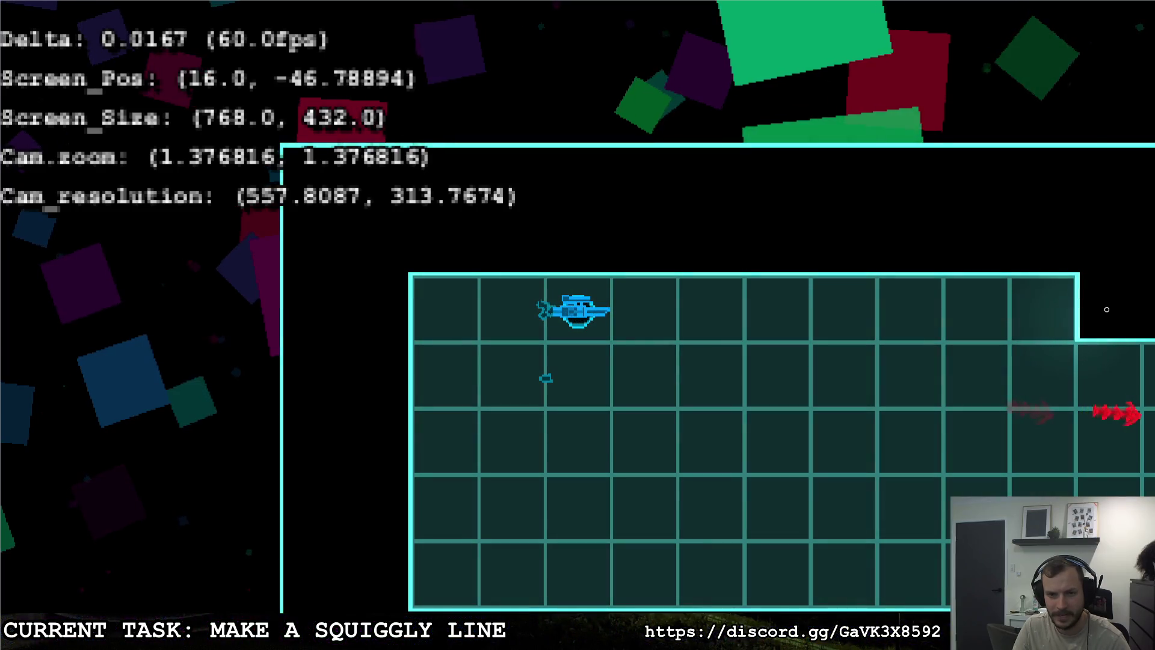
left_click(1106, 308)
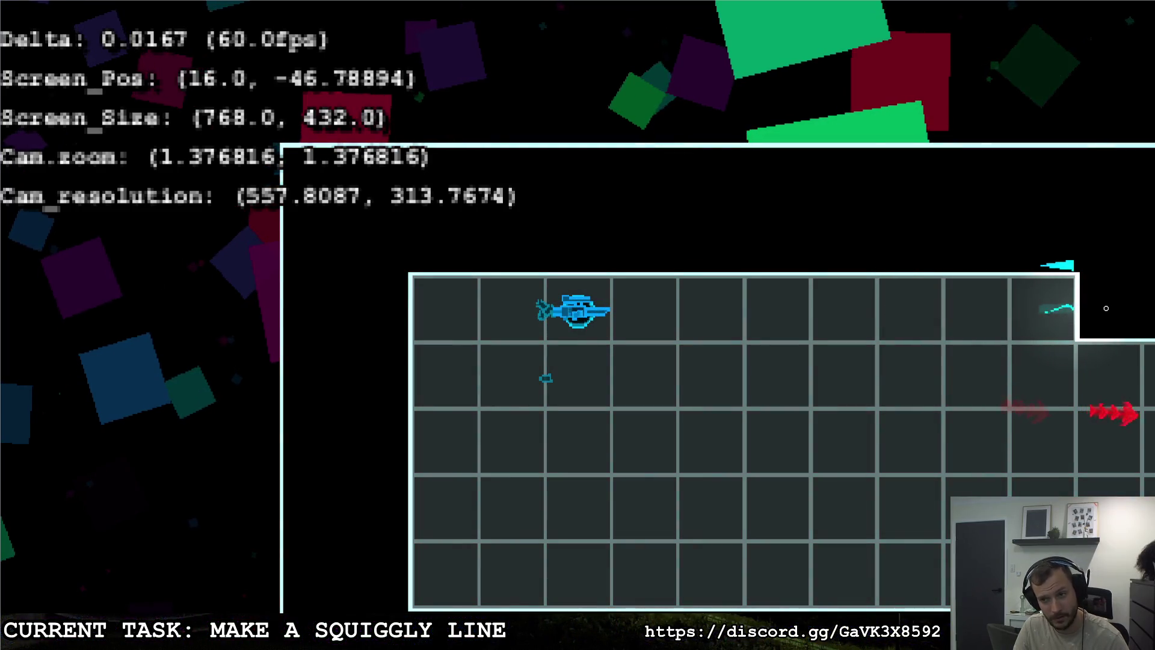
left_click(1105, 308)
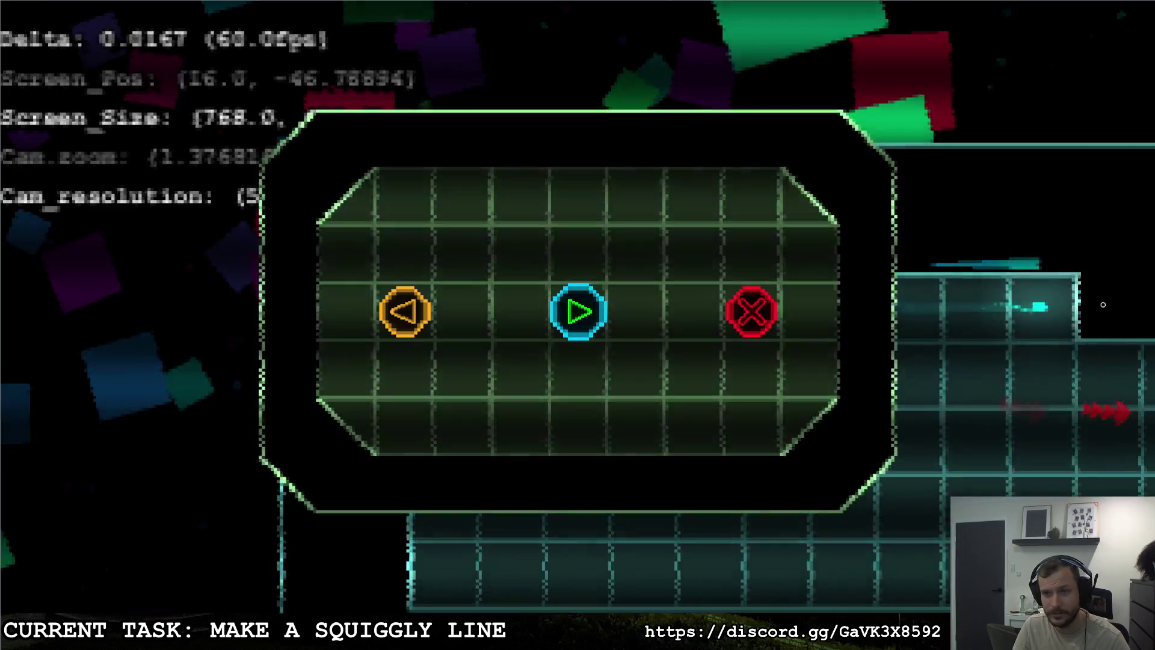
Step: Leave the game and return to the Trail.gd script in the editor
key("alt+Tab")
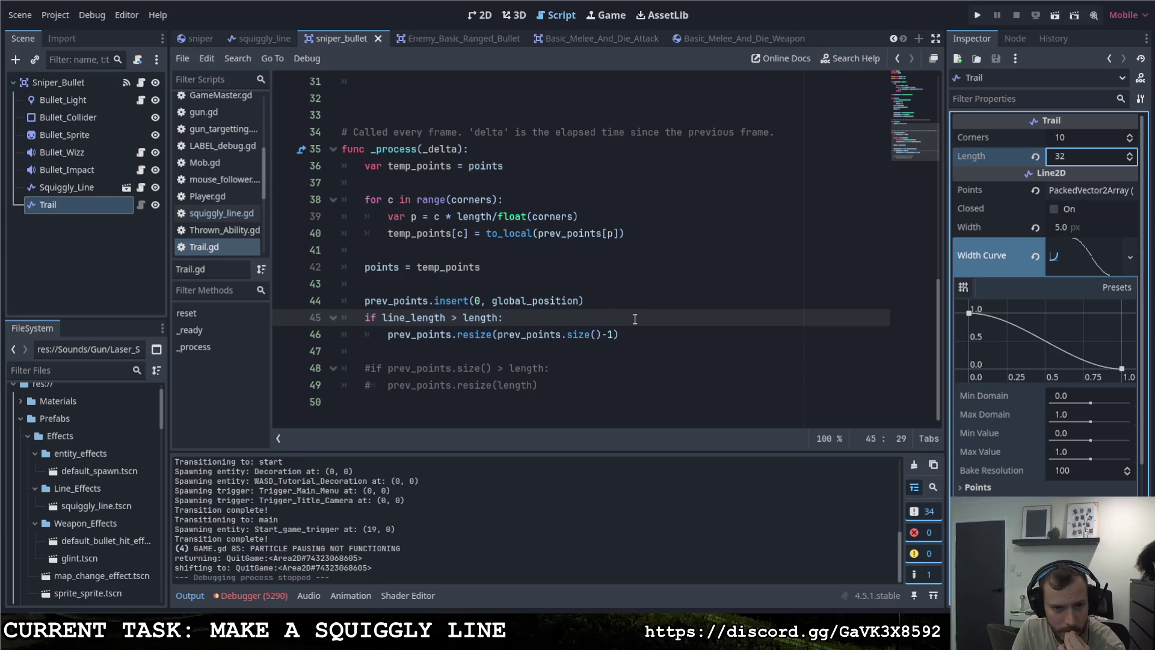
scroll(634, 337, "up", 2)
scroll(635, 335, "up", 1)
scroll(634, 334, "down", 3)
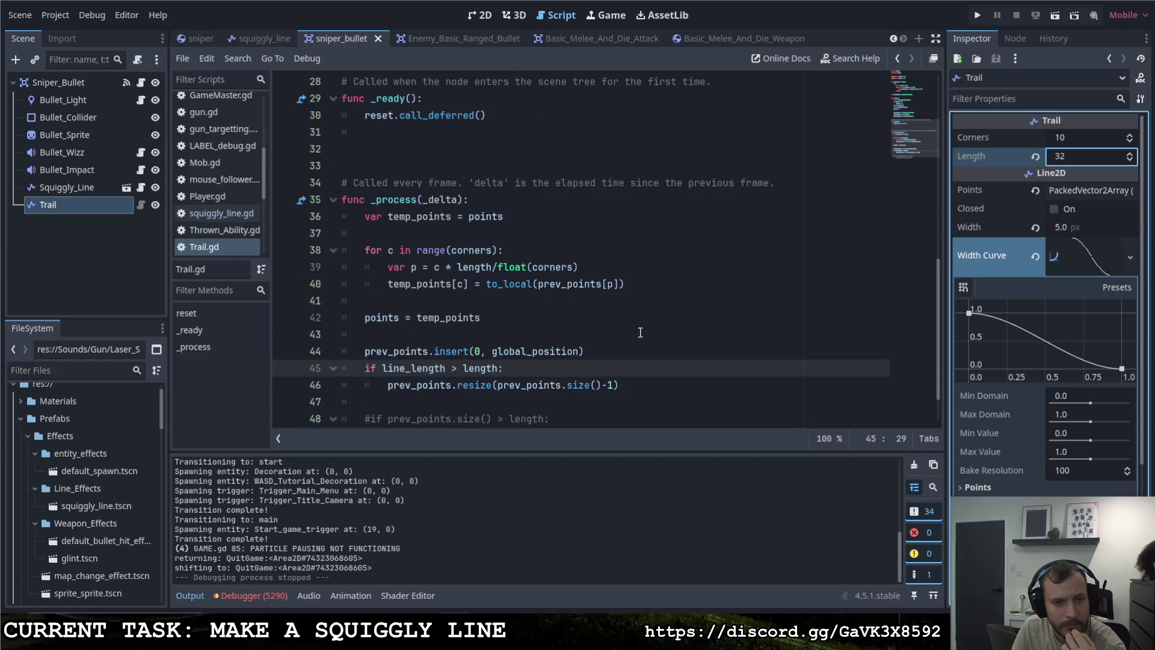
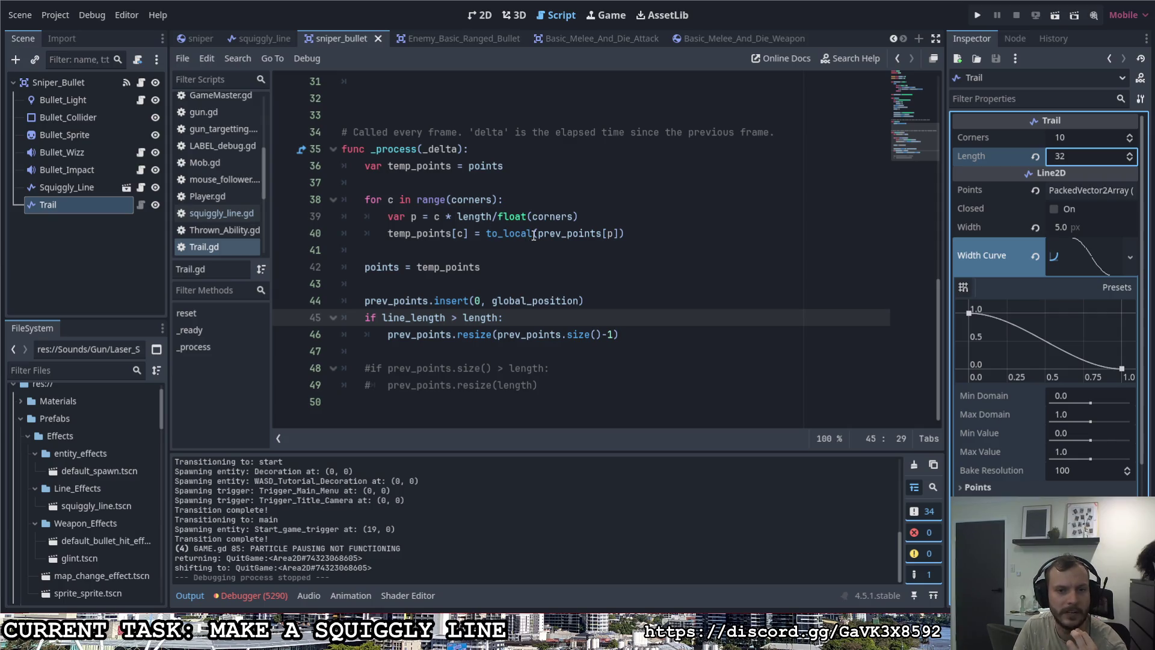
Step: Run the project and fire sniper shots to watch the cyan bullet trail
double_click(372, 267)
left_click(487, 267)
left_click(977, 15)
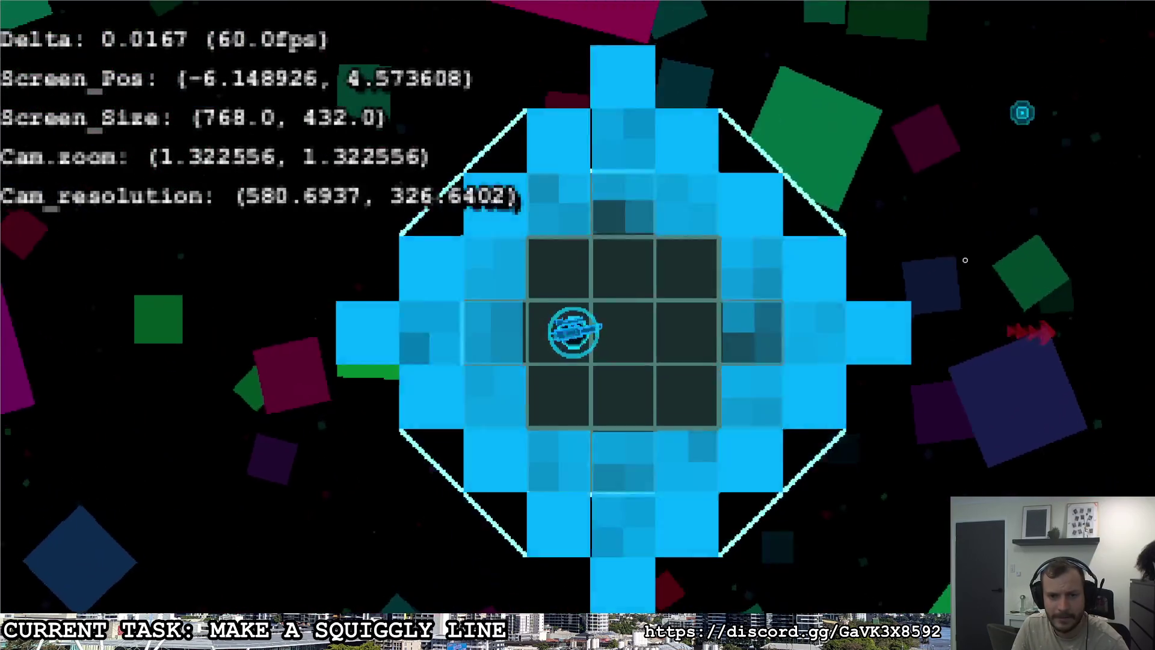
left_click(966, 259)
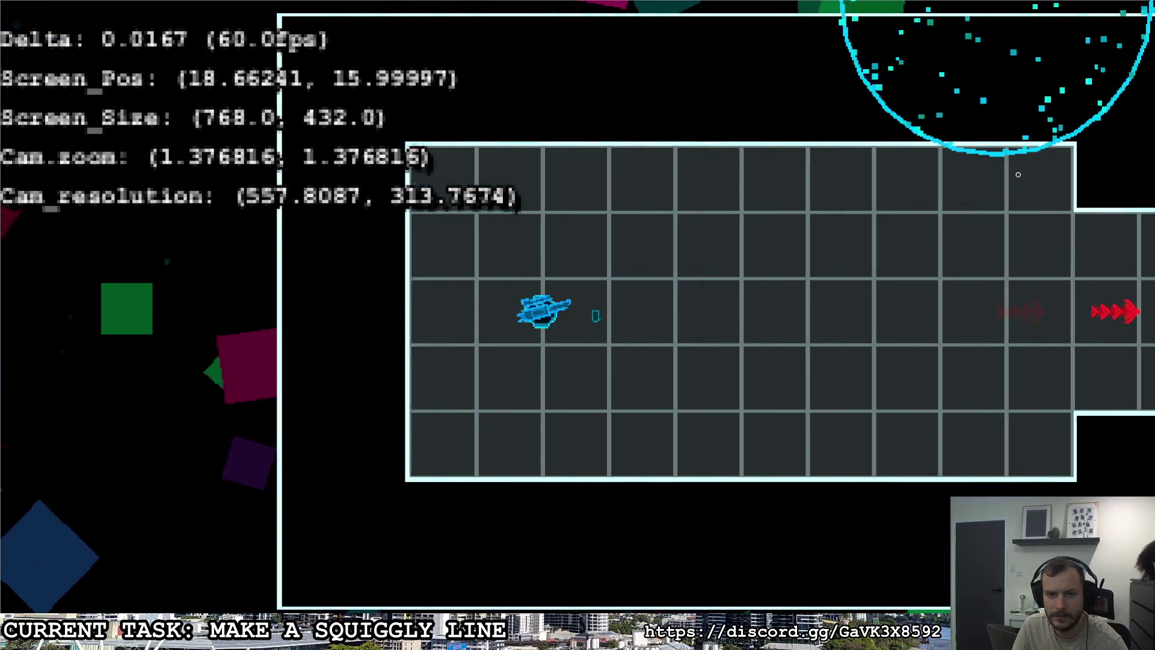
left_click(761, 255)
Step: Fire more sniper shots while moving the ship up and down, then exit fullscreen
key("w")
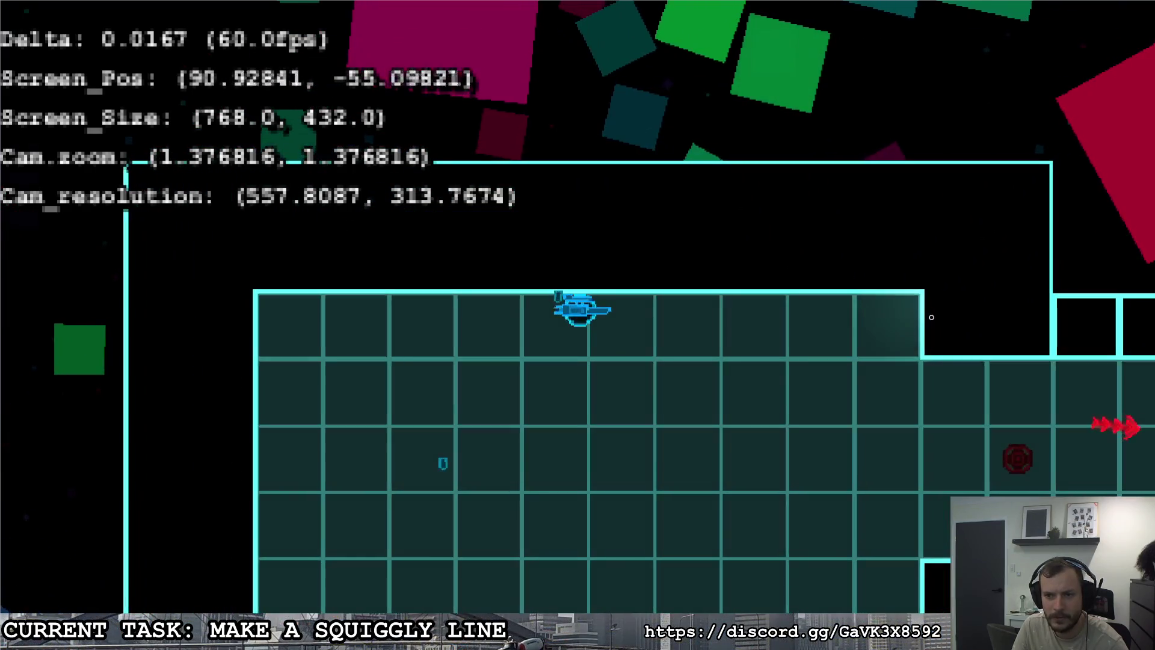
key("s")
left_click(931, 317)
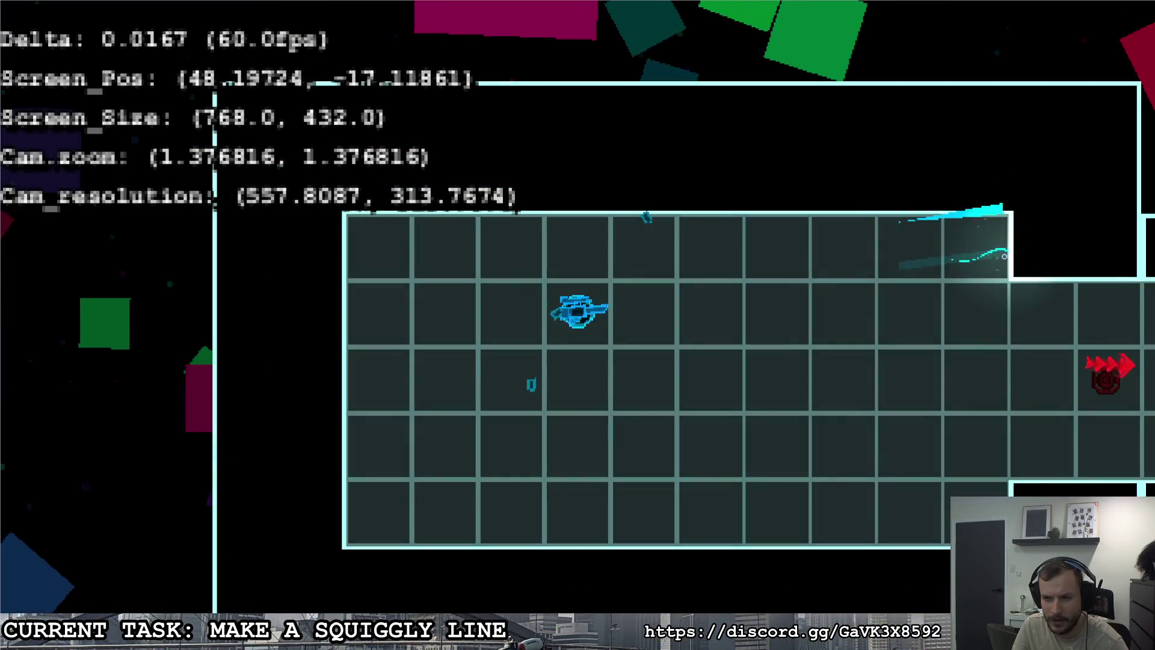
left_click(987, 282)
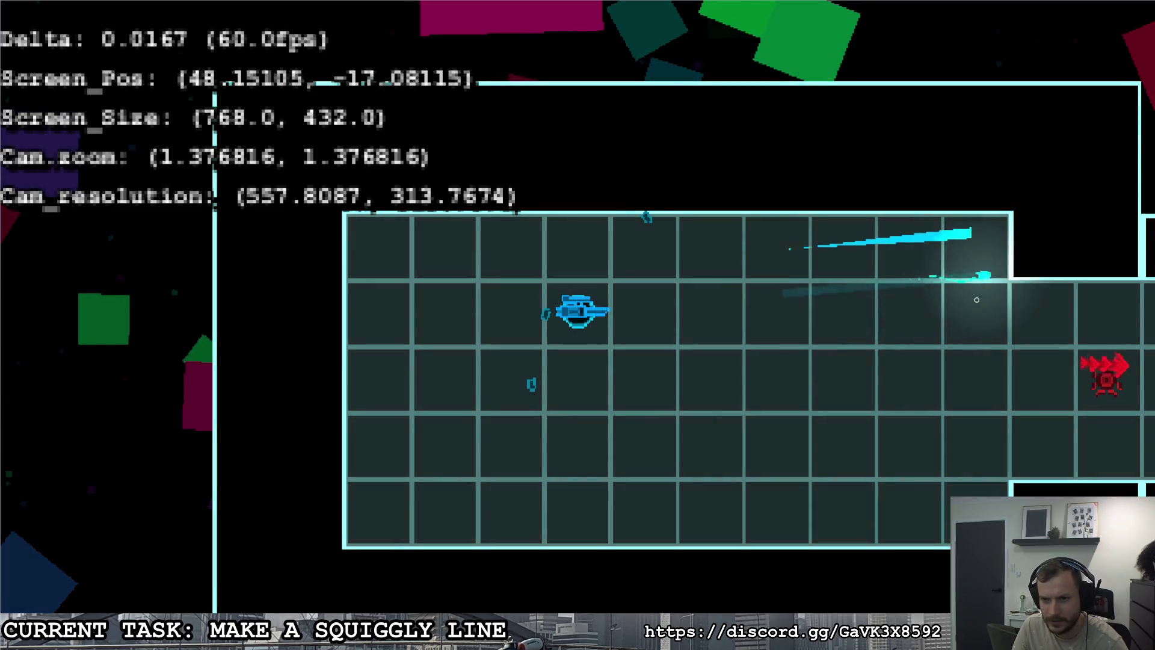
key("Escape")
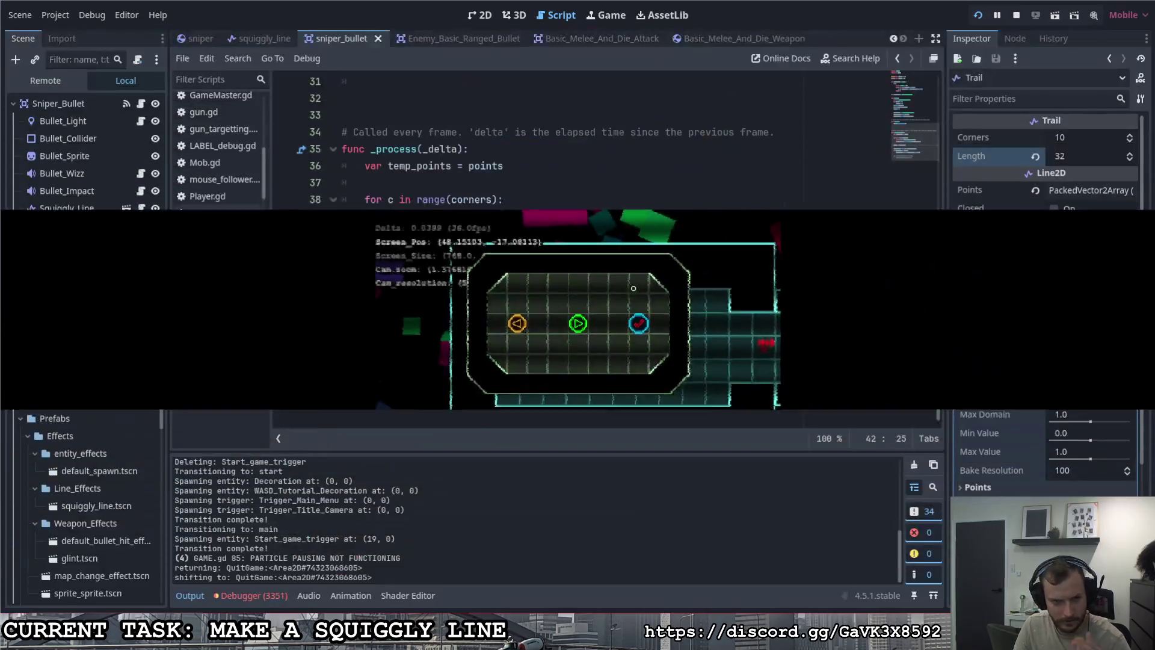
Step: Close the game and inspect the Squiggly_Line node's properties
left_click(85, 208)
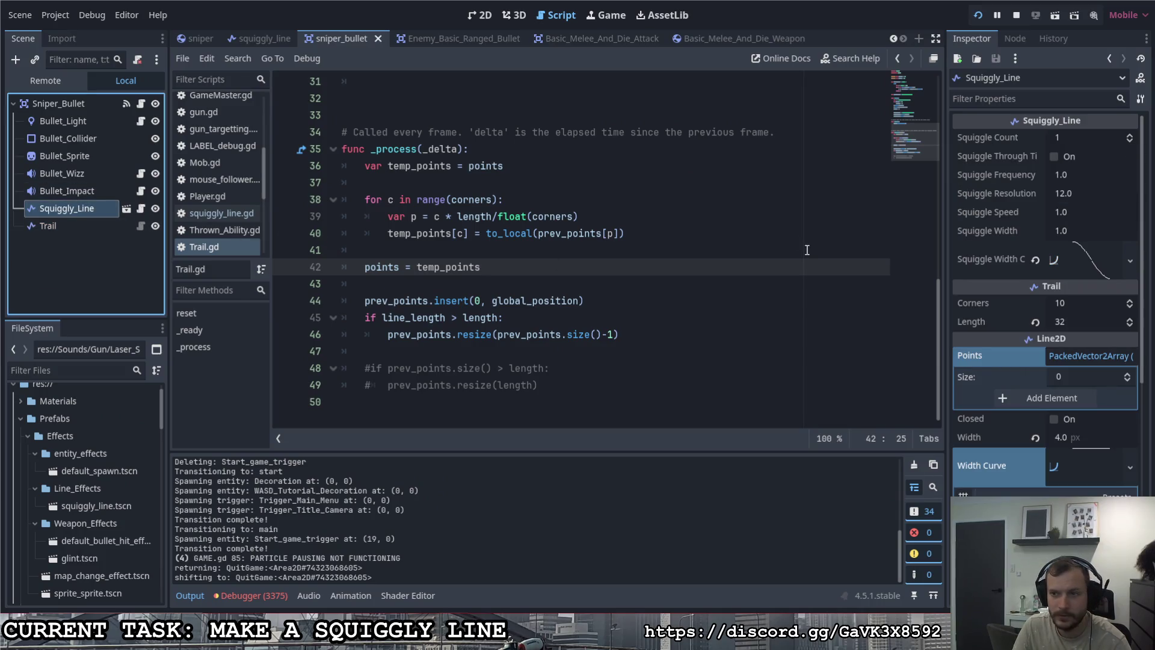
scroll(408, 194, "up", 7)
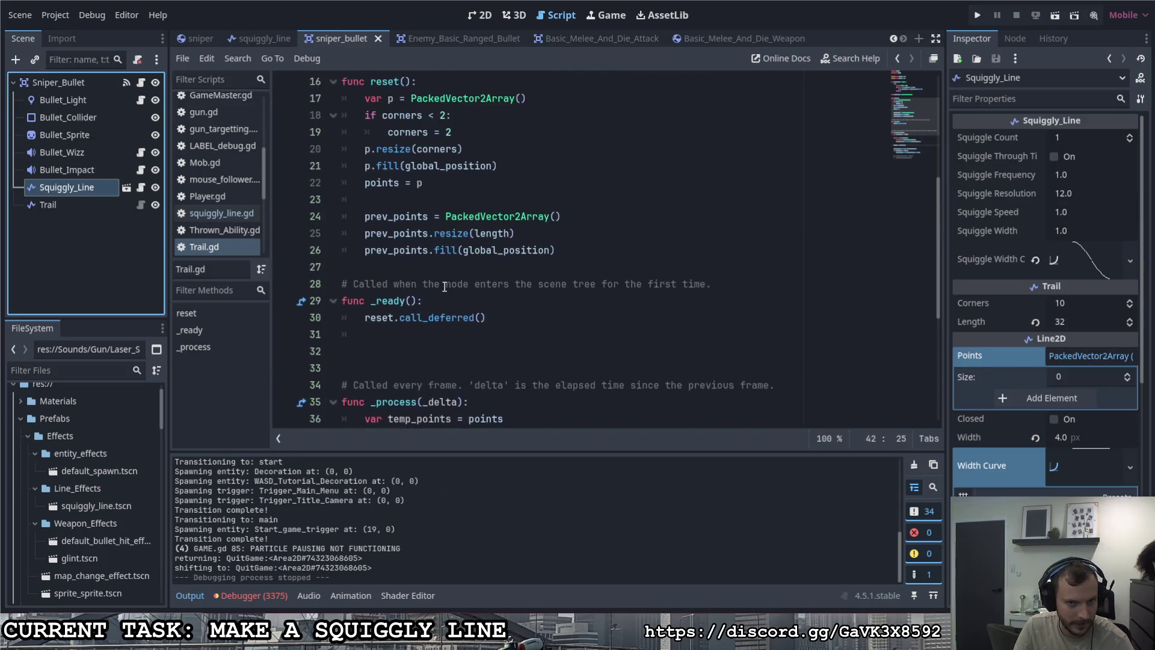
scroll(443, 283, "down", 5)
scroll(443, 284, "down", 2)
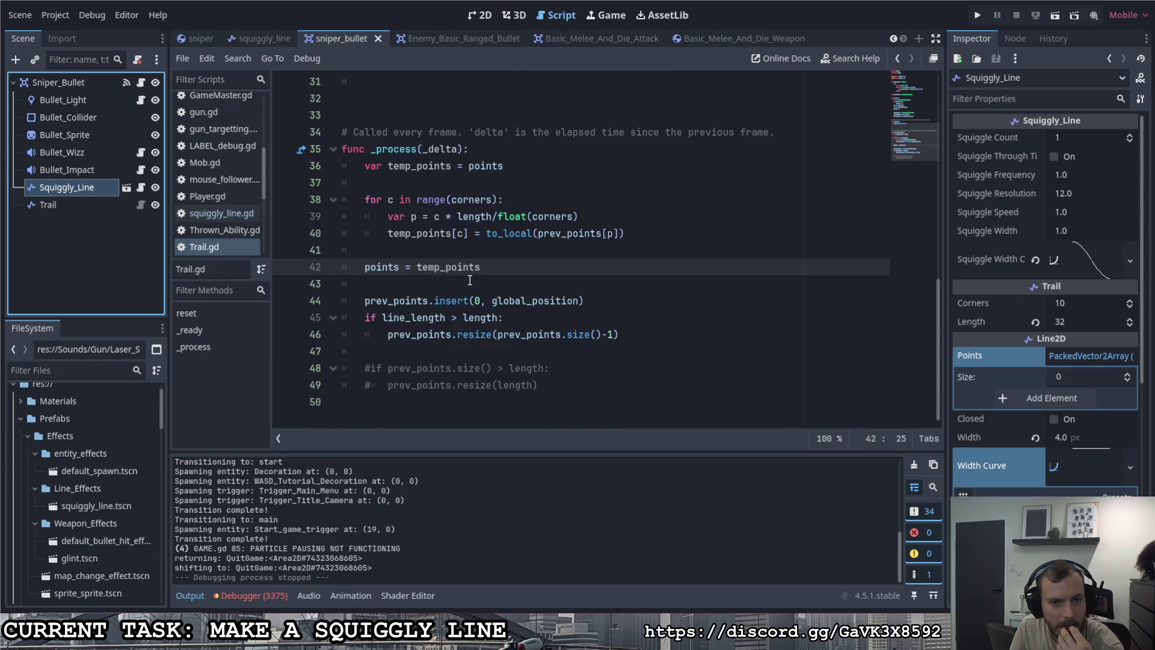
Step: Select the Trail node and review the Trail.gd code before moving to the sniper scene
left_click(76, 208)
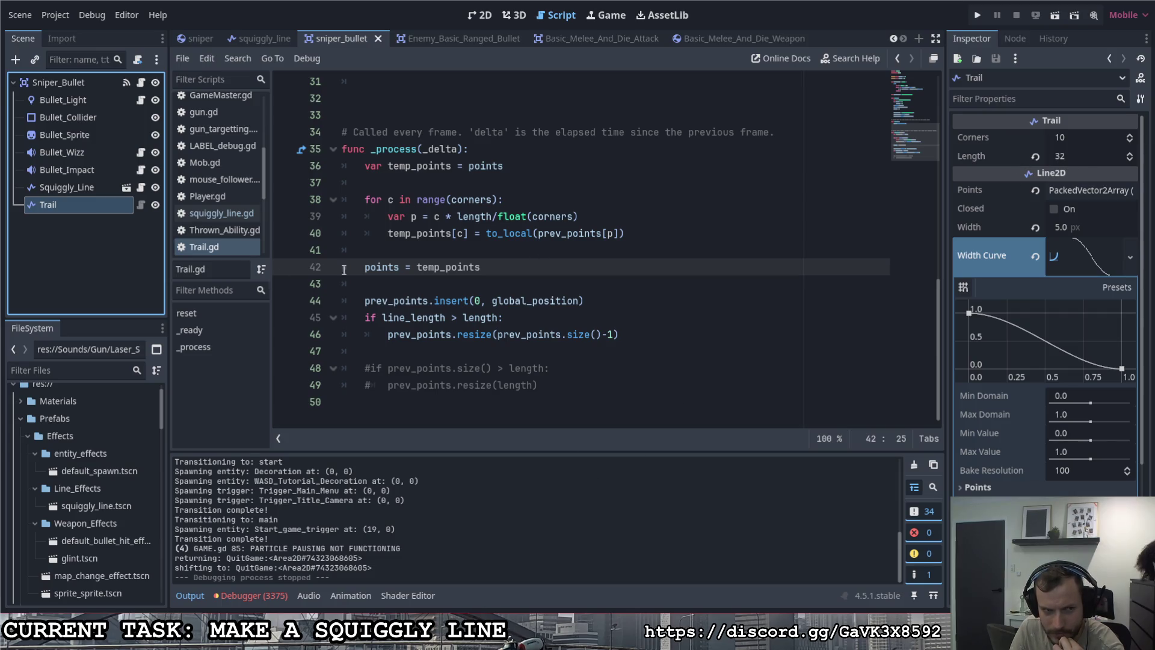
double_click(109, 208)
key("Return")
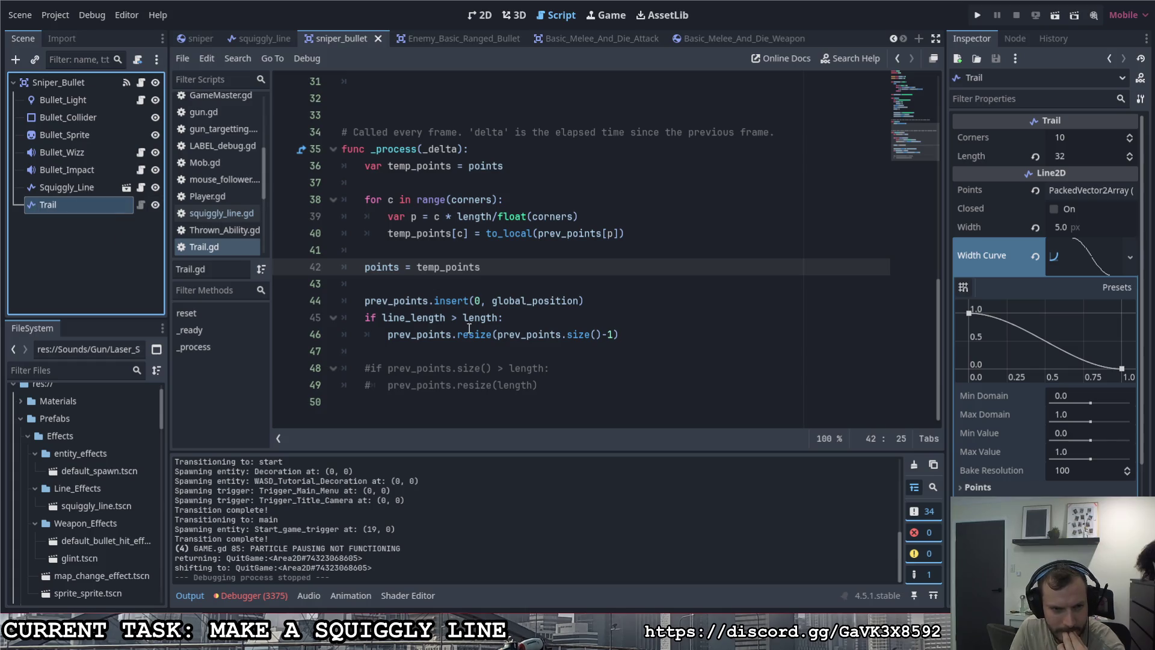
scroll(474, 315, "up", 8)
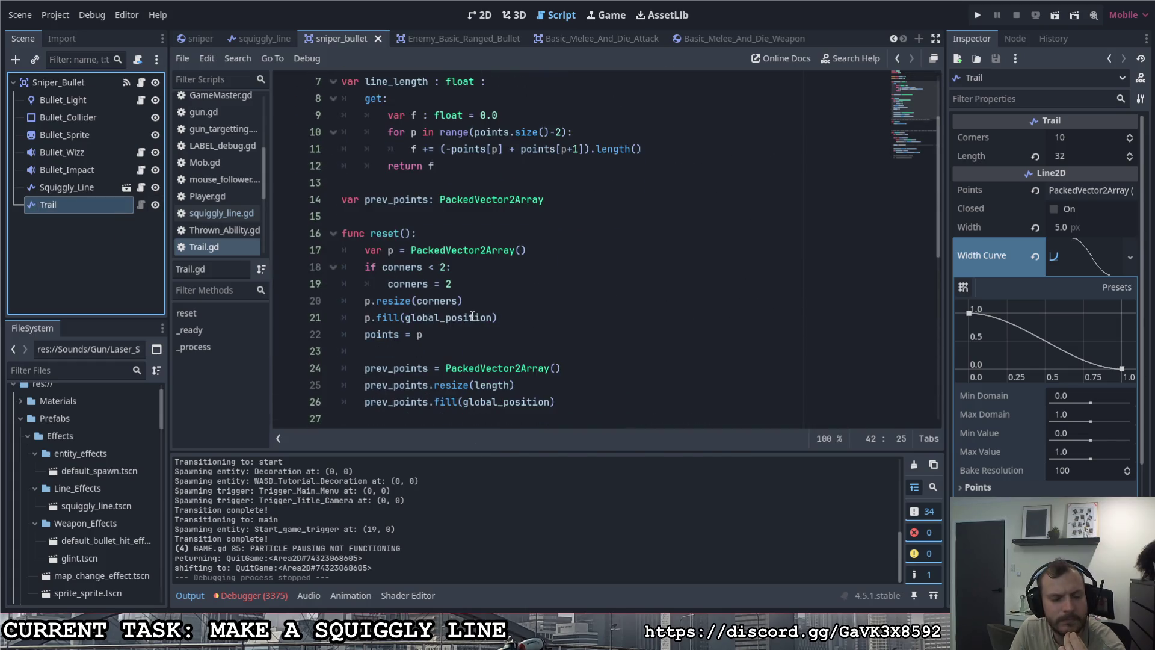
scroll(457, 305, "up", 3)
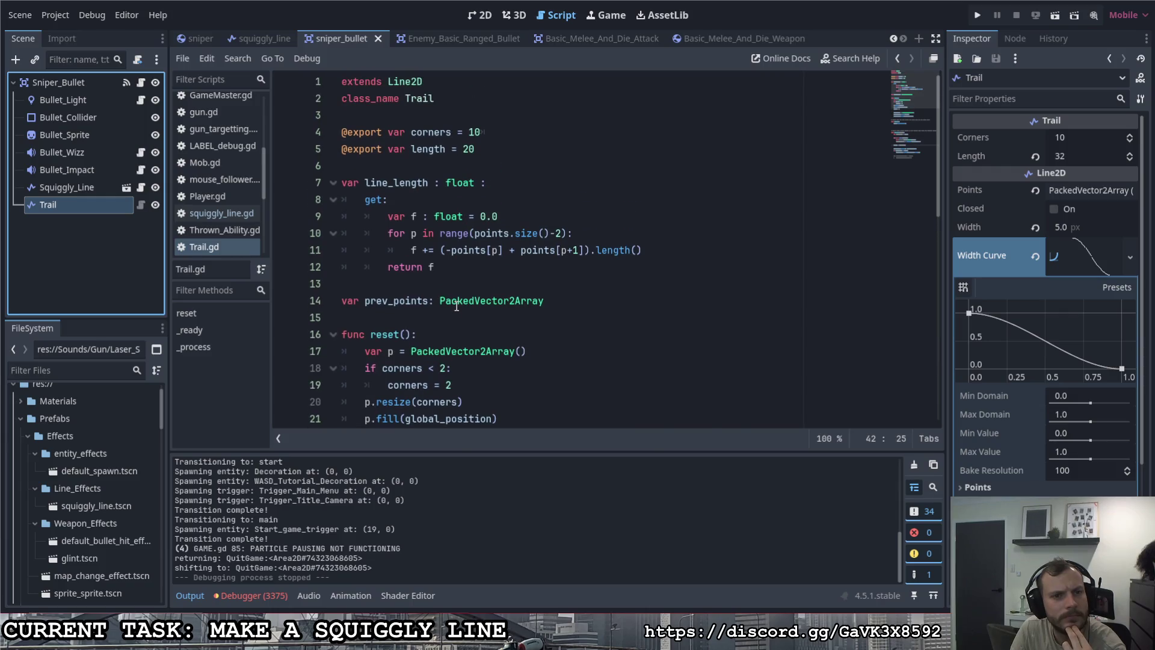
scroll(457, 305, "down", 2)
mouse_move(456, 306)
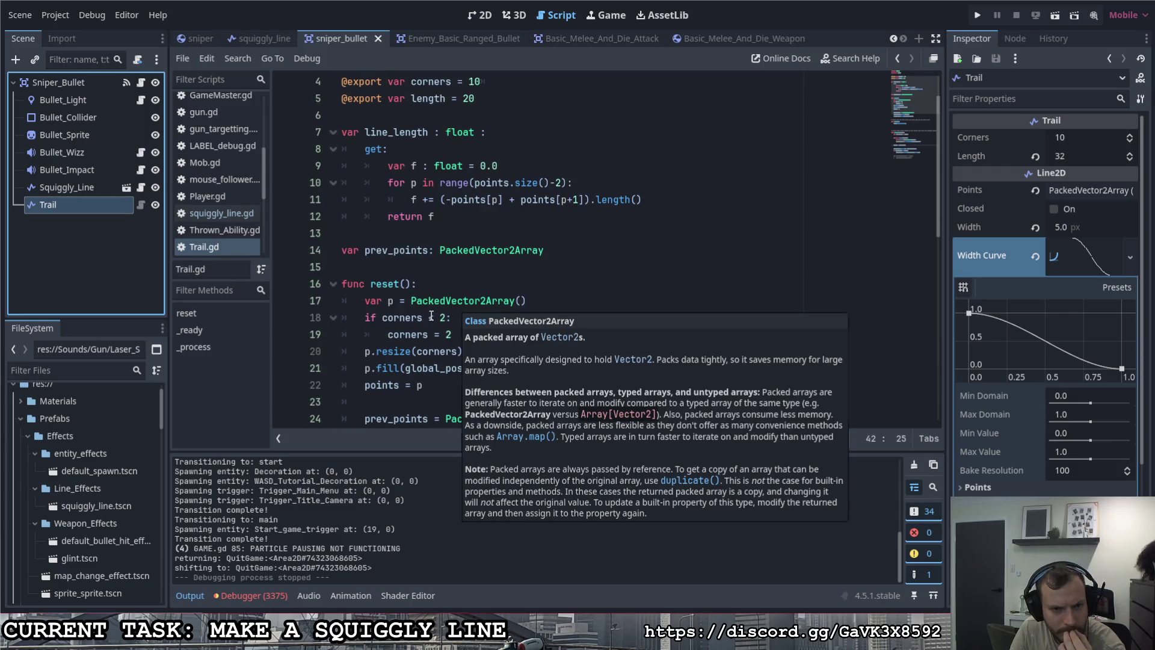
scroll(431, 315, "down", 2)
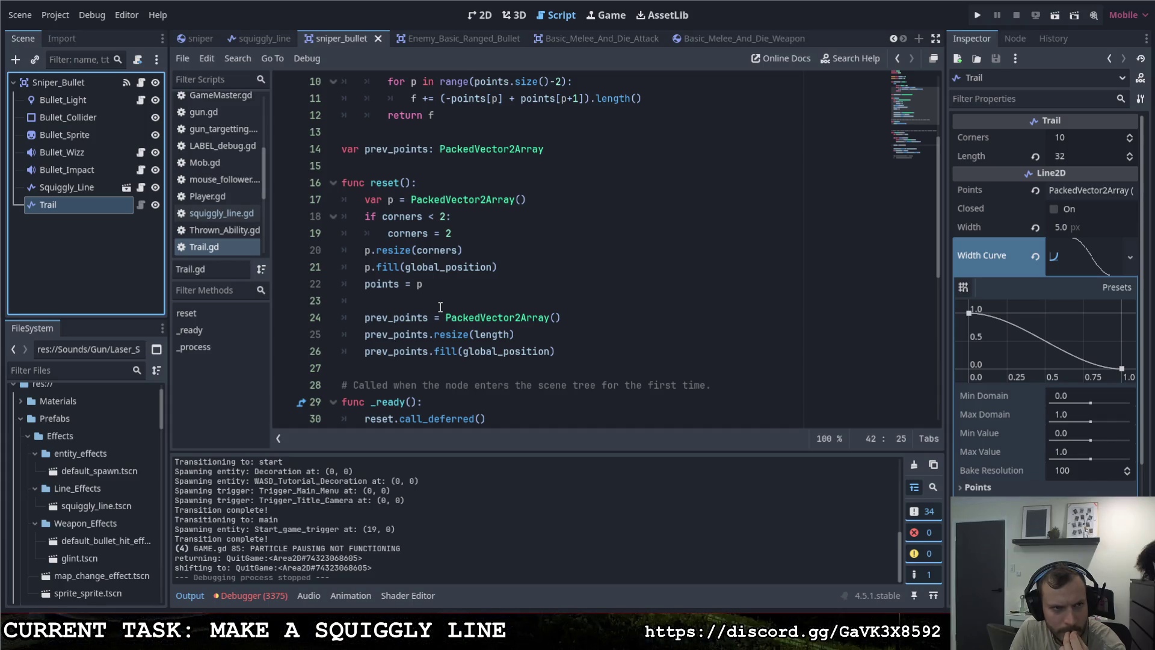
left_click(198, 40)
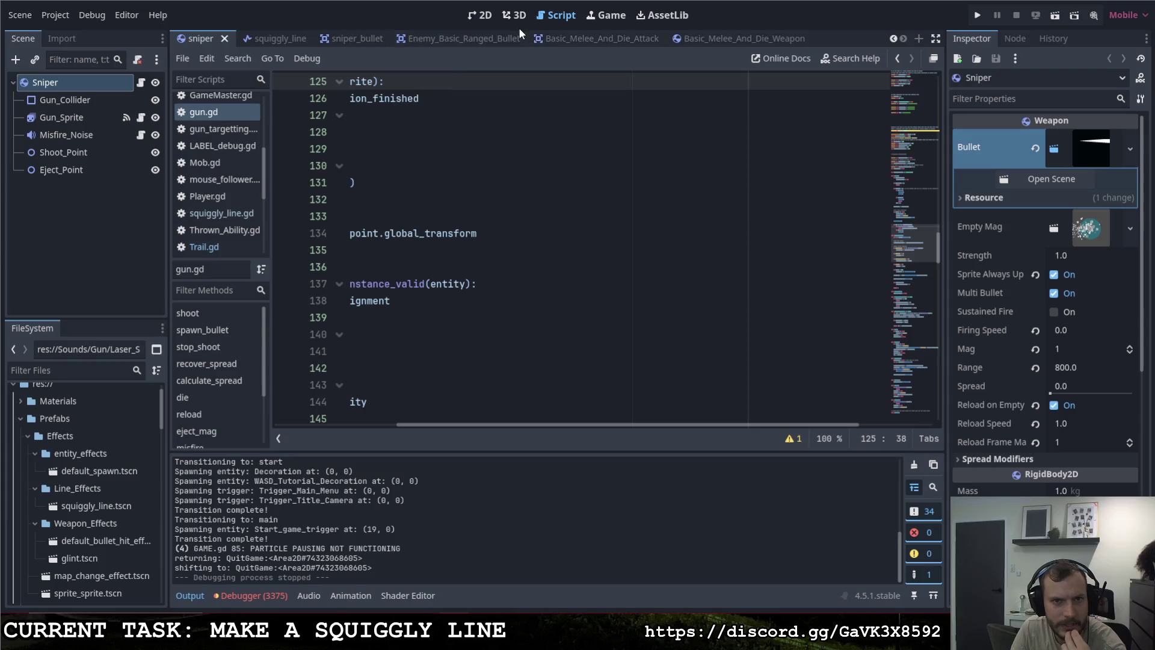
Step: Add a Line2D node near the top corridor of the Game scene in the 2D view
left_click(480, 15)
mouse_move(212, 38)
left_mouse_down()
mouse_move(296, 41)
mouse_move(204, 42)
left_mouse_up()
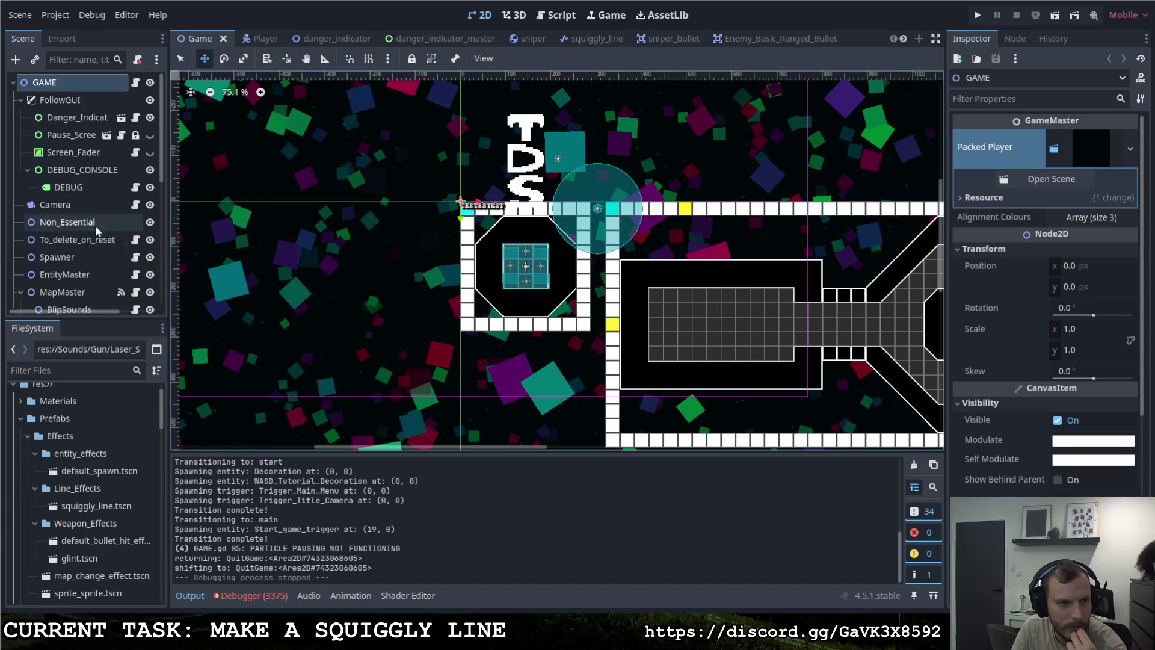
right_click(392, 212)
scroll(525, 302, "up", 2)
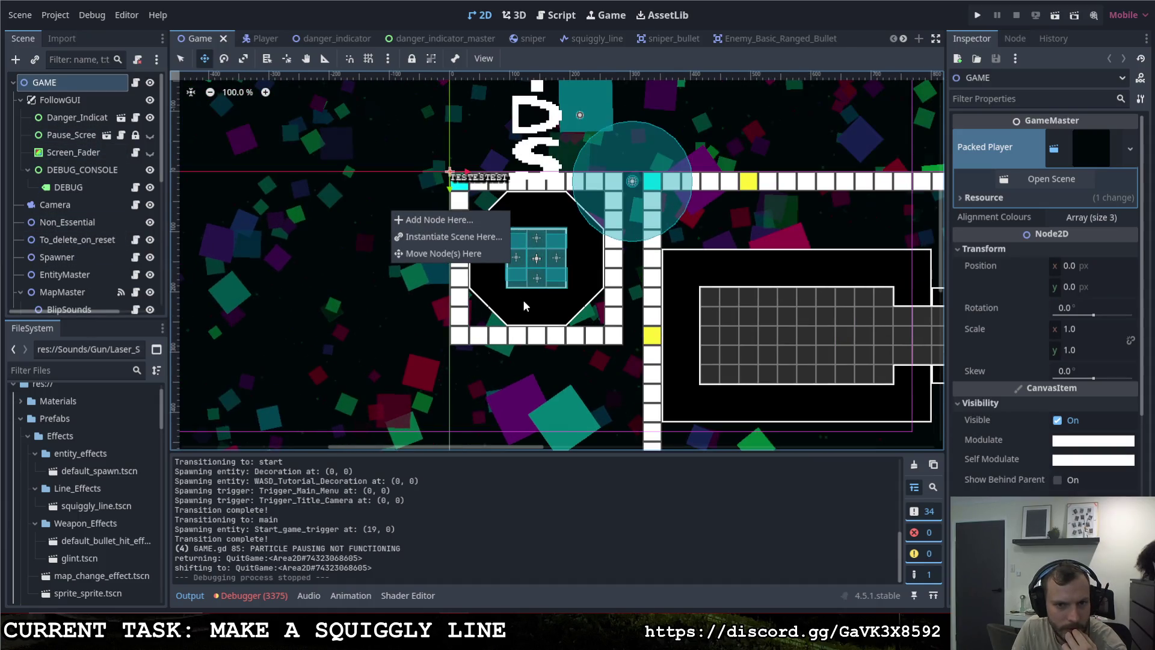
scroll(634, 260, "up", 3)
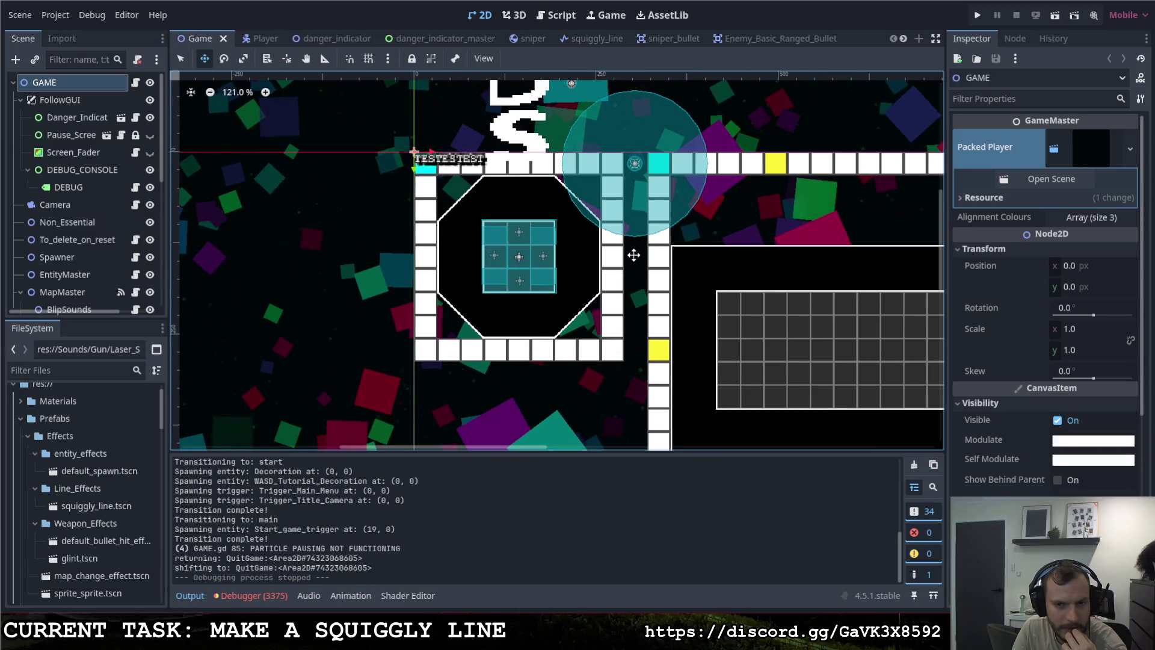
right_click(561, 141)
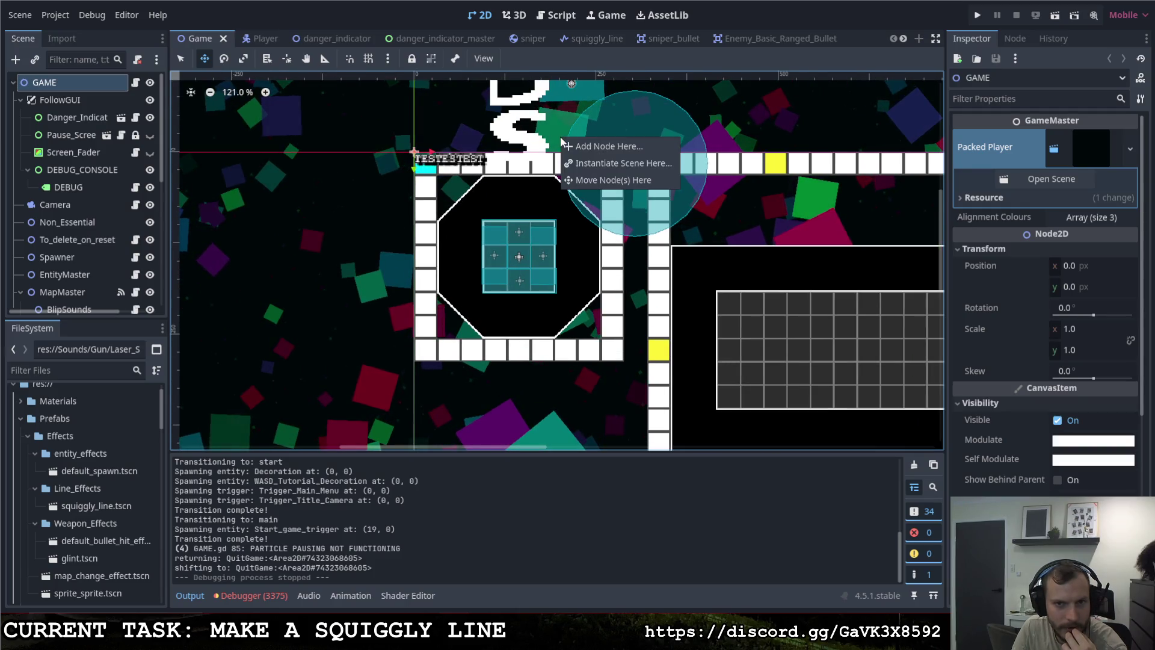
left_click(586, 145)
left_click(464, 197)
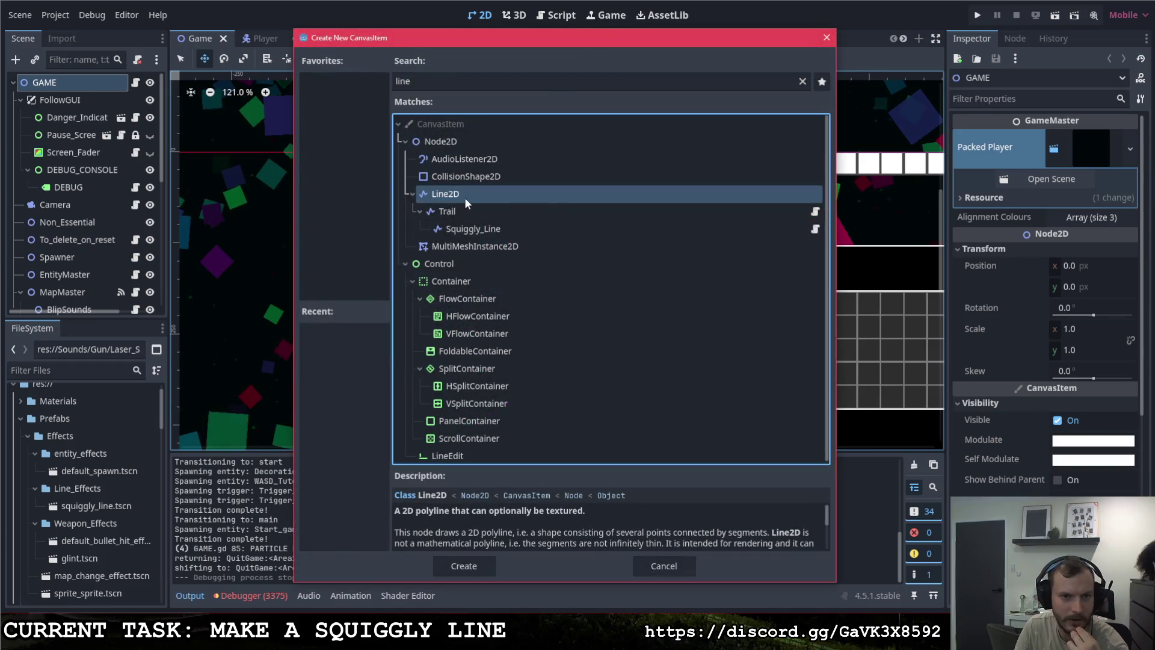
double_click(464, 197)
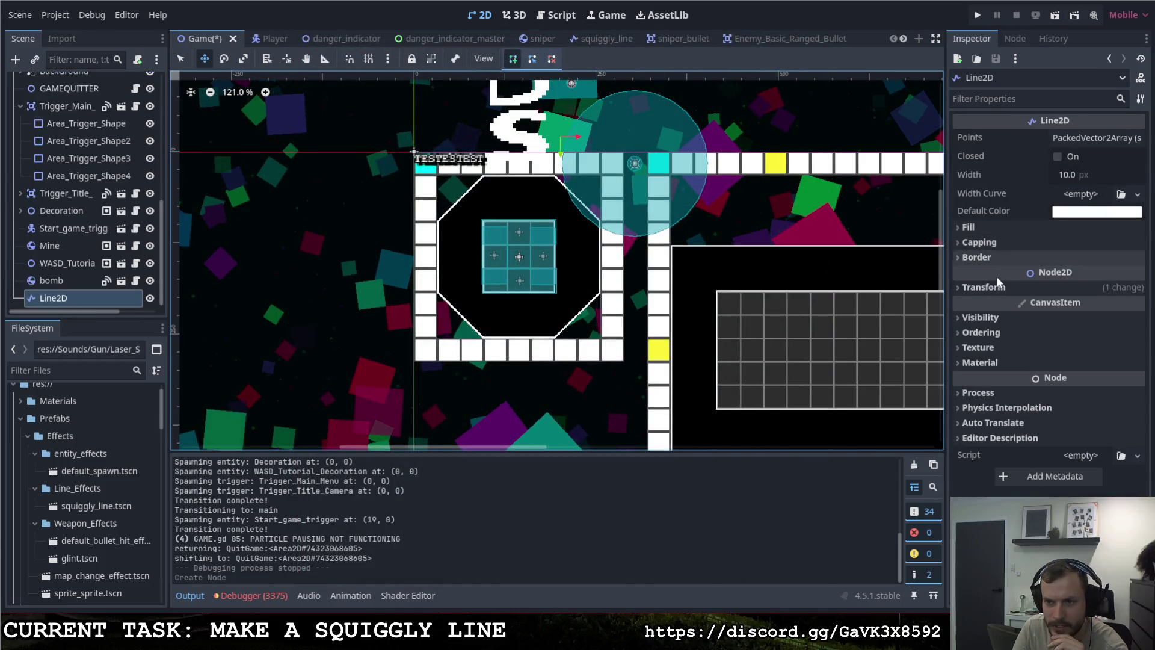
Step: Give the Line2D two points with point 1 at x=32, and save the Game scene
left_click(1082, 139)
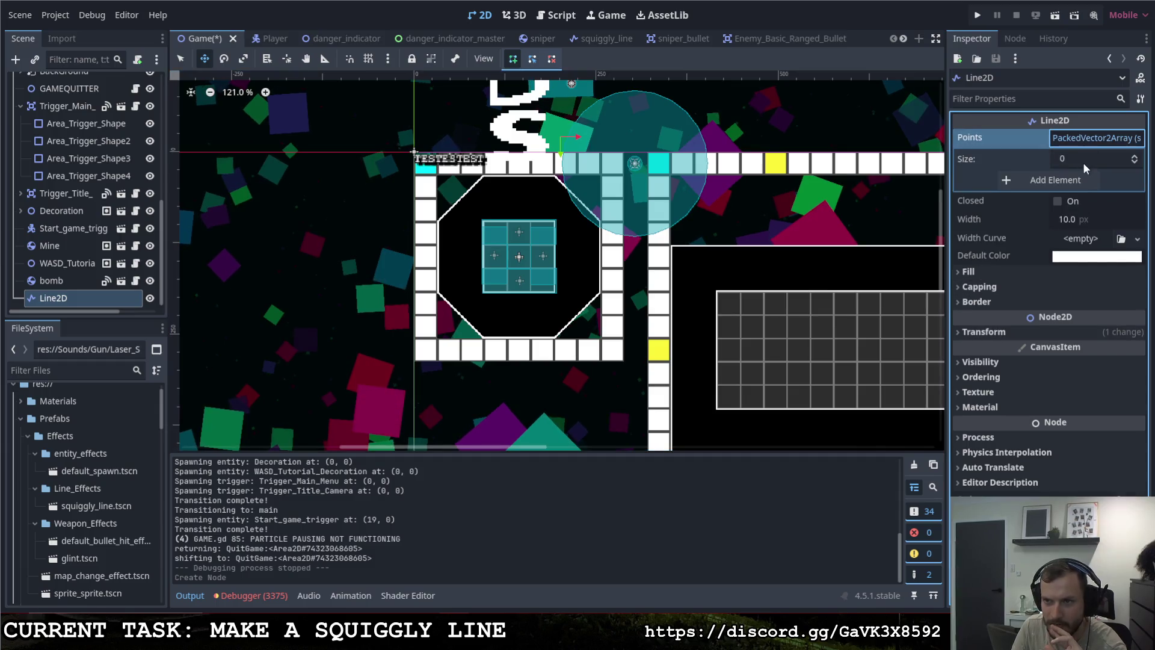
left_click(1077, 161)
type("2")
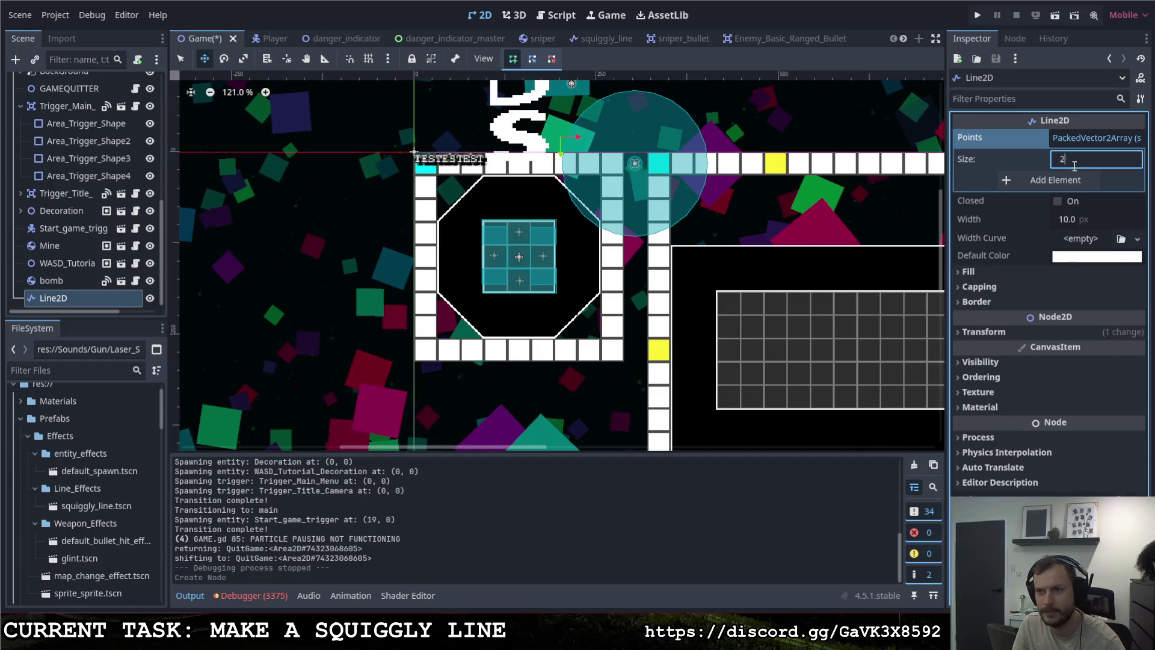
key("Return")
left_click(1075, 221)
type("32")
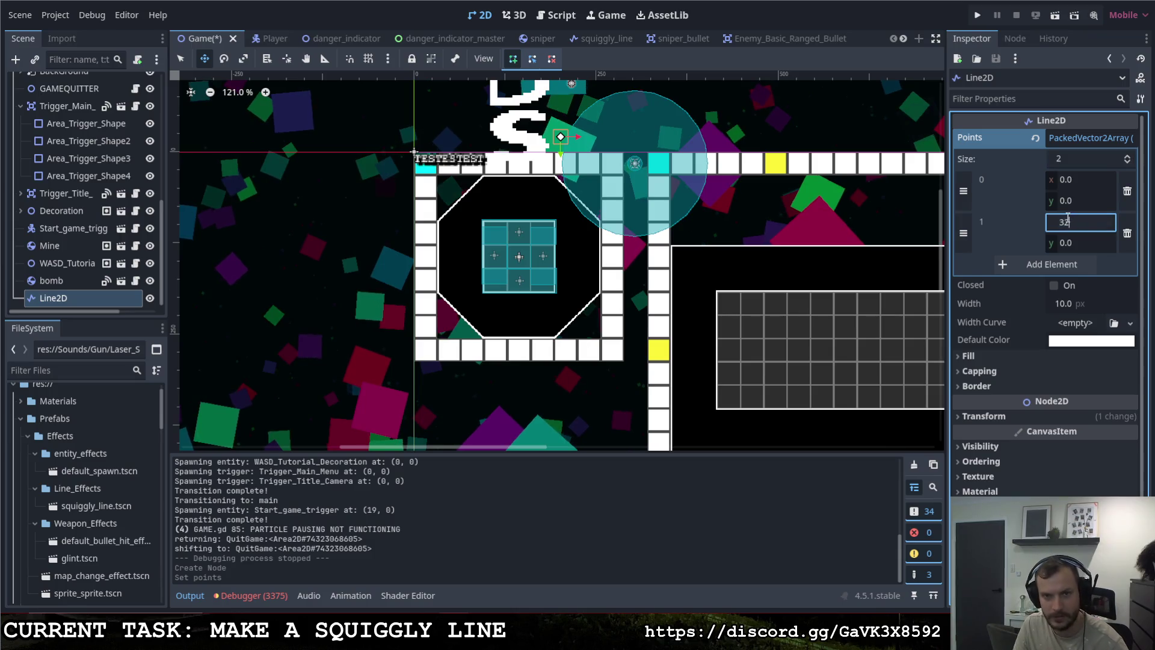
key("Return")
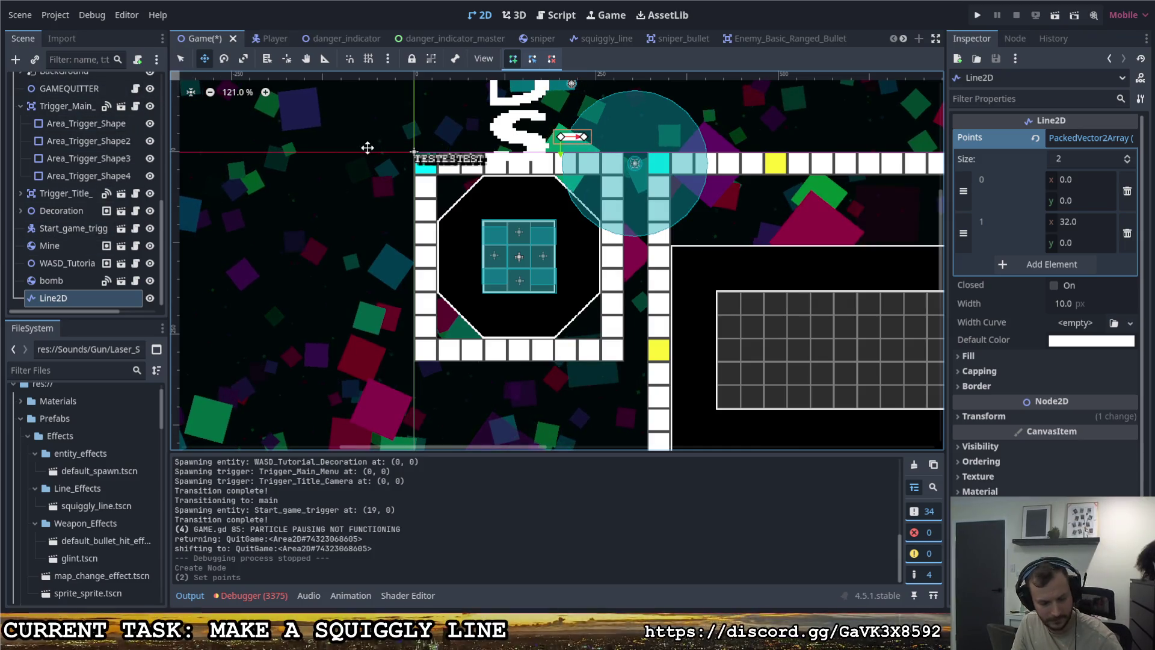
key("ctrl+s")
Step: Nudge the Line2D down about 22 px, run the game, fire a cyan shot, then quit
mouse_move(562, 207)
left_mouse_down()
mouse_move(548, 284)
mouse_move(565, 337)
mouse_move(535, 264)
mouse_move(422, 227)
mouse_move(435, 203)
left_mouse_up()
key("F5")
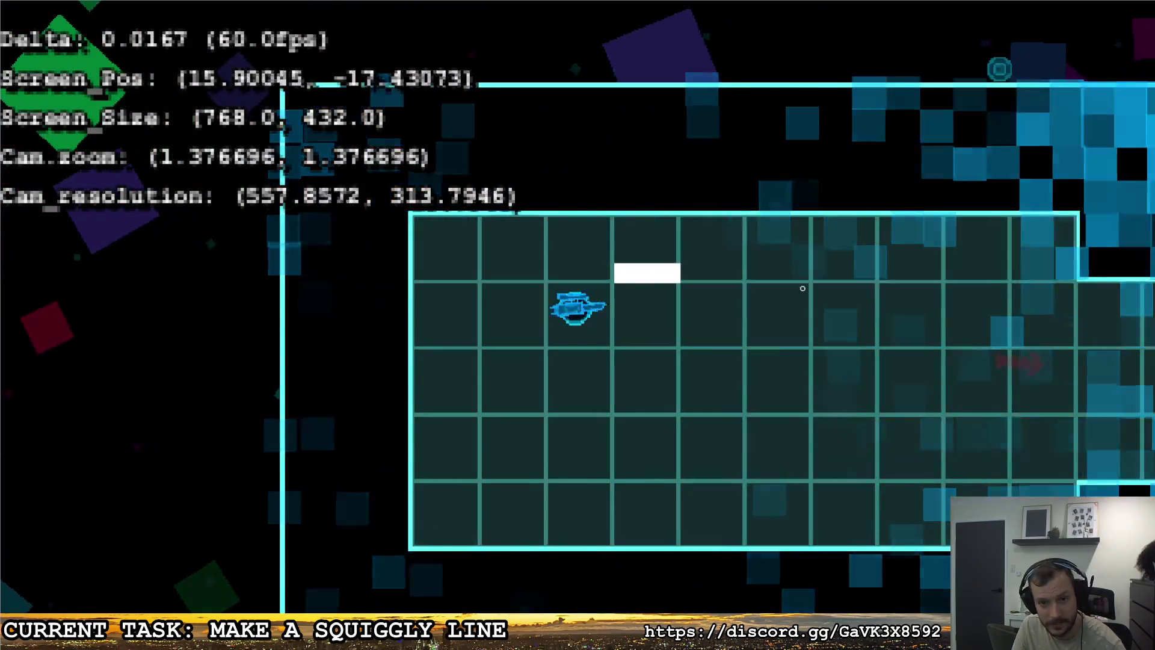
key("w")
key("a")
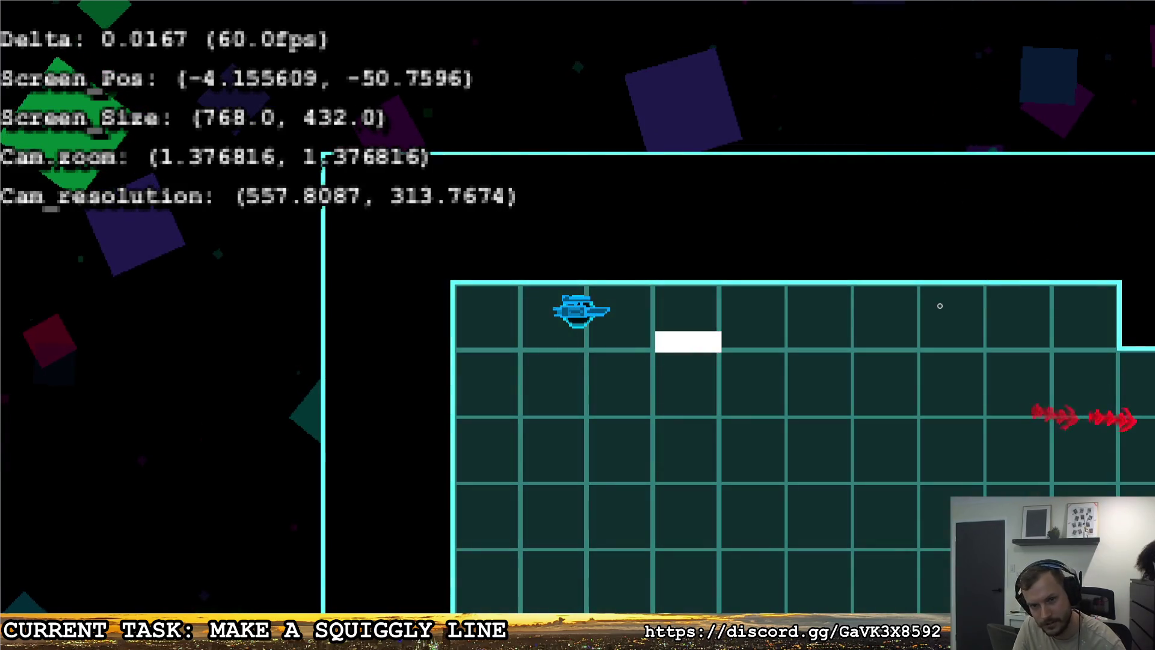
left_click(872, 306)
key("Escape")
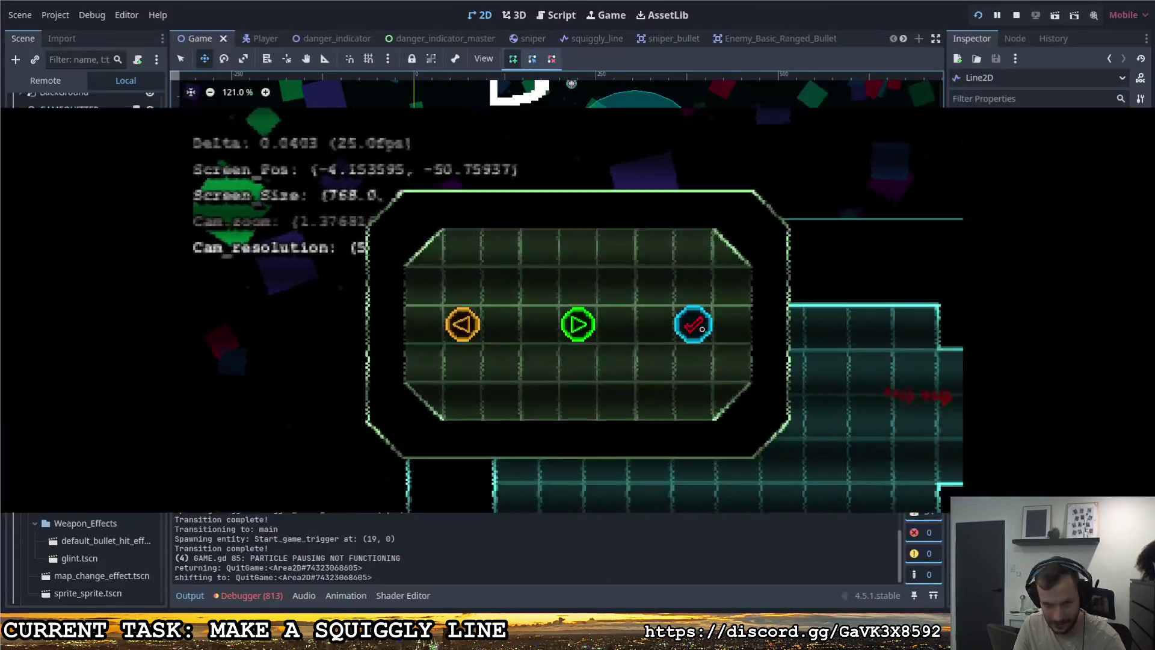
left_click(752, 311)
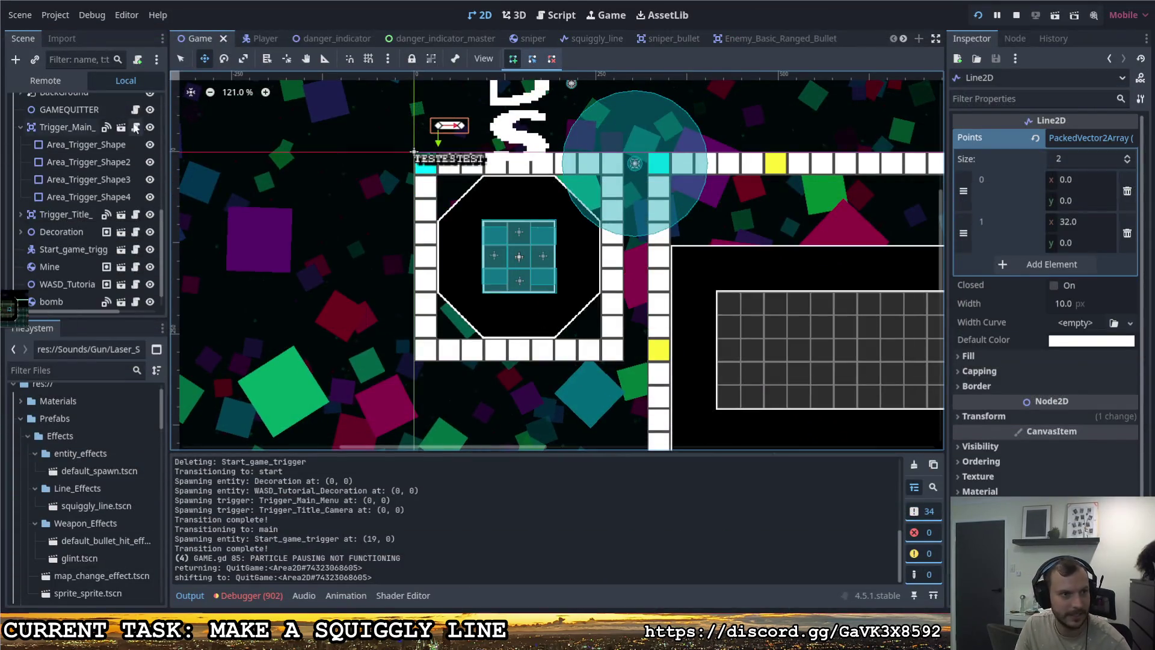
Step: Flip between the sniper and squiggly_line scene tabs, ending on sniper
scroll(100, 221, "down", 5)
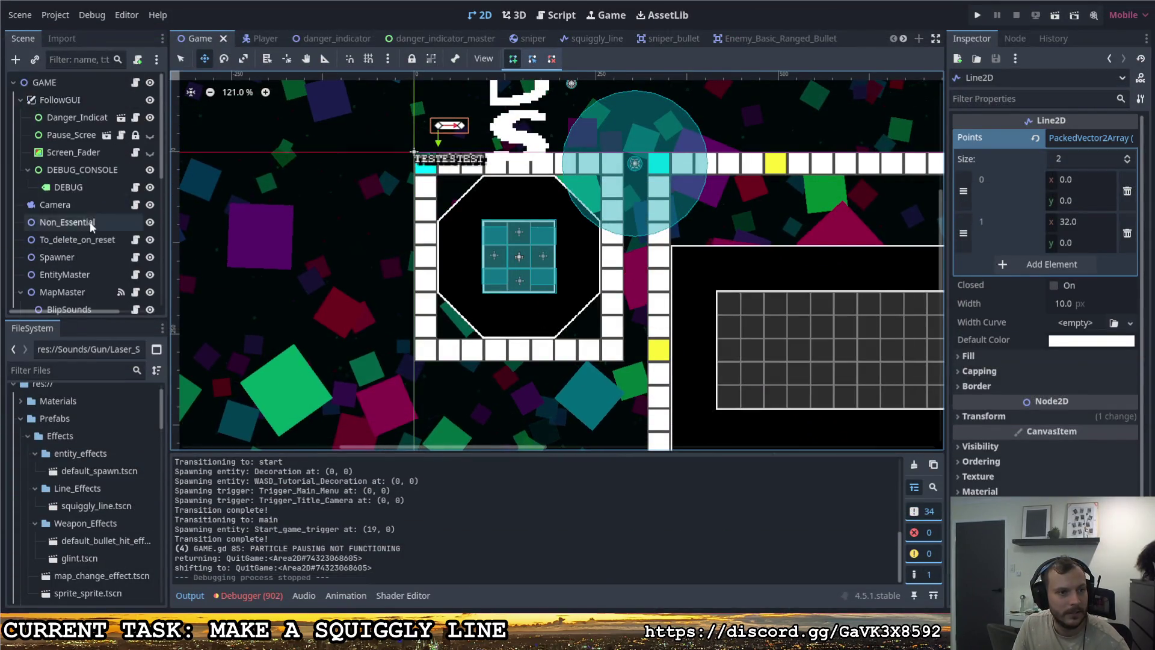
left_click(522, 39)
left_click(575, 38)
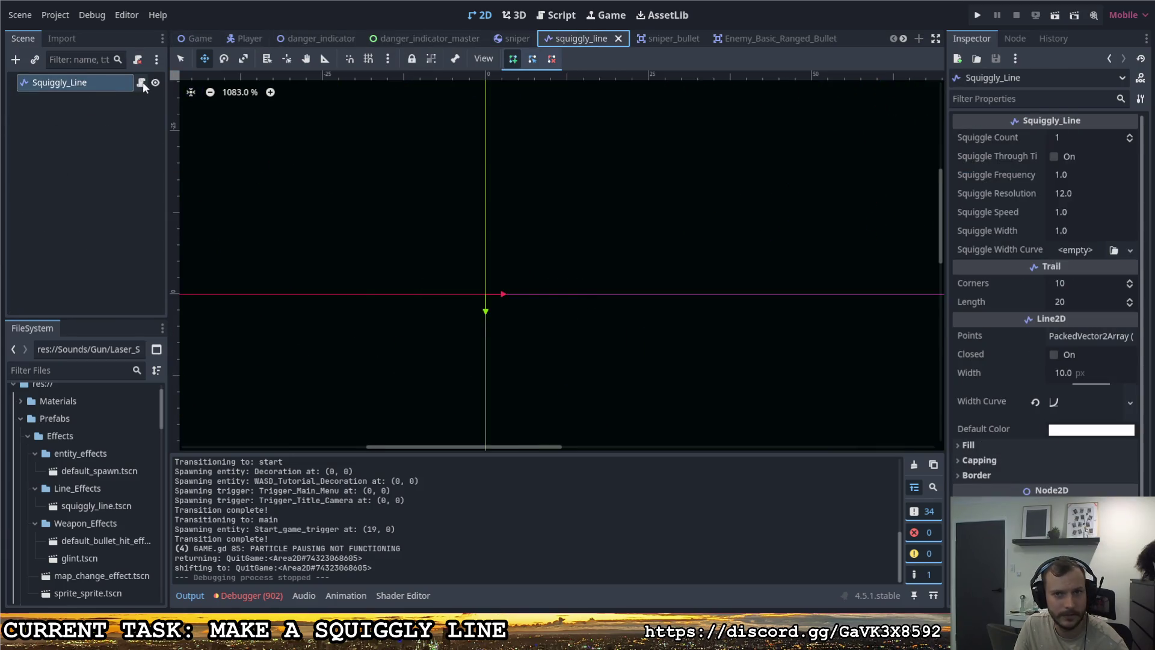
left_click(505, 37)
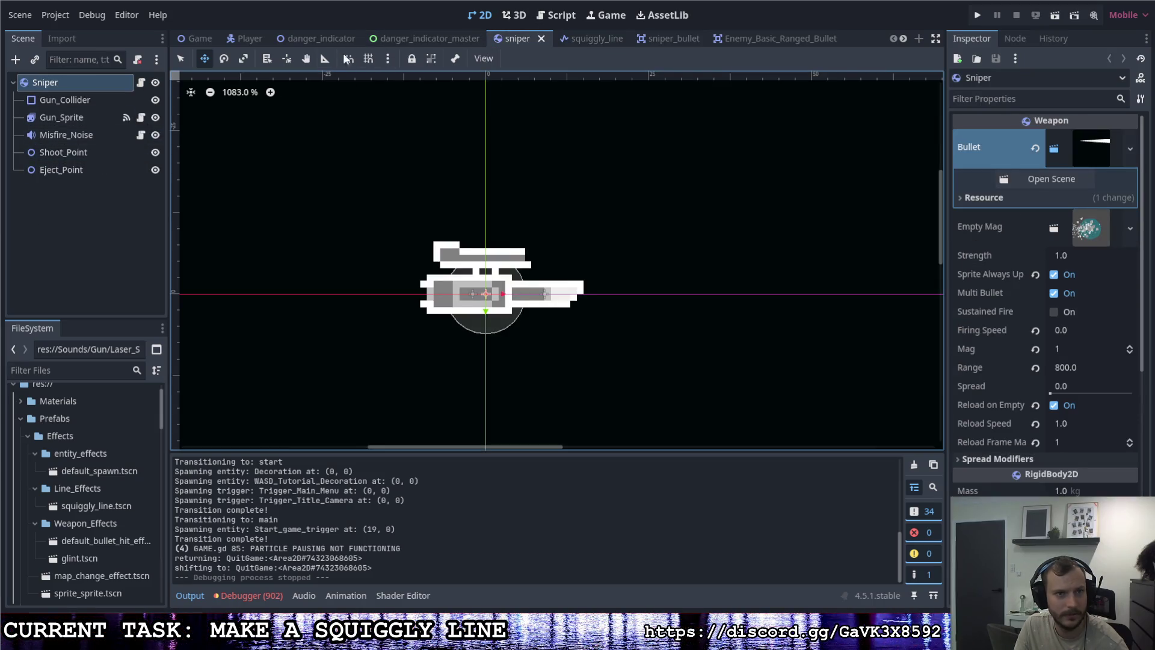
scroll(630, 38, "down", 2)
Step: Close the Enemy_Basic_Ranged_Bullet, Basic_Melee_And_Die_Attack and Basic_Melee_And_Die_Weapon tabs, leaving sniper_bullet shown
left_click(658, 36)
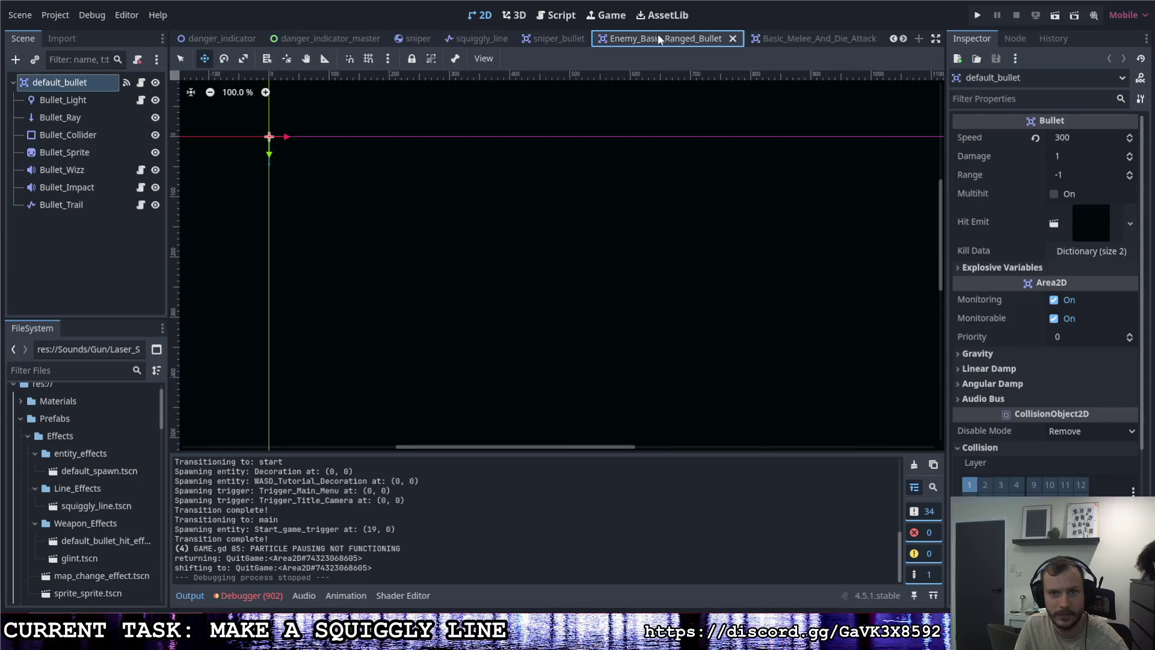
left_click(733, 37)
left_click(824, 38)
left_click(836, 37)
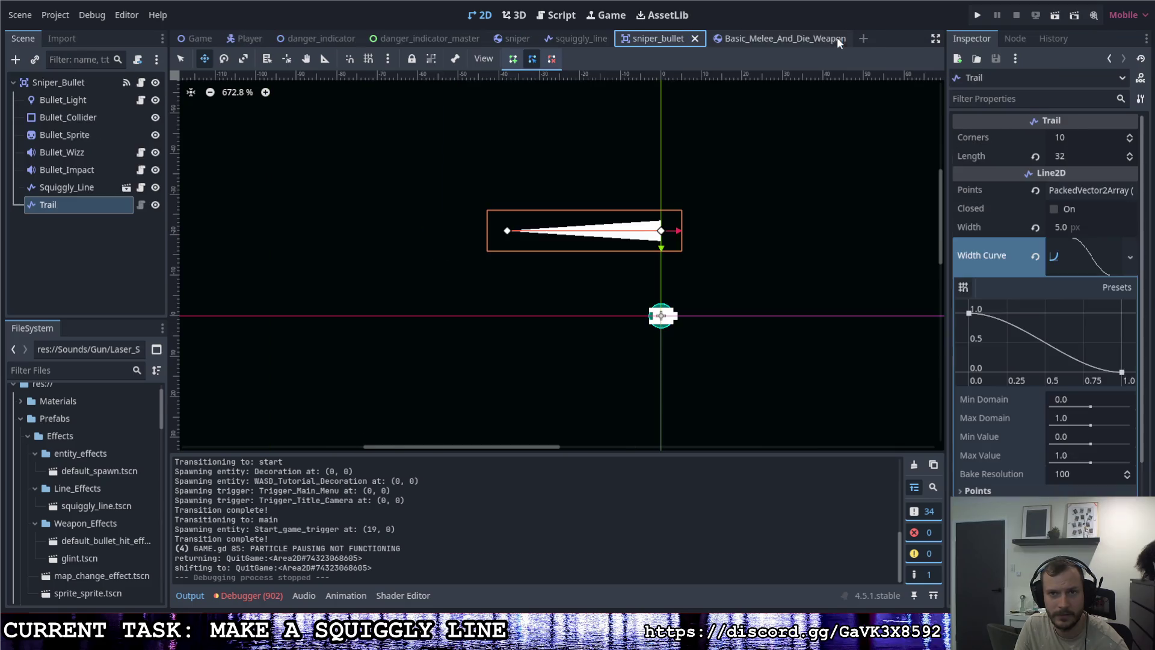
left_click(783, 39)
left_click(854, 39)
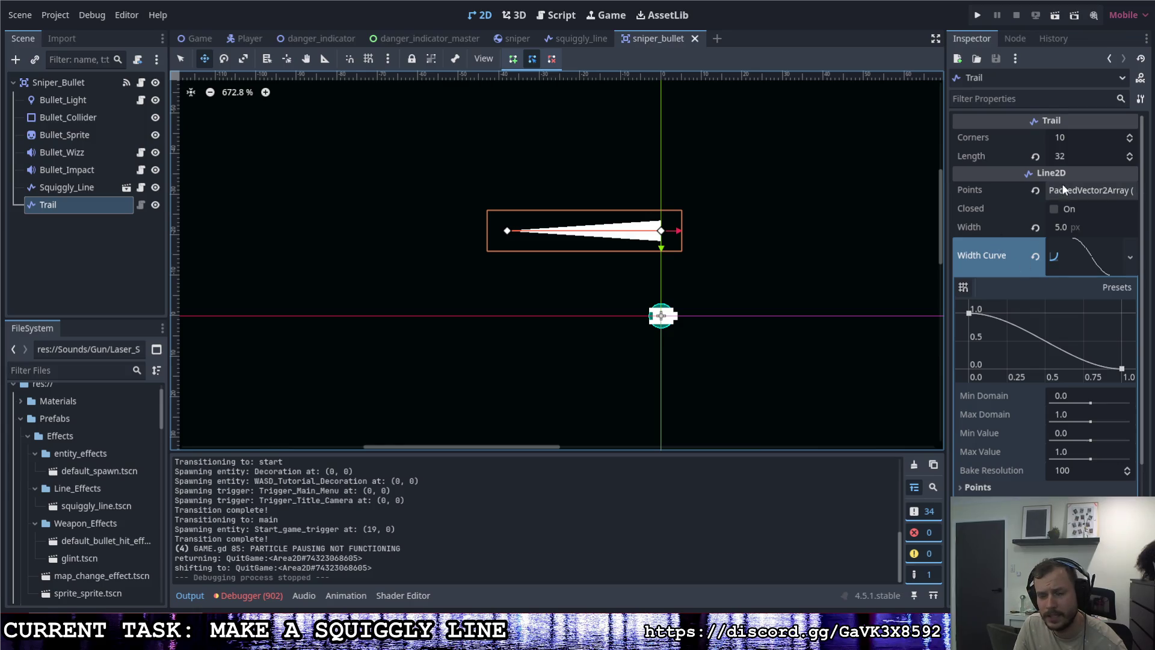
Step: Select the Trail node in sniper_bullet and open its Trail.gd script
left_click(91, 186)
left_click(90, 204)
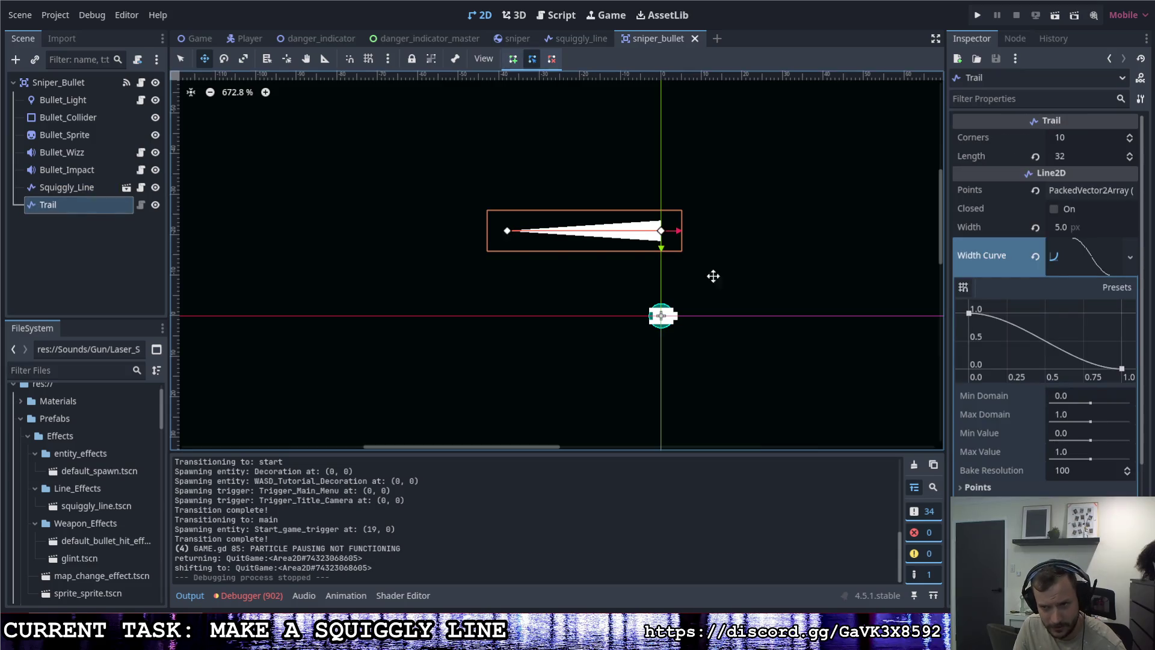
scroll(1051, 364, "down", 5)
scroll(1045, 399, "up", 5)
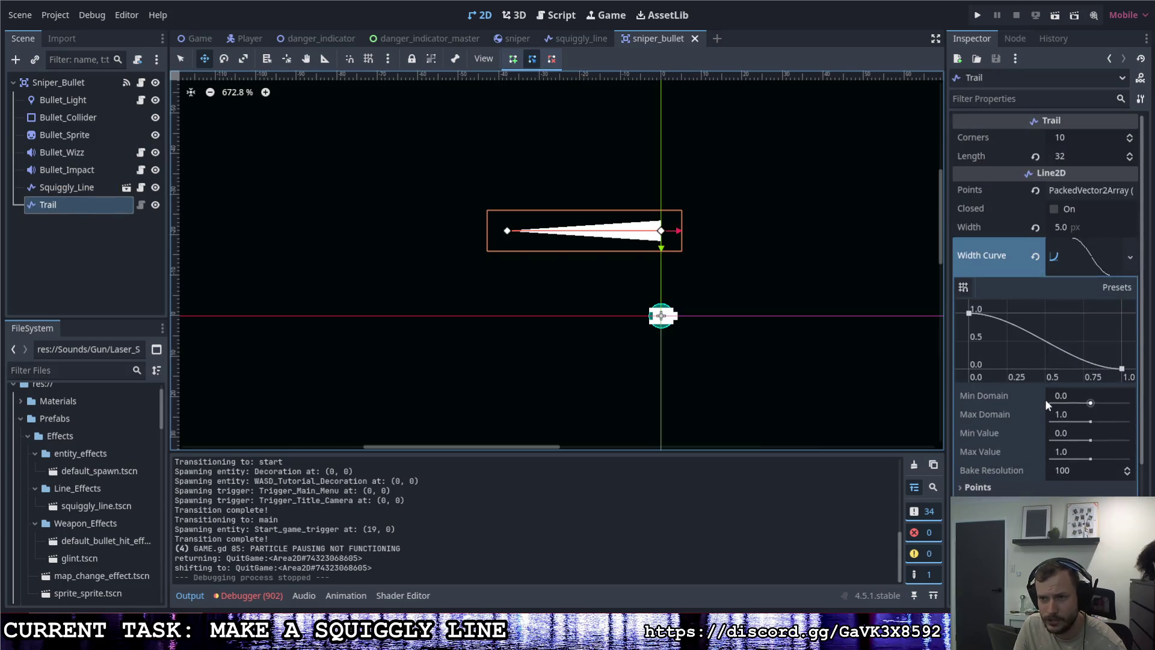
left_click(90, 204)
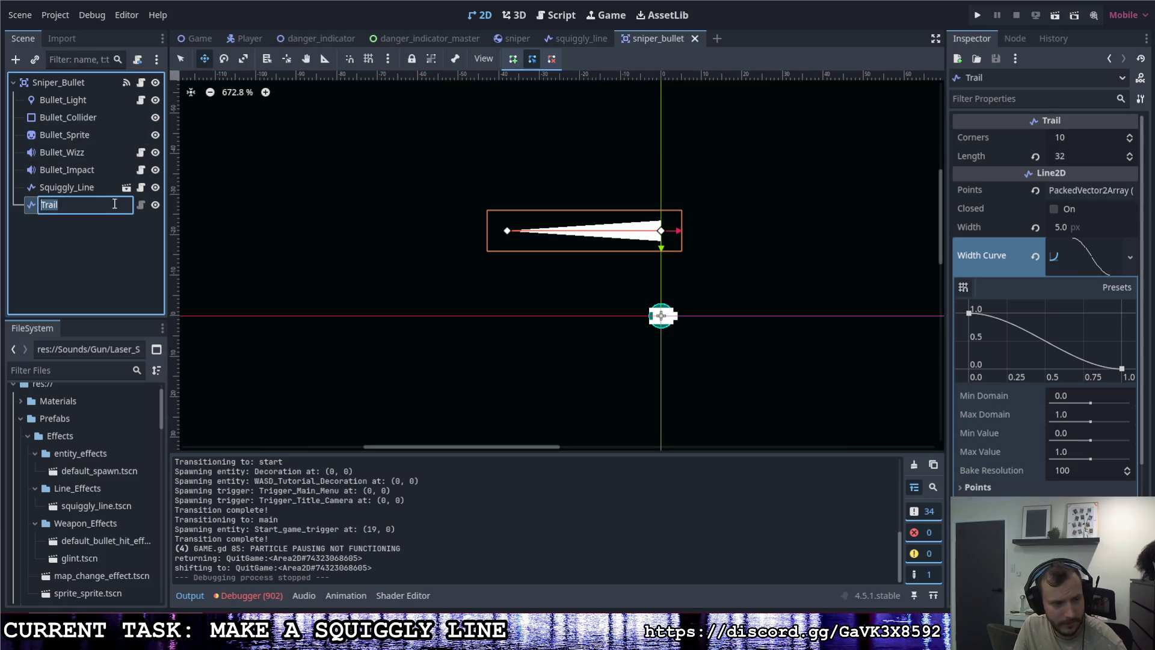
left_click(141, 205)
Step: Locate the line_length calculation on line 11 of Trail.gd
scroll(385, 253, "up", 4)
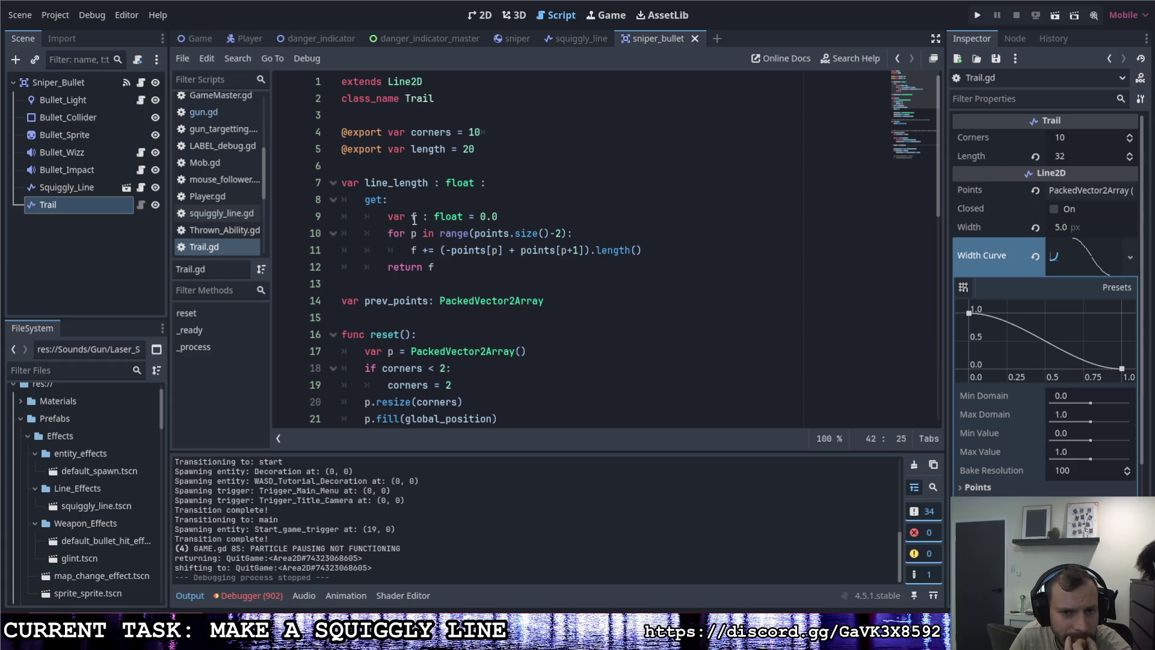
left_click(452, 256)
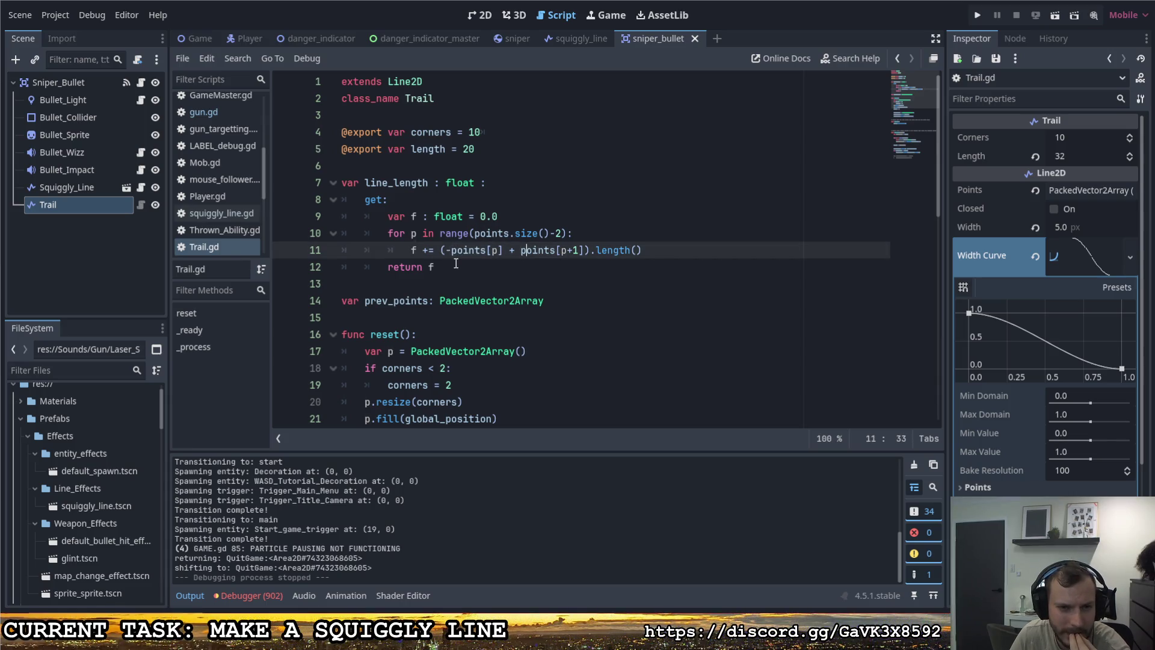
scroll(456, 264, "down", 6)
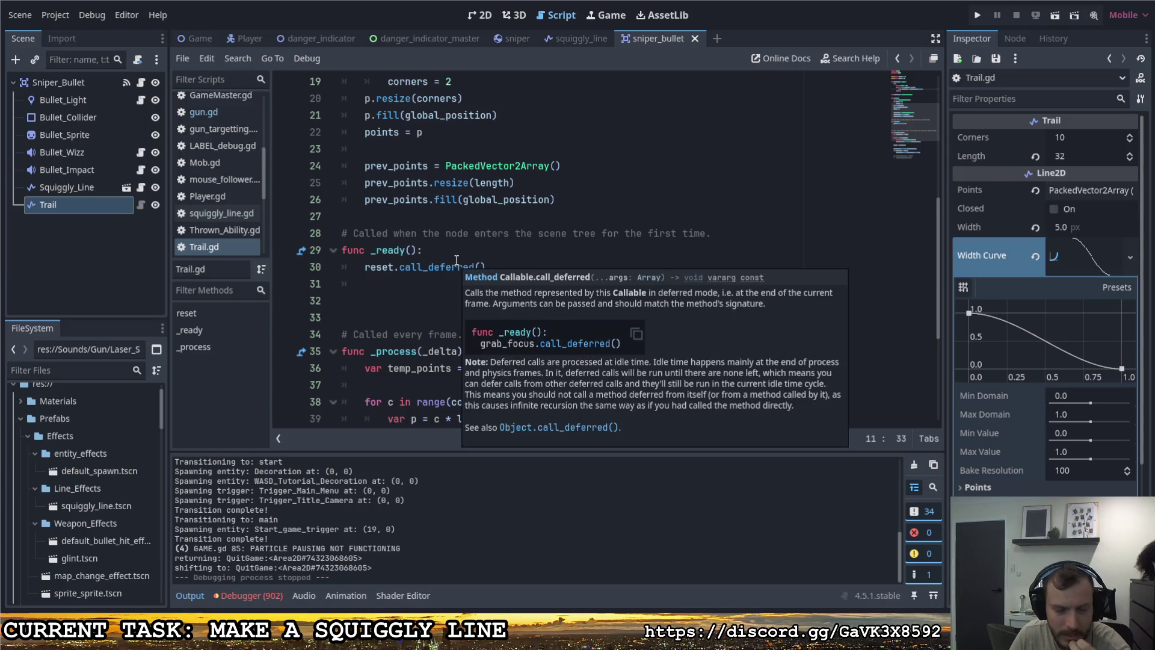
scroll(474, 217, "down", 3)
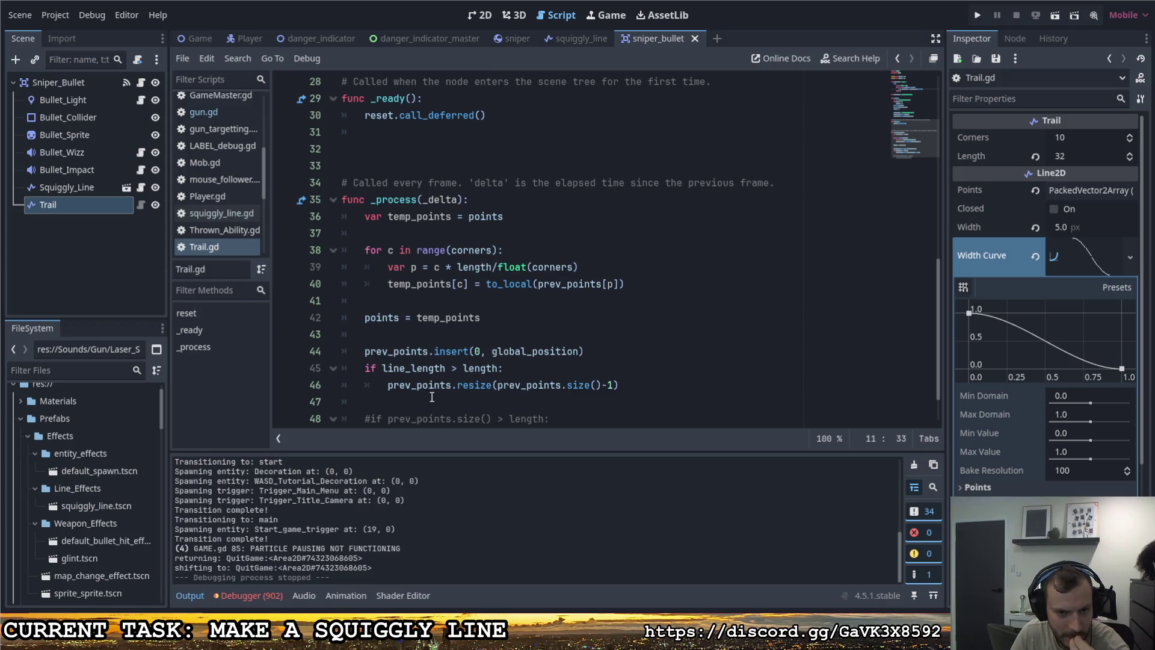
scroll(473, 270, "up", 9)
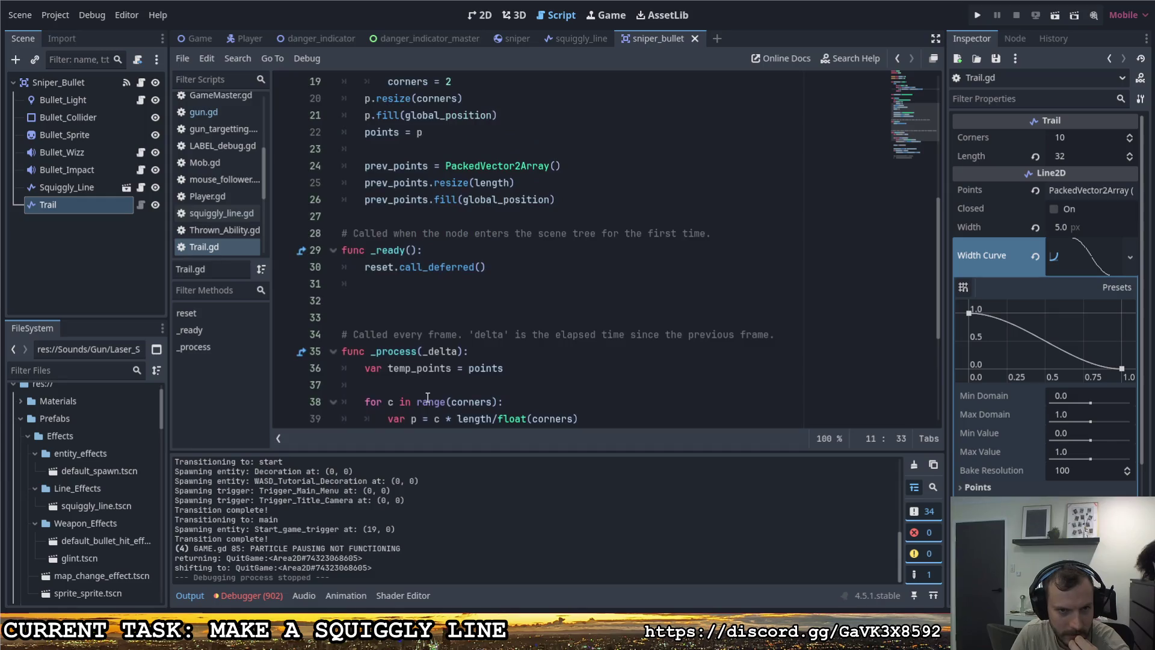
Step: Change both points references on line 11 to prev_points, save, and briefly run the game
left_click(450, 250)
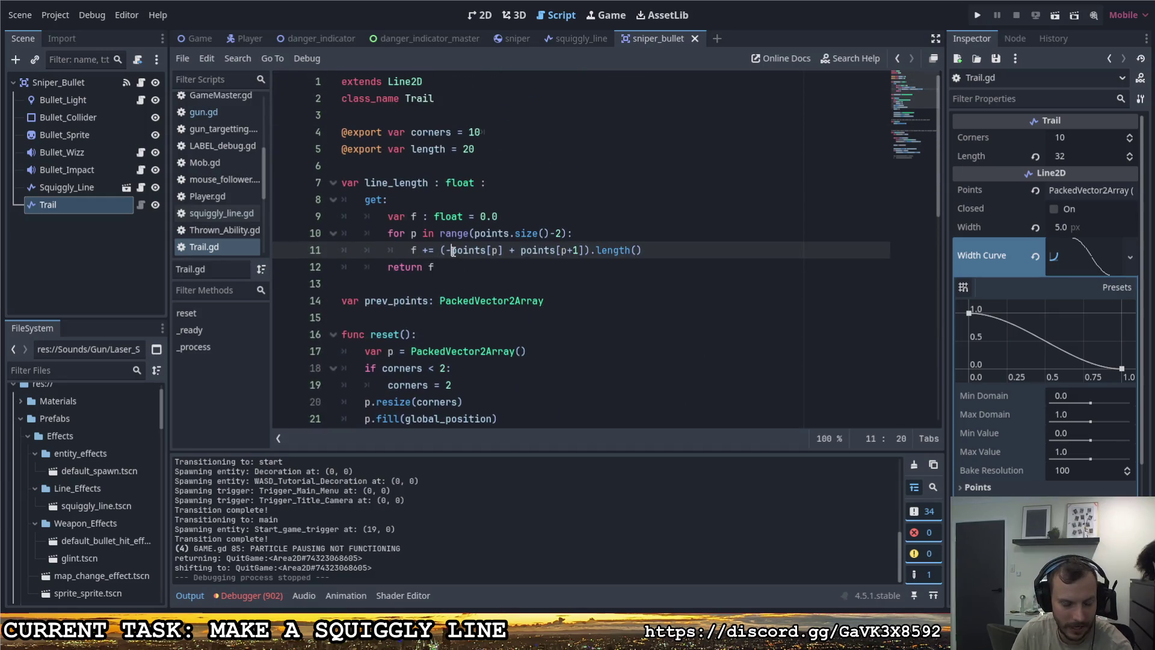
key("BackSpace")
type("prev_")
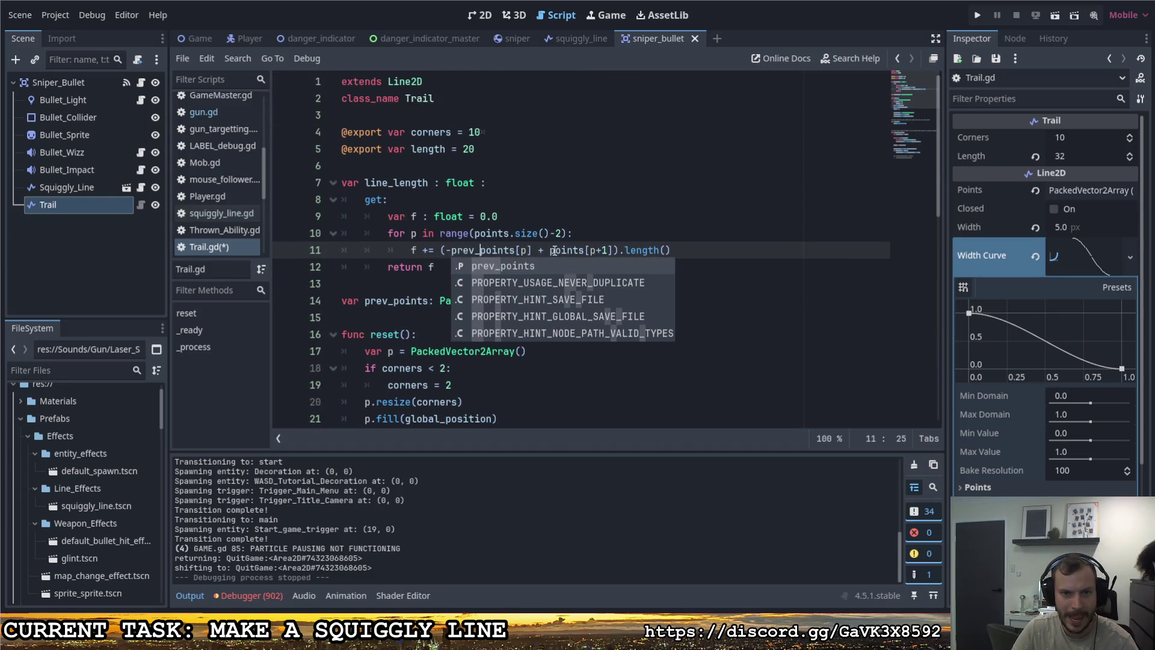
left_click(552, 250)
type("prev_p")
key("ctrl+s")
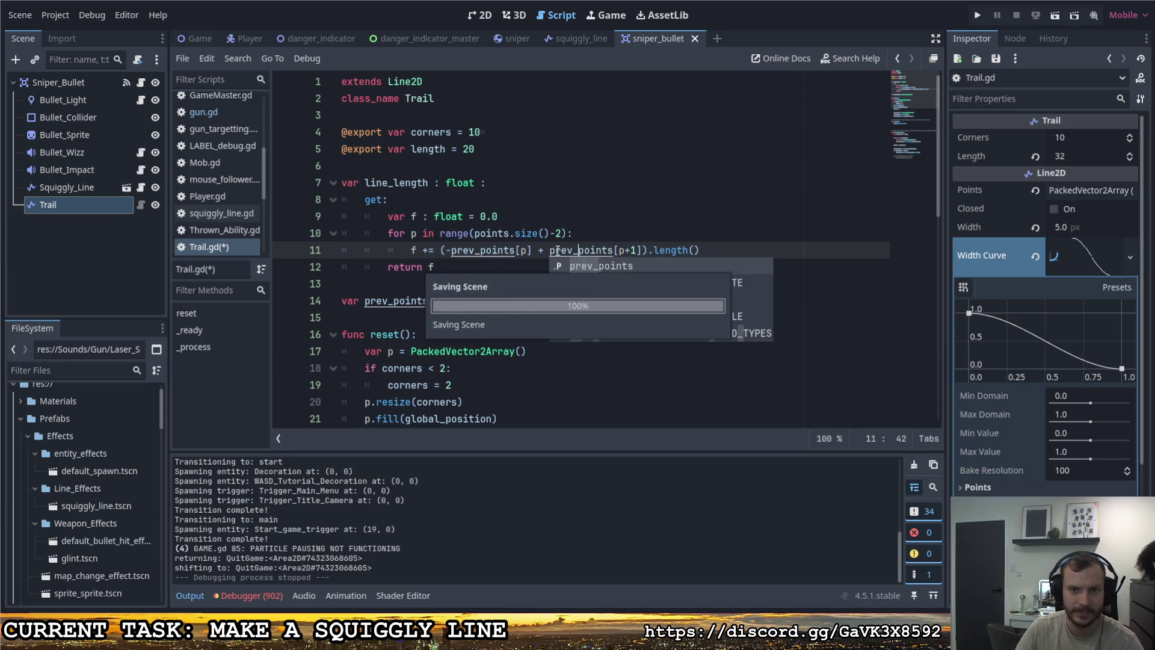
key("F5")
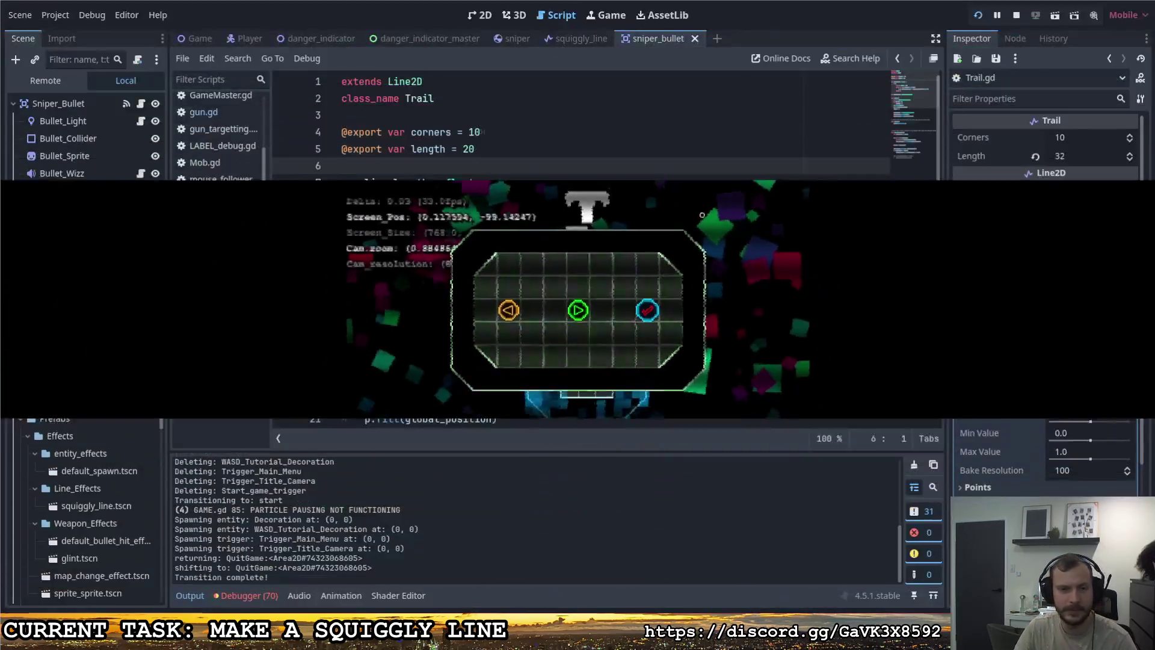
key("F8")
Step: Change the points reference in the line 10 loop to prev_points
left_click(475, 234)
type("pre")
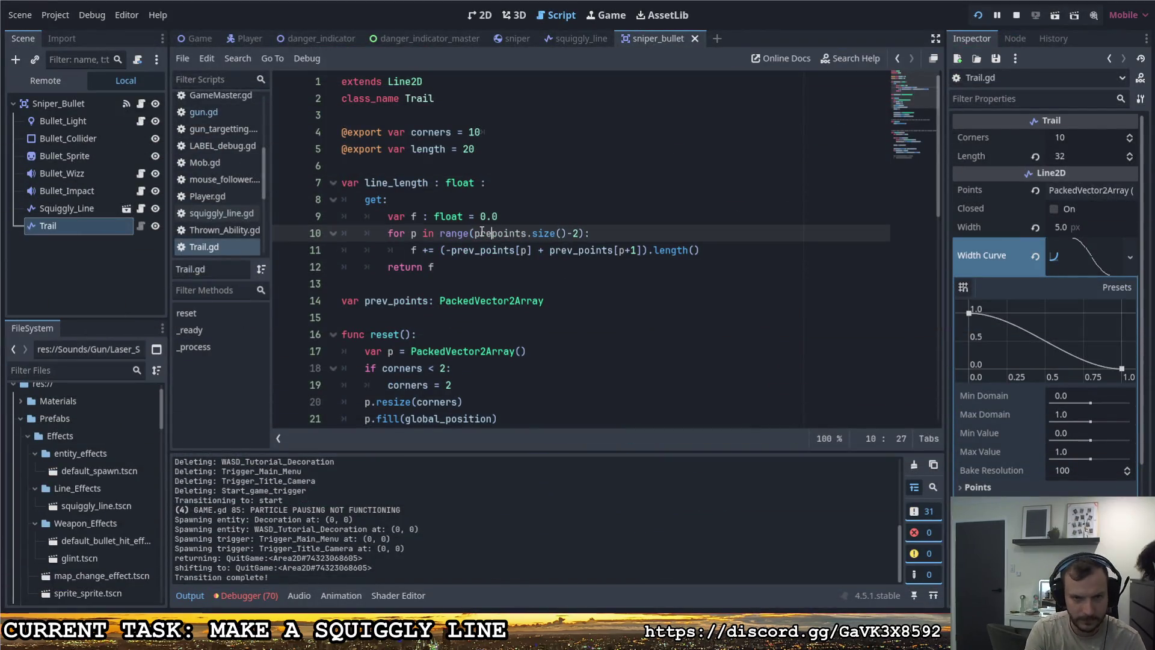
type("v_")
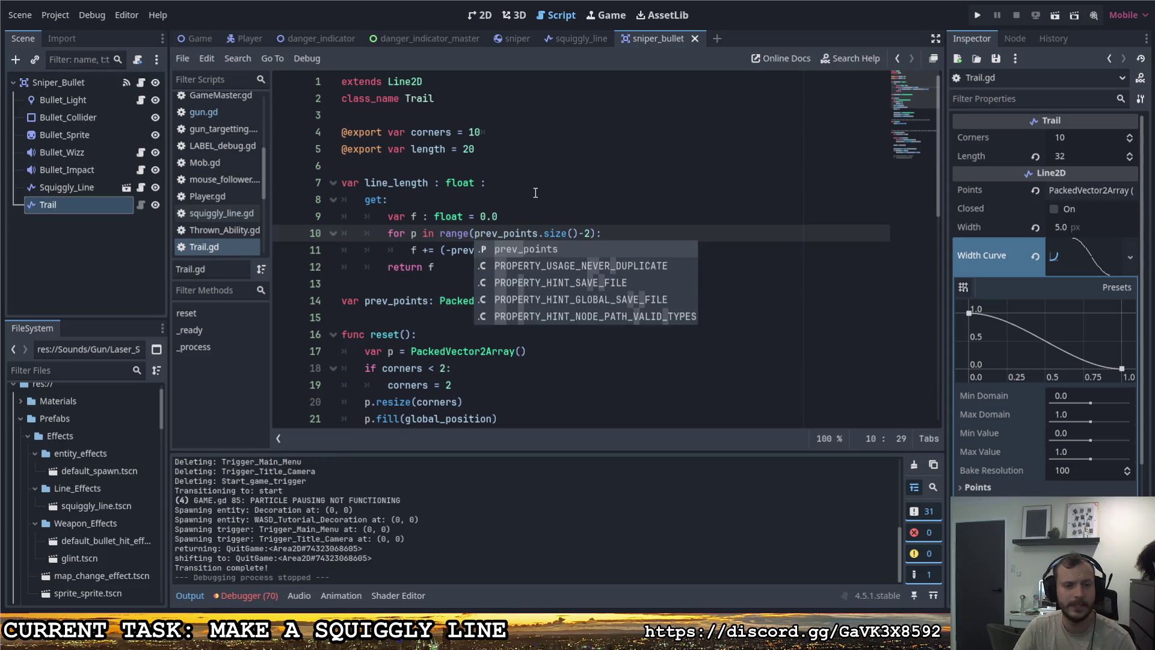
left_click(536, 199)
Step: Run the game again, fire sniper shots to check the trail, then quit
left_click(977, 15)
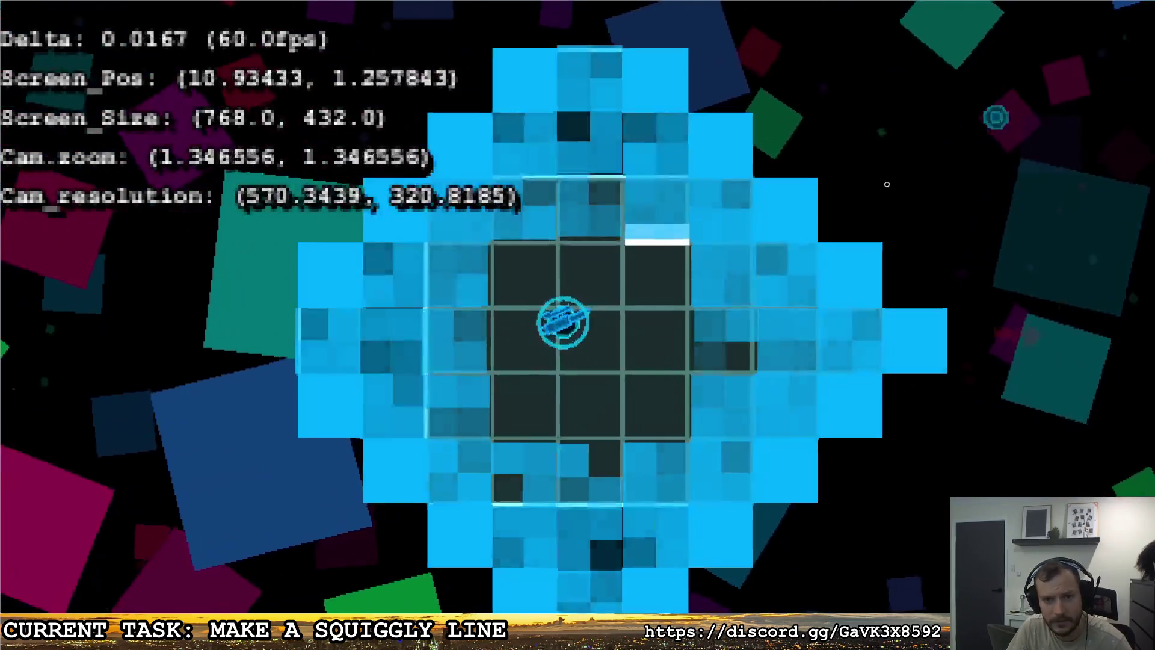
left_click(887, 184)
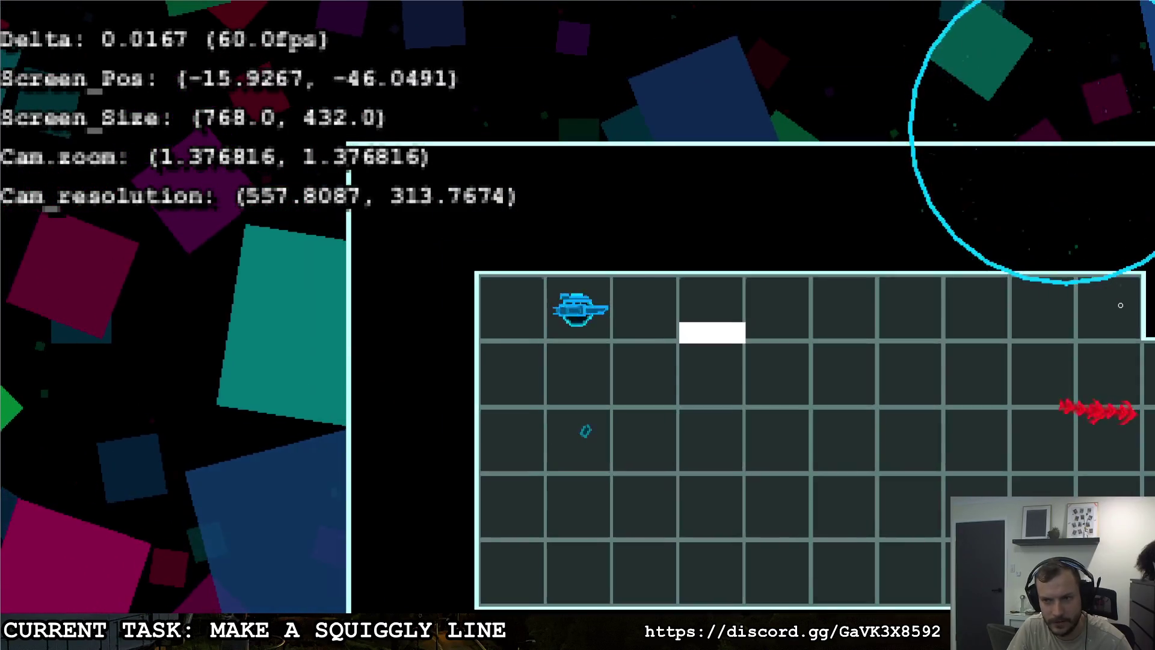
left_click(1058, 282)
key("Escape")
left_click(752, 311)
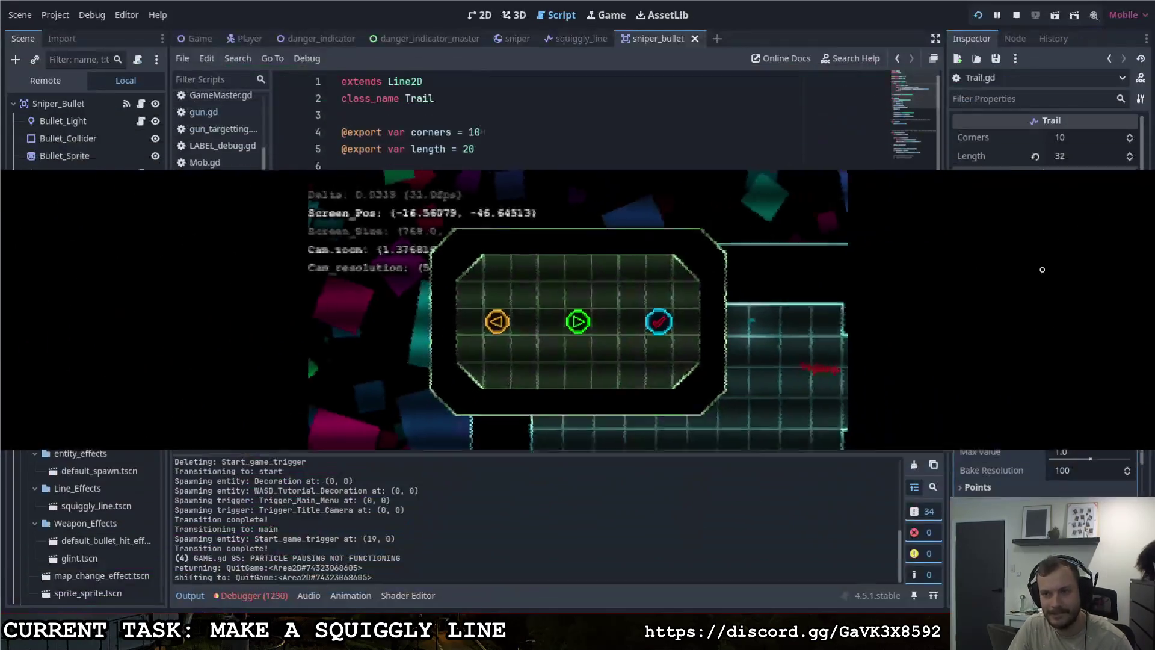
scroll(584, 283, "down", 3)
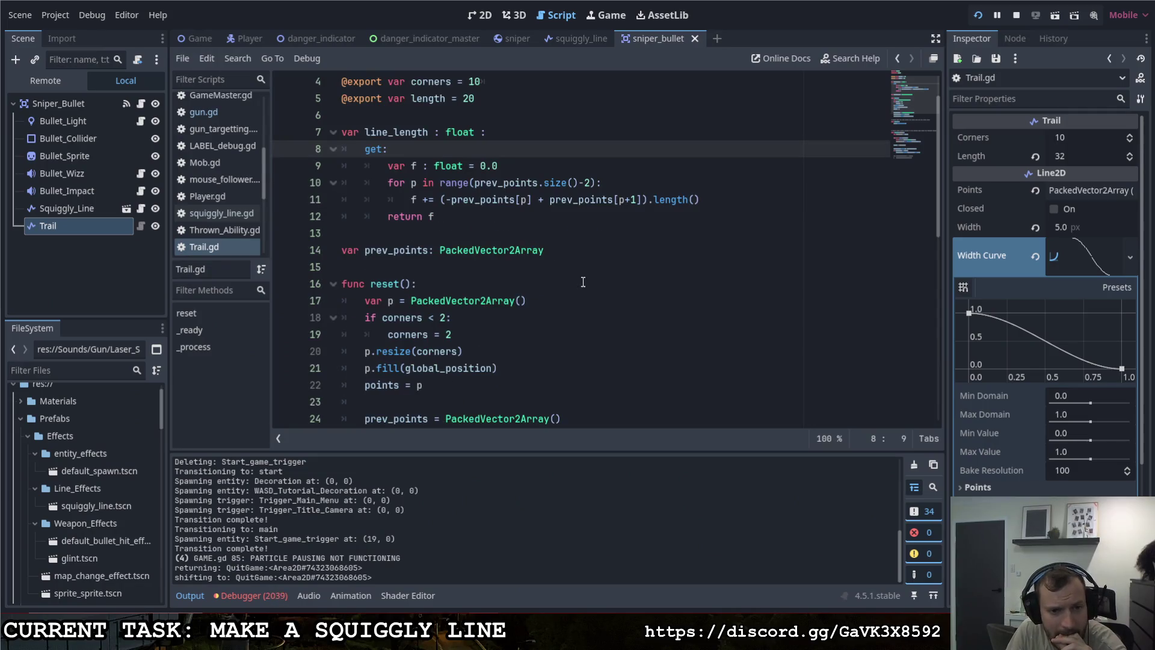
scroll(590, 280, "down", 3)
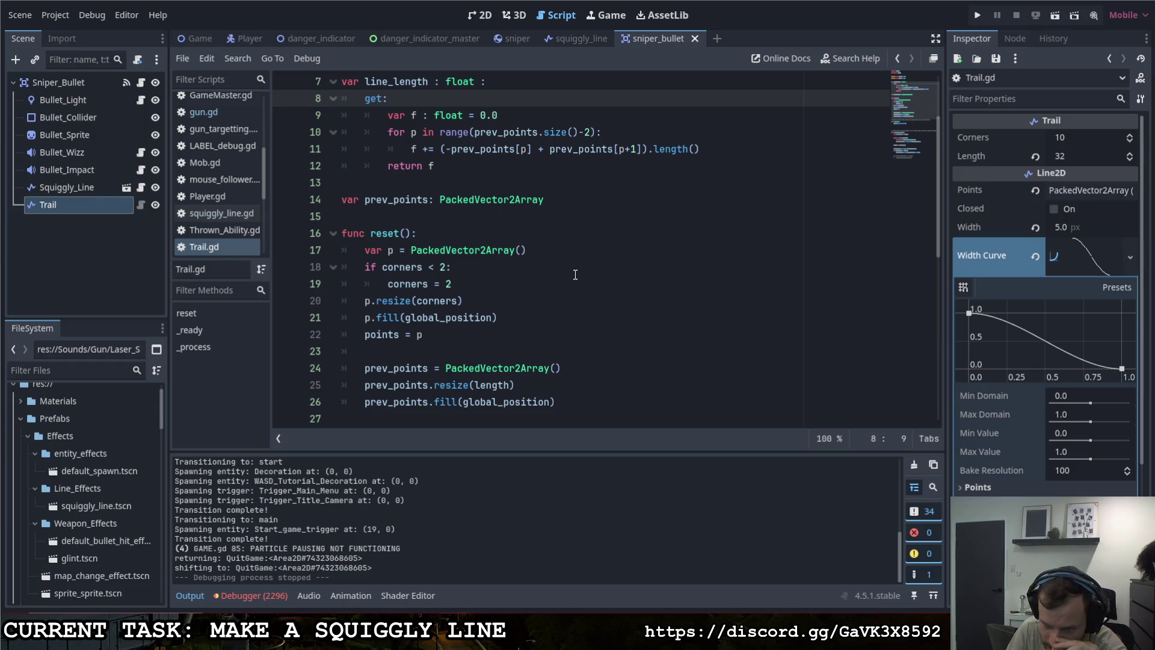
scroll(569, 273, "down", 3)
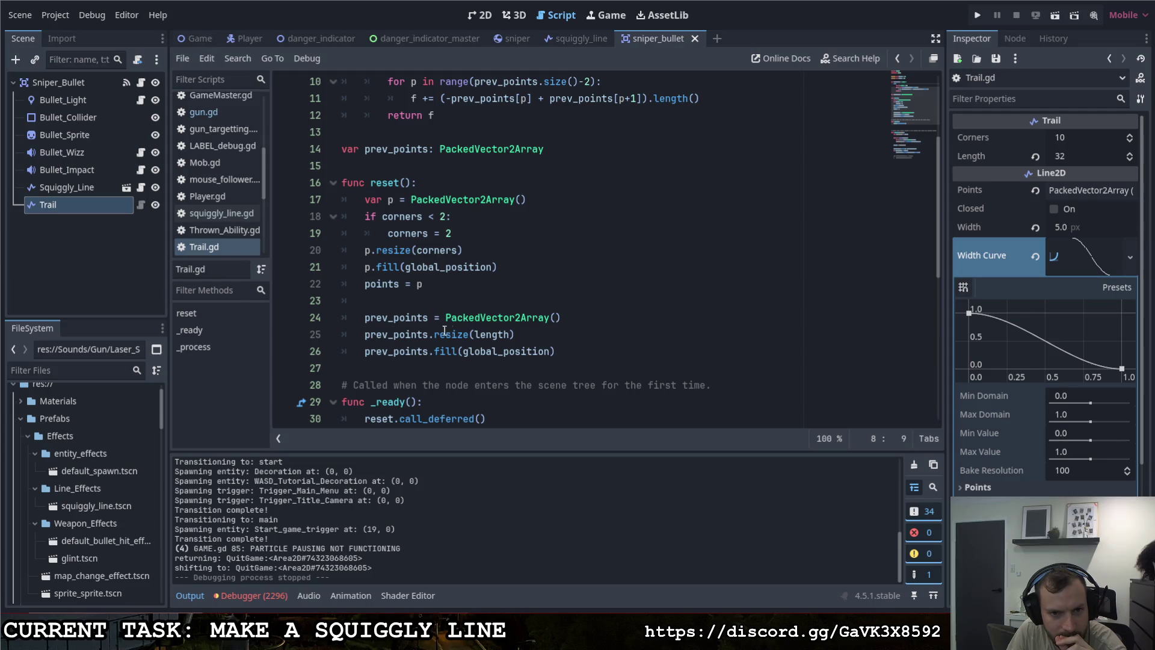
scroll(538, 341, "down", 5)
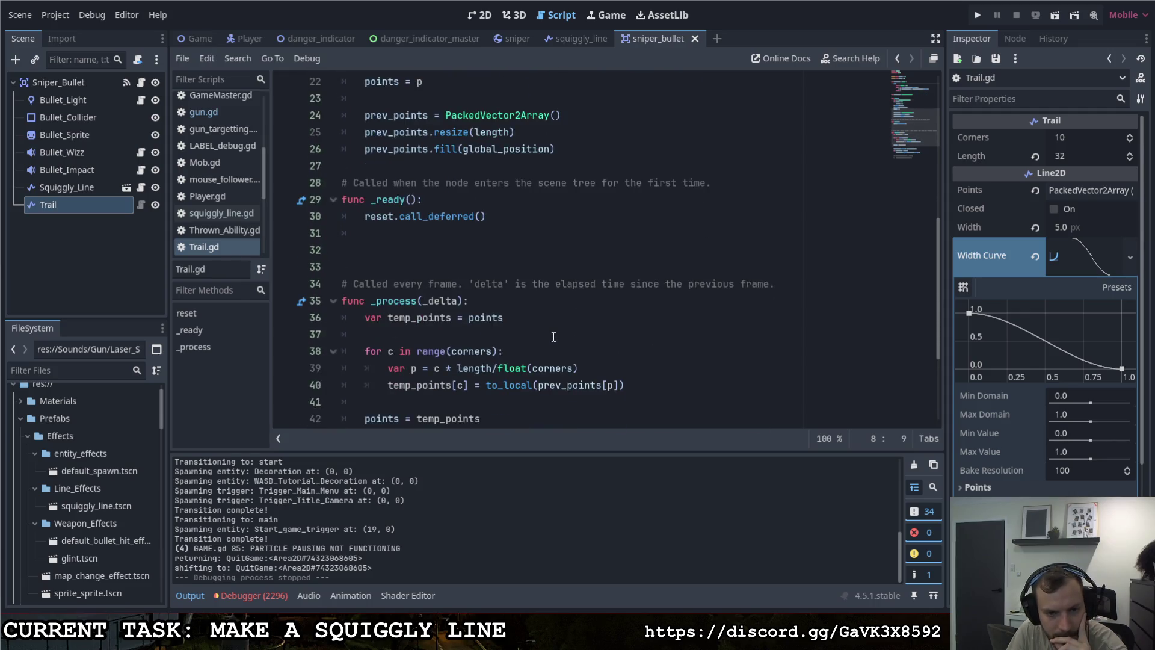
scroll(555, 337, "down", 2)
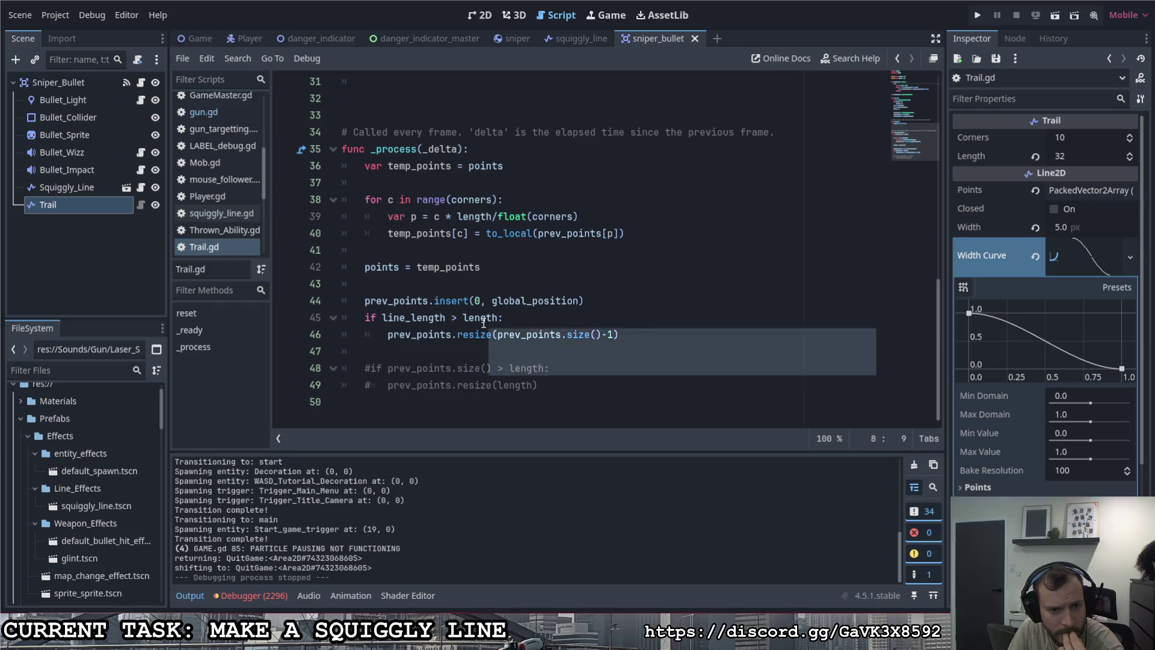
Step: Insert a blank line after prev_points.insert and look over the line_length loop
left_click(598, 300)
key("Return")
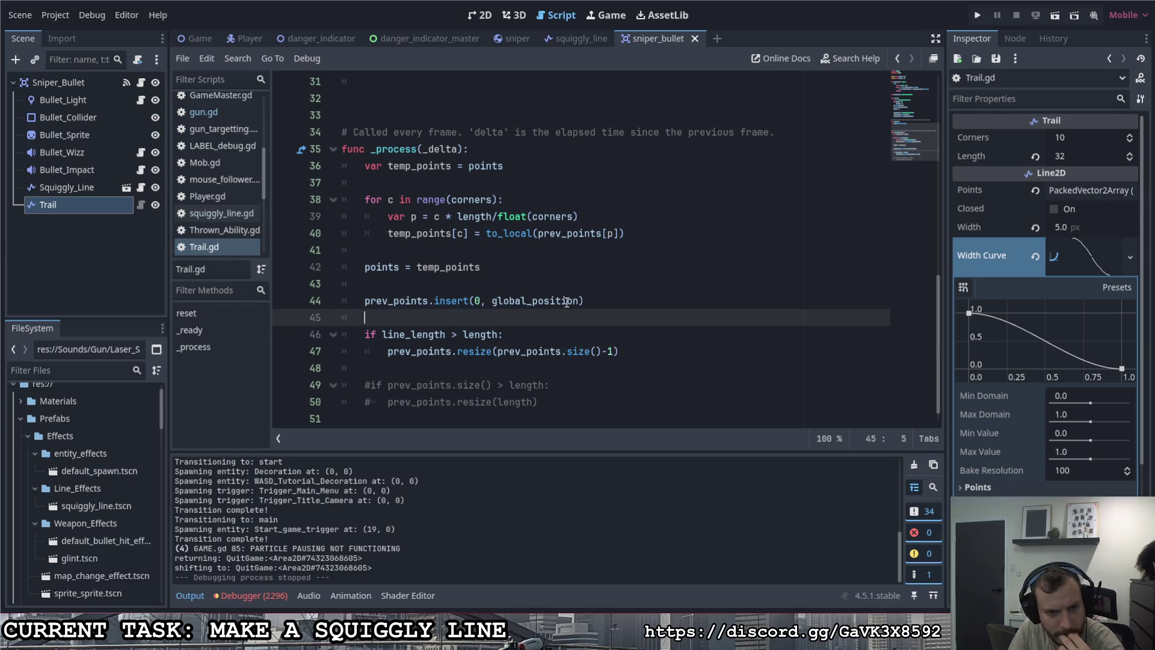
scroll(462, 341, "up", 7)
scroll(461, 341, "up", 3)
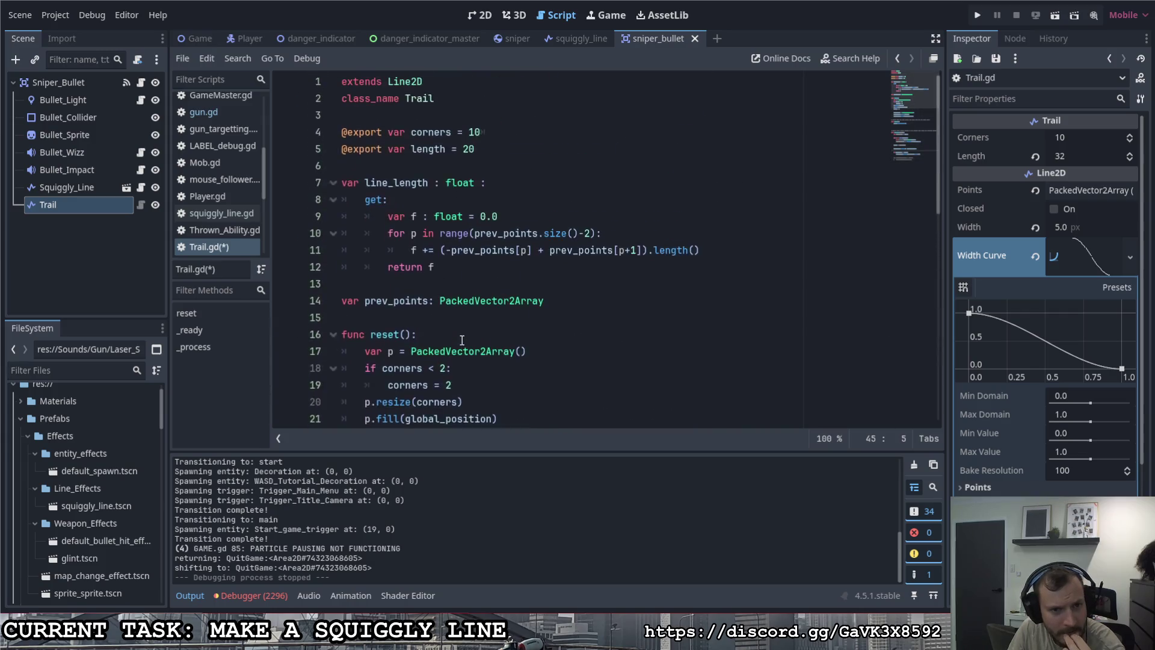
scroll(460, 331, "down", 5)
scroll(458, 322, "up", 5)
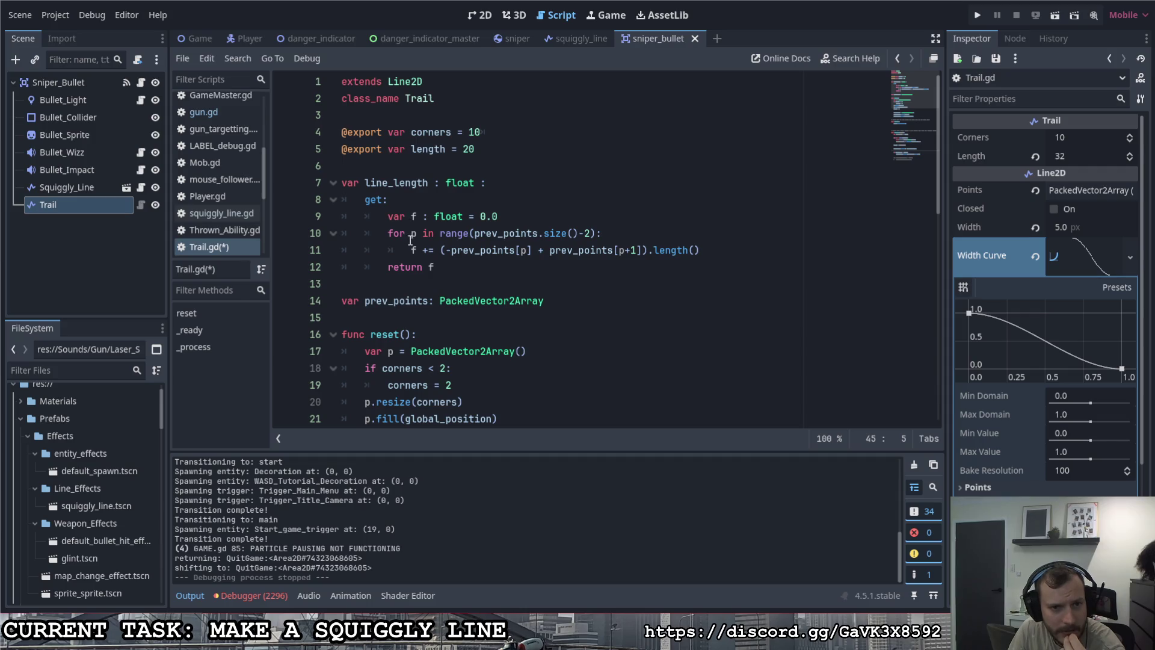
left_click(474, 233)
left_click(549, 233)
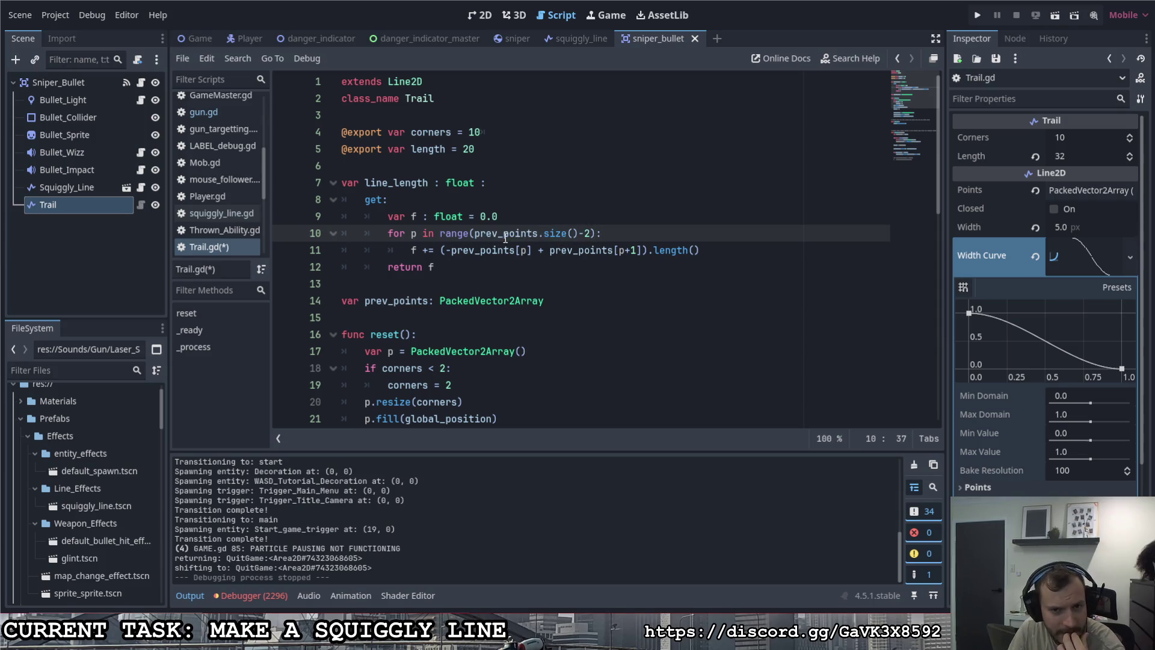
scroll(662, 281, "down", 2)
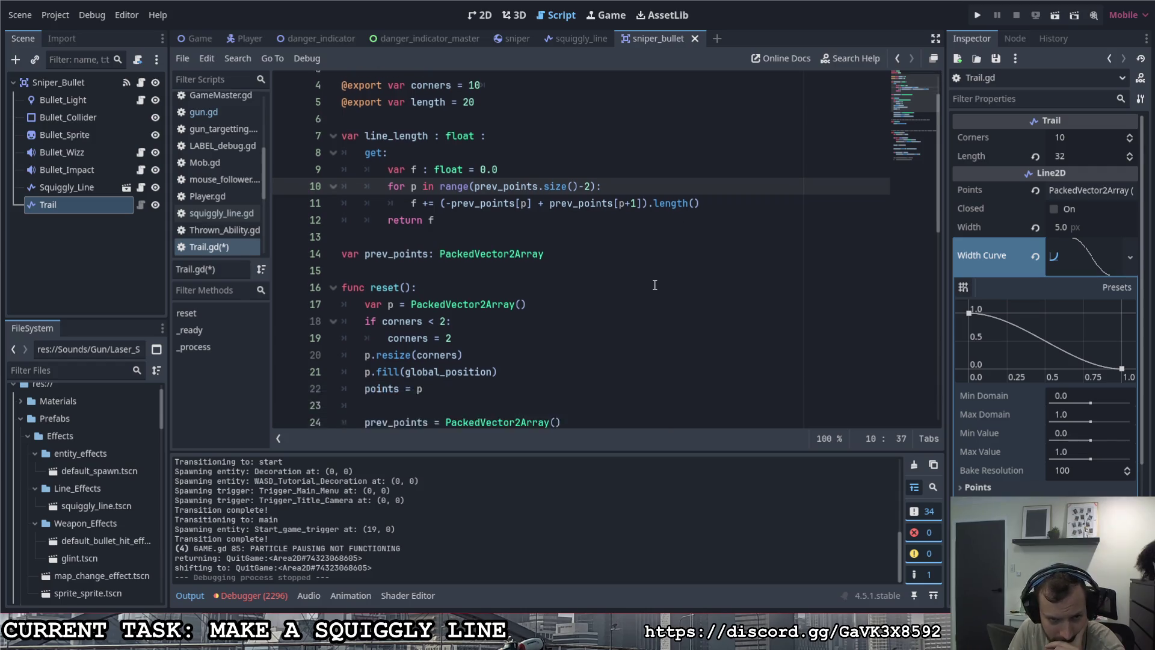
scroll(623, 306, "down", 8)
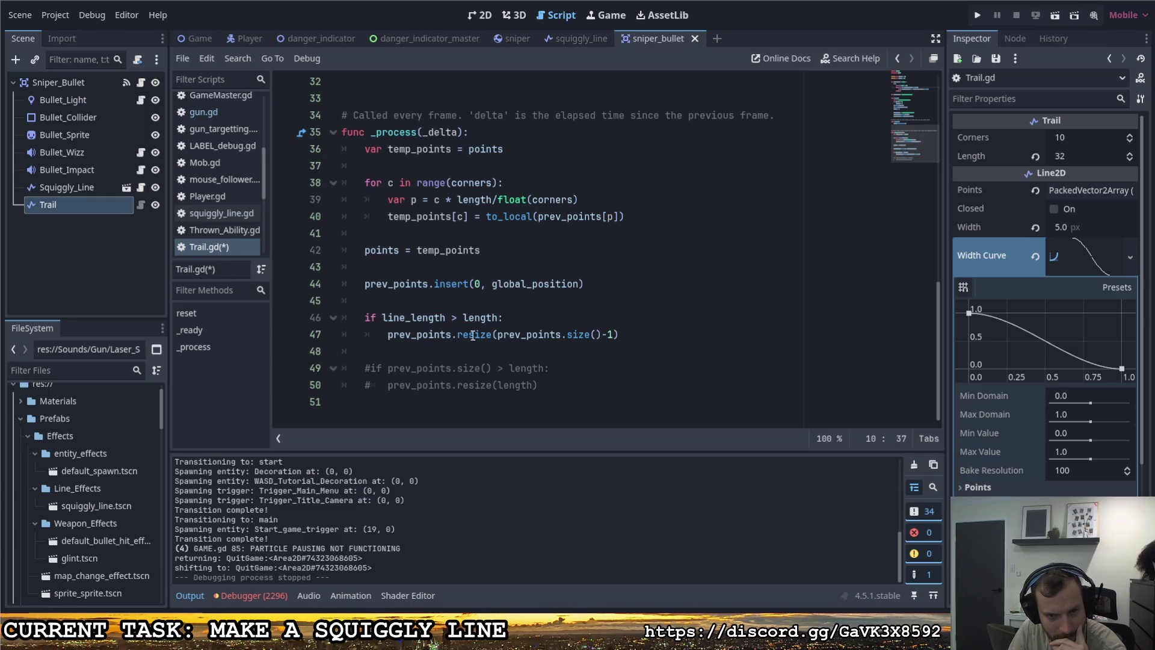
Step: Change 'if line_length > length' to 'while' on line 46 and save the script
left_click_drag(481, 334, 602, 334)
left_click(630, 334)
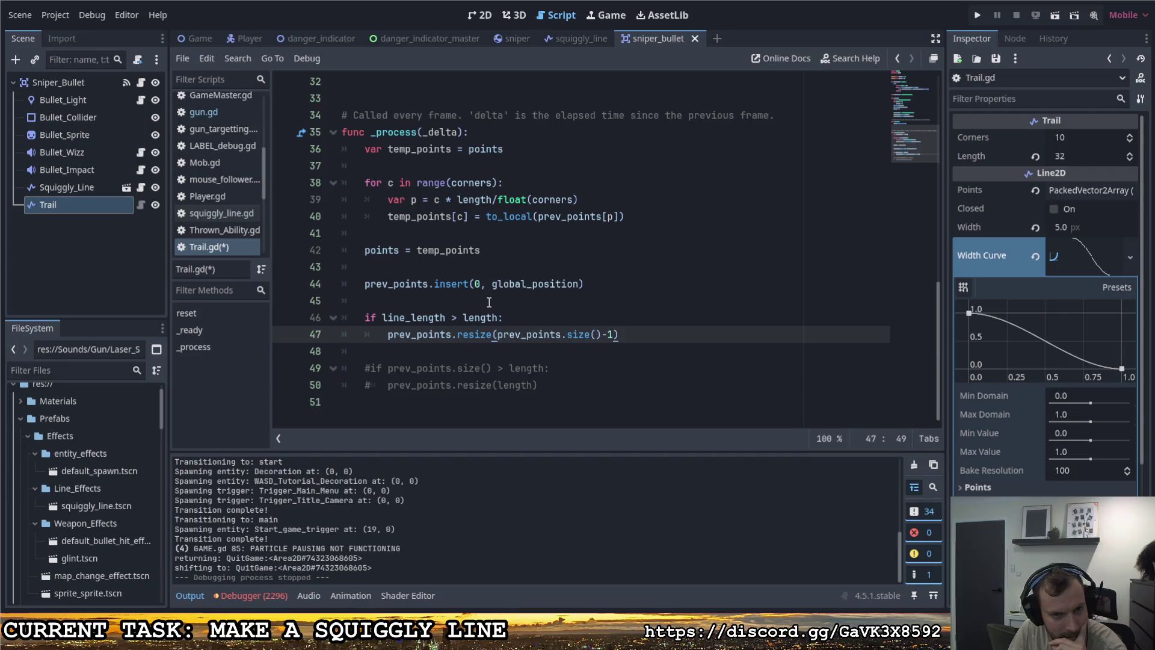
left_click(365, 317)
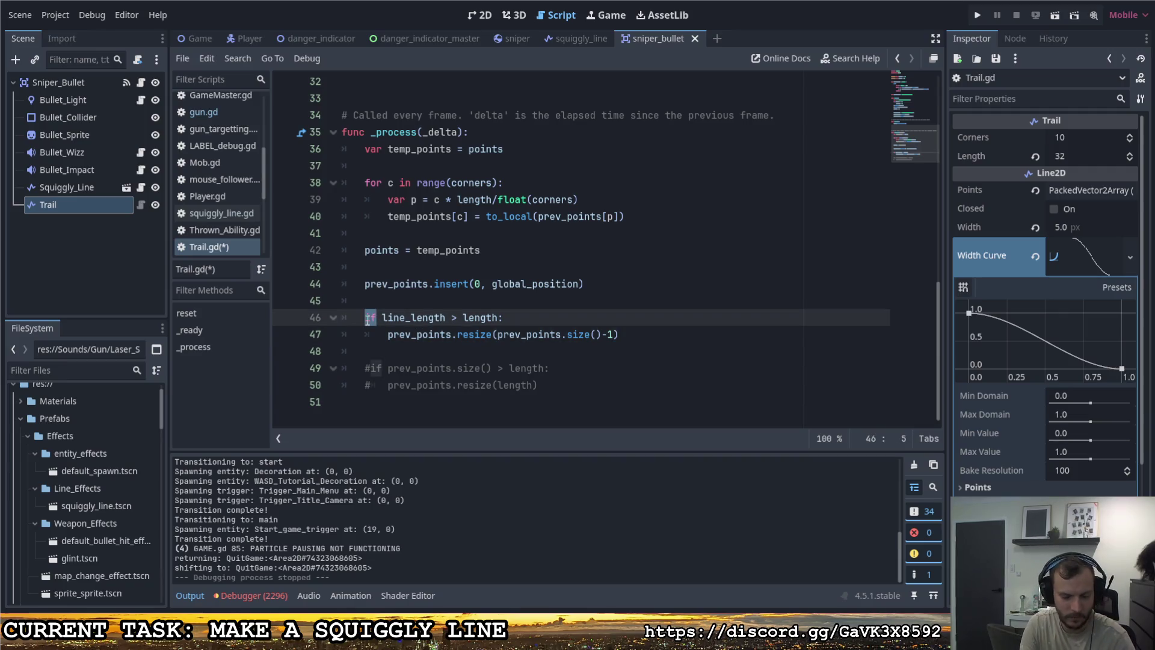
key("Delete")
key("Delete")
type("while")
left_click(467, 301)
key("ctrl+s")
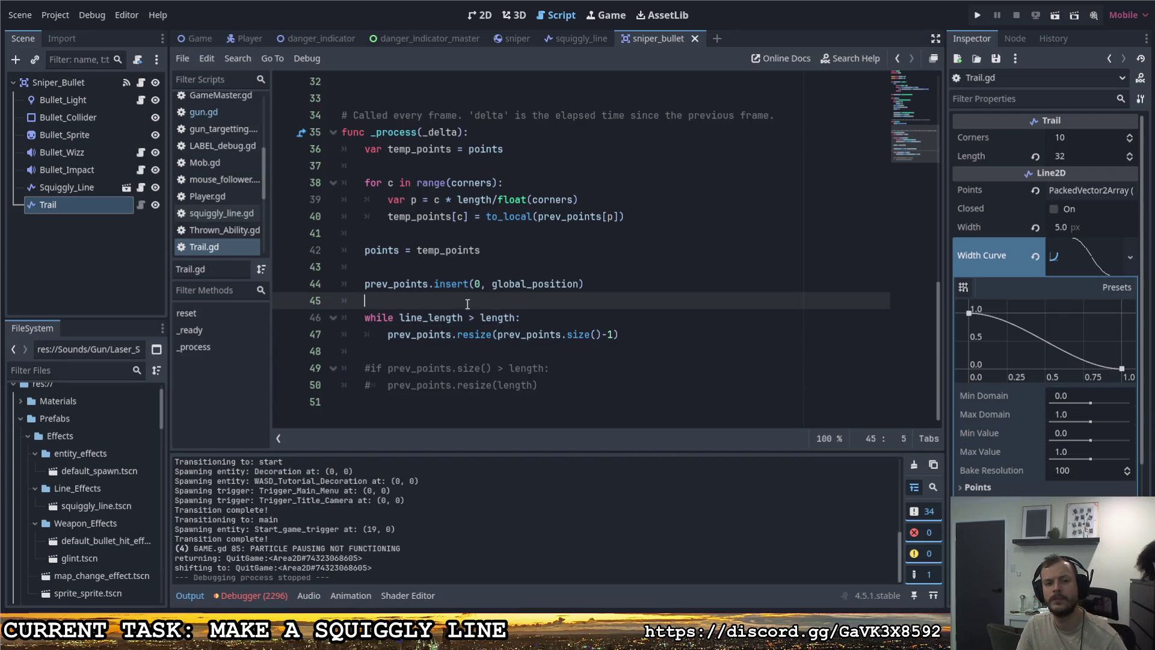
Step: Run the project to test the point-trimming loop
scroll(535, 329, "up", 5)
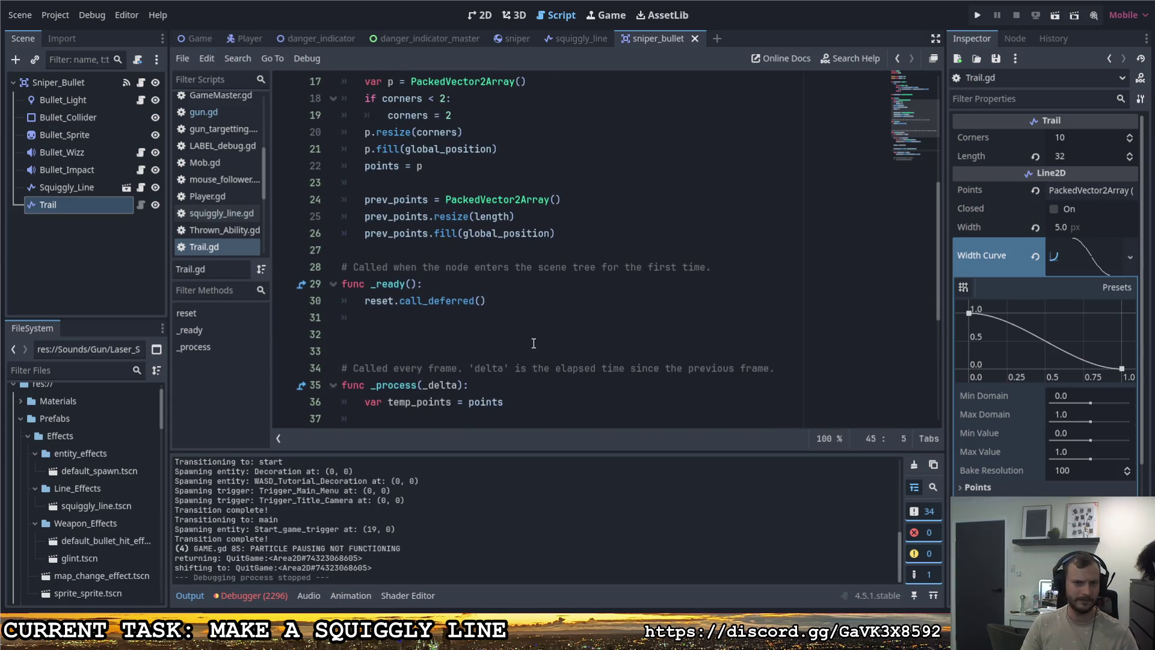
scroll(533, 340, "up", 5)
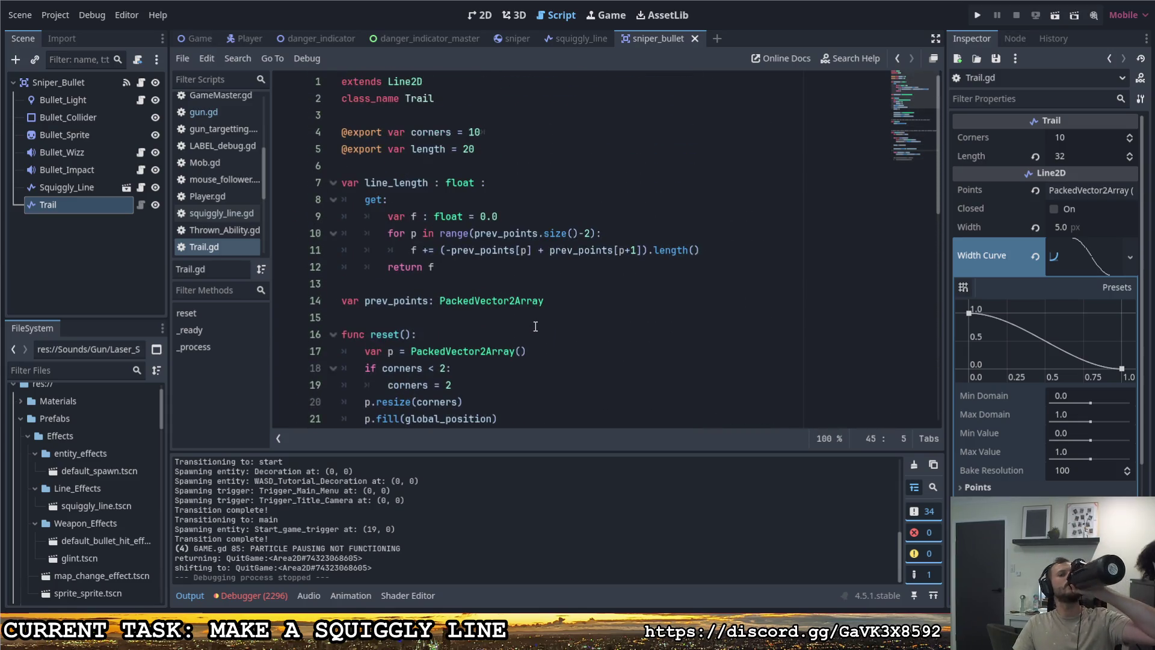
scroll(535, 327, "down", 1)
scroll(532, 327, "up", 1)
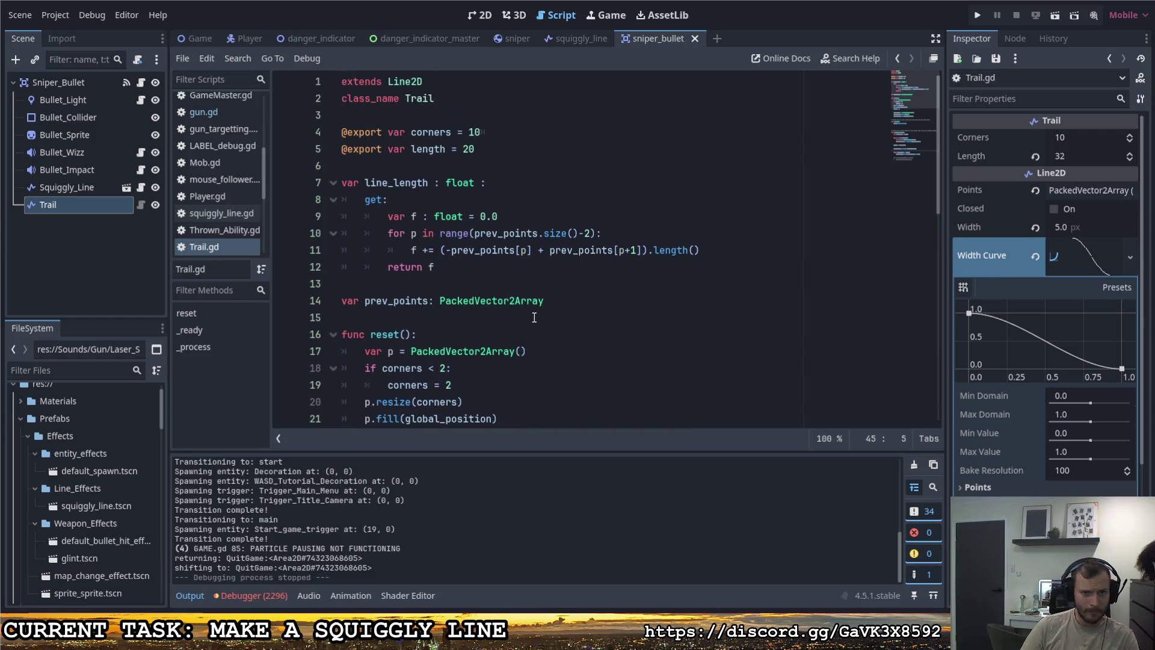
mouse_move(533, 307)
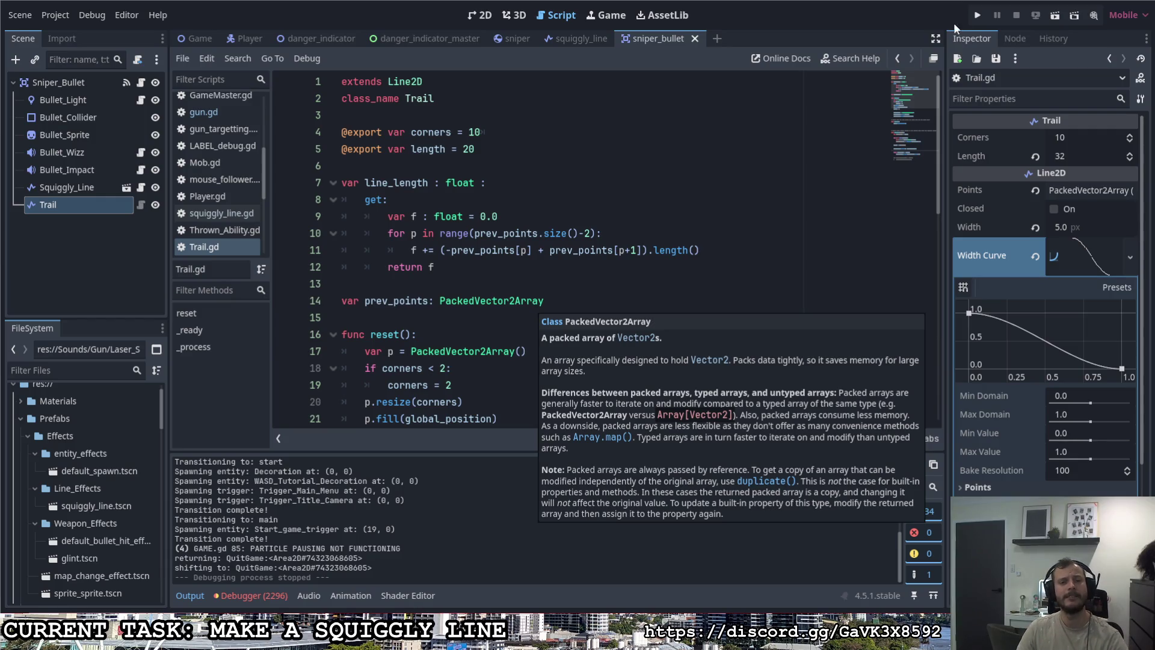
left_click(977, 15)
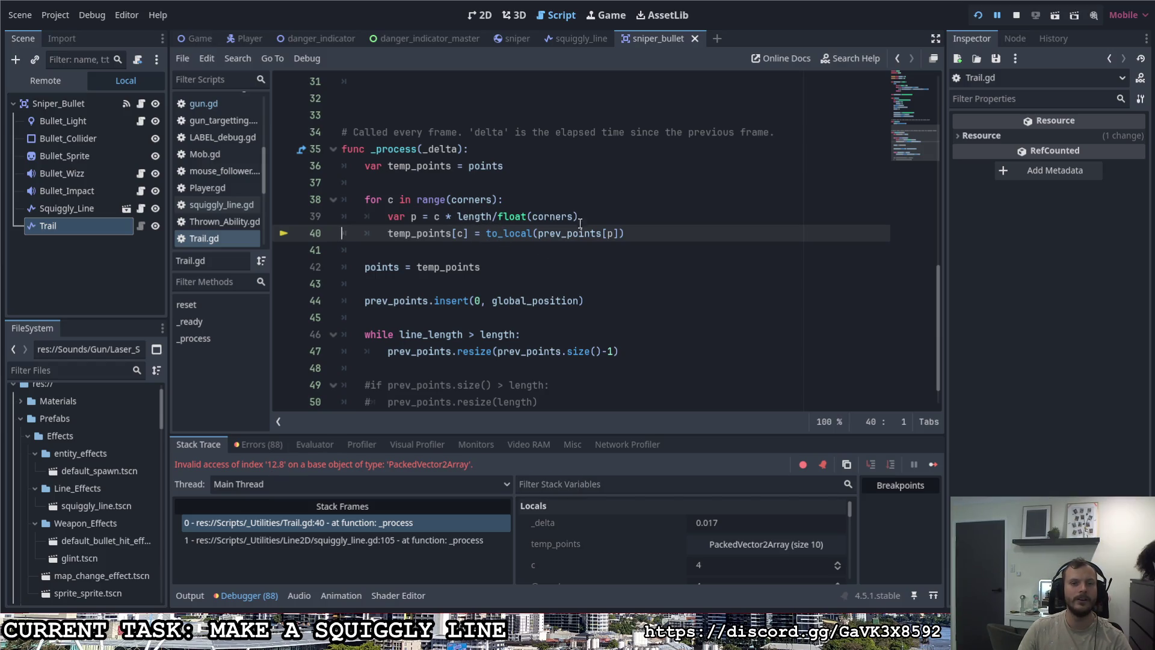
Step: Replace float(corners) with corners in line 39's division, save, and restart the game
left_click_drag(579, 217, 528, 221)
key("BackSpace")
key("BackSpace")
key("BackSpace")
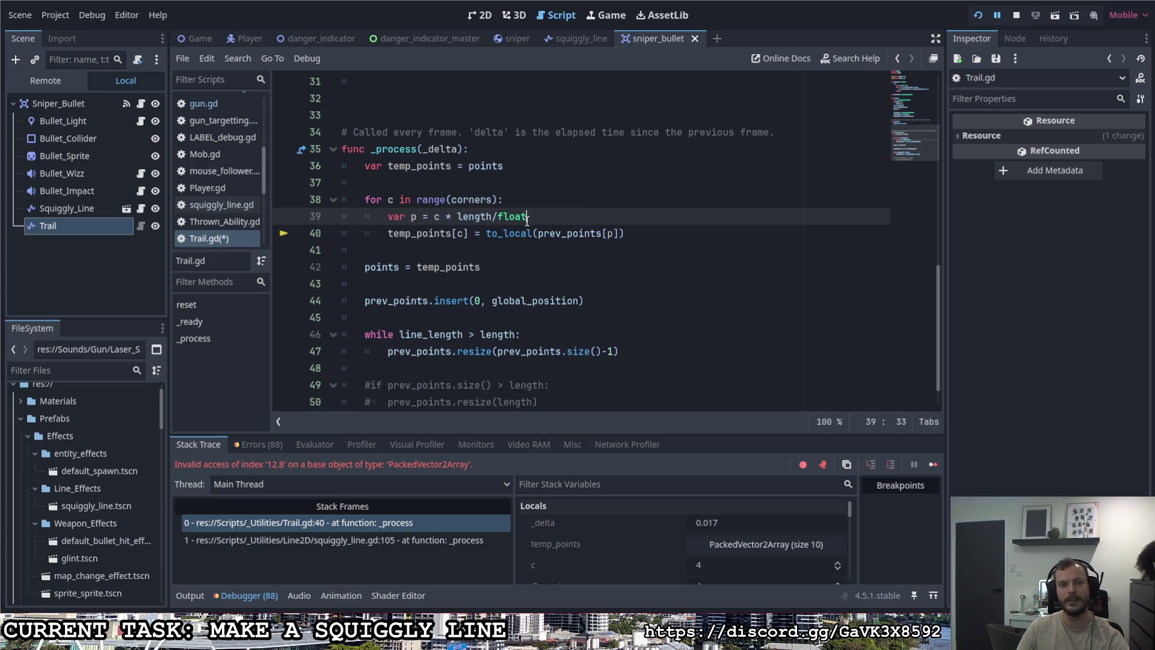
type("corners")
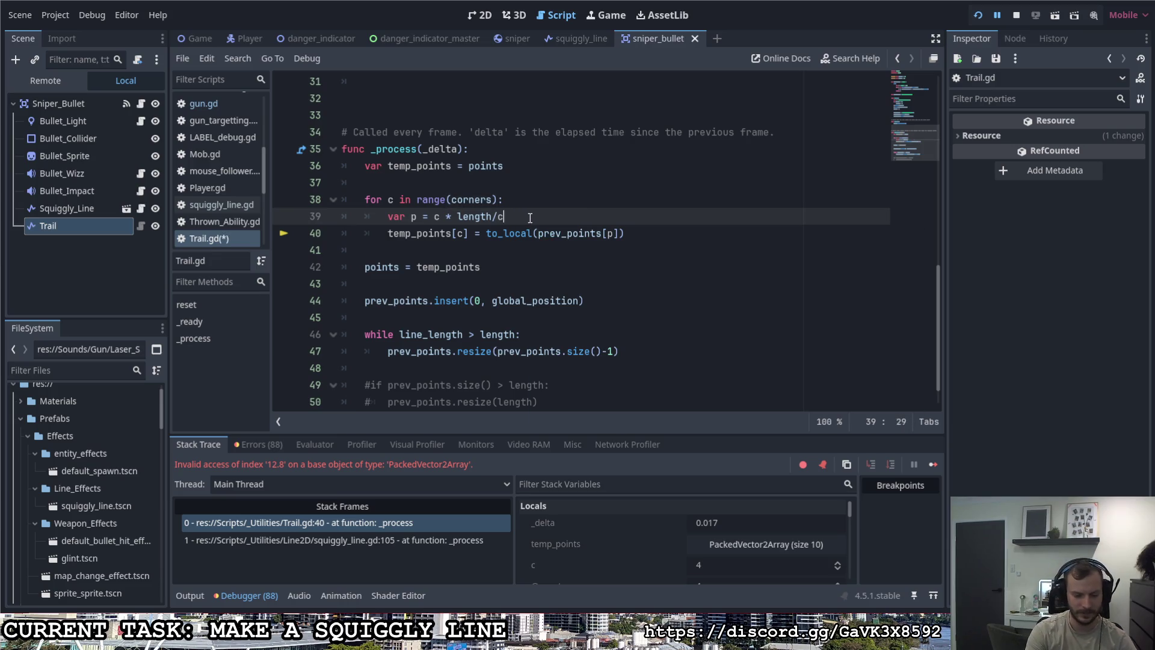
key("ctrl+s")
key("F5")
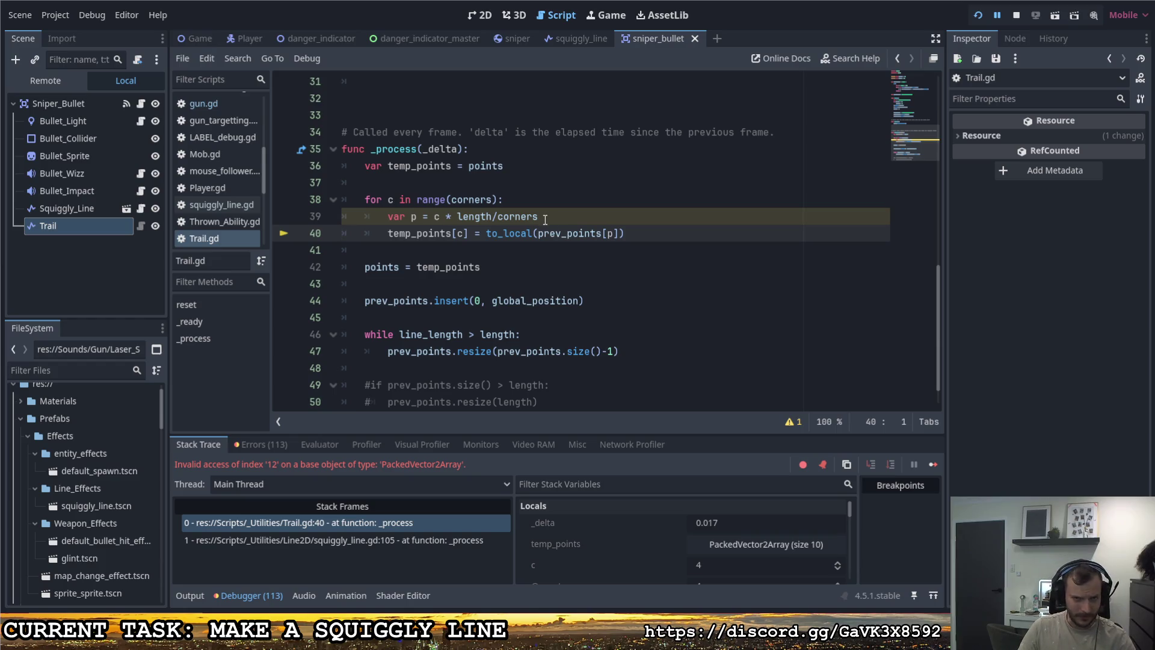
Step: Wrap line 39's division in int() so p = c * int(length/corners), and save
left_click(498, 217)
type("int")
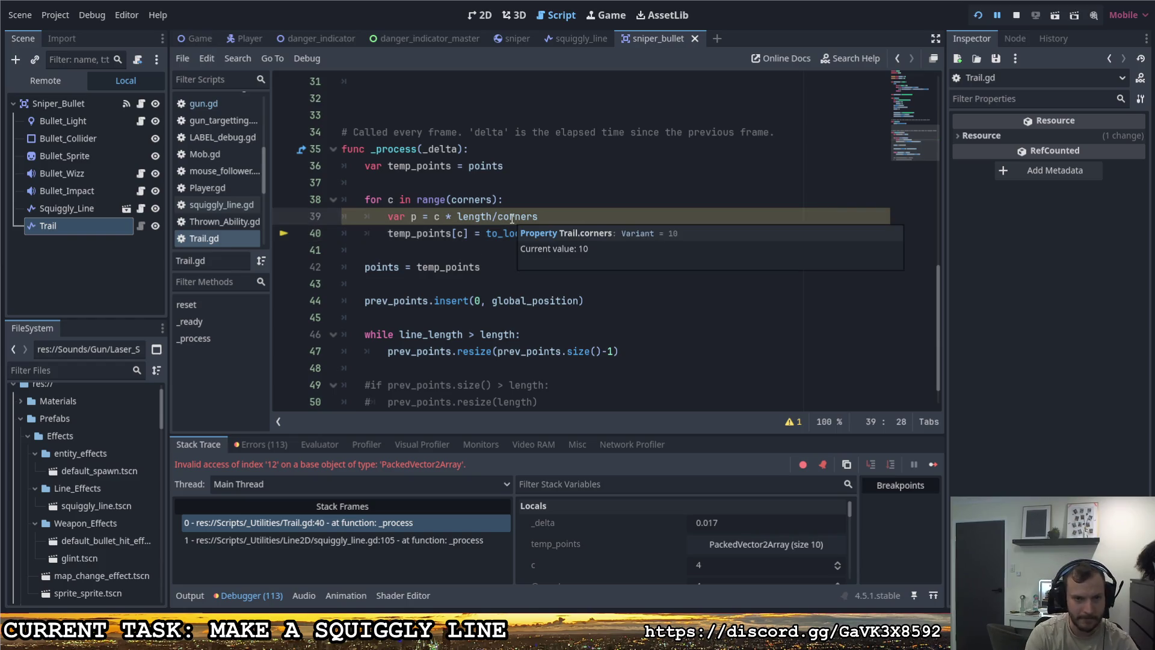
key("BackSpace")
key("BackSpace")
key("BackSpace")
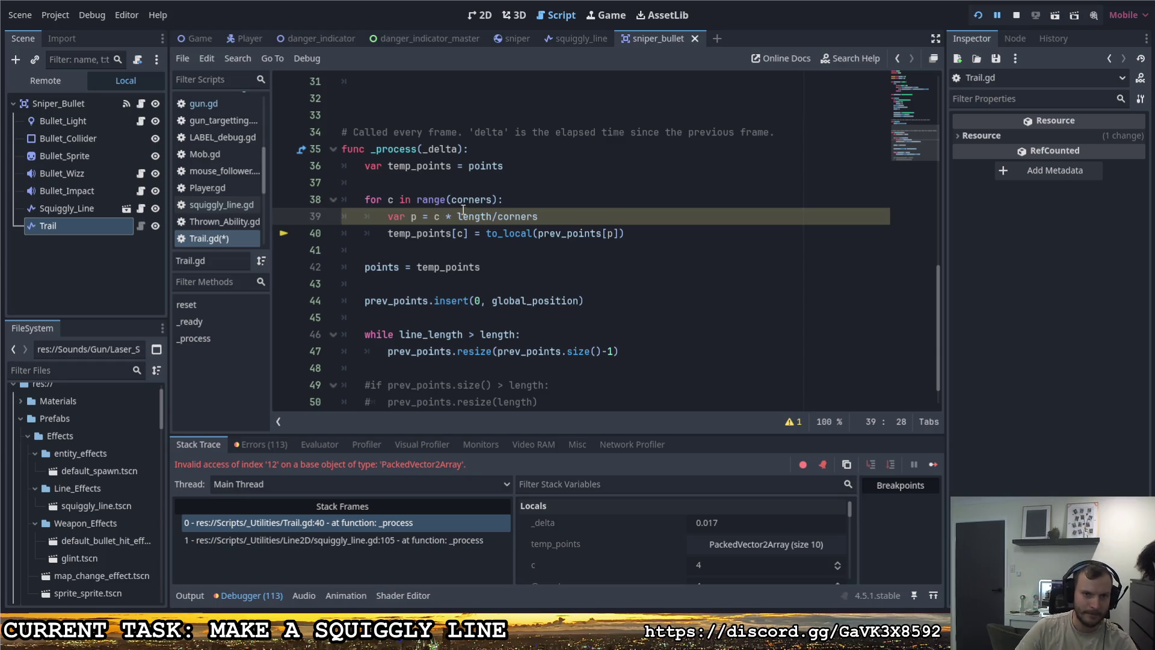
left_click(458, 215)
type("int)")
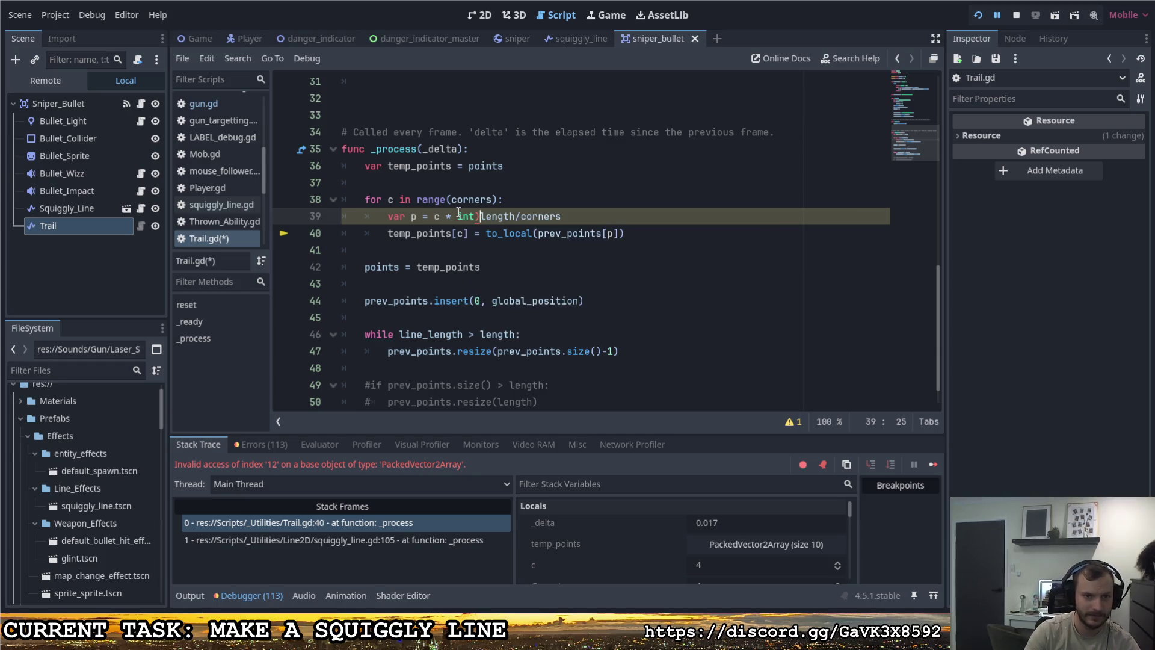
key("BackSpace")
type("(")
left_click(602, 218)
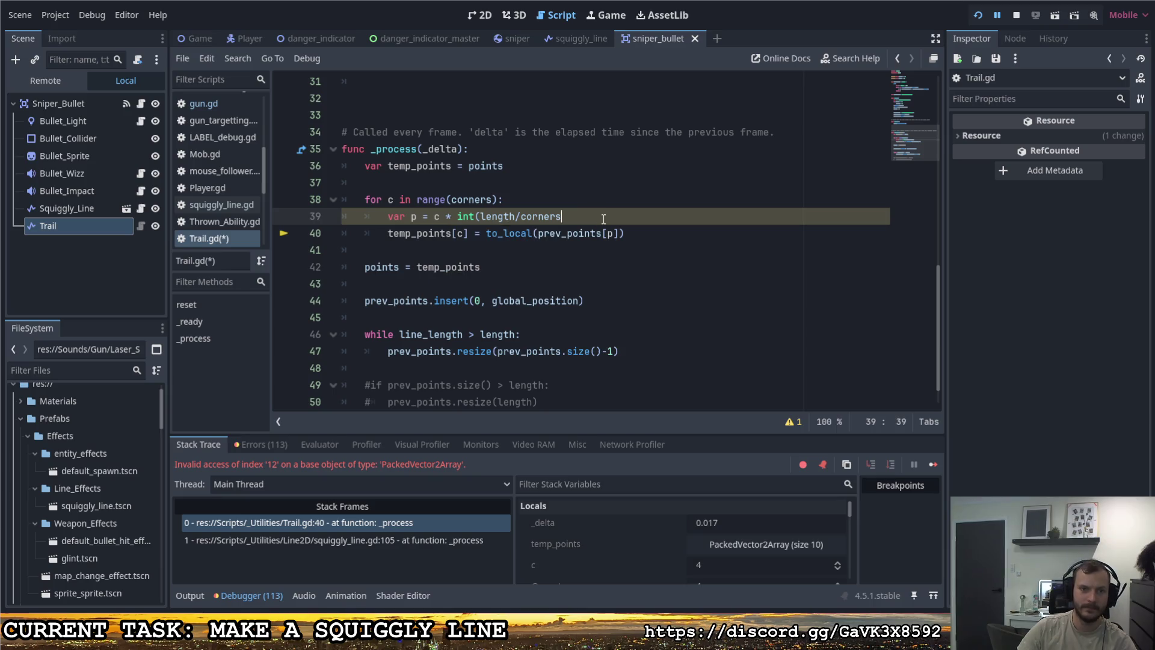
type(")")
key("ctrl+s")
Step: Stop the running debug session with F8
left_click_drag(613, 217, 646, 228)
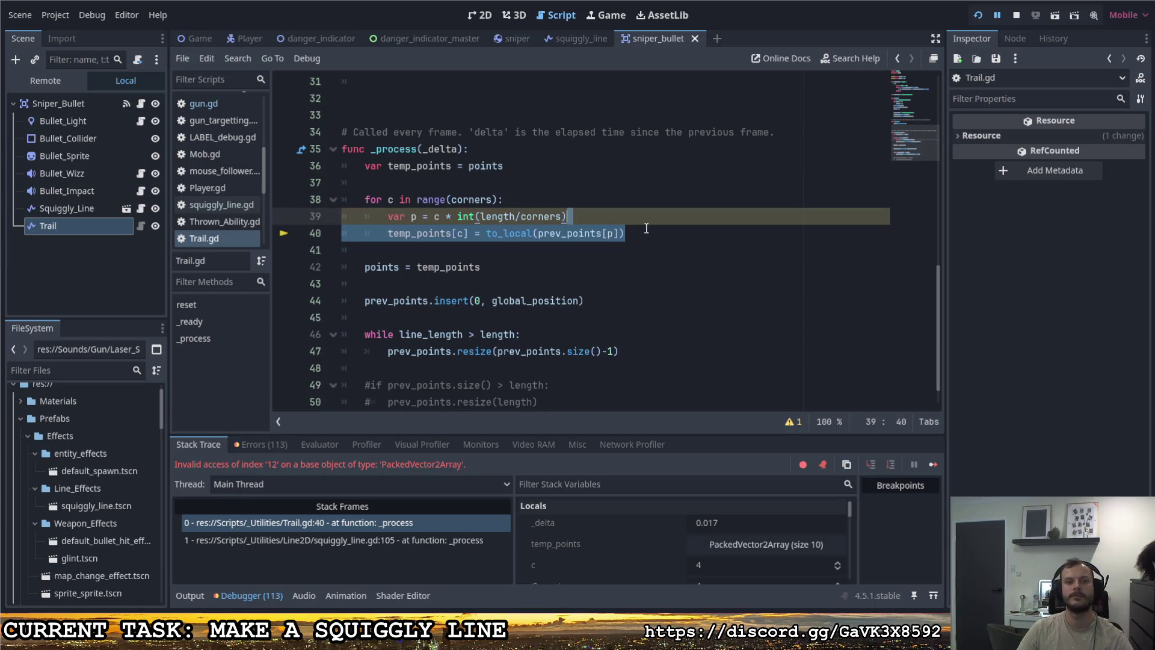
left_click(661, 228)
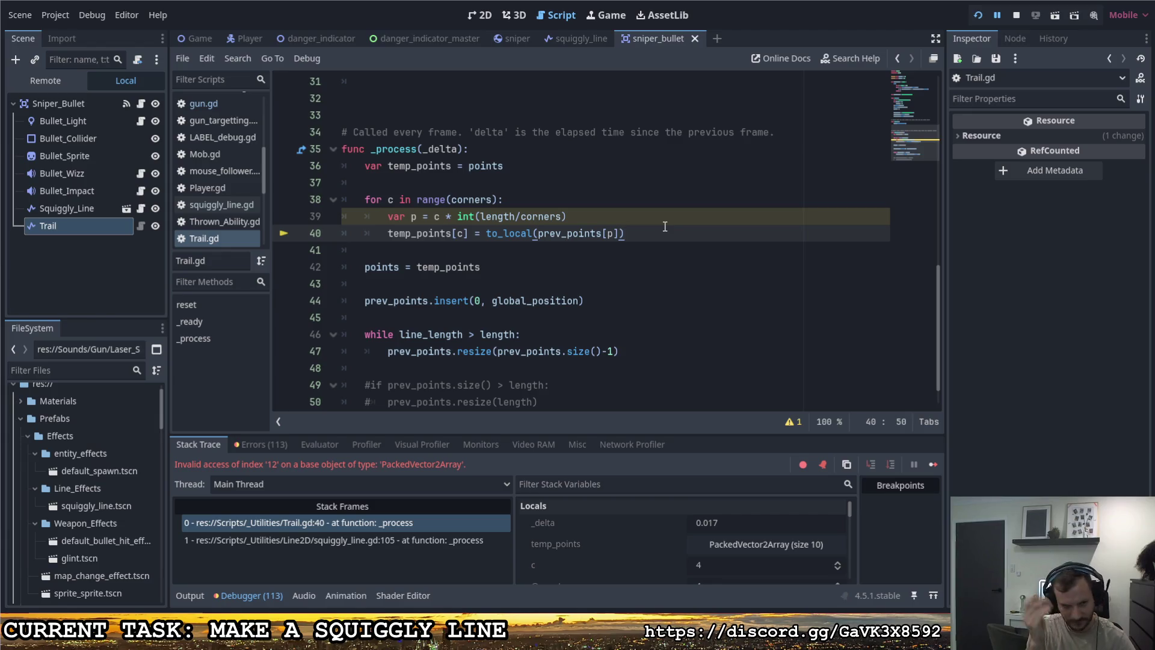
left_click(525, 217)
key("F8")
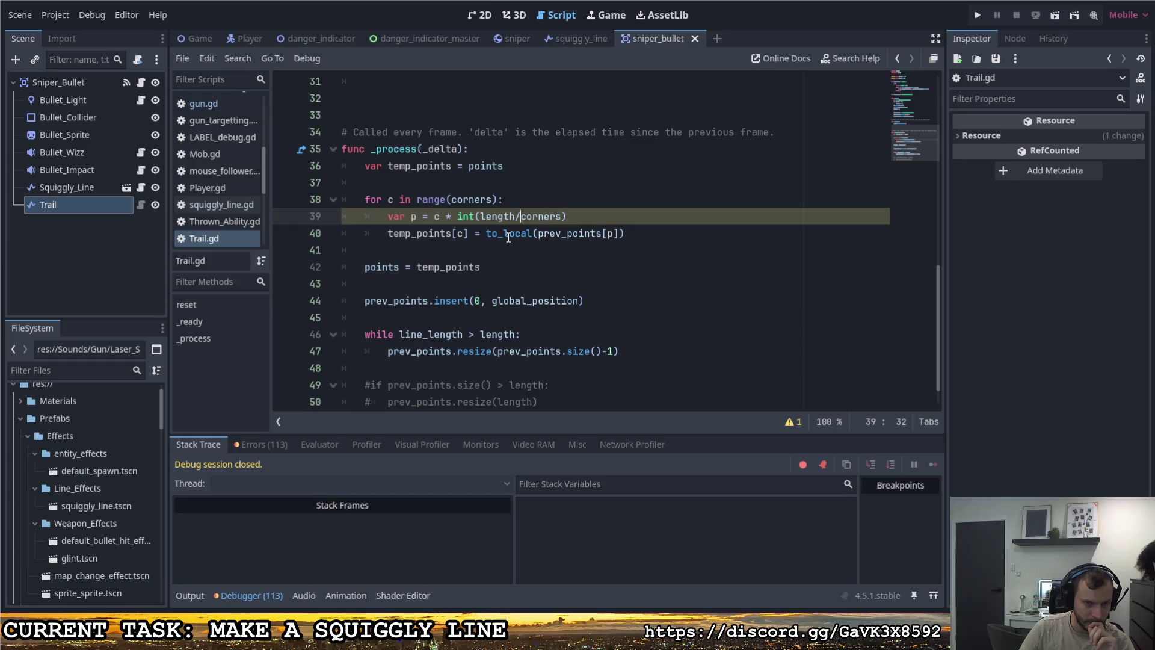
mouse_move(507, 240)
left_click(539, 234)
double_click(563, 233)
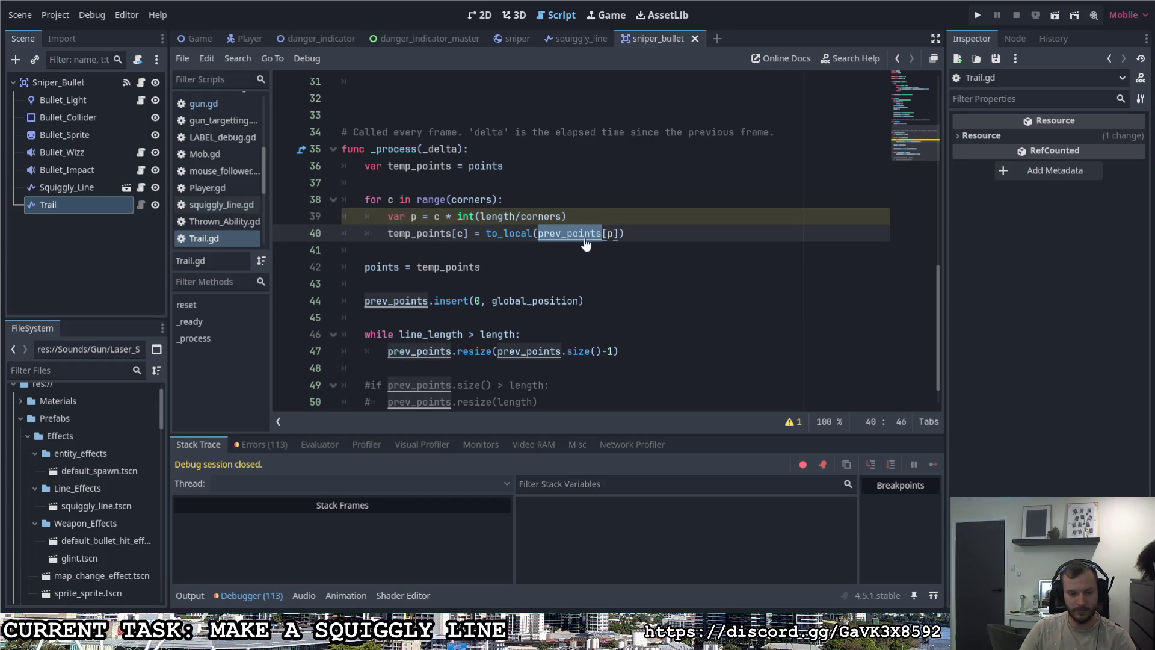
left_click(482, 217)
double_click(499, 217)
type("prev_points.s")
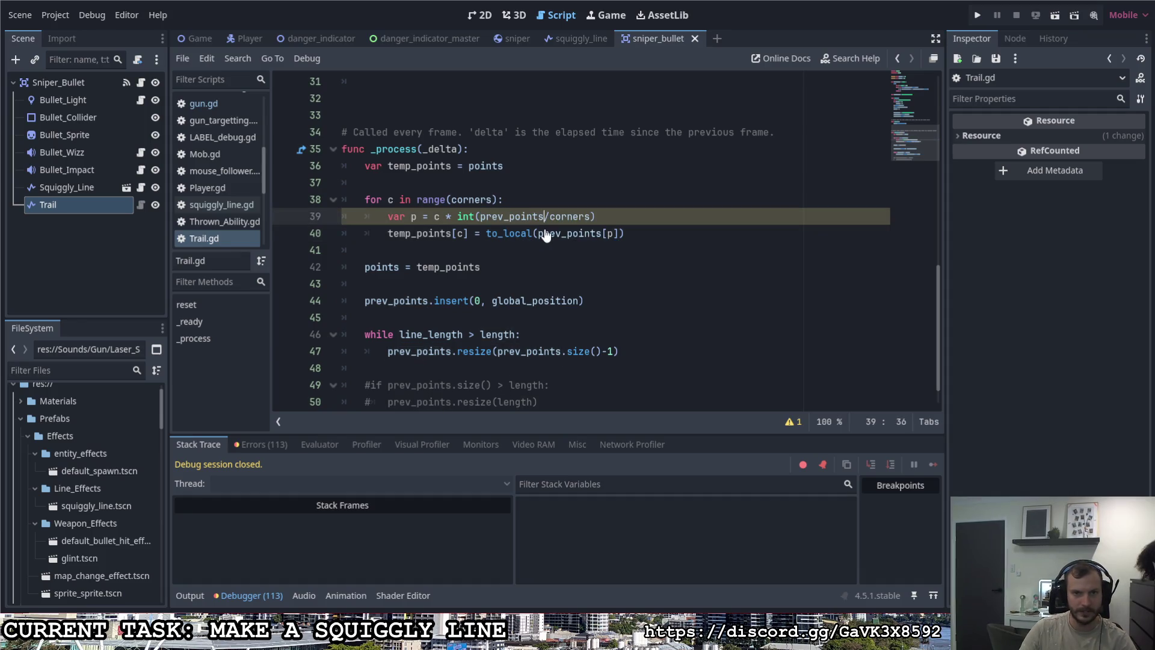
type("ize")
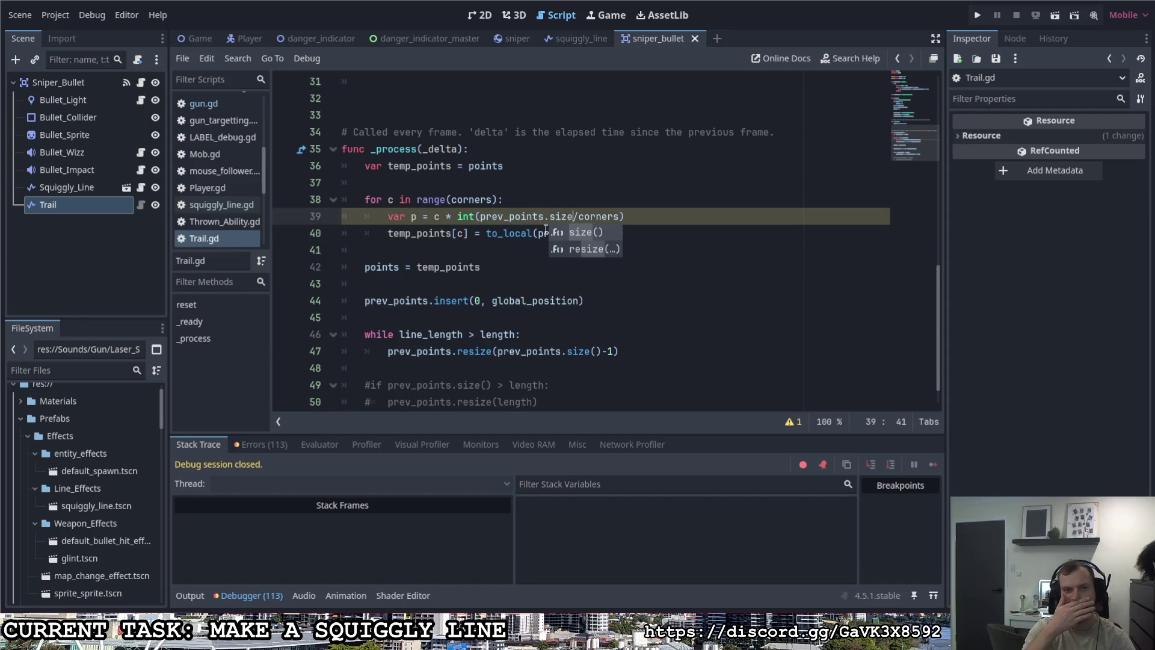
key("Return")
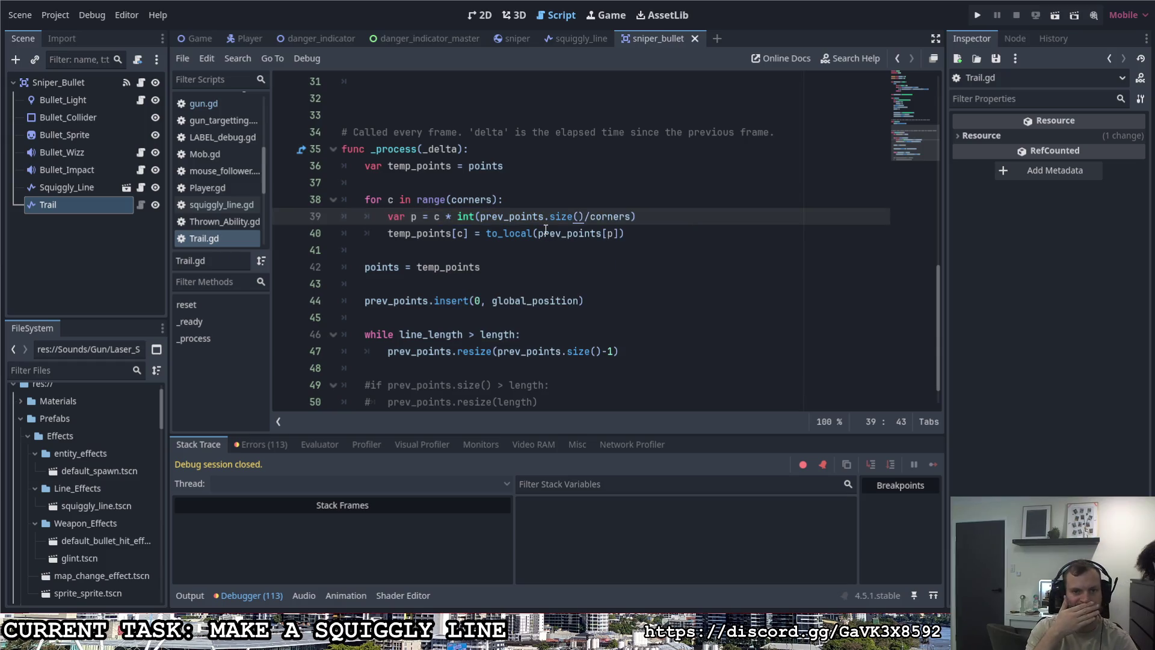
left_click(708, 233)
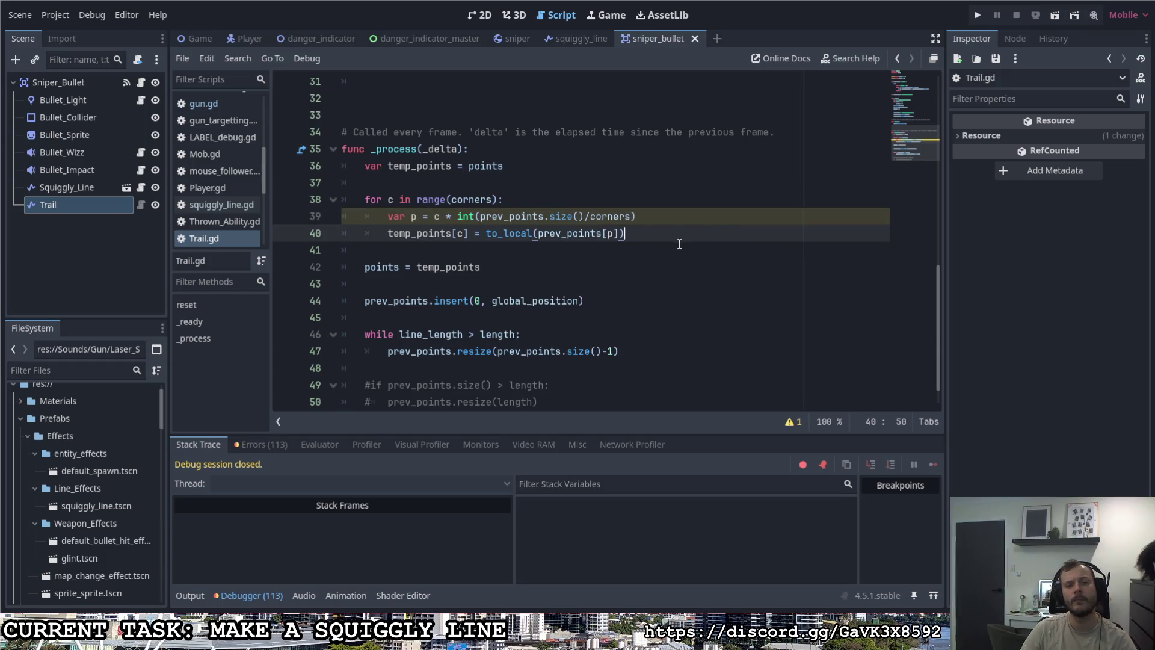
key("F5")
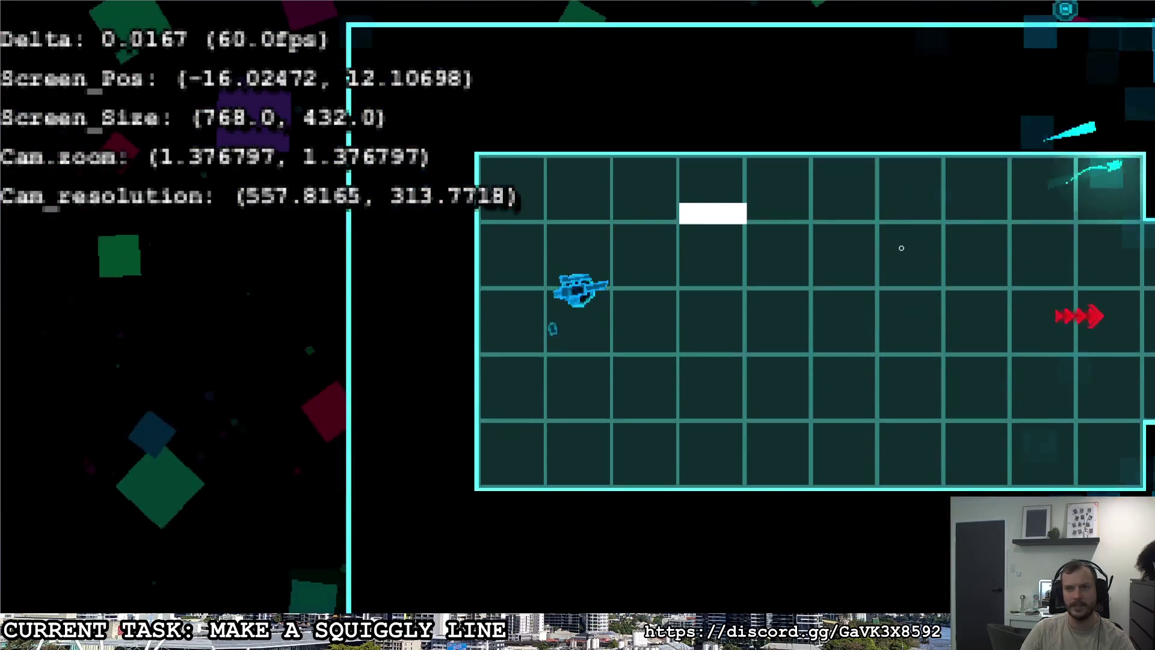
key("w")
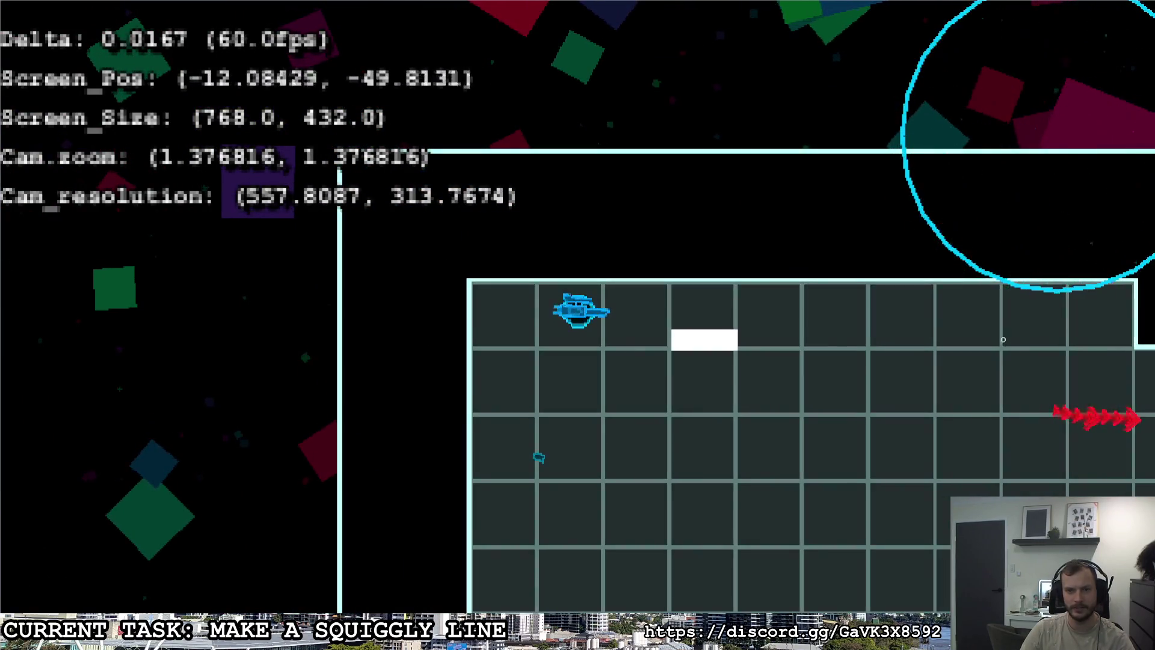
key("d")
left_click(1054, 306)
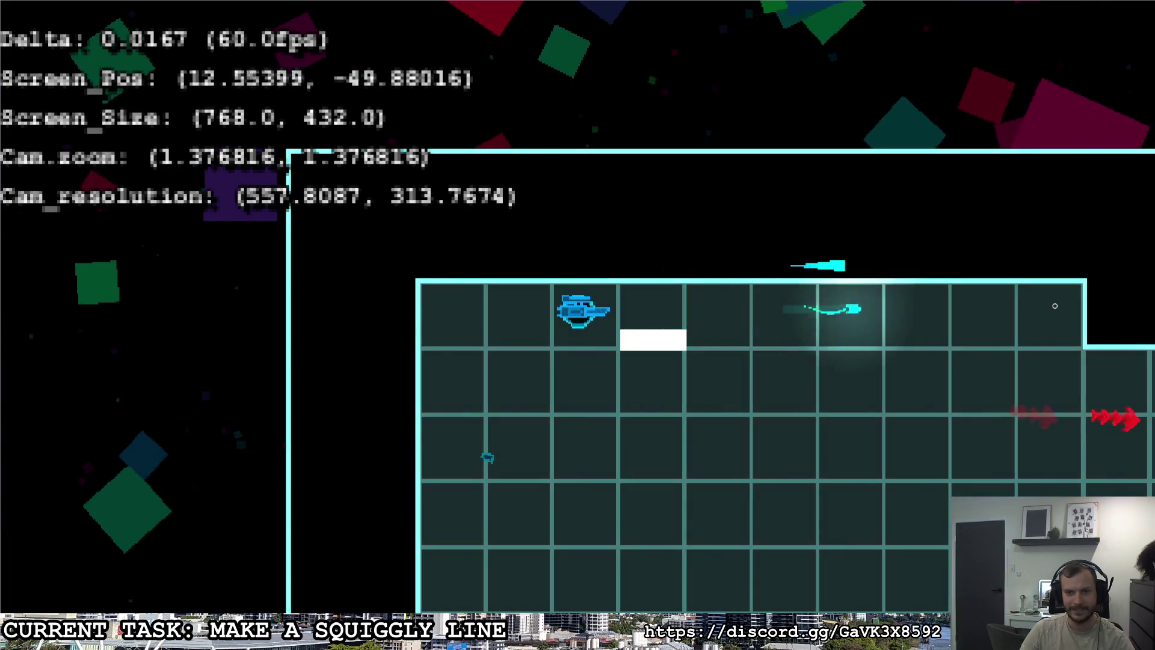
key("a")
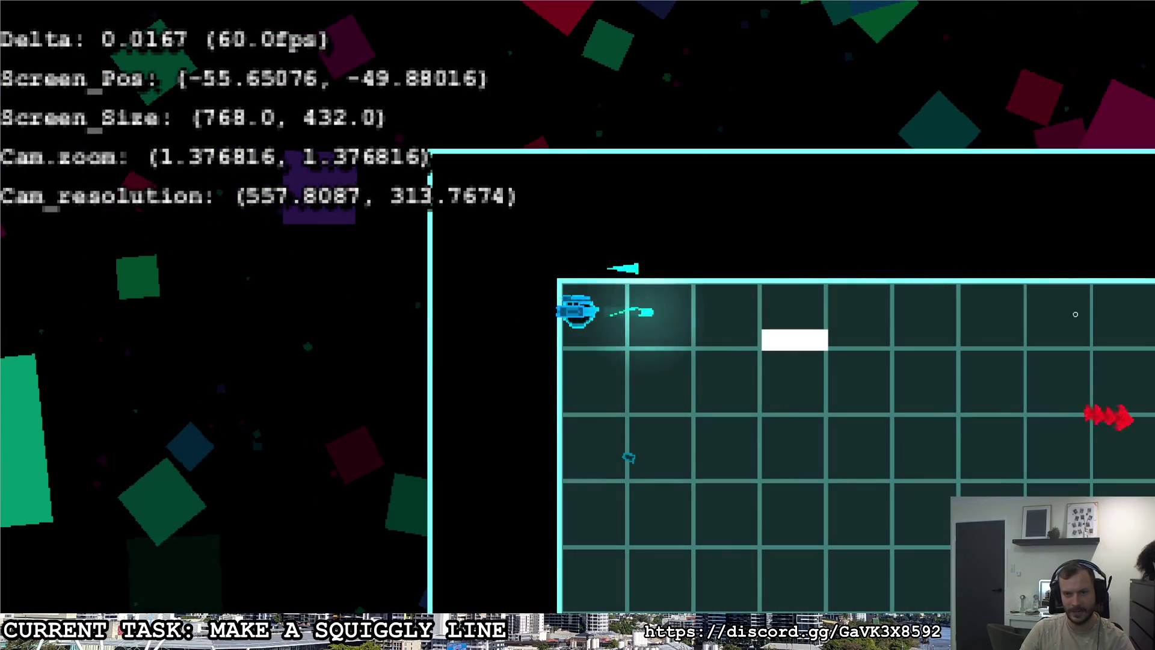
key("d")
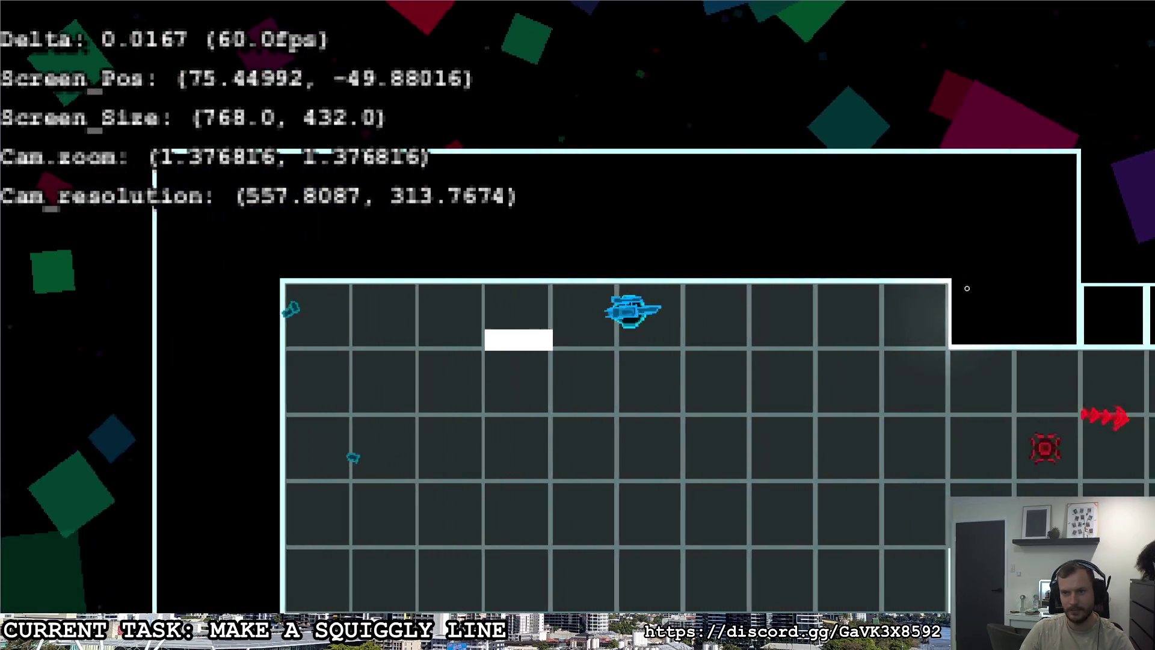
key("a")
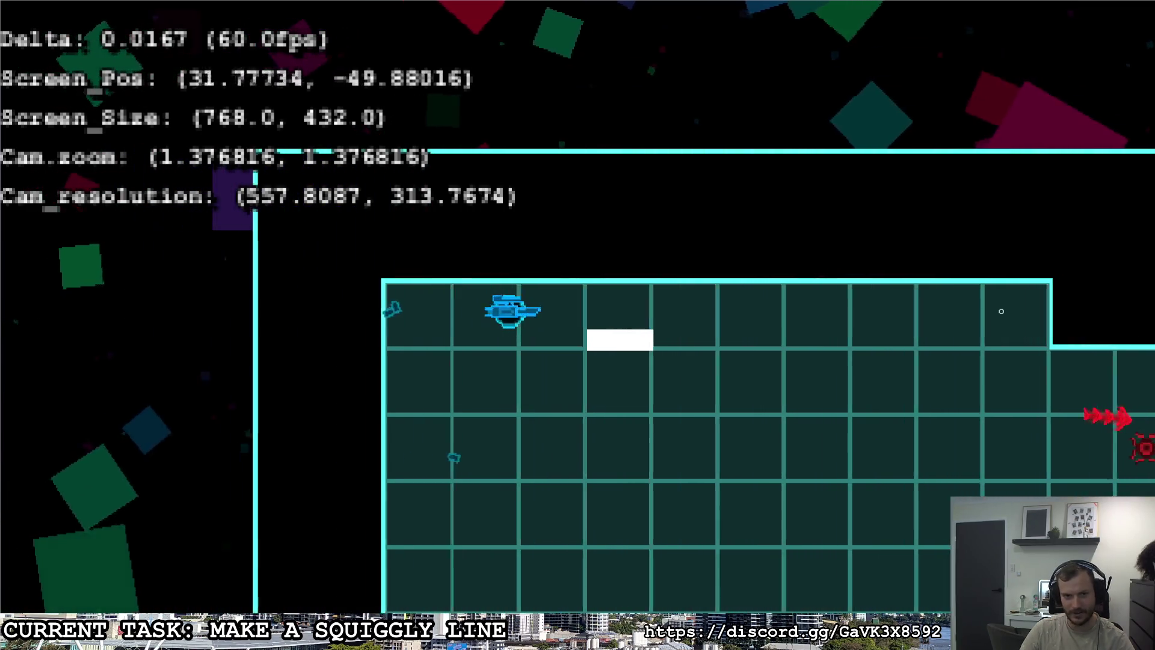
key("d")
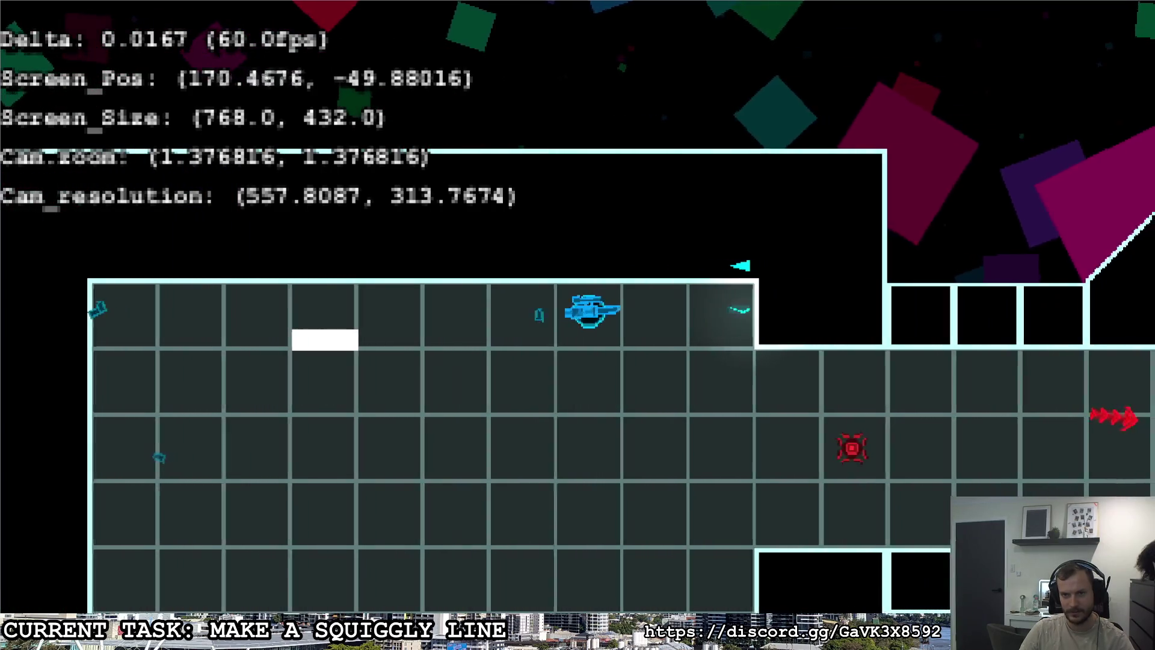
key("Escape")
key("alt+Tab")
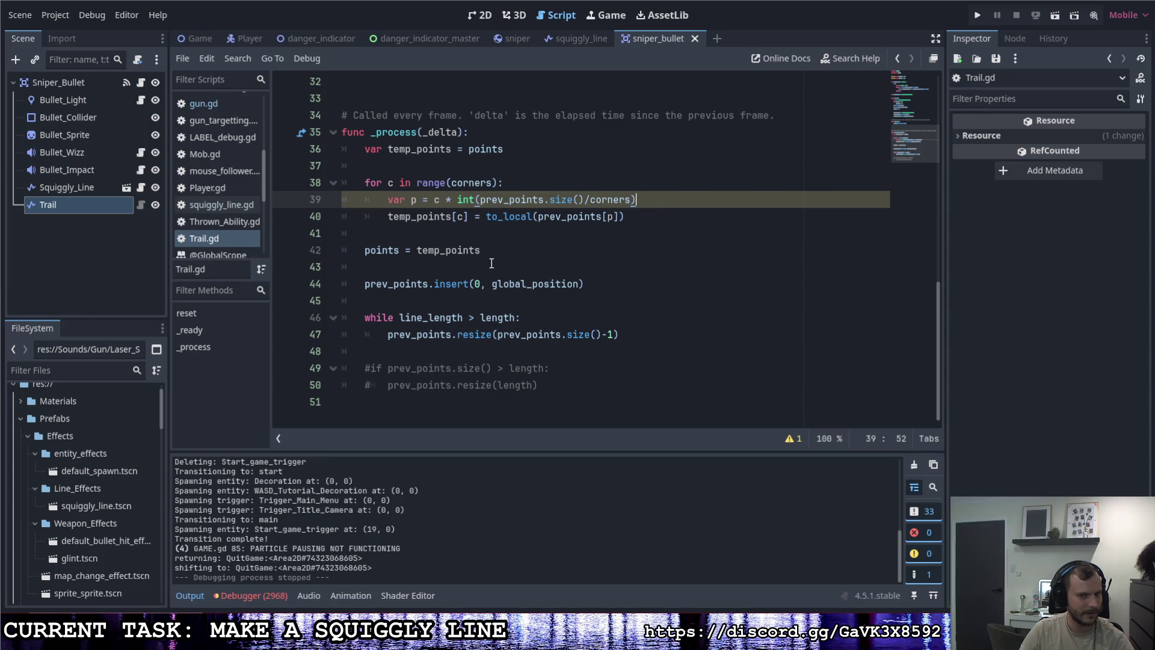
scroll(491, 263, "up", 1)
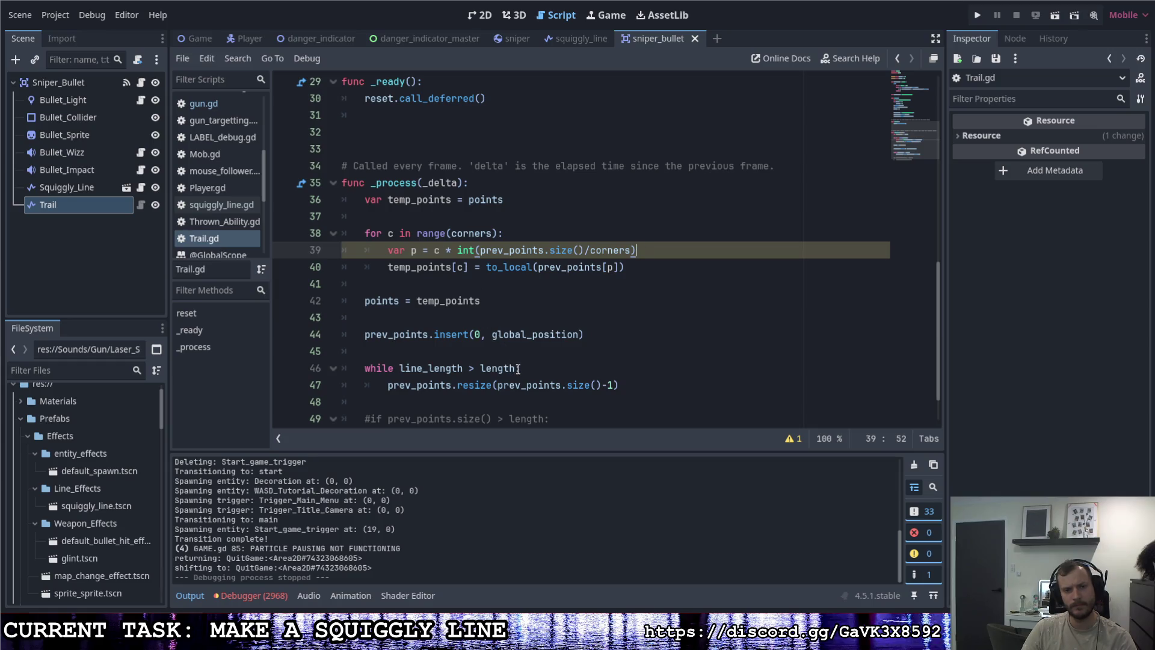
mouse_move(514, 361)
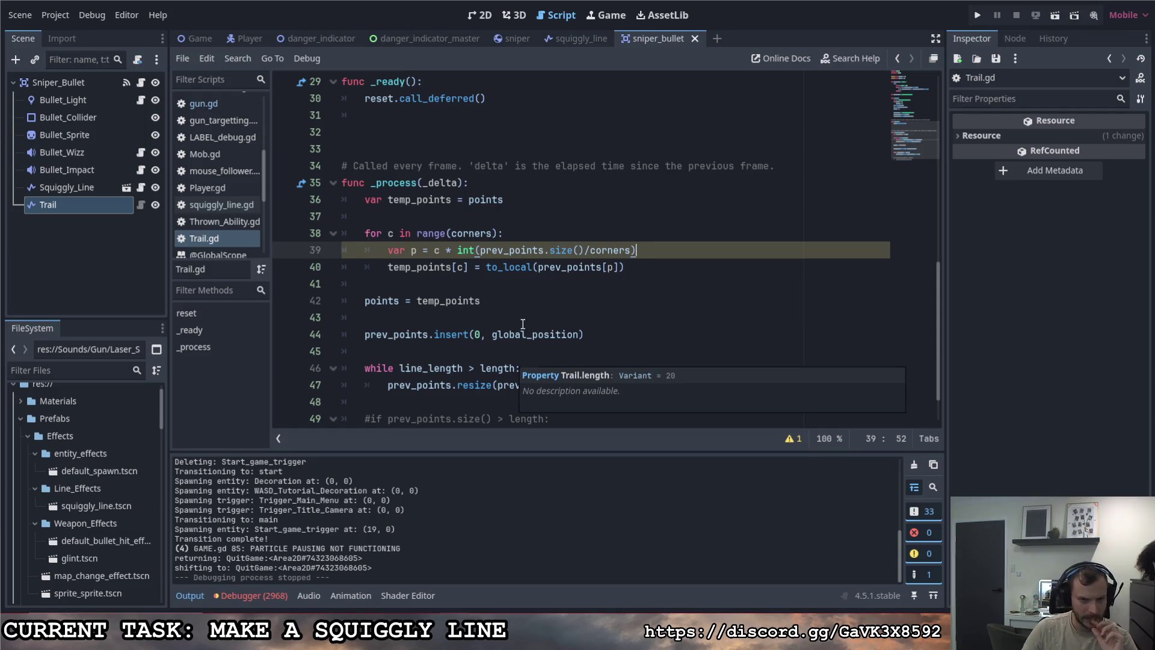
left_click(644, 269)
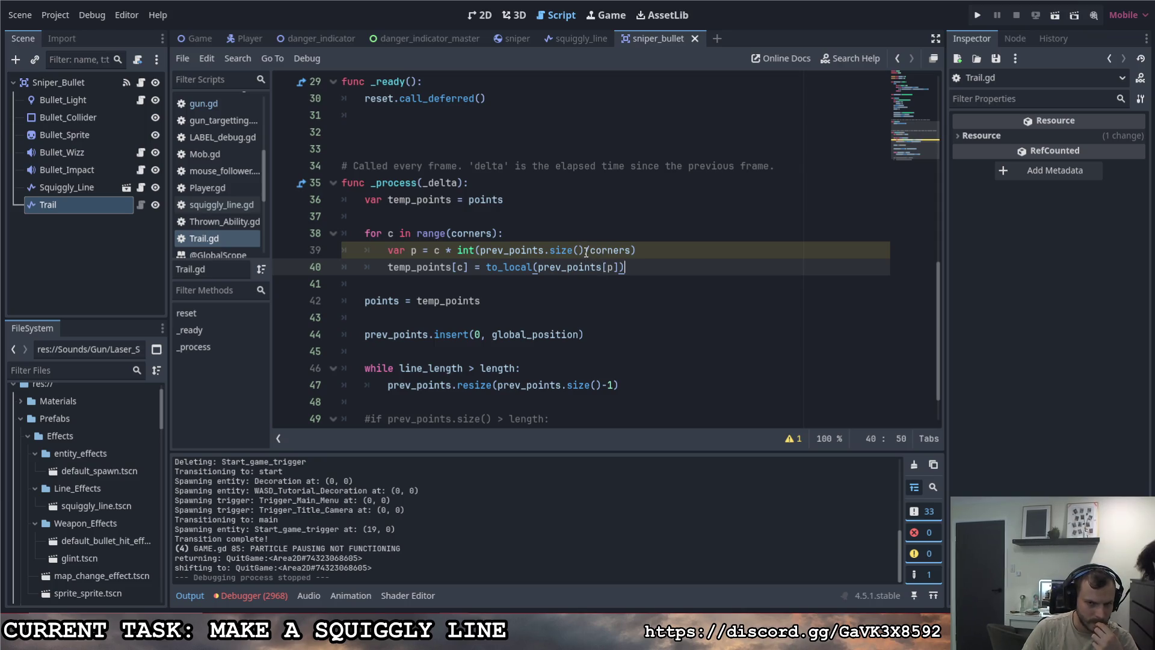
left_click_drag(586, 252, 480, 251)
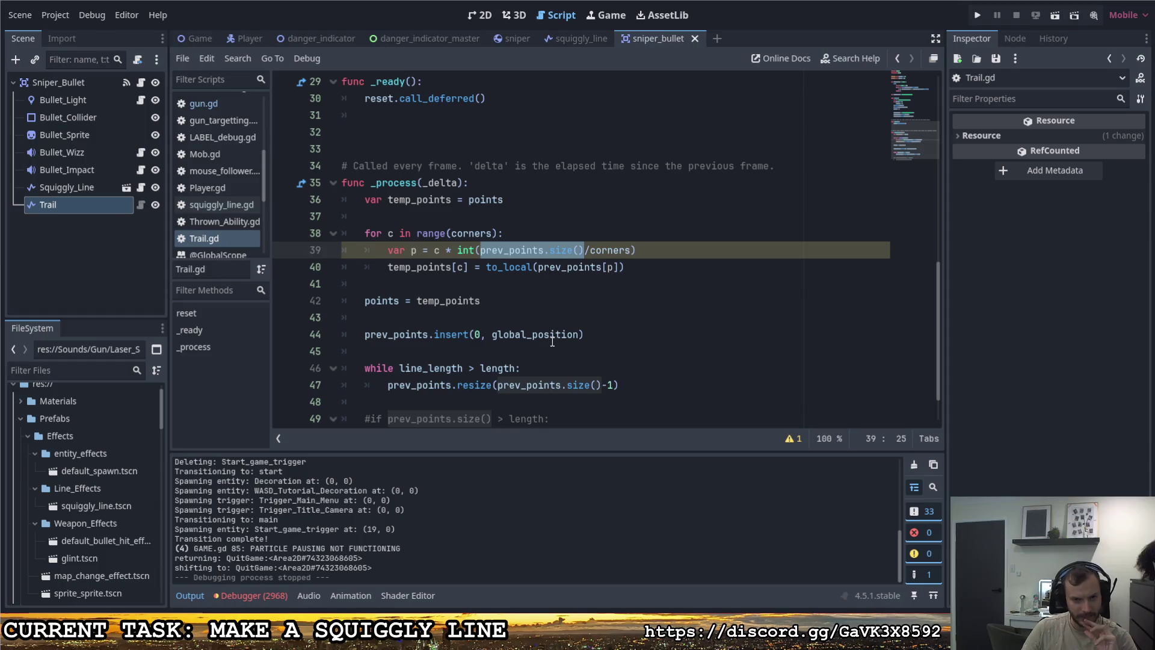
mouse_move(543, 335)
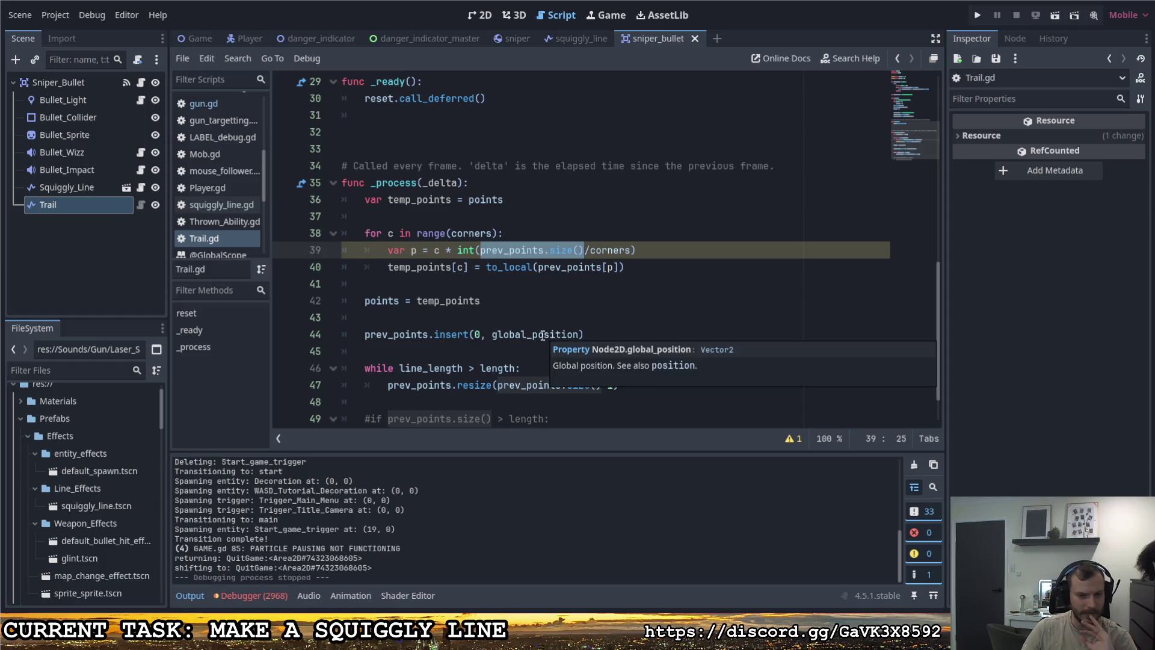
mouse_move(388, 385)
left_mouse_down()
mouse_move(615, 383)
mouse_move(625, 372)
left_mouse_up()
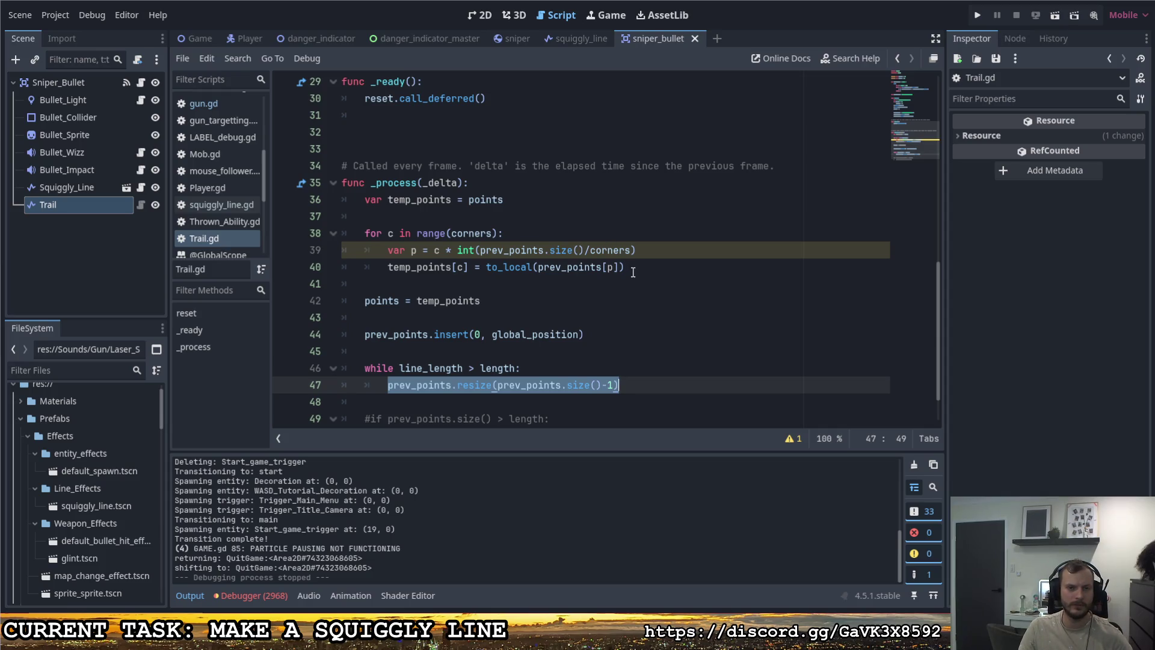
double_click(437, 250)
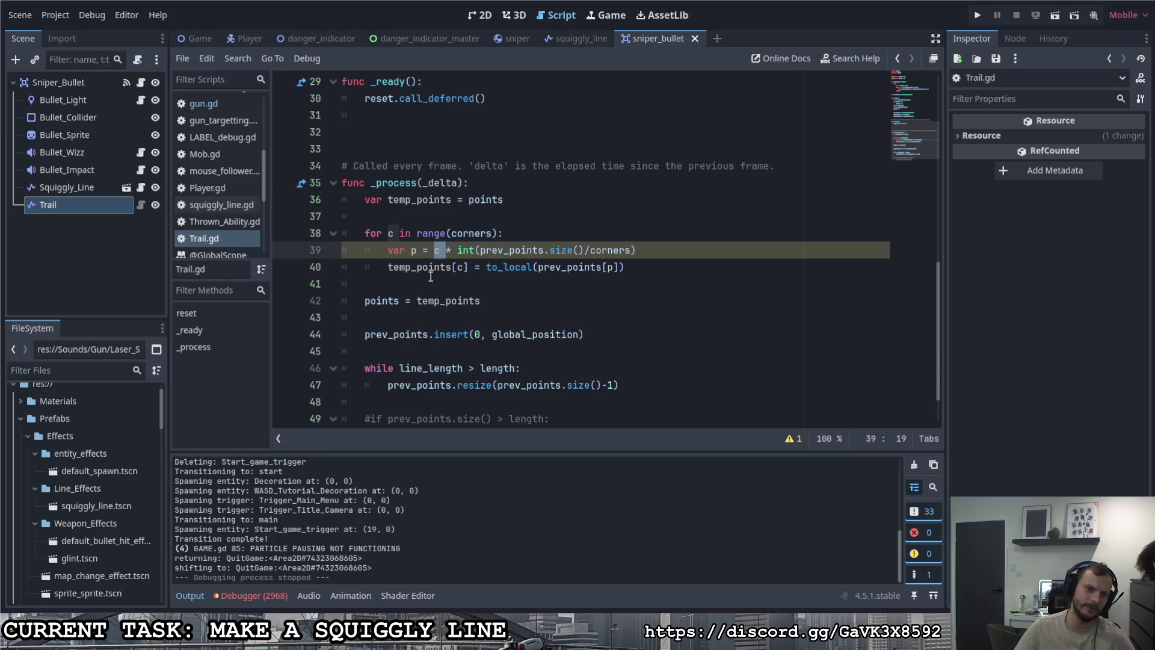
scroll(431, 277, "down", 1)
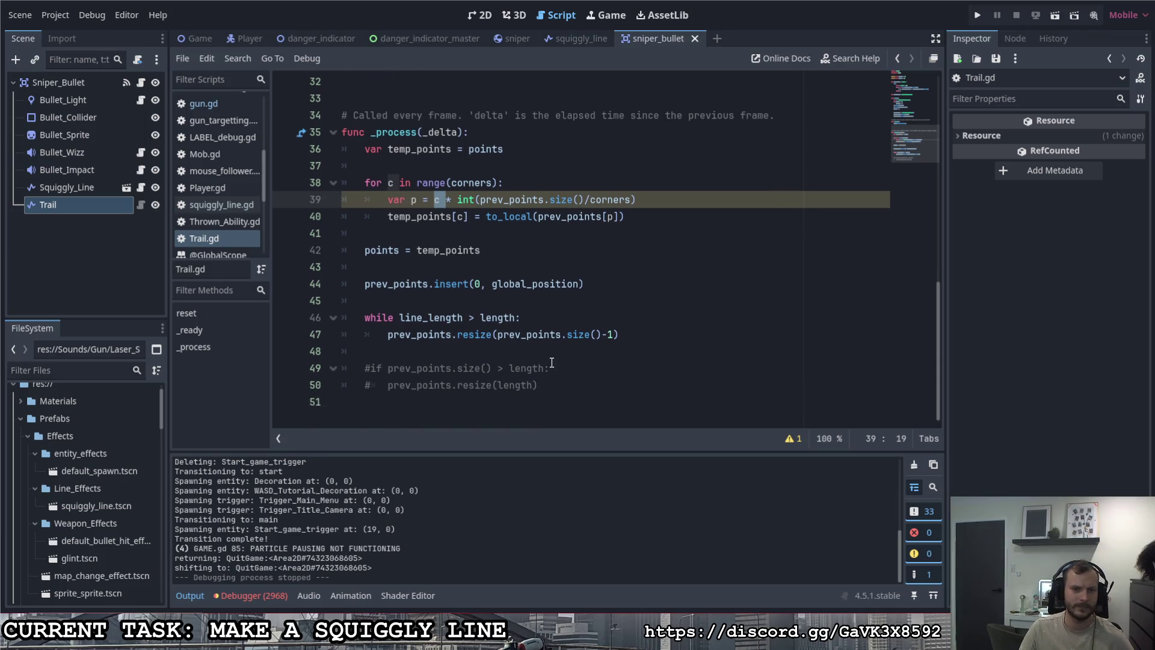
left_click(983, 15)
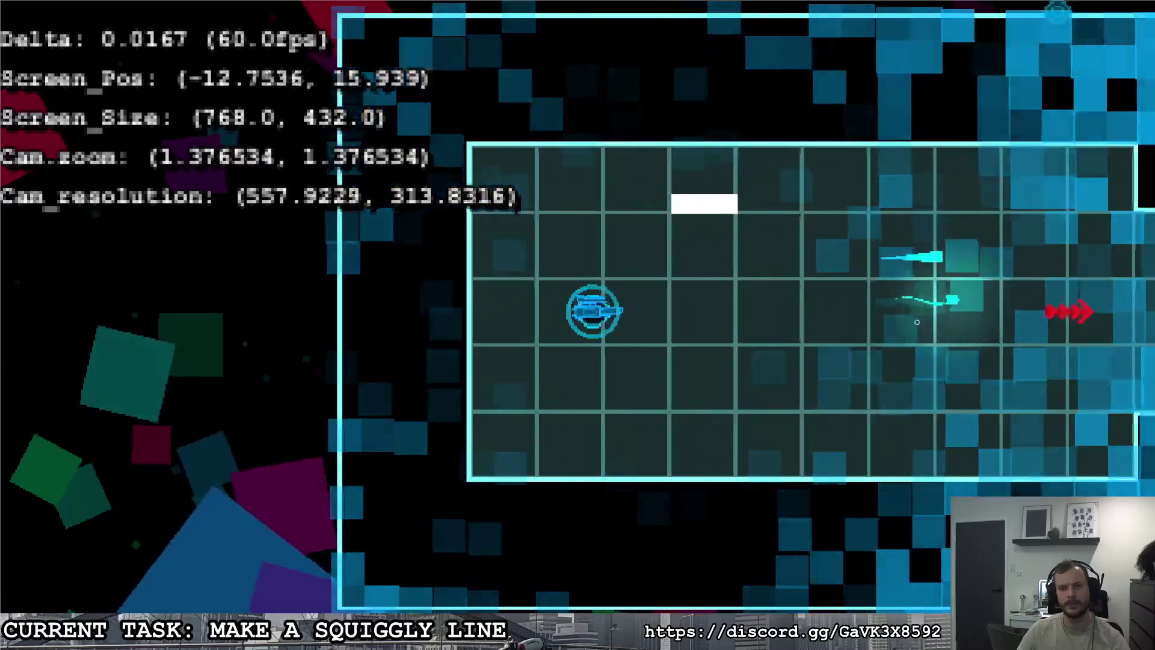
key("d")
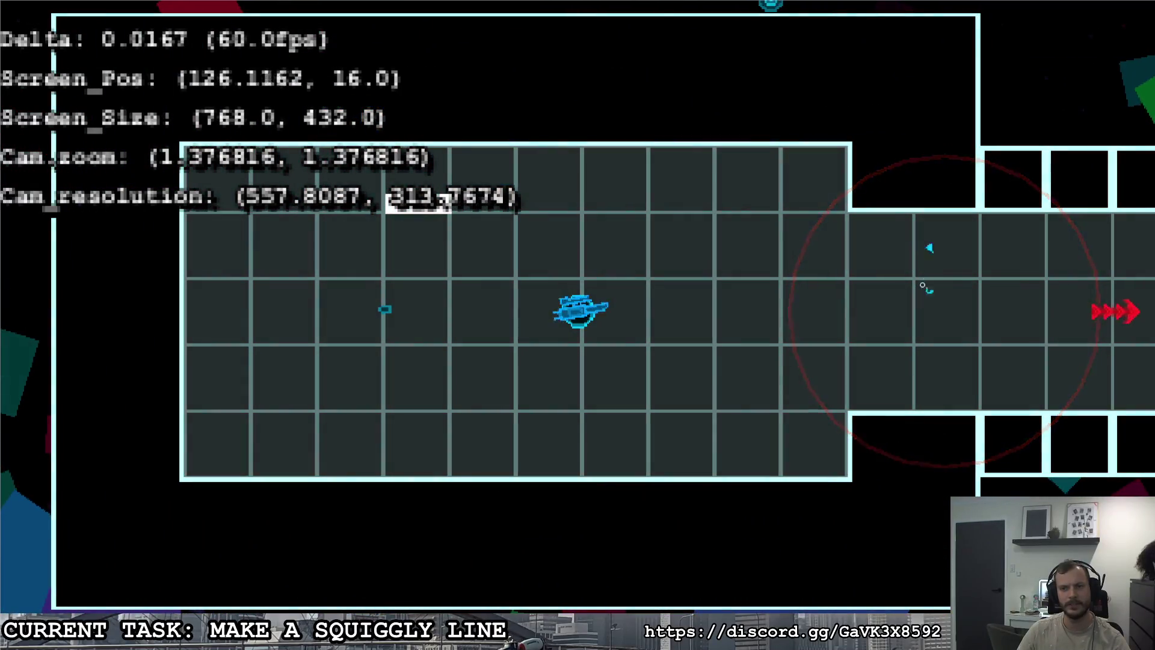
left_click(886, 172)
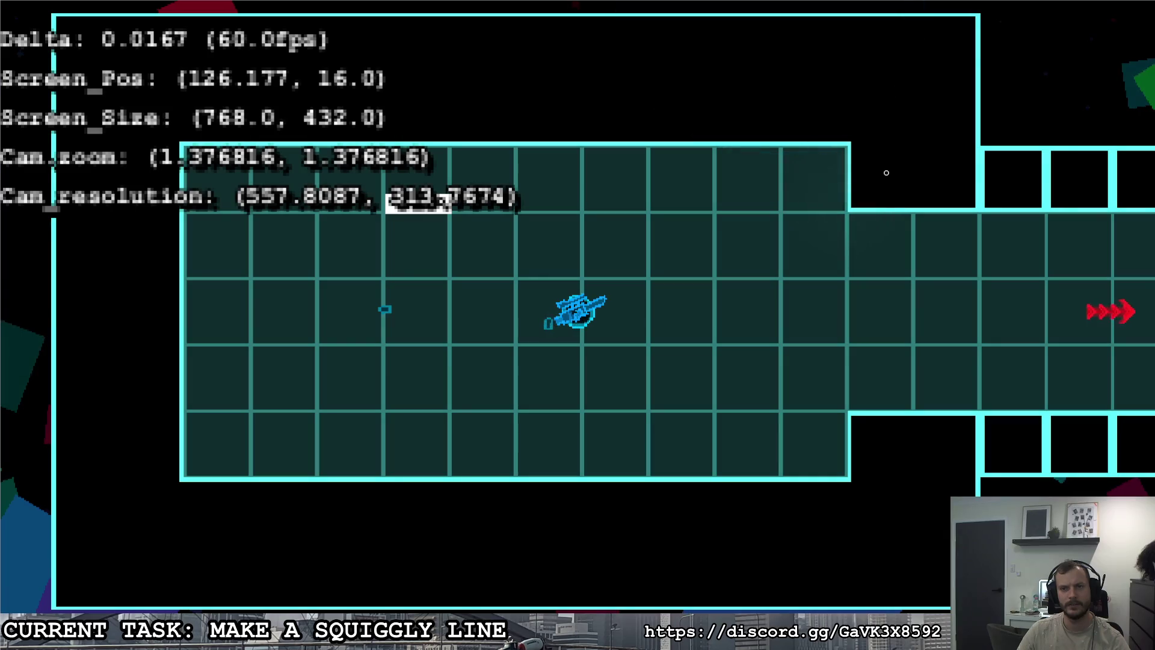
left_click(866, 145)
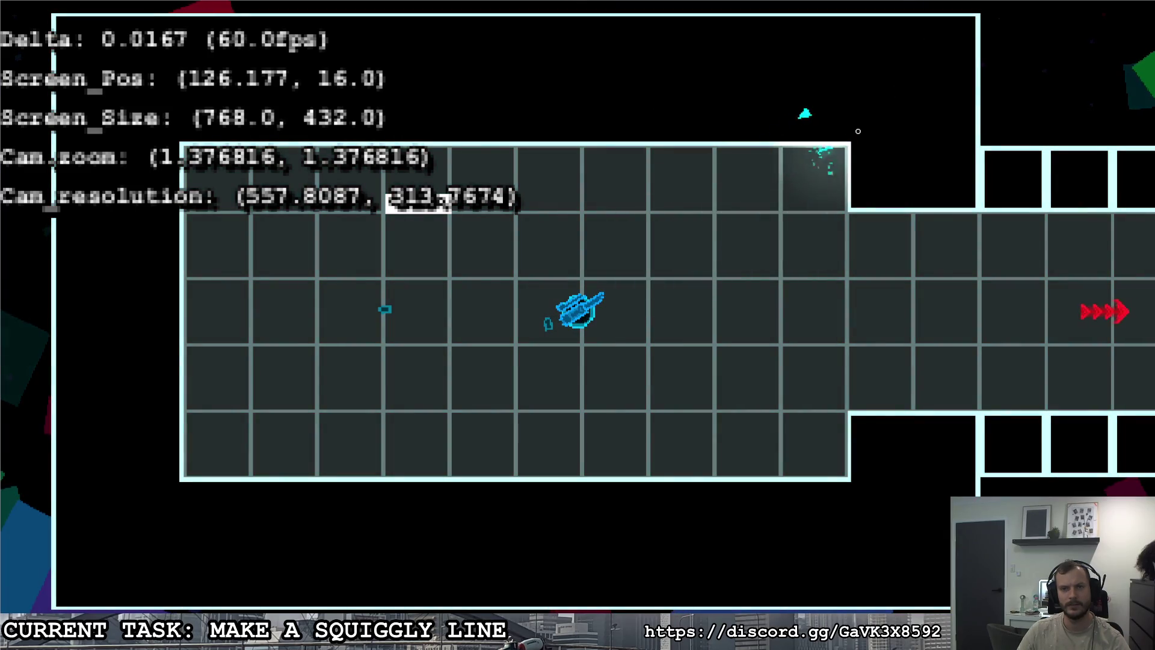
left_click(873, 180)
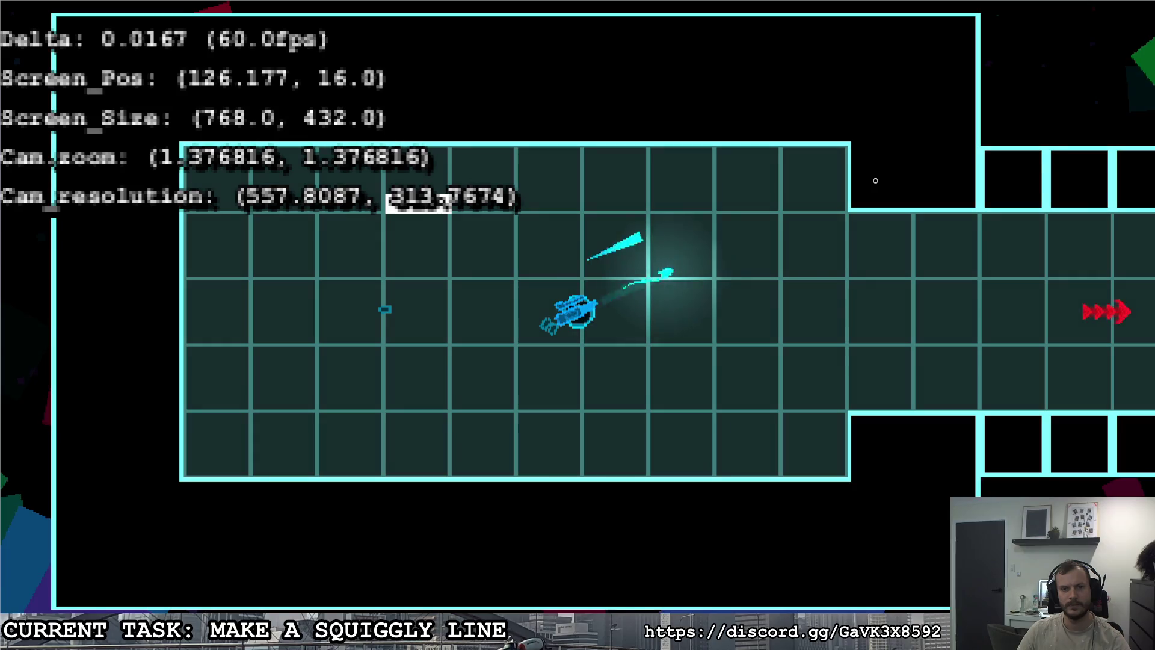
key("w")
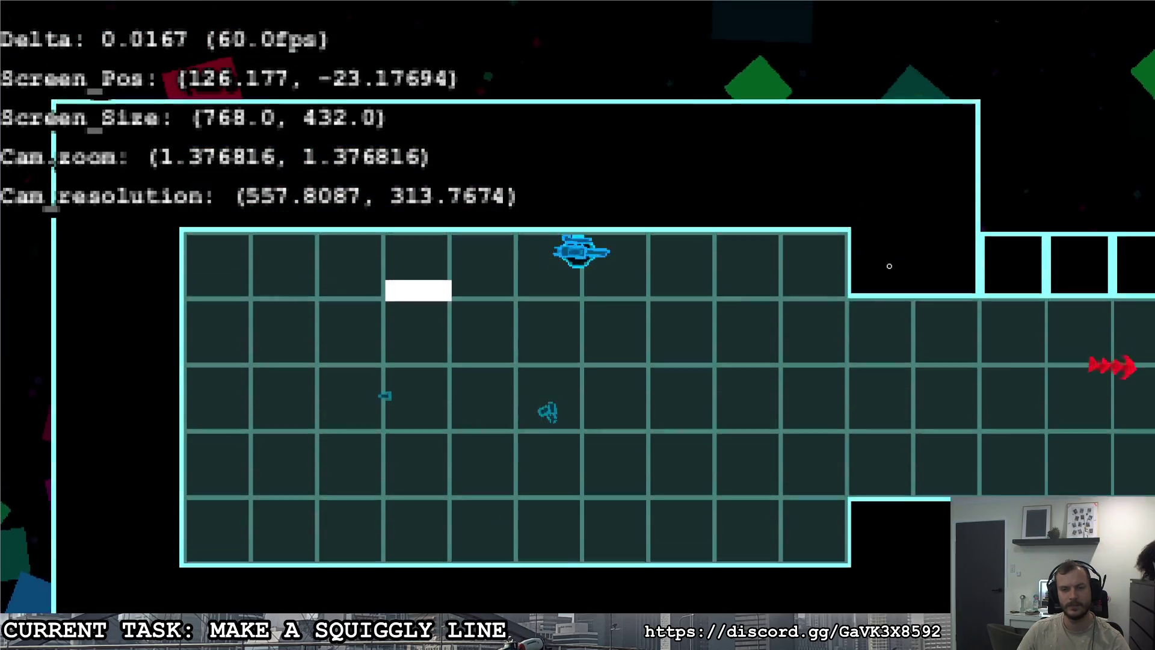
left_click(890, 268)
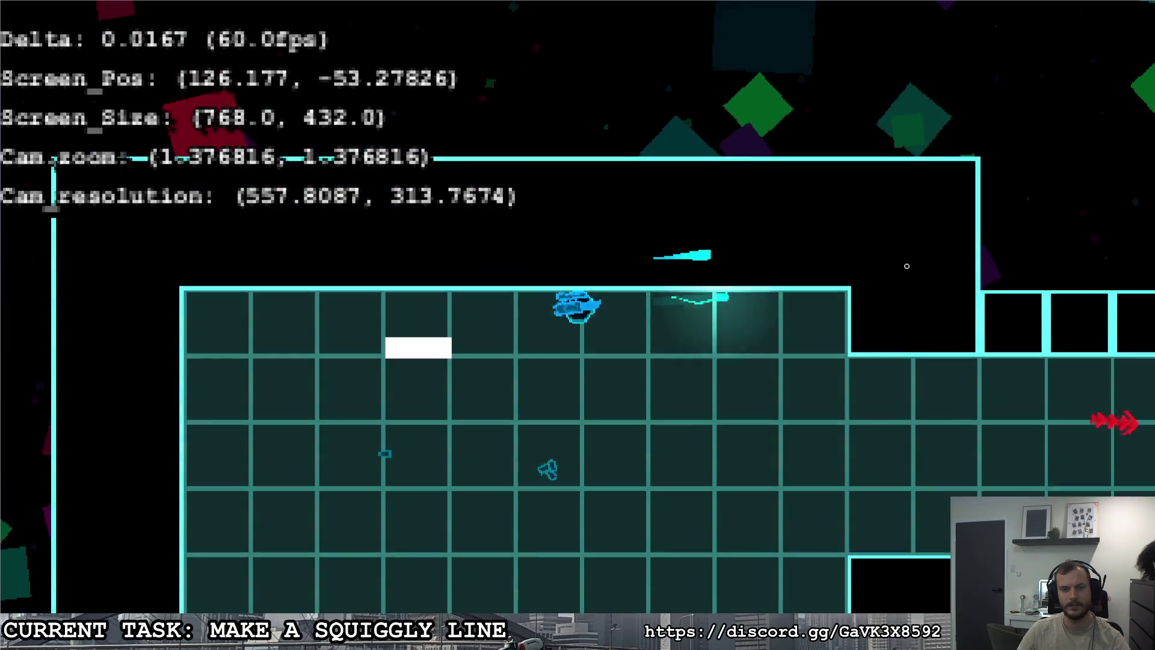
left_click(929, 321)
key("Escape")
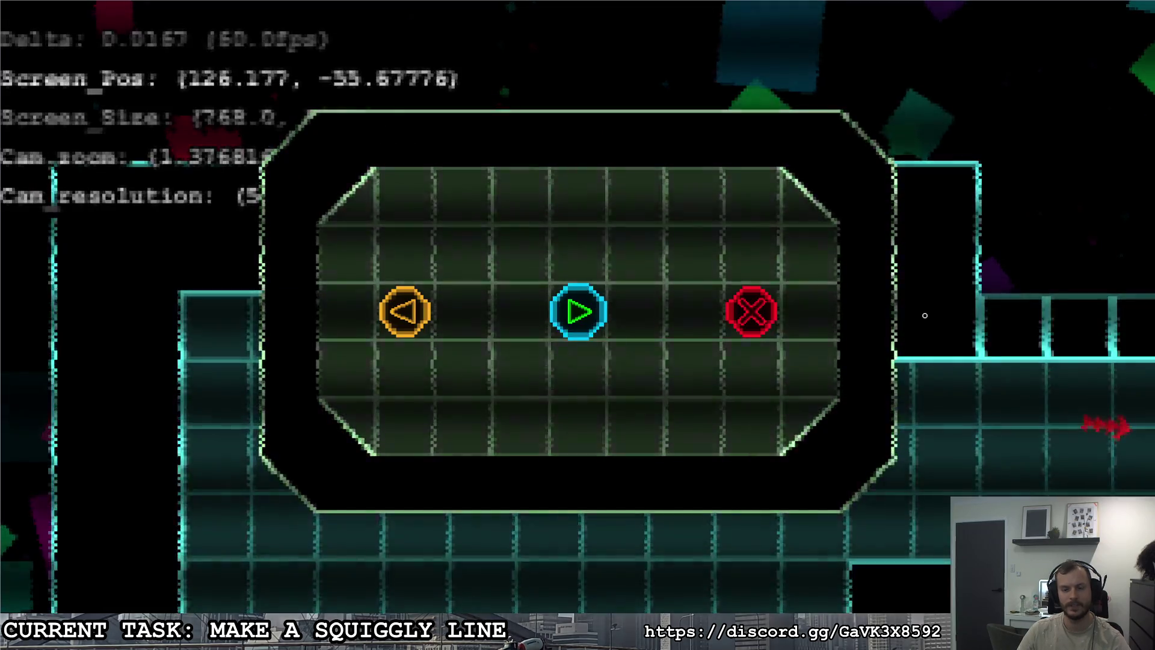
left_click(751, 311)
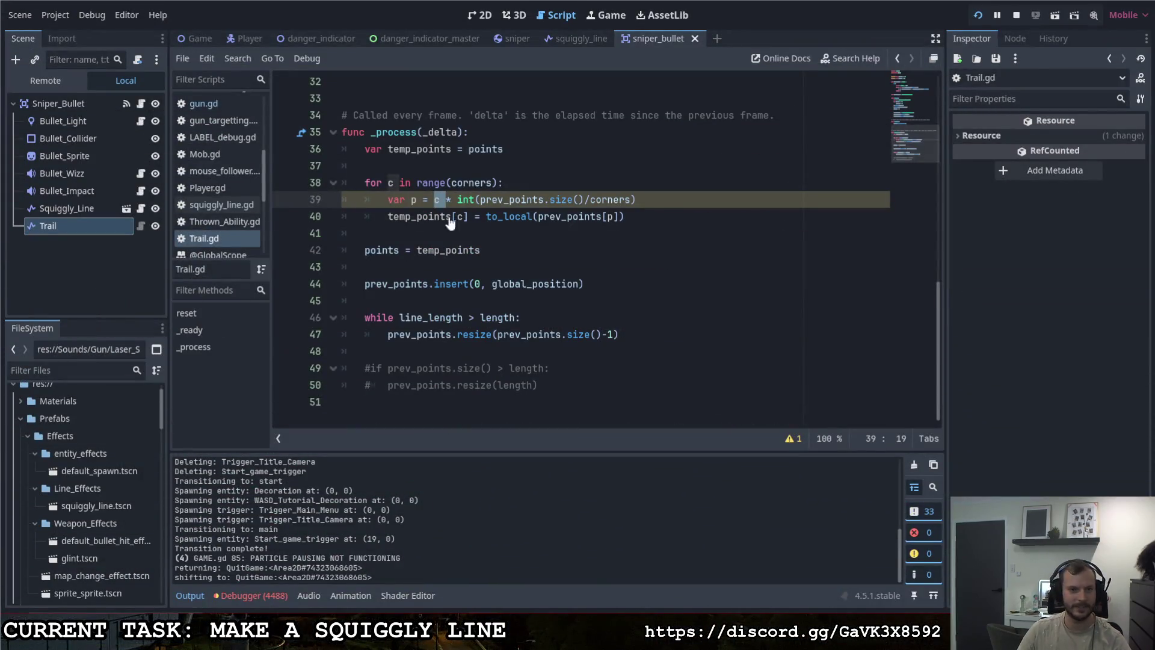
Step: Add 'if prev_points[0] == prev_points[1]:' above the while loop in Trail.gd
left_click(540, 218)
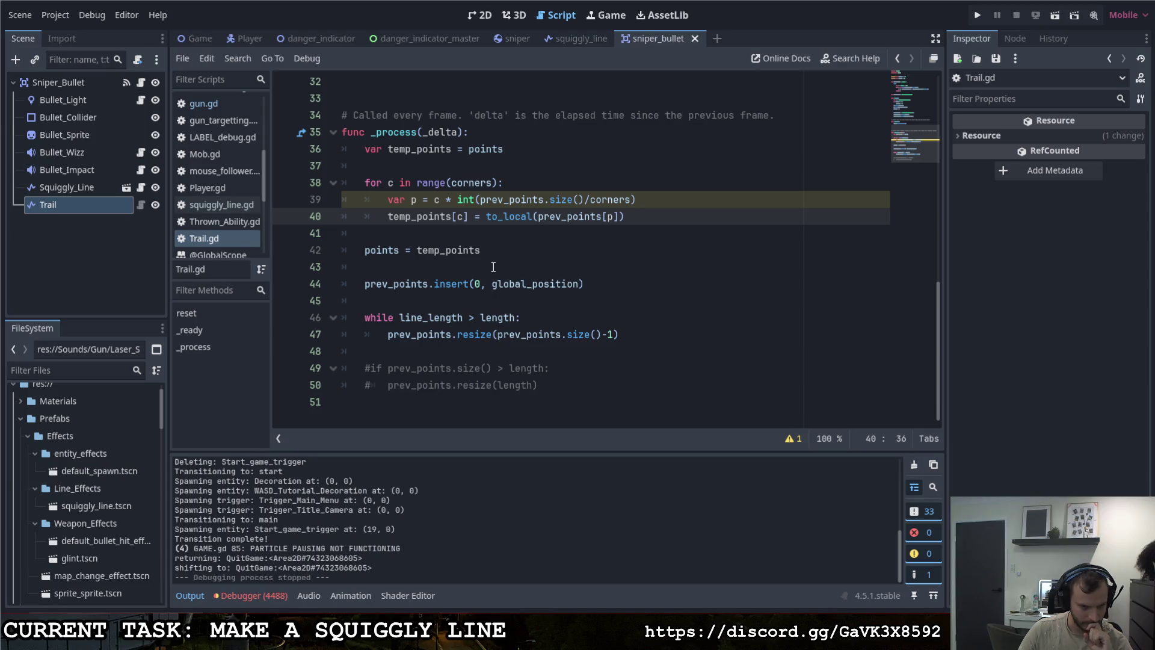
left_click(516, 317)
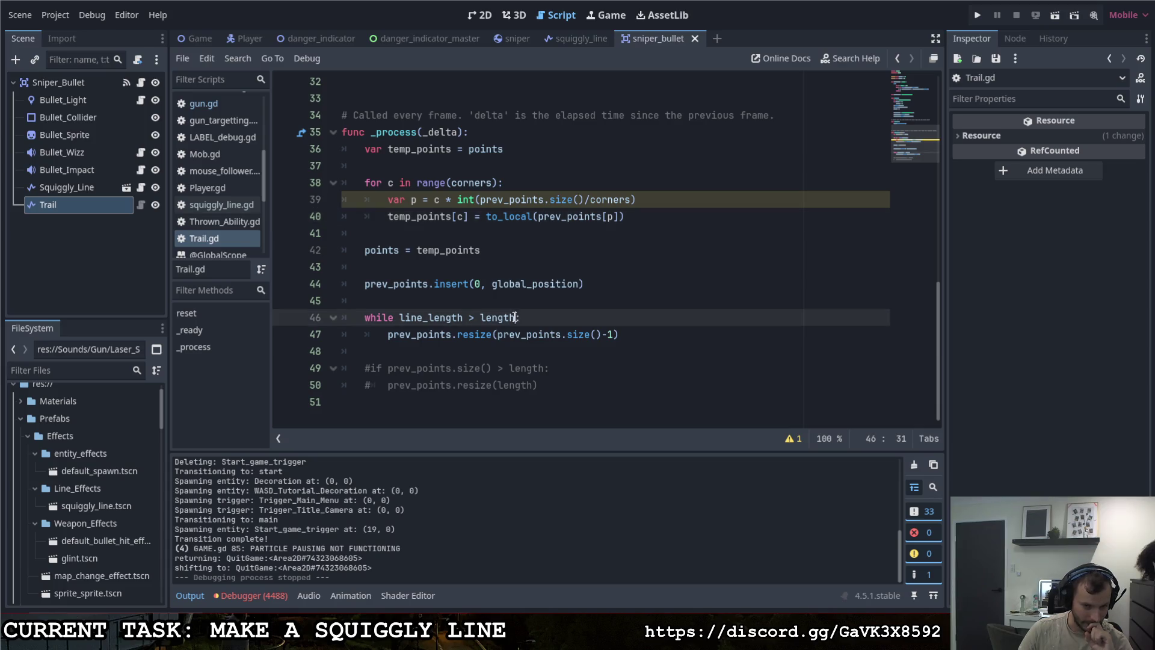
left_click(566, 302)
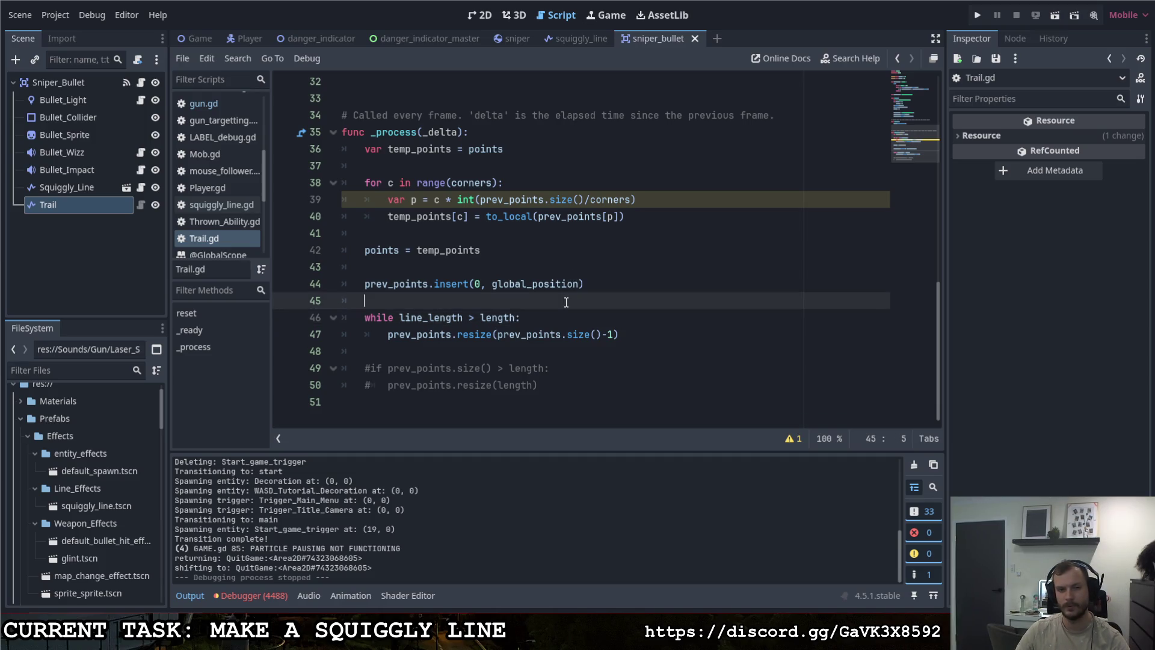
key("Return")
key("Return")
key("Up")
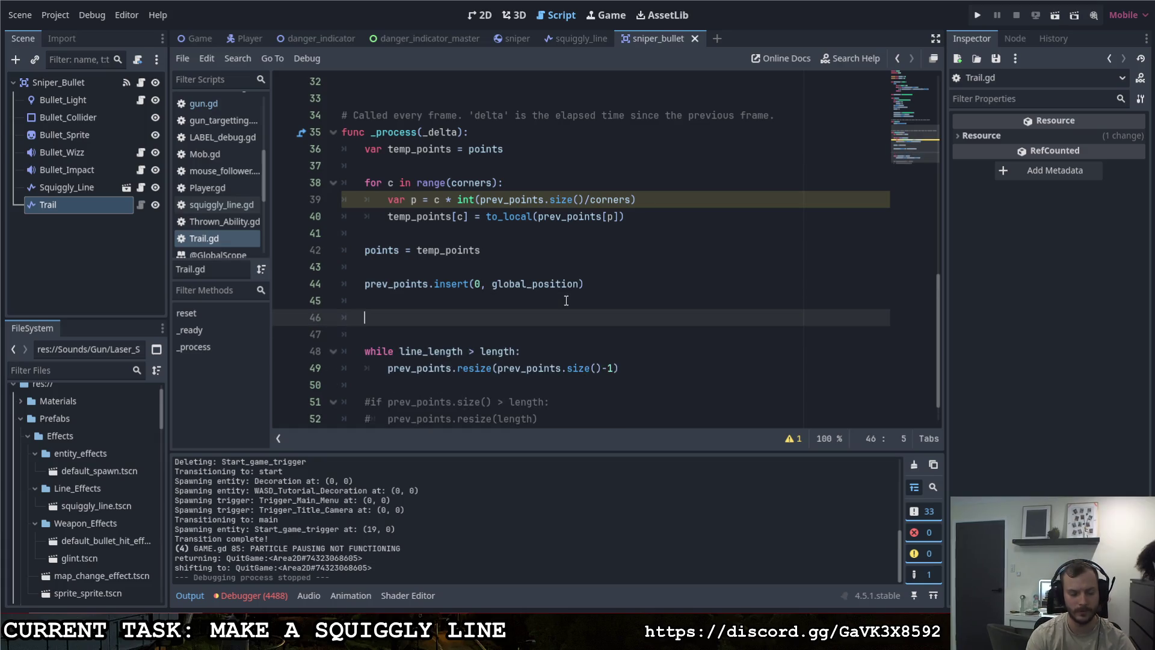
type("if prev")
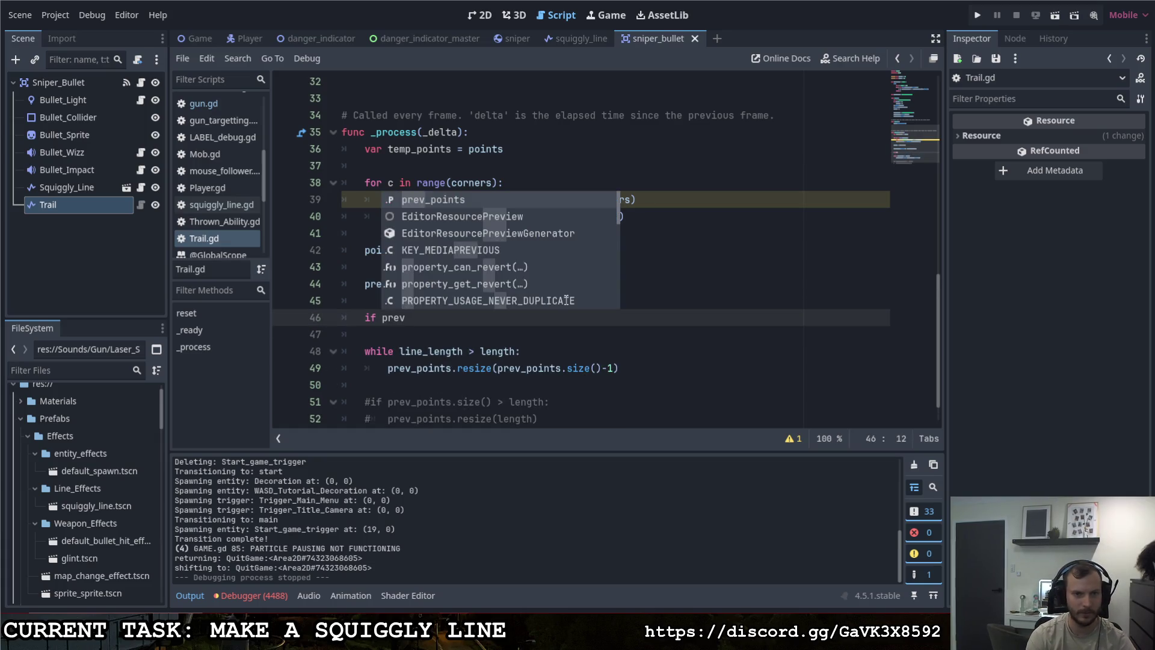
type("_points[0]")
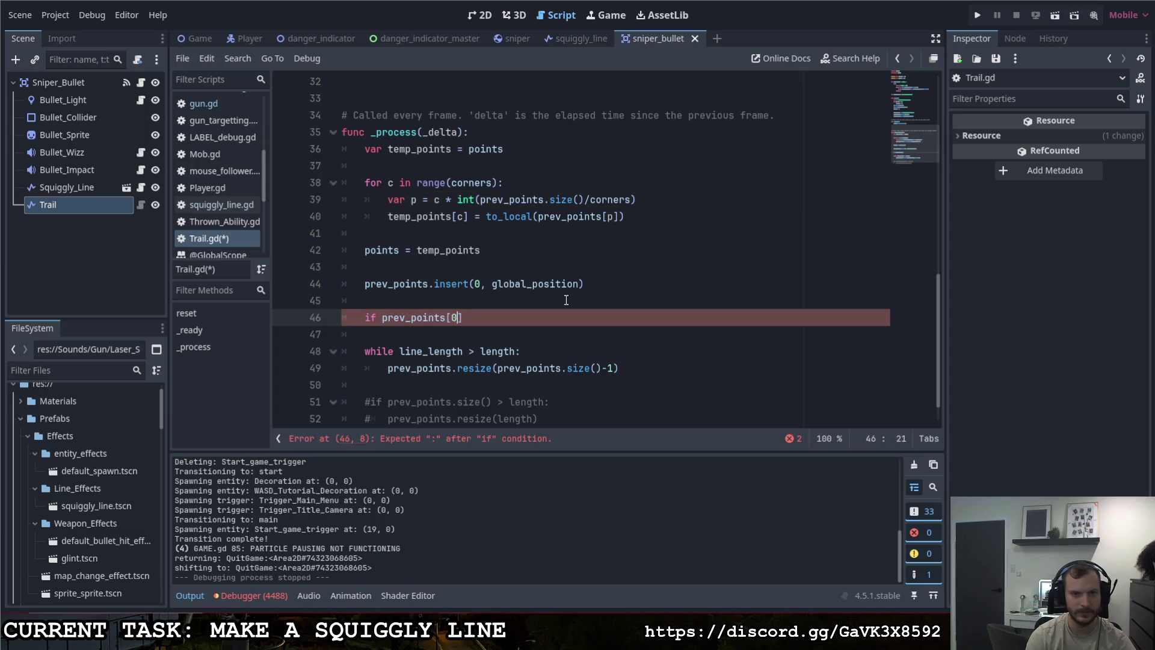
key("BackSpace")
key("BackSpace")
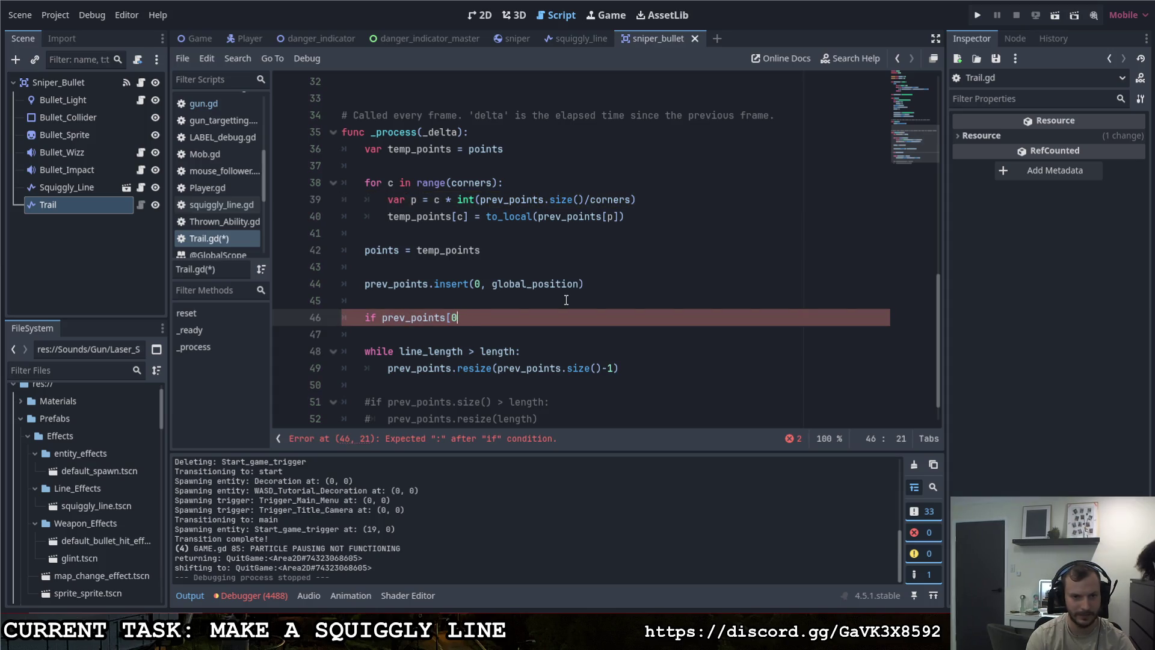
type("] == prev")
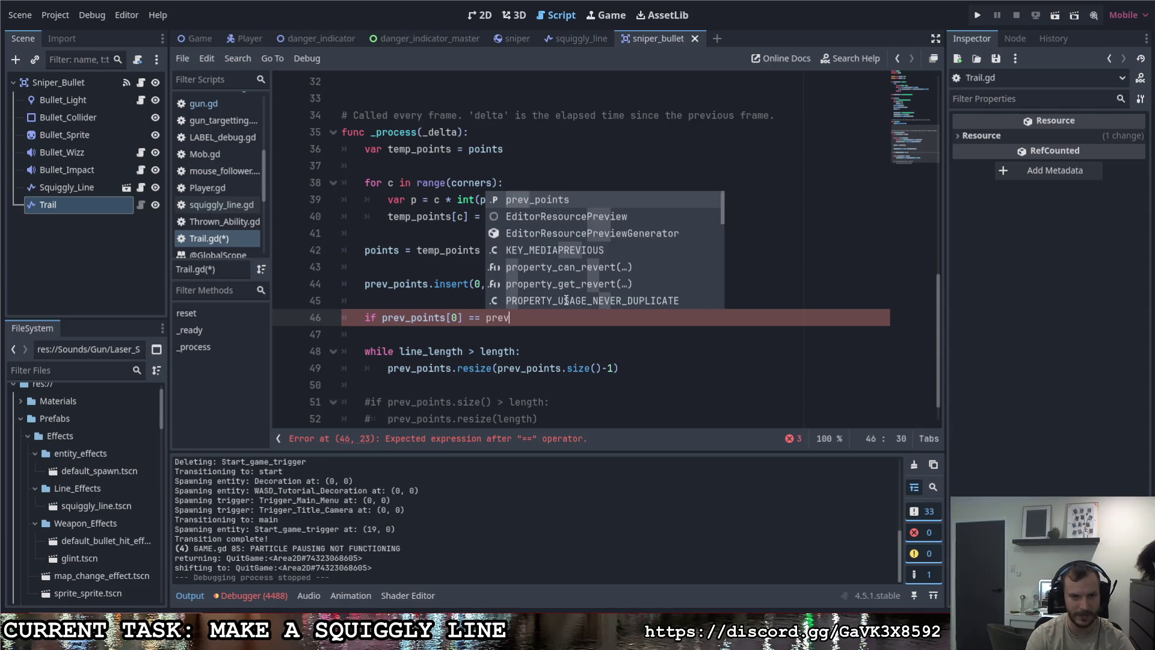
key("Return")
type("[1]")
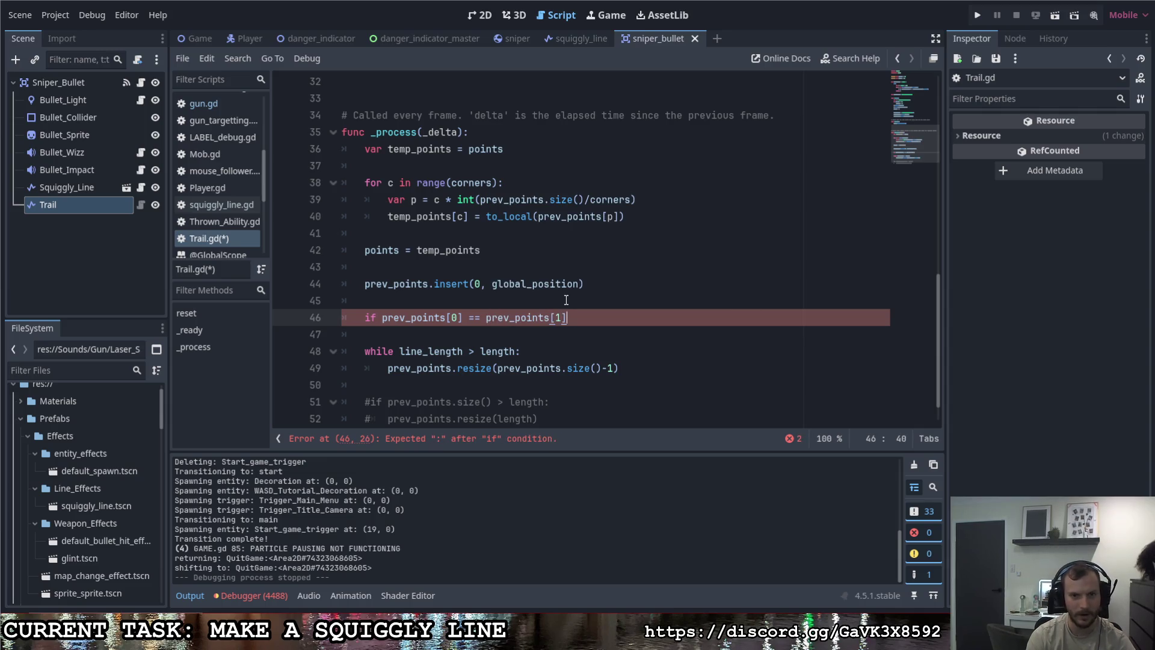
type(":")
key("Return")
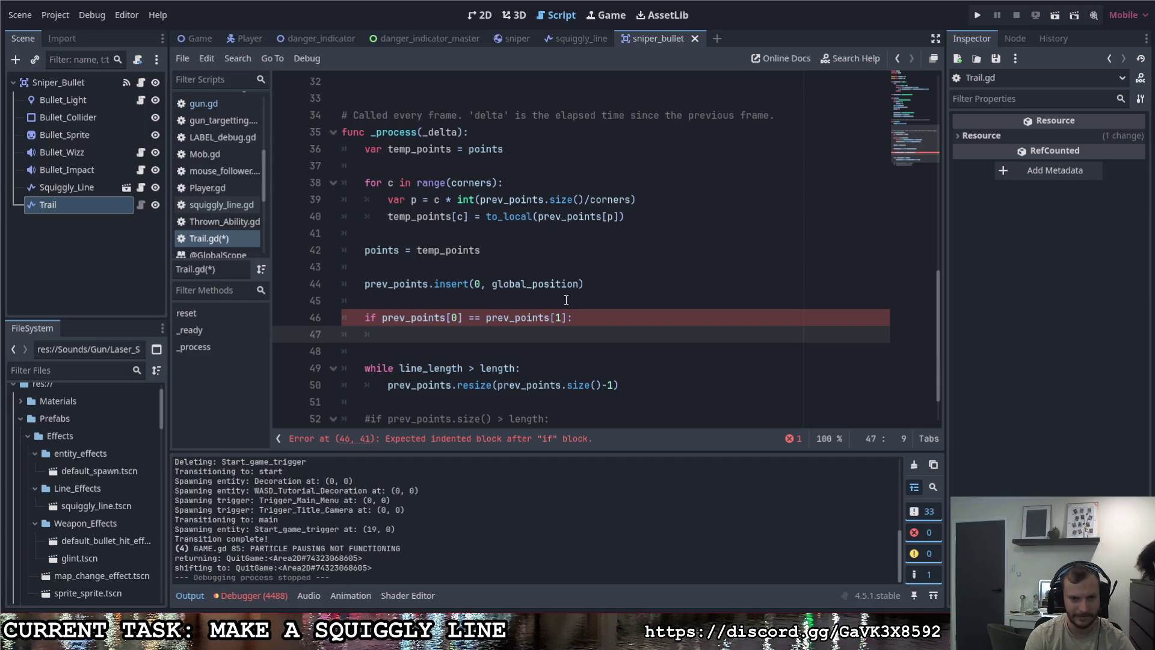
Step: Copy the resize statement from the while loop under the new if, and save Trail.gd
left_click_drag(388, 385, 623, 385)
key("ctrl+c")
left_click(491, 334)
key("ctrl+v")
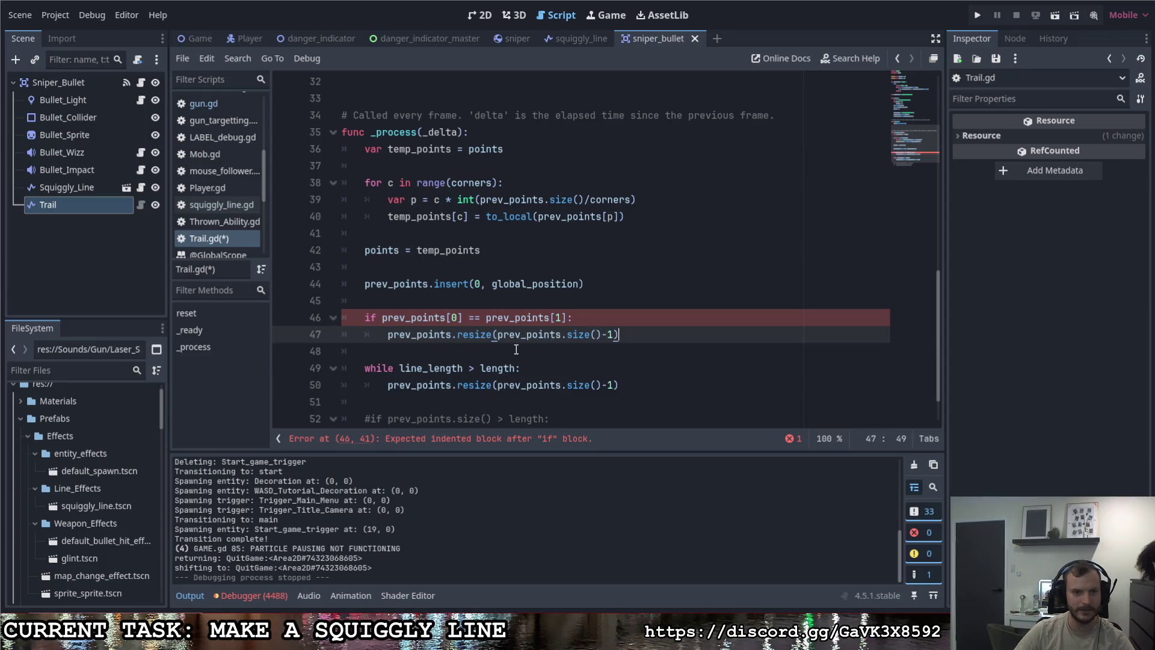
key("ctrl+s")
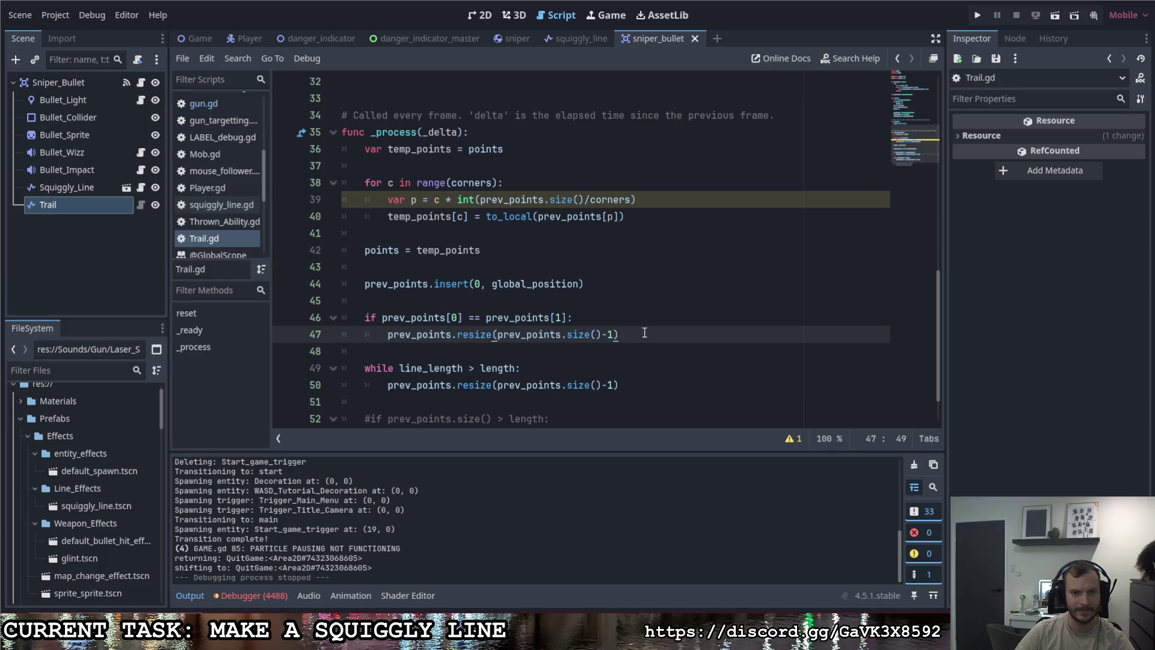
left_click(654, 317)
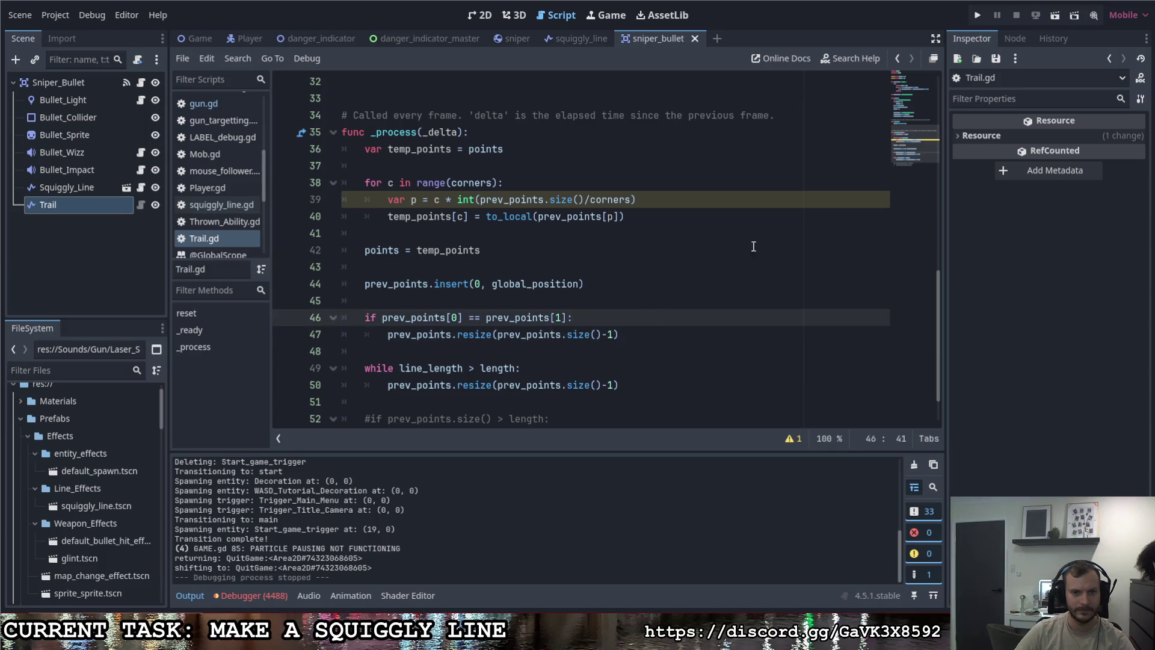
Step: Run the project, fire three sniper shots, then pause and return to the editor
left_click(975, 18)
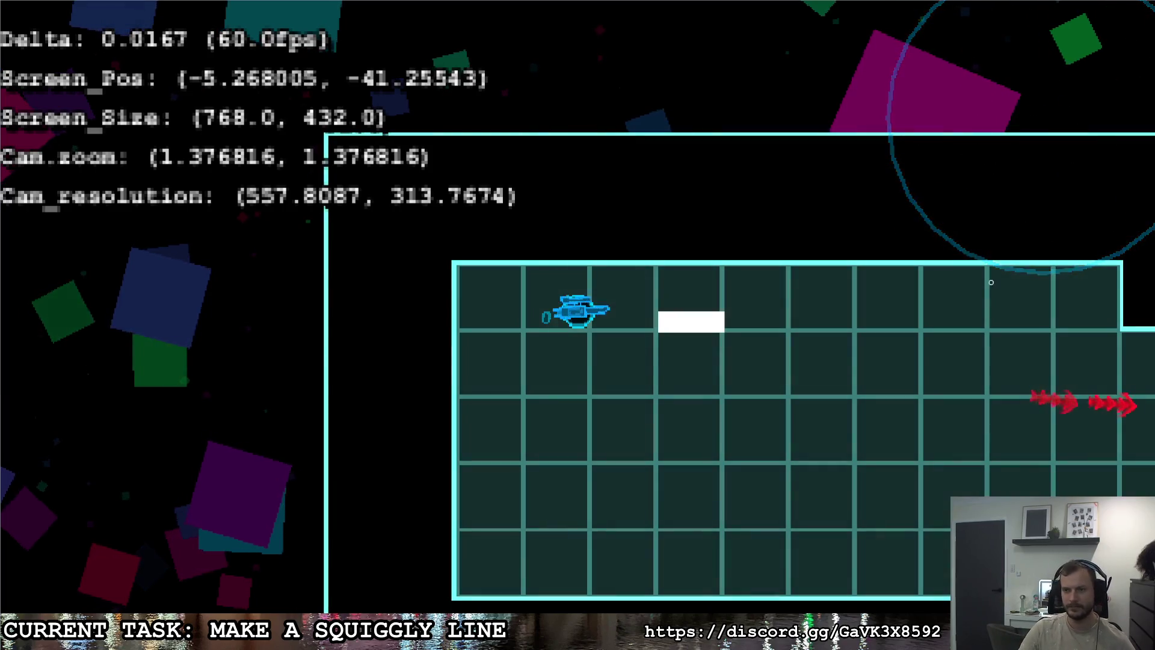
left_click(846, 252)
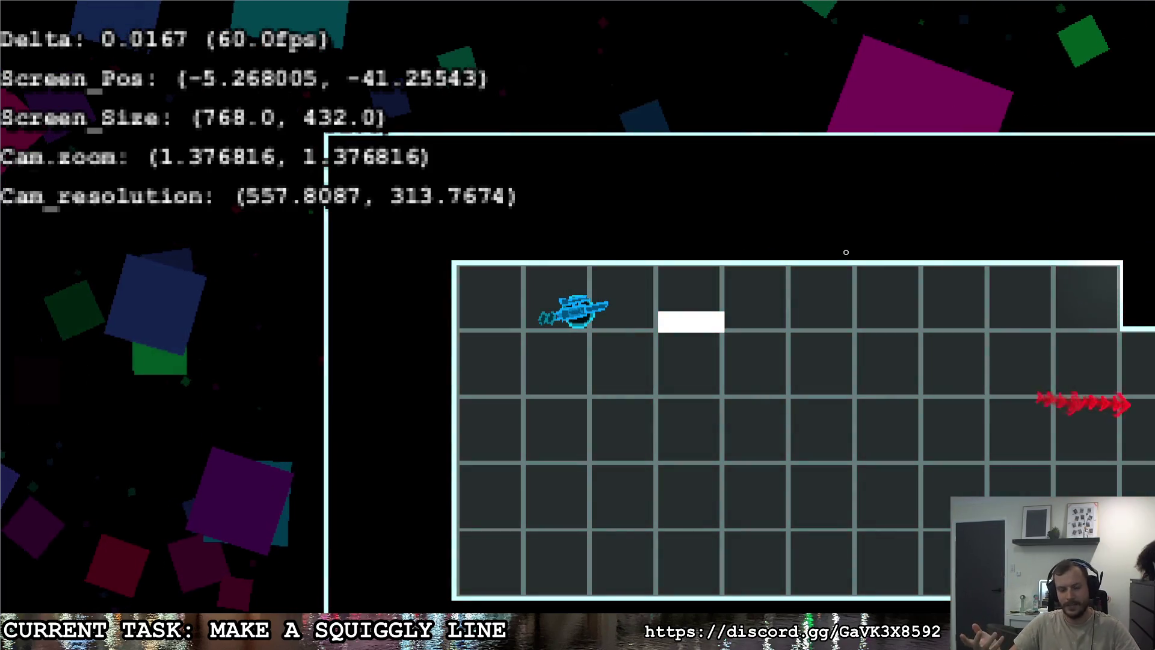
left_click(845, 252)
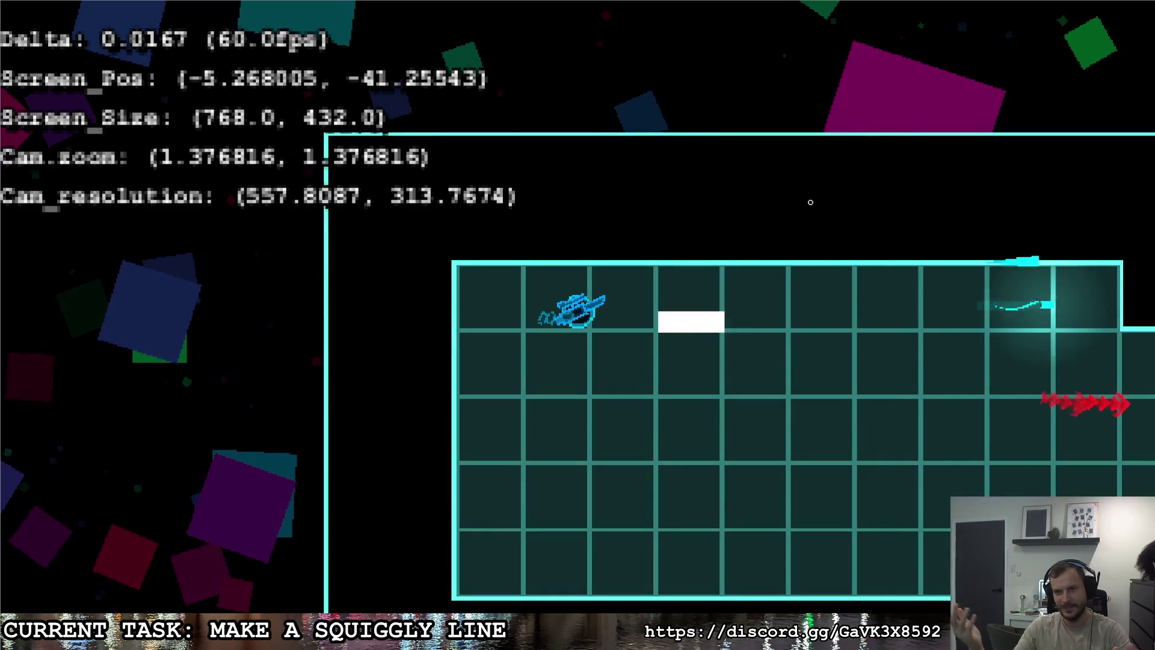
left_click(810, 202)
key("Escape")
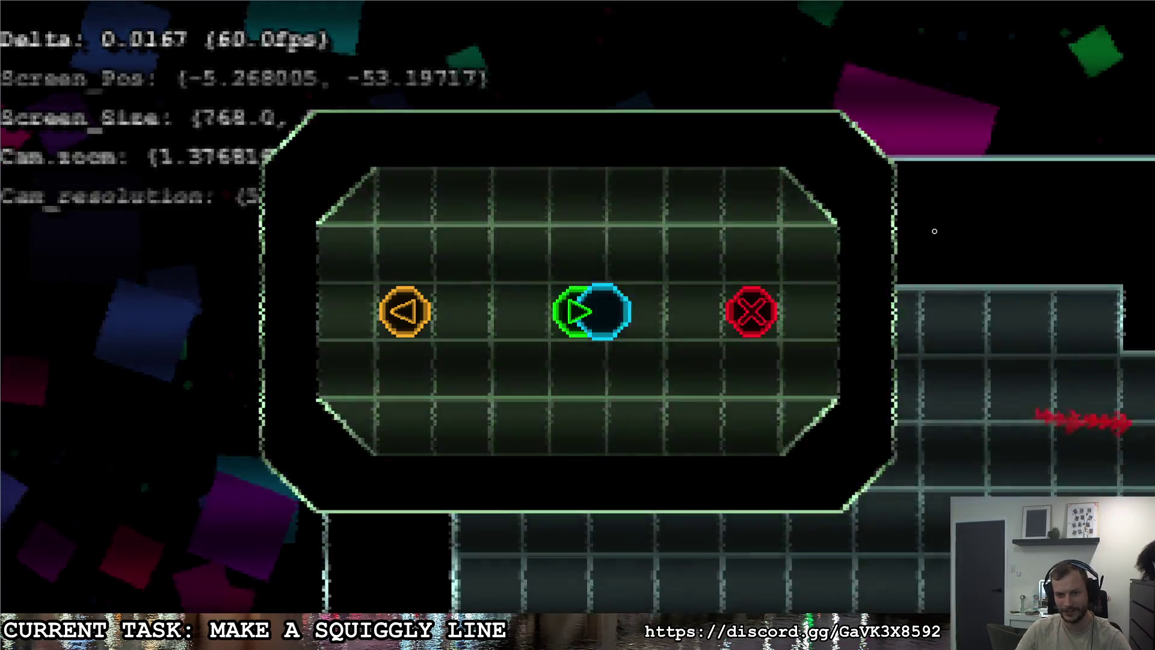
key("alt+Tab")
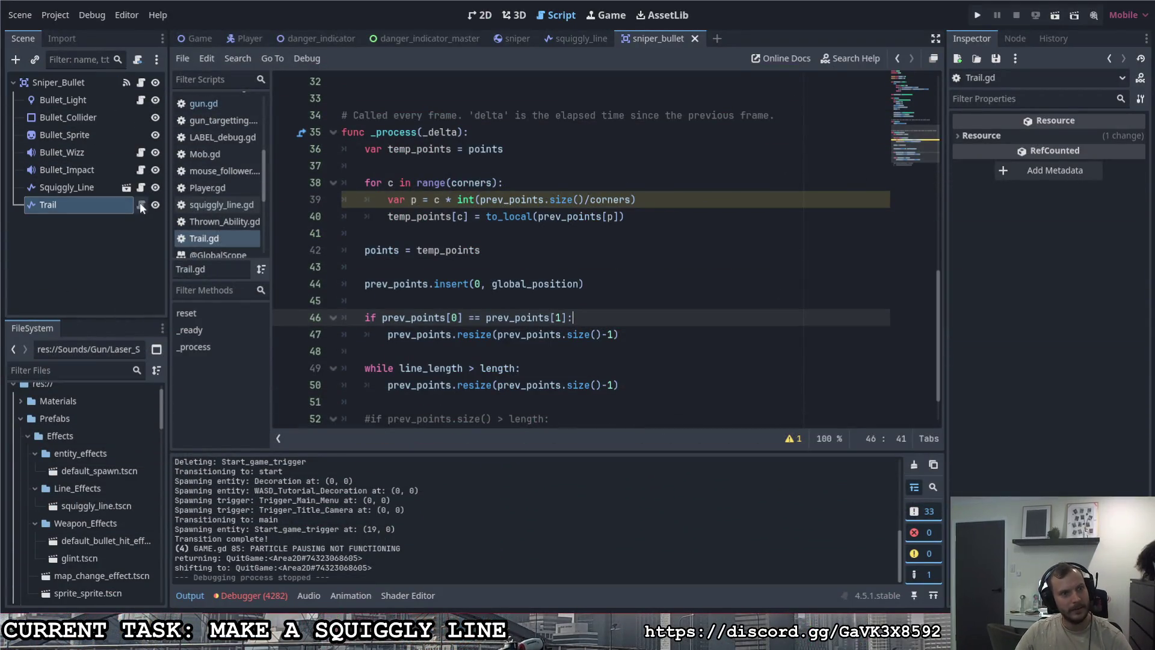
Step: Set the Trail node's Length to 64 and run the project again
left_click(113, 204)
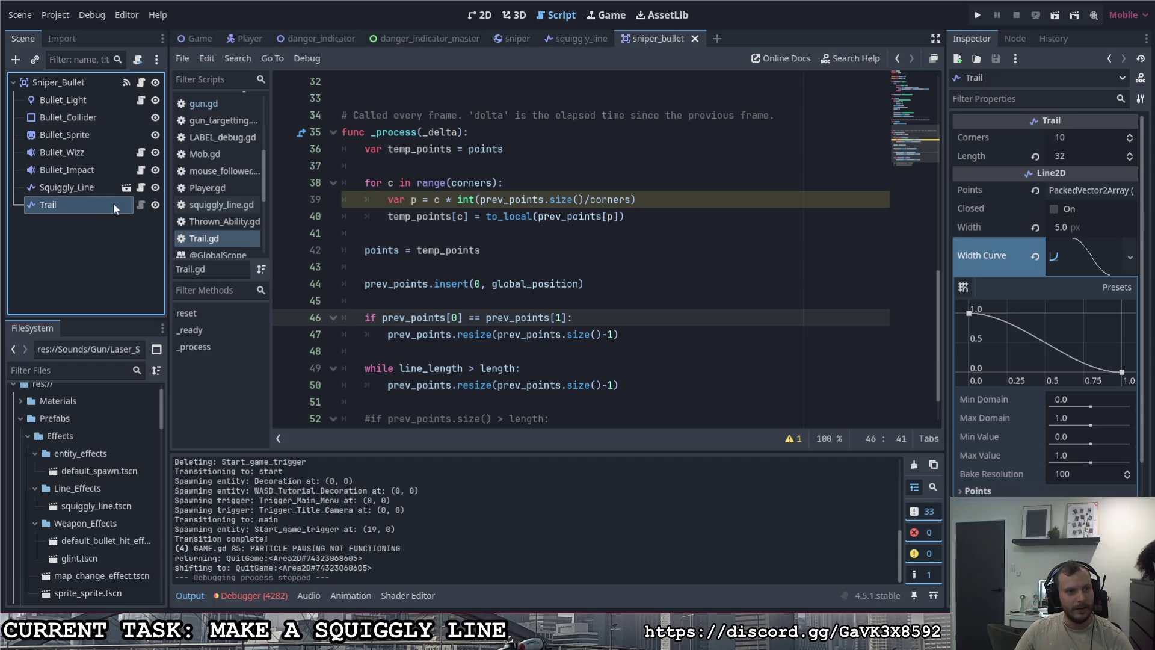
left_click(1077, 161)
type("64")
key("Return")
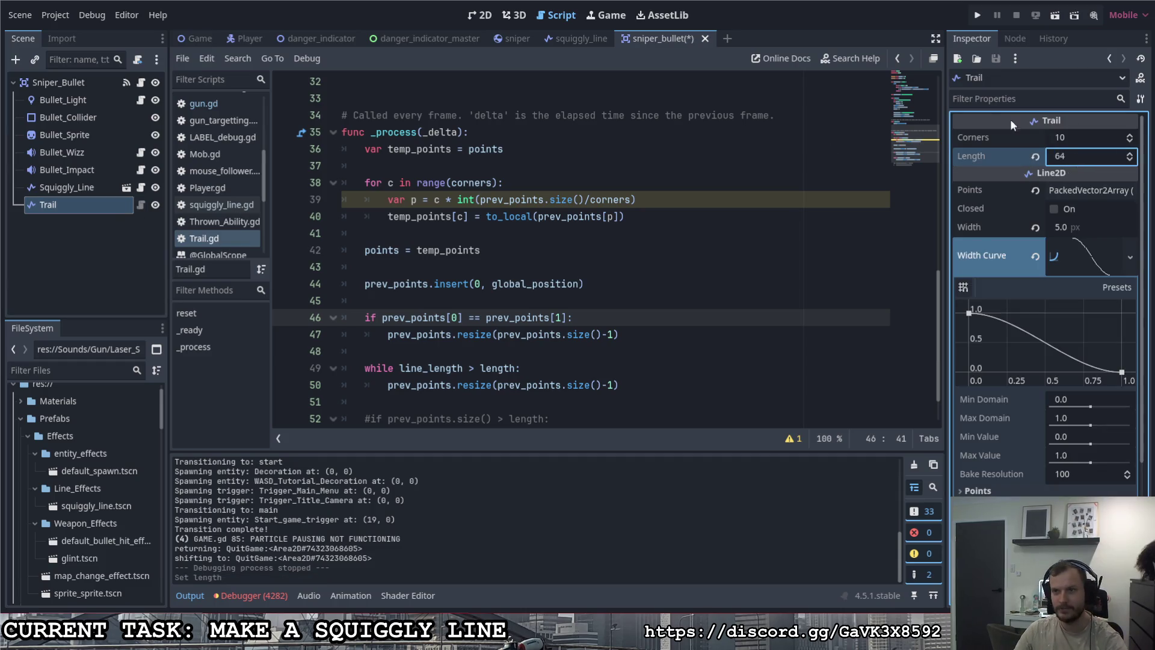
left_click(976, 16)
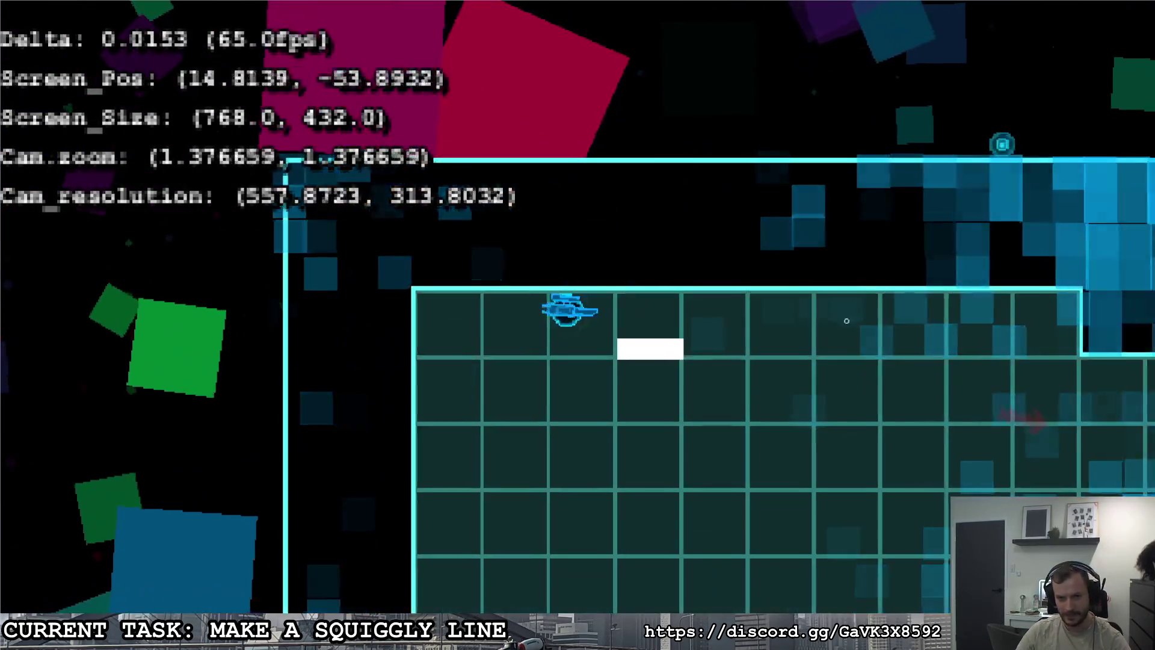
Step: Move around with WASD, fire four sniper shots to check the Length 64 trail, then pause
key("a")
left_click(974, 315)
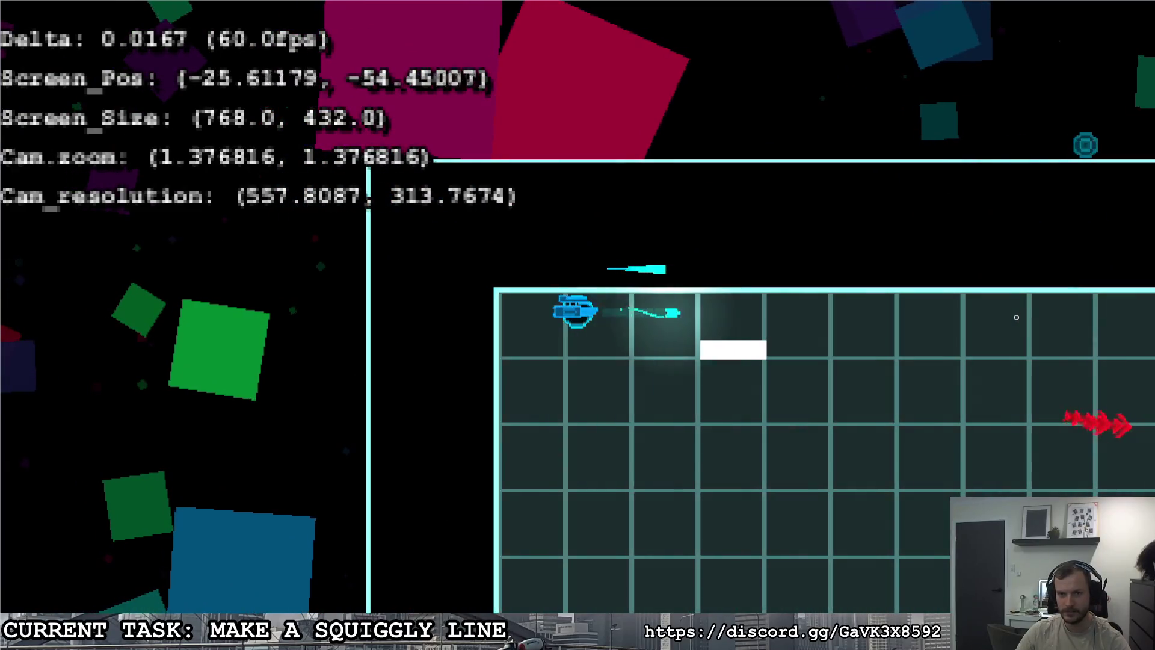
key("s")
key("d")
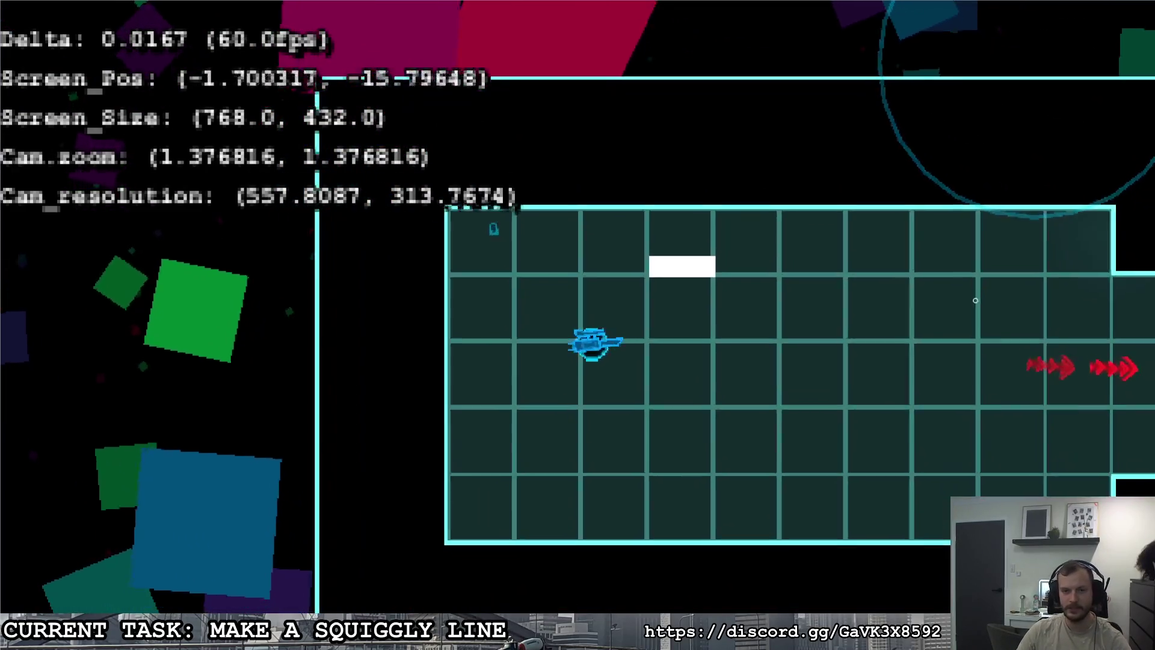
left_click(996, 307)
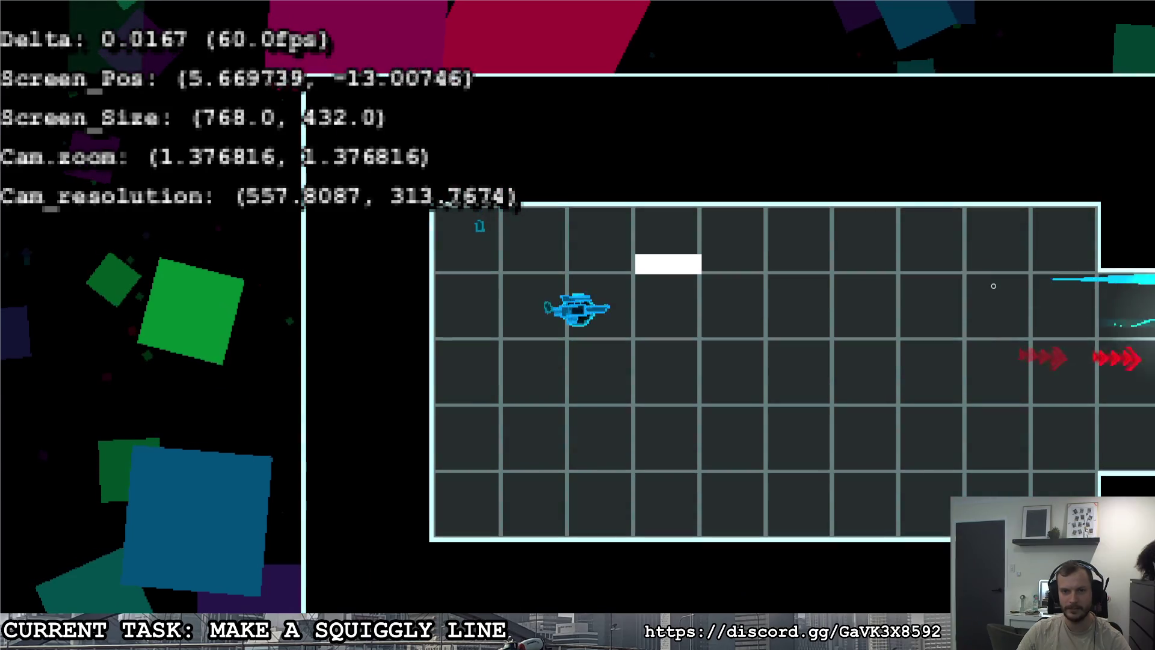
left_click(1005, 294)
key("a")
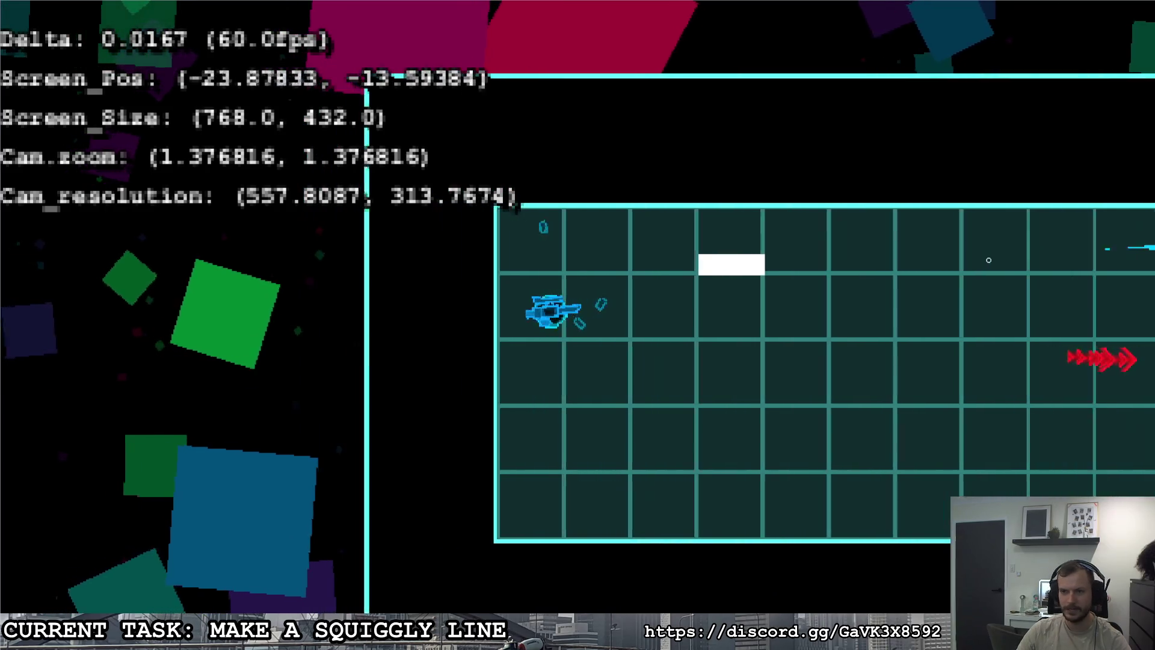
key("w")
left_click(1022, 314)
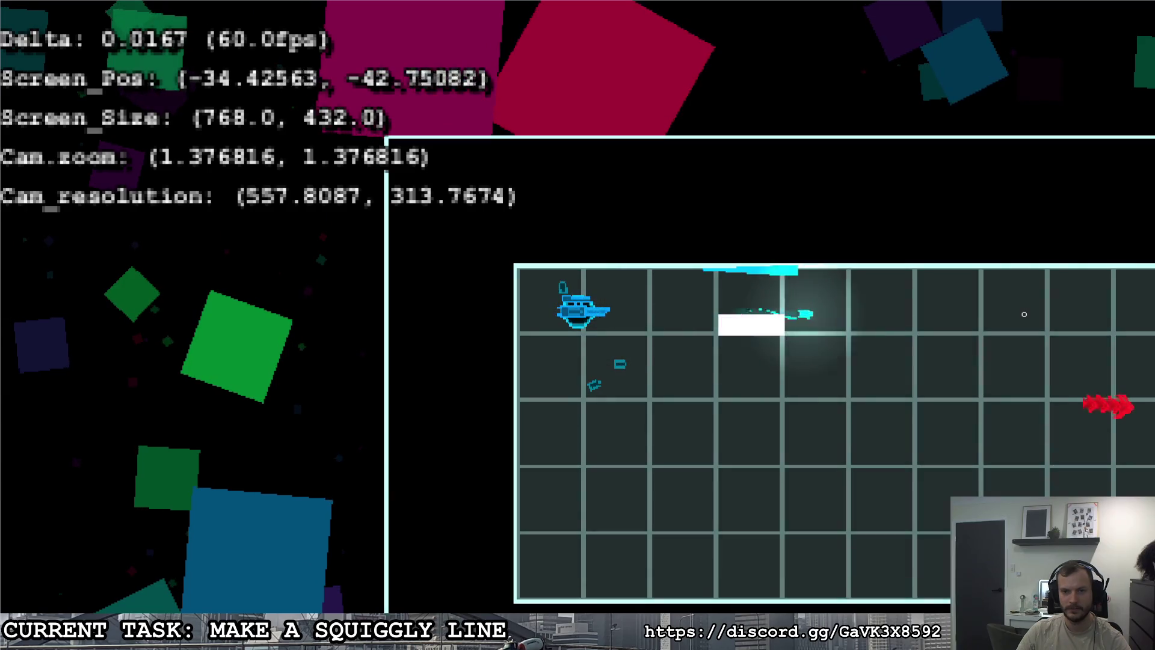
key("Escape")
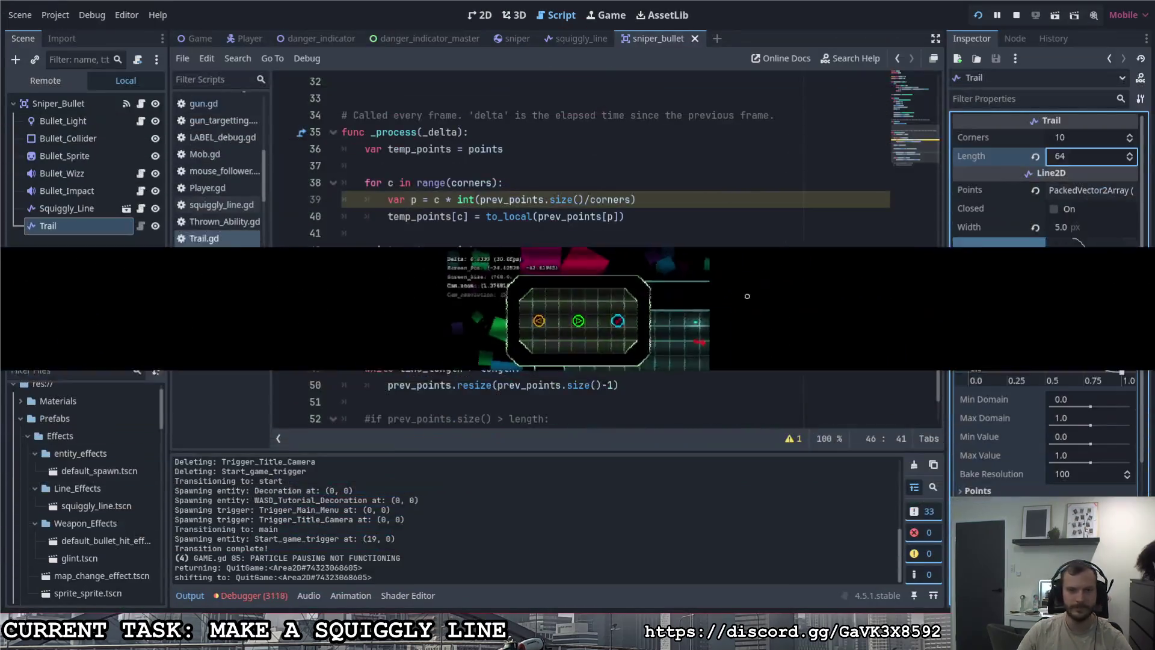
Step: Set the Squiggly_Line node's Trail Length to 64 and run the project
left_click(140, 208)
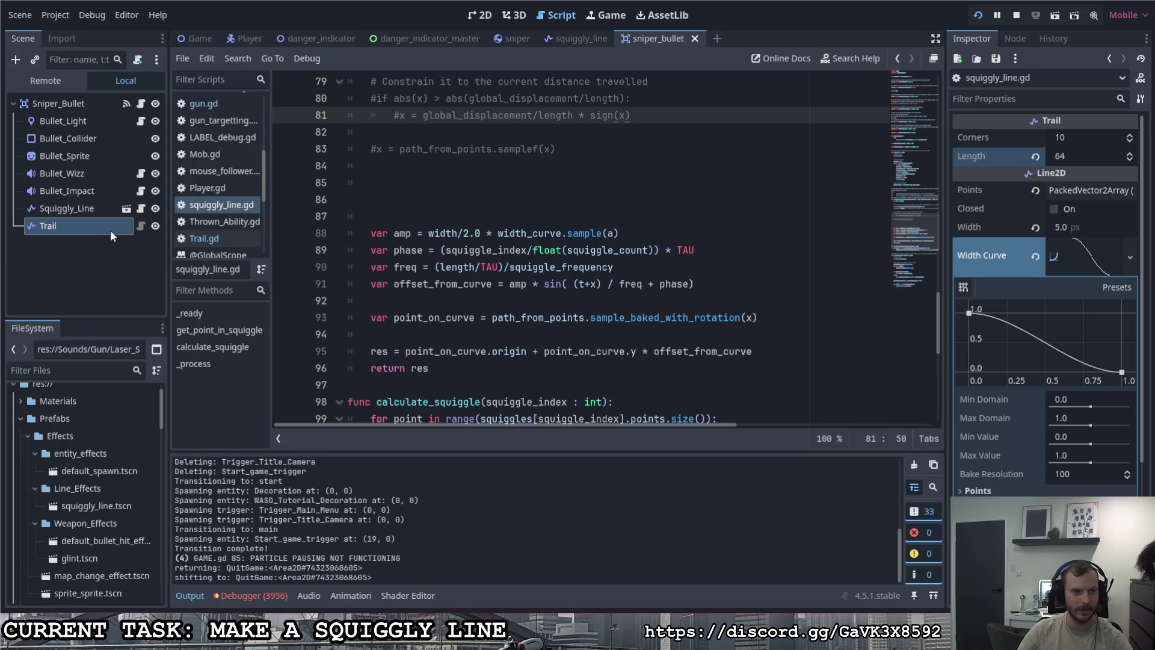
left_click(96, 187)
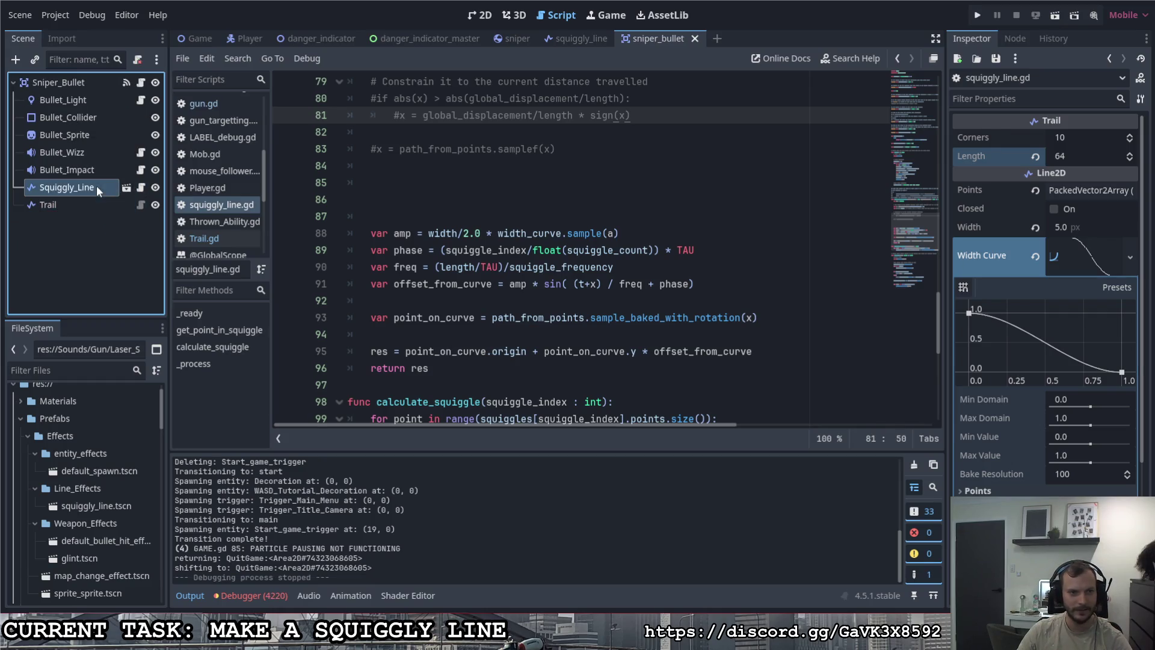
left_click(1089, 320)
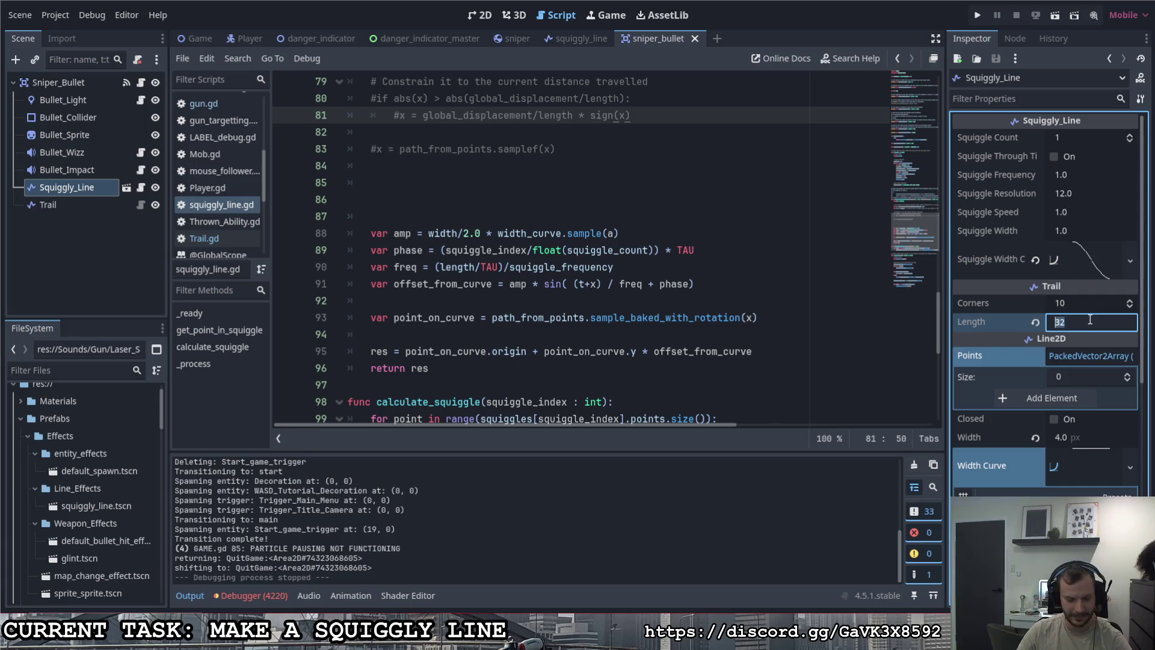
type("64")
key("Return")
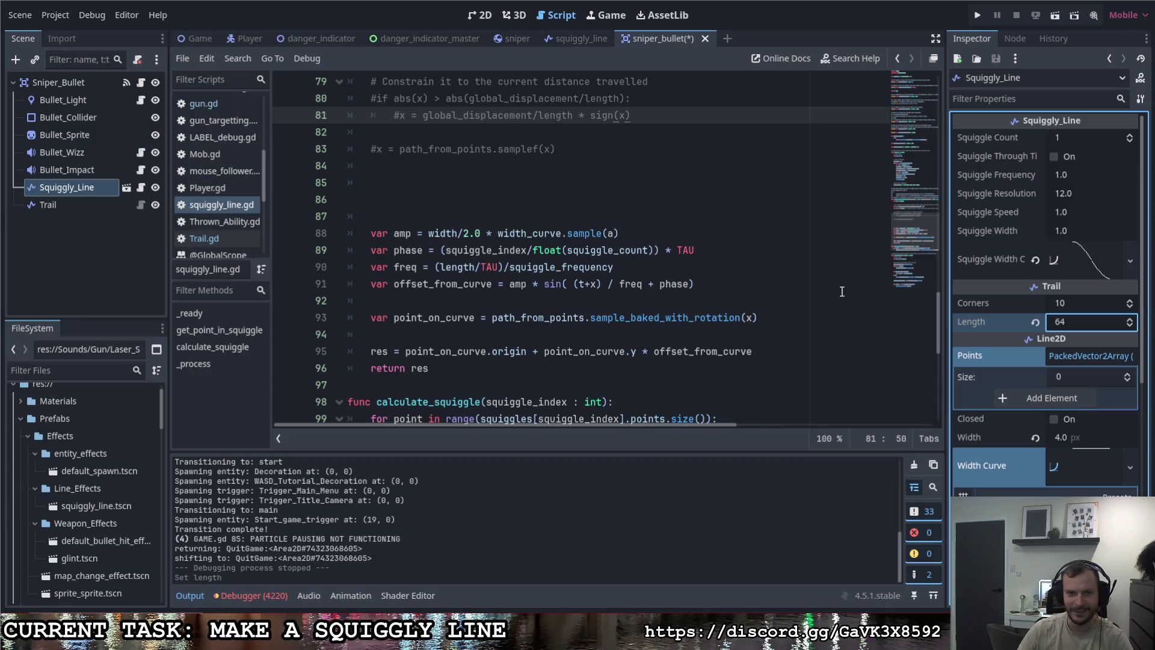
left_click(128, 186)
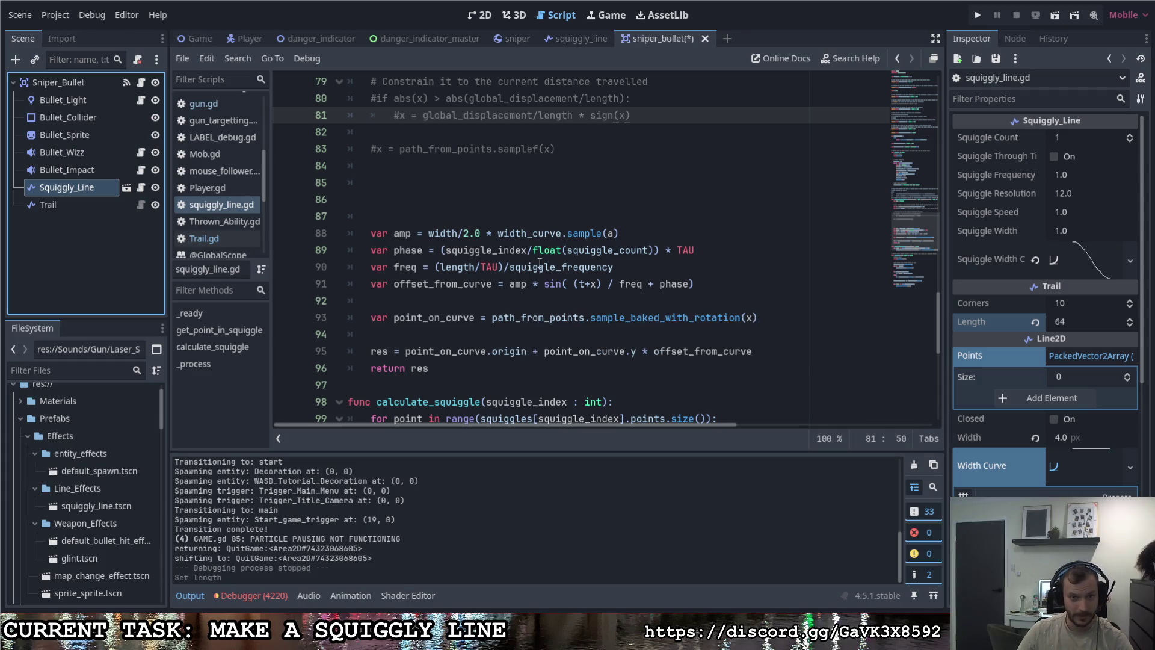
left_click(977, 15)
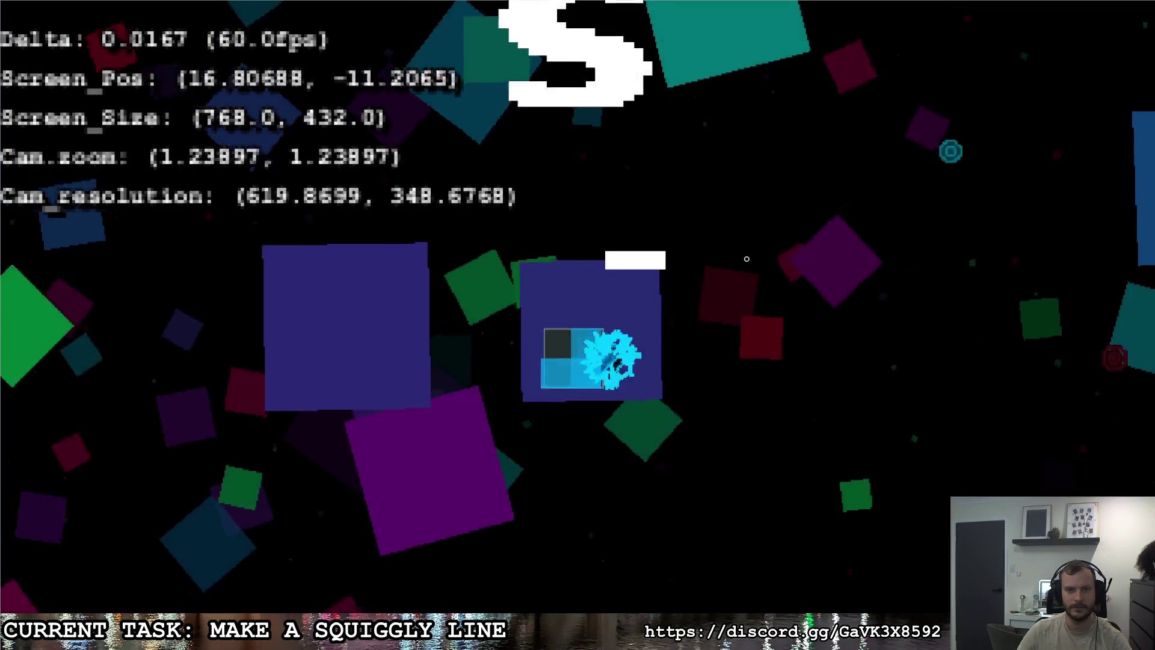
Step: Fly the ship with WASD, fire four sniper shots, then quit from the pause menu
key("d")
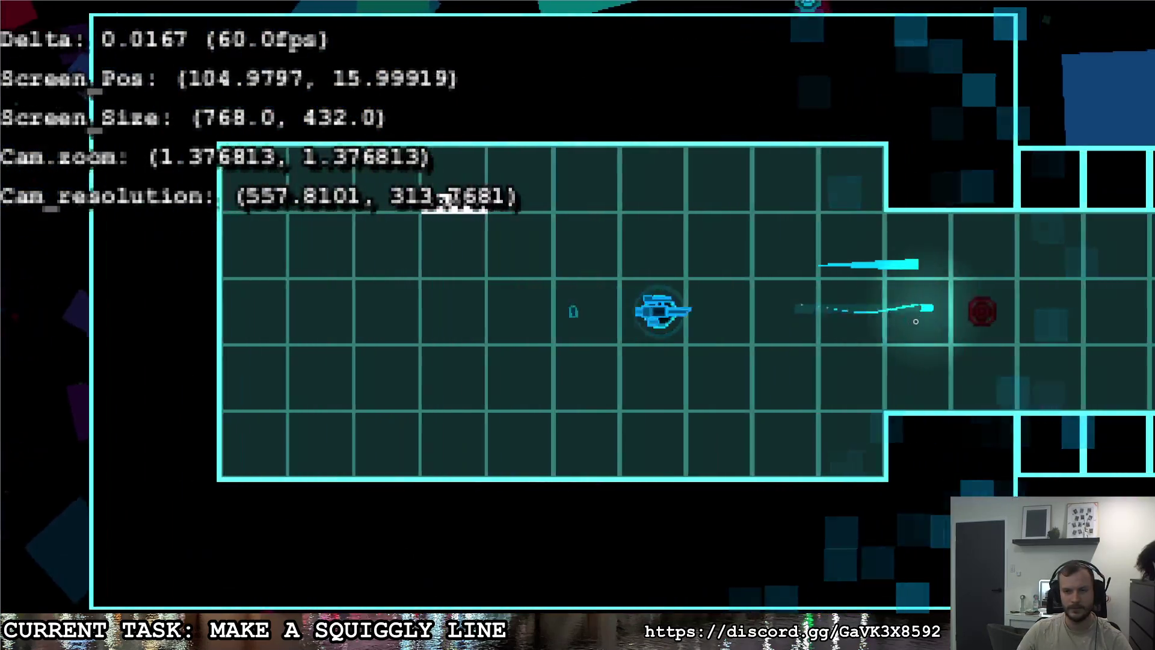
key("a")
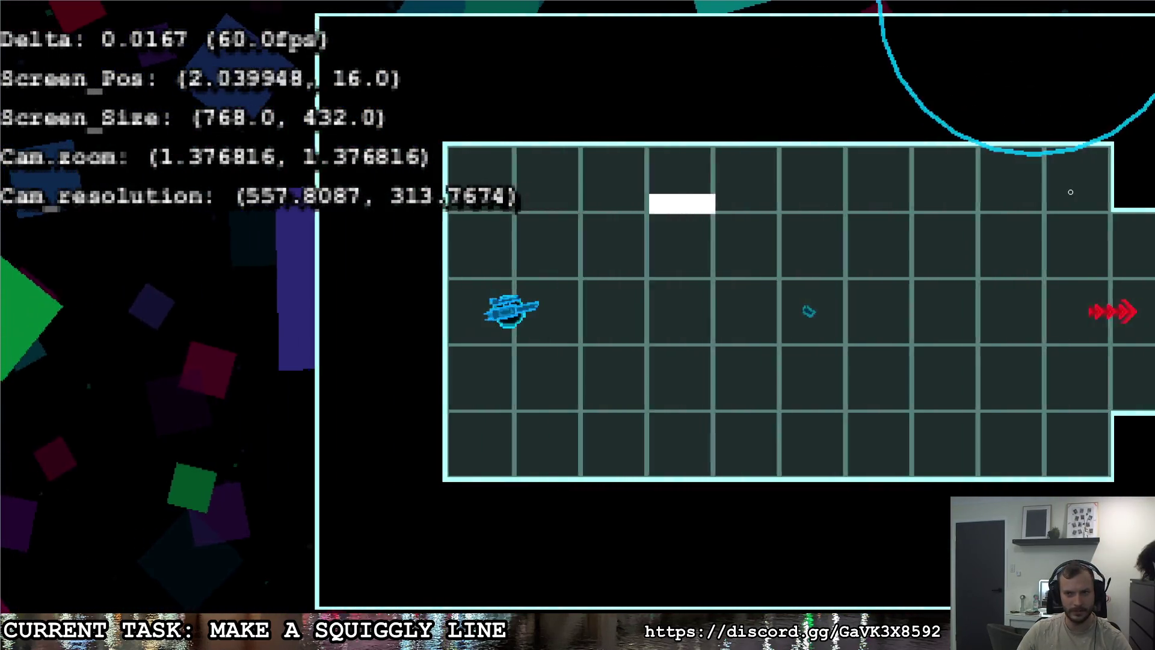
left_click(1070, 191)
key("d")
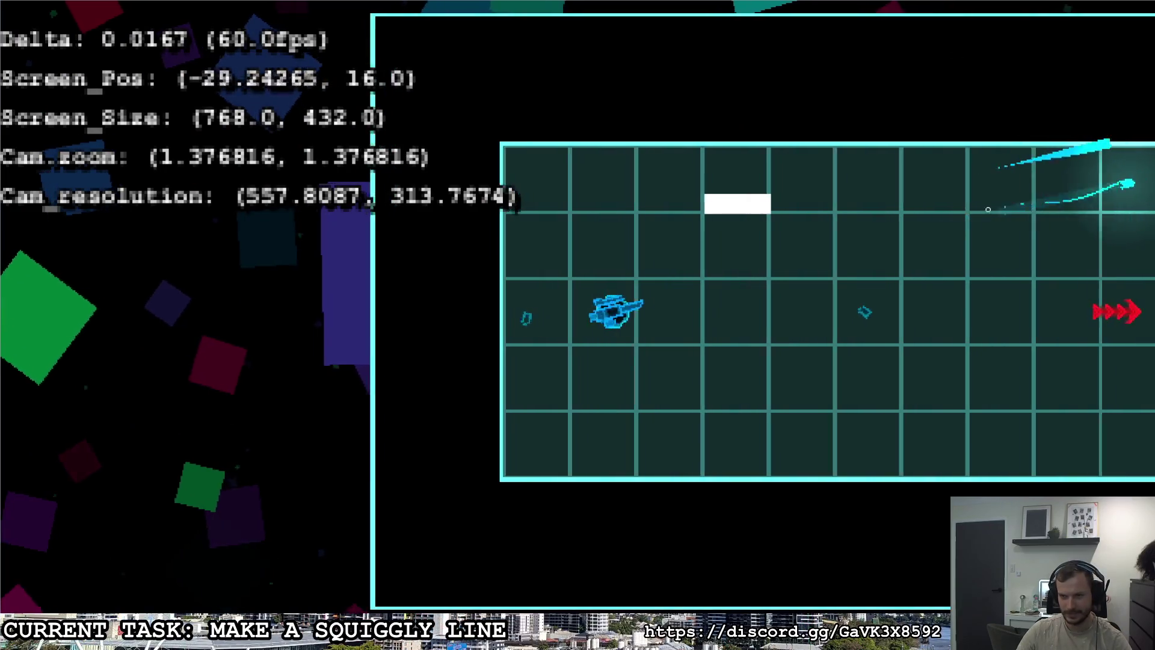
key("w")
key("w")
left_click(1022, 283)
key("d")
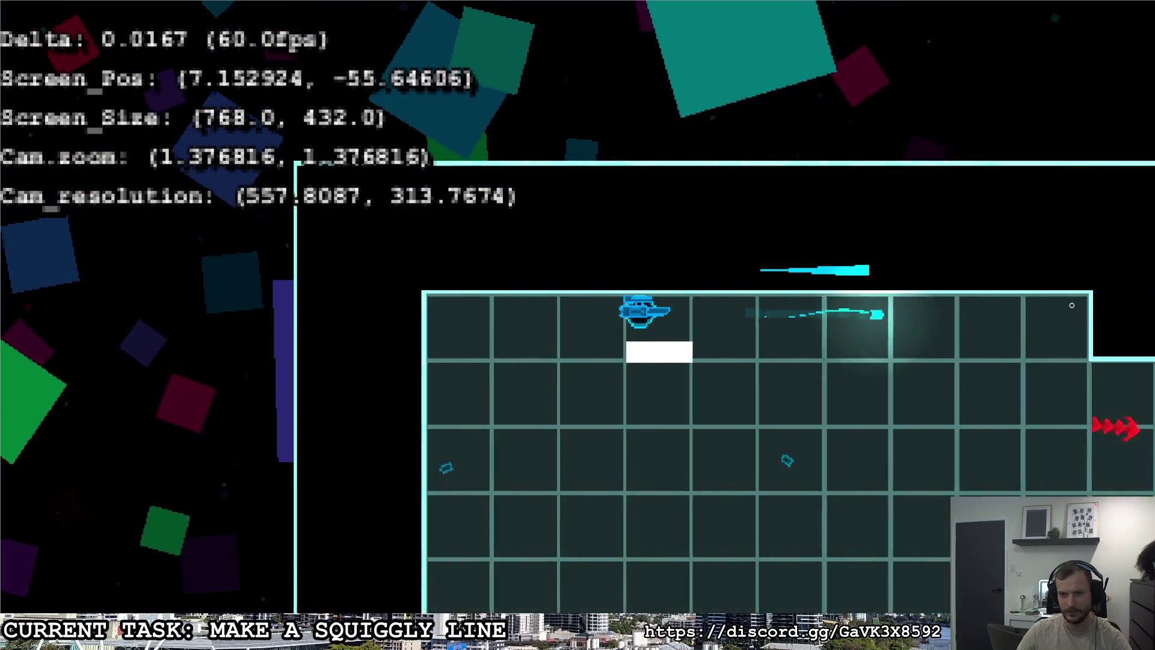
key("a")
left_click(1057, 307)
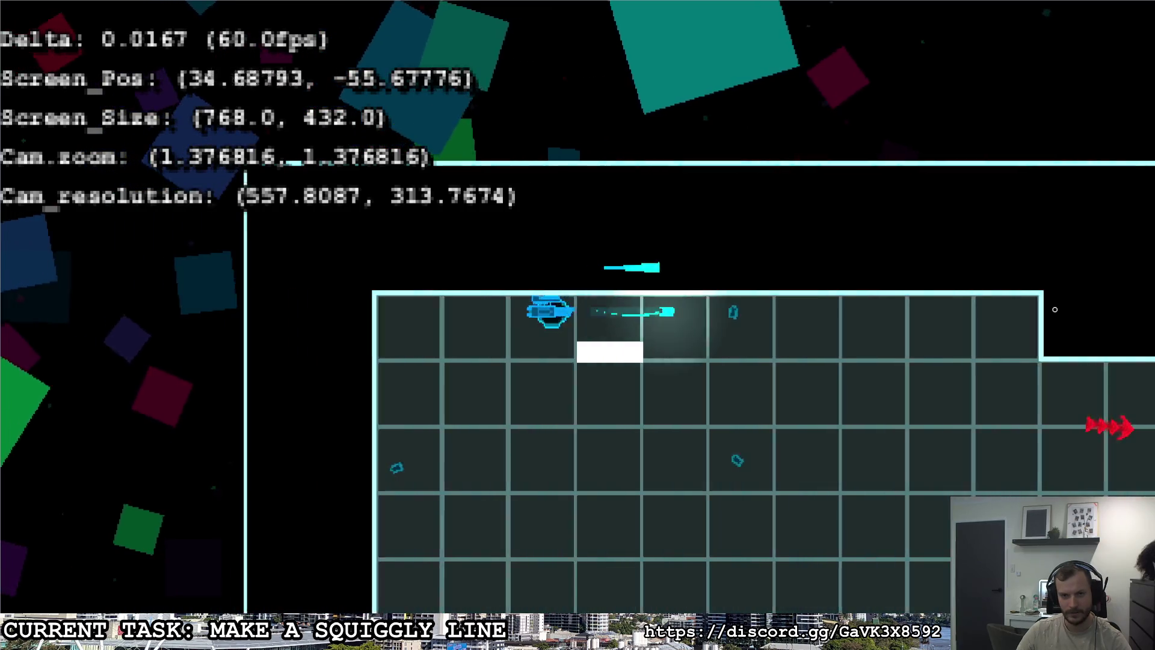
key("d")
left_click(980, 314)
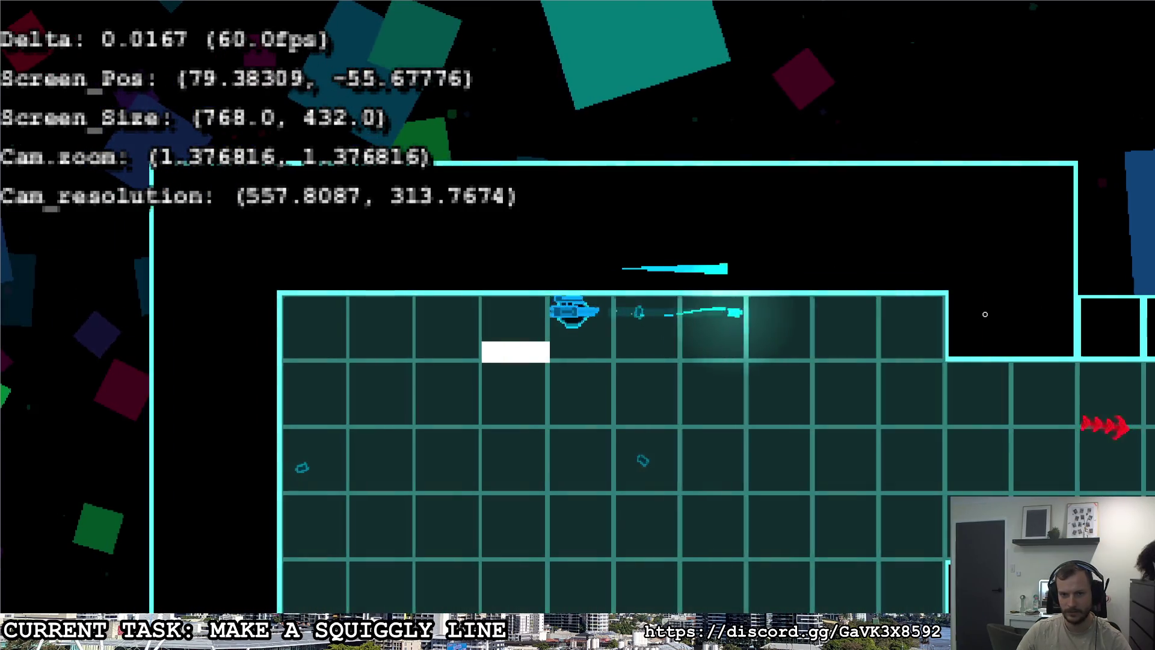
key("Escape")
left_click(748, 306)
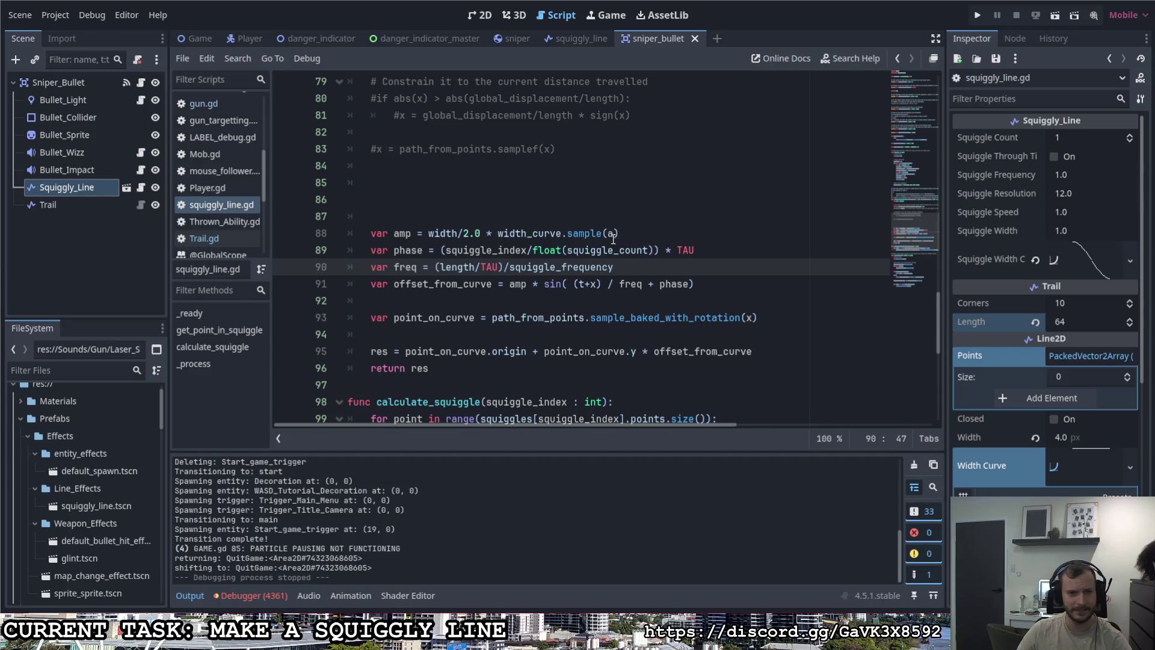
Step: Change line 76 to 'var a = 1.0 - index_in_squiggle/(squiggle_resolution - 1)' and save
scroll(622, 238, "up", 1)
left_click(607, 283)
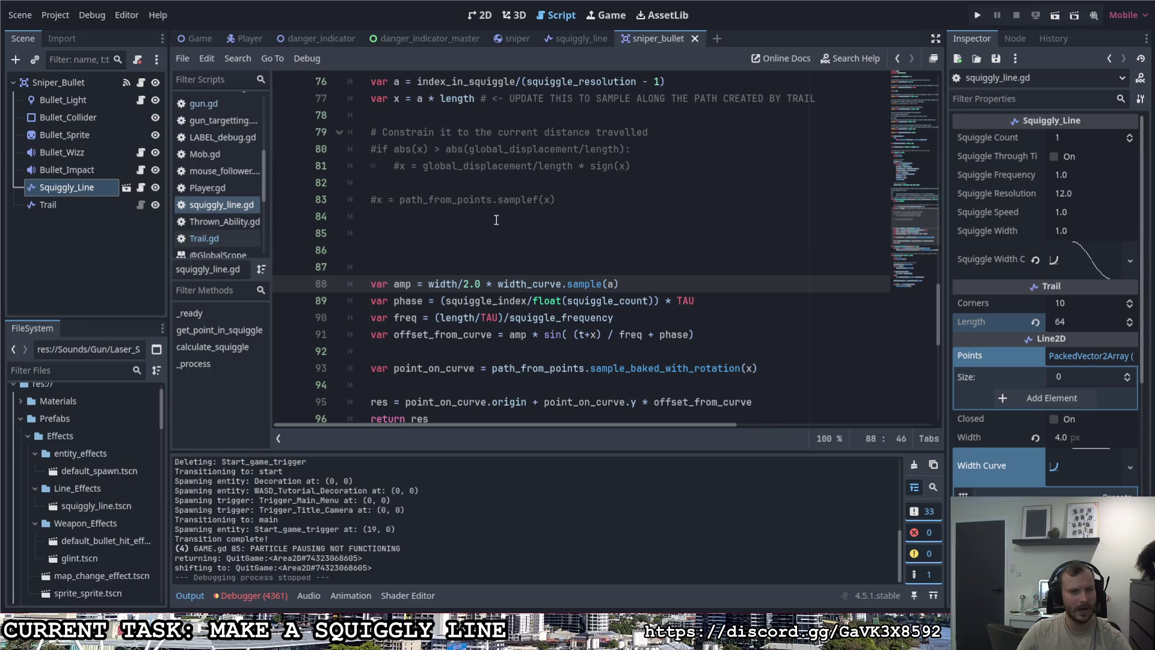
scroll(509, 263, "up", 2)
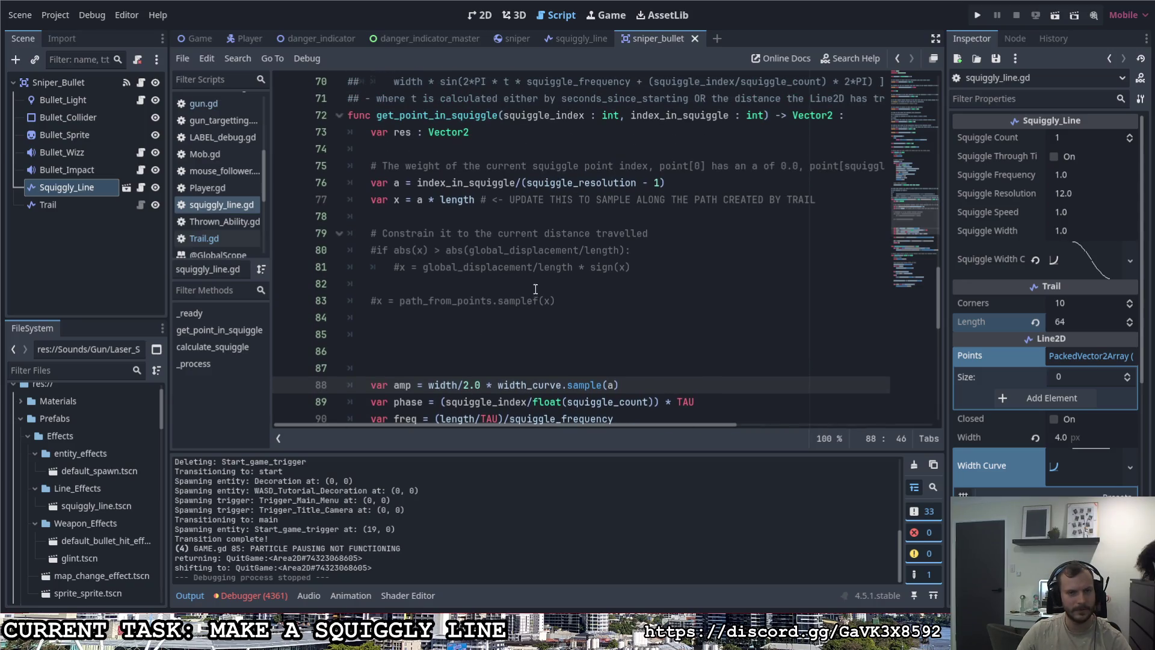
left_click(674, 180)
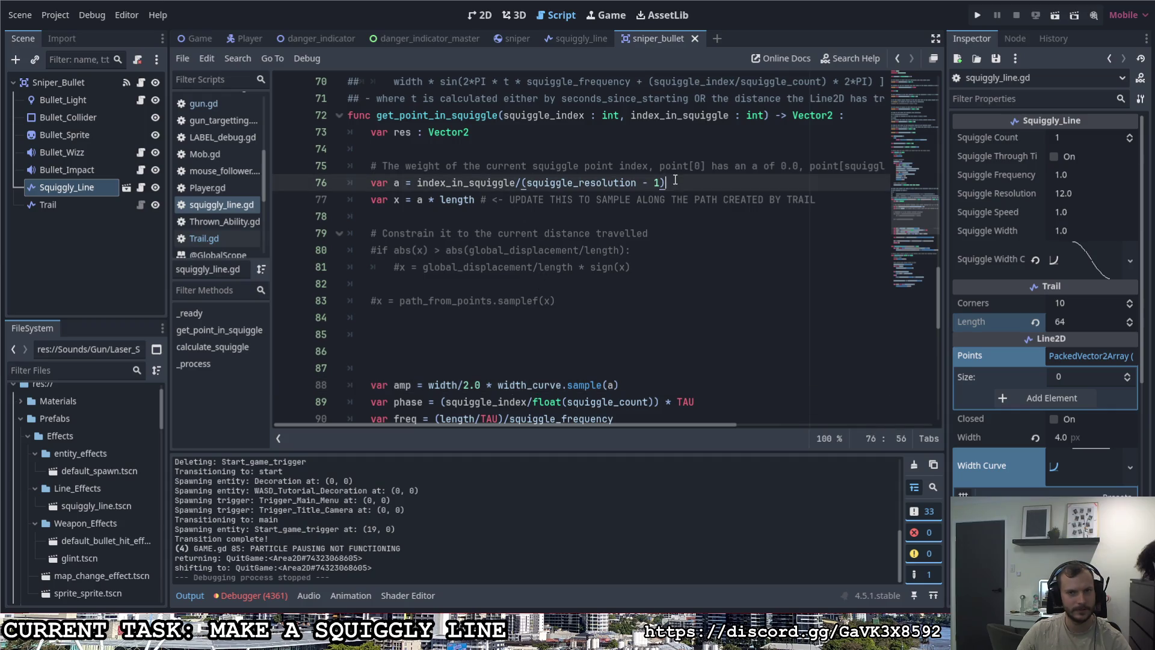
left_click(416, 182)
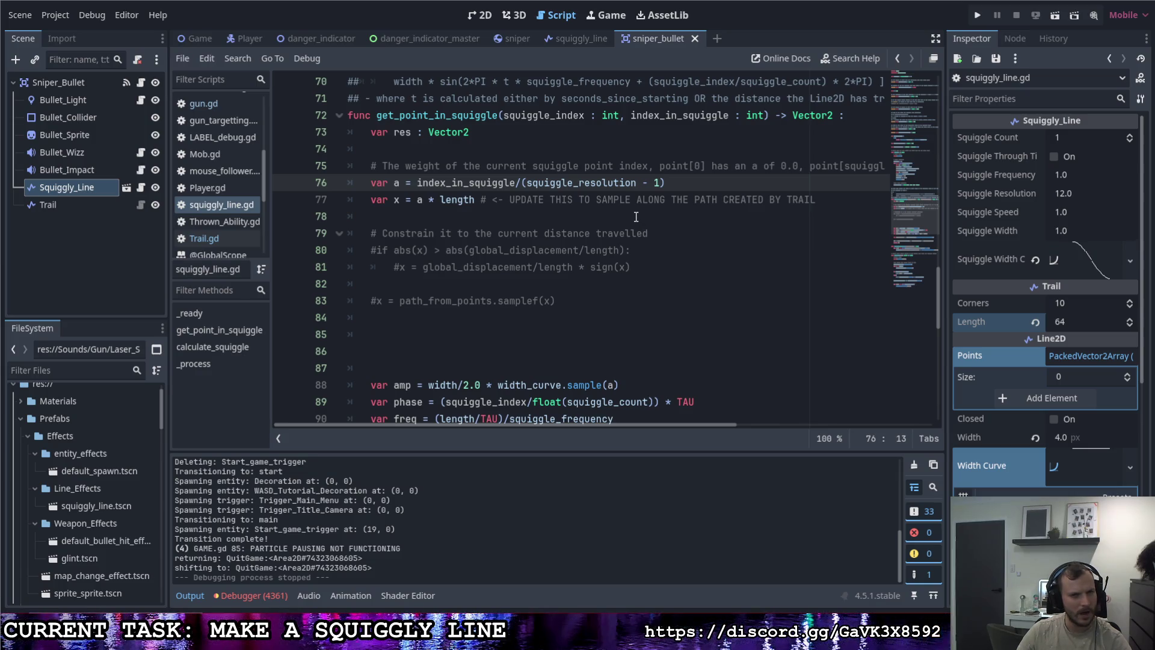
type("1 - ")
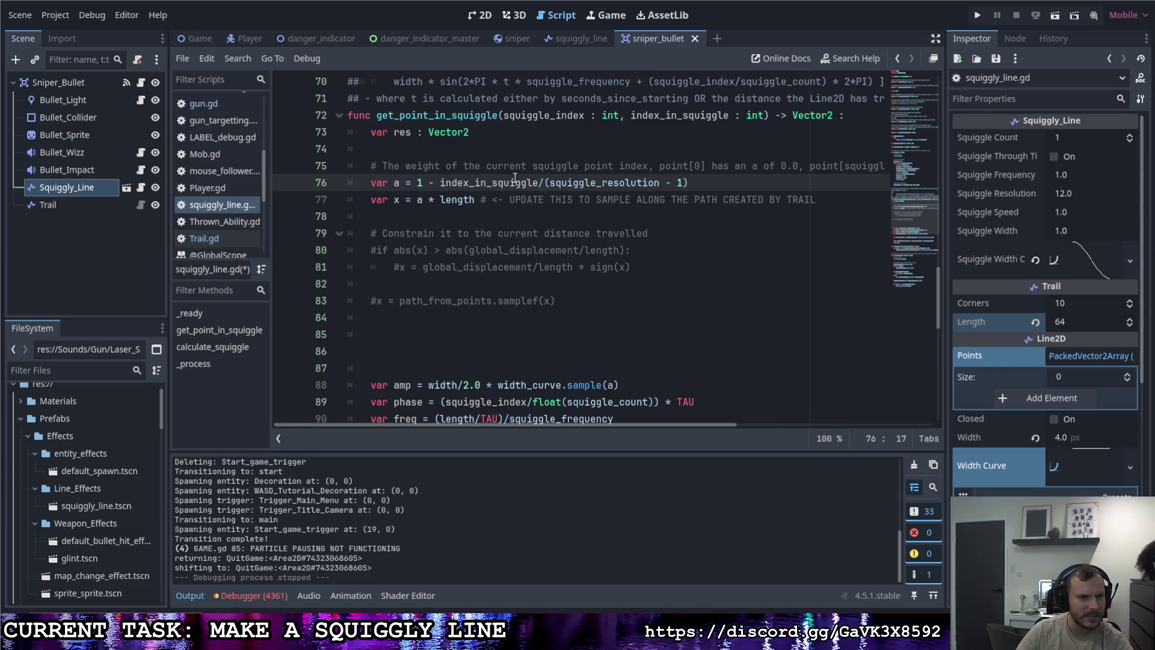
type(".0")
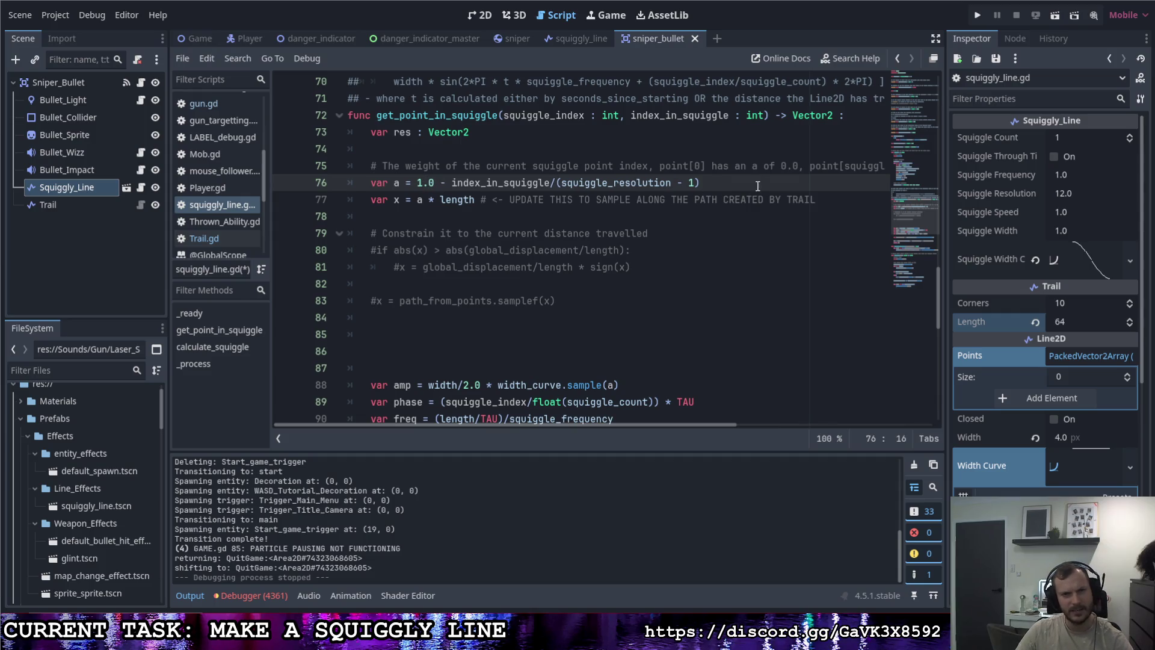
left_click(761, 187)
key("ctrl+s")
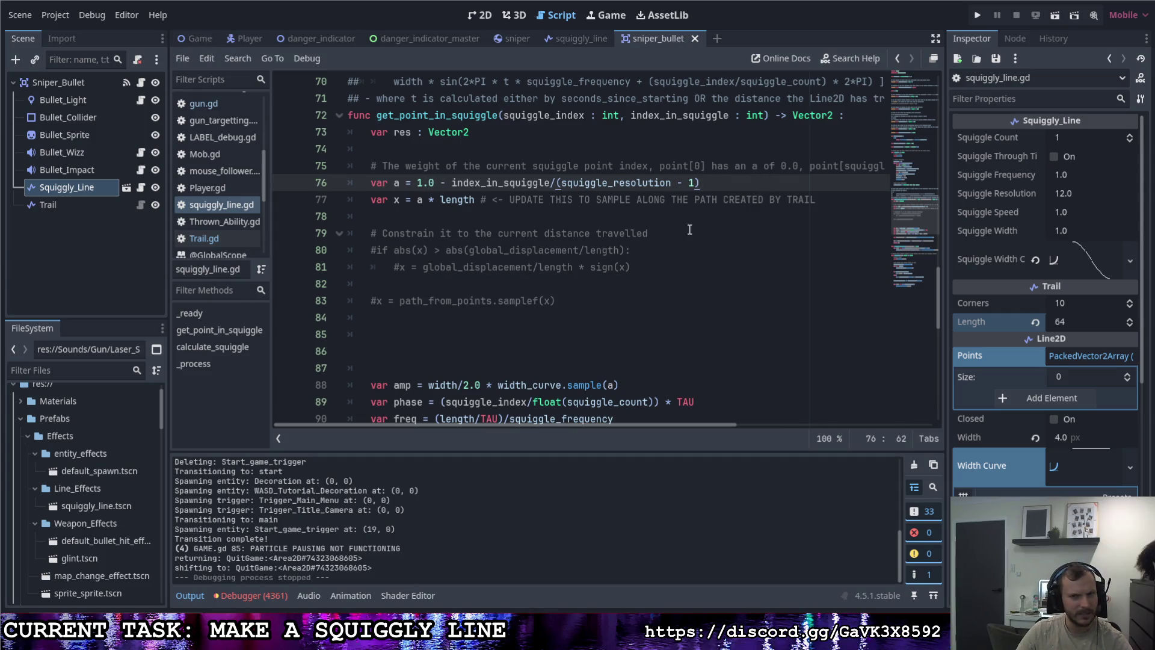
Step: Run the game, fire two sniper shots, and quit back to the editor
left_click(477, 203)
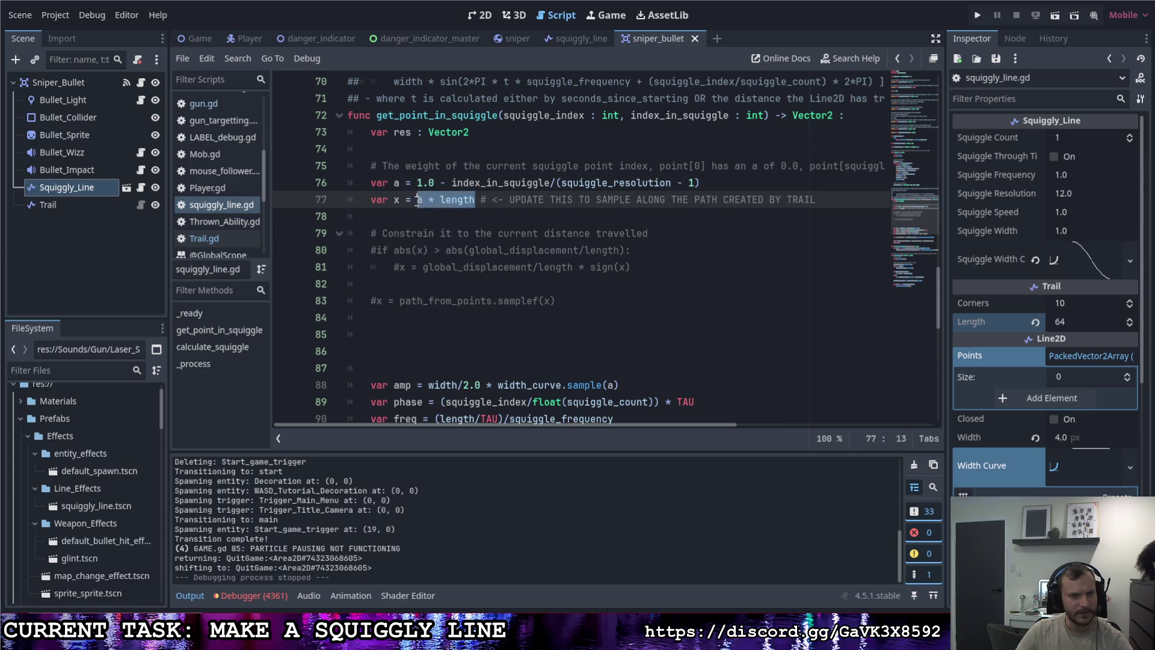
left_click(540, 201)
key("F5")
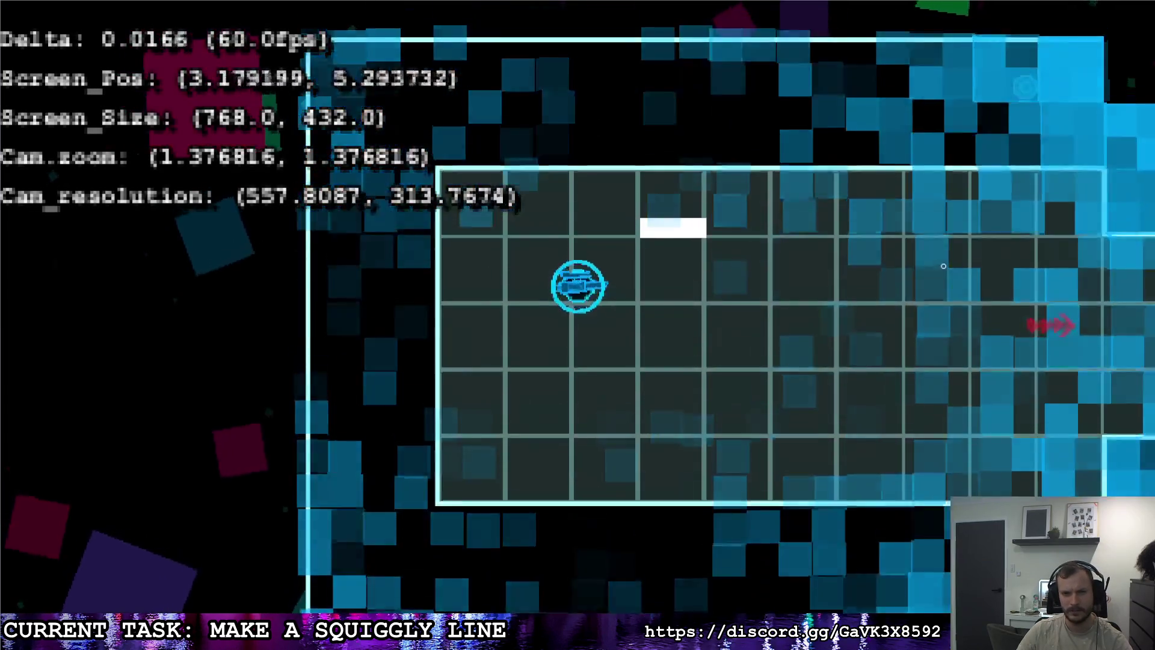
left_click(943, 266)
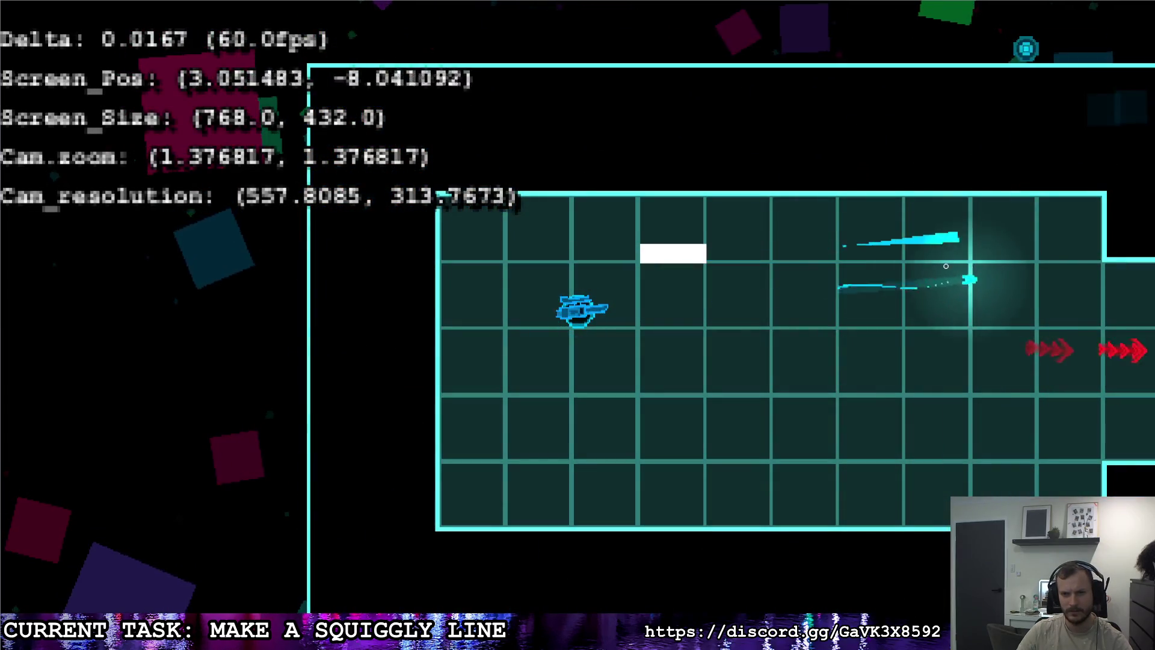
left_click(967, 278)
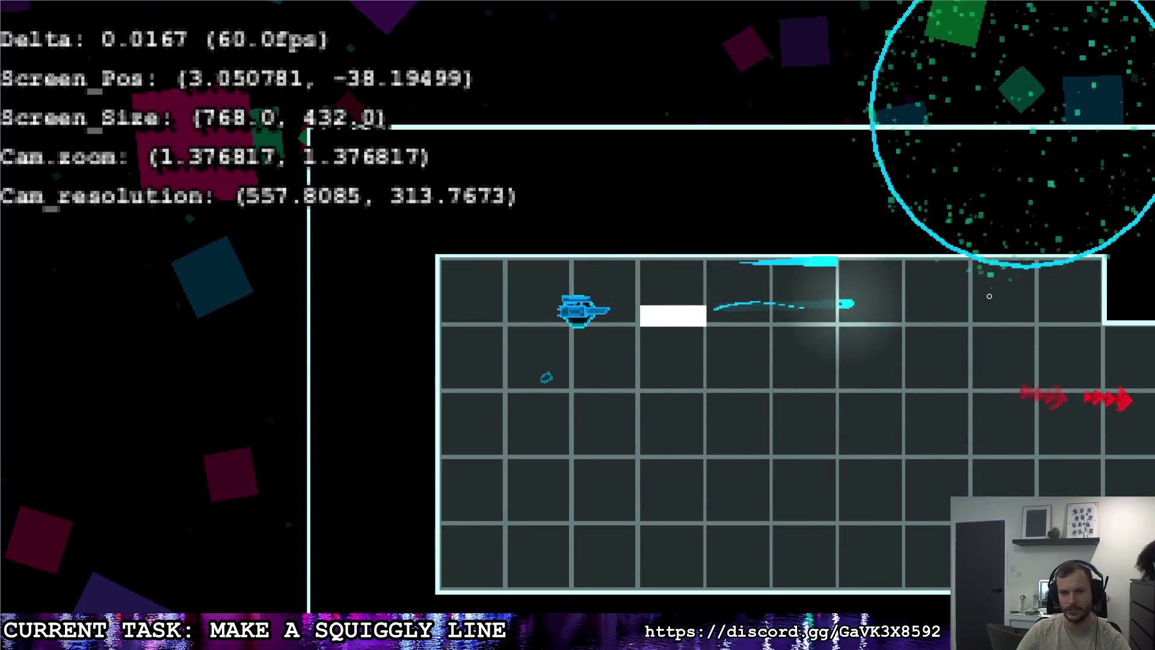
key("Escape")
left_click(751, 311)
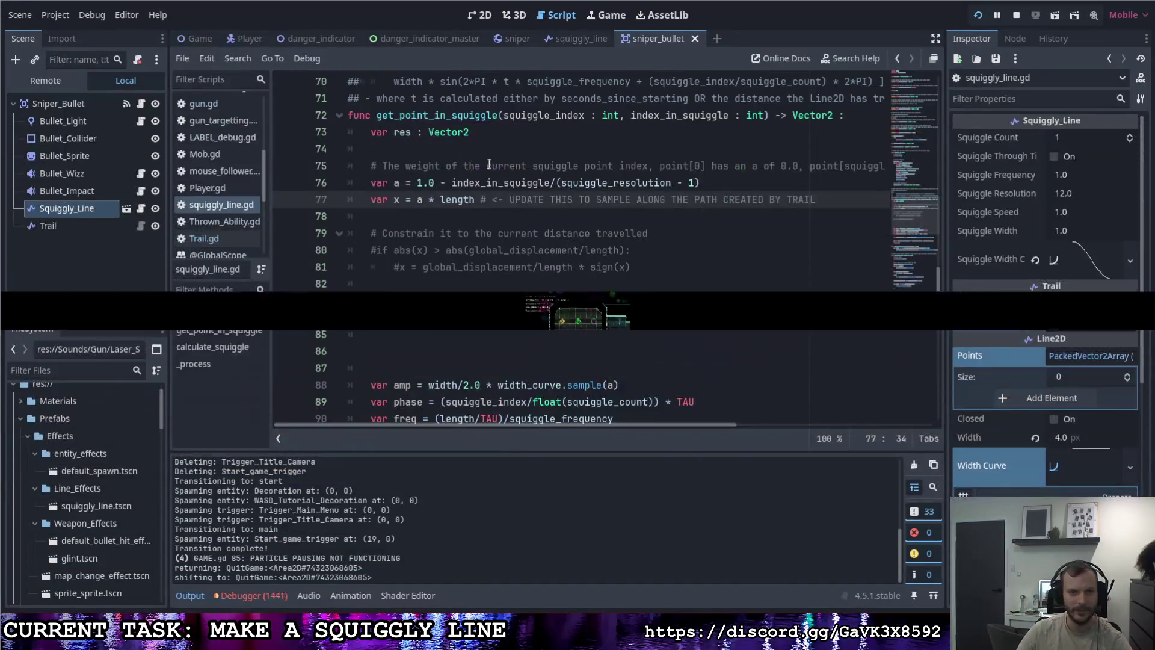
Step: Remove '1.0 - ' from line 76 and save squiggly_line.gd
left_click(448, 183)
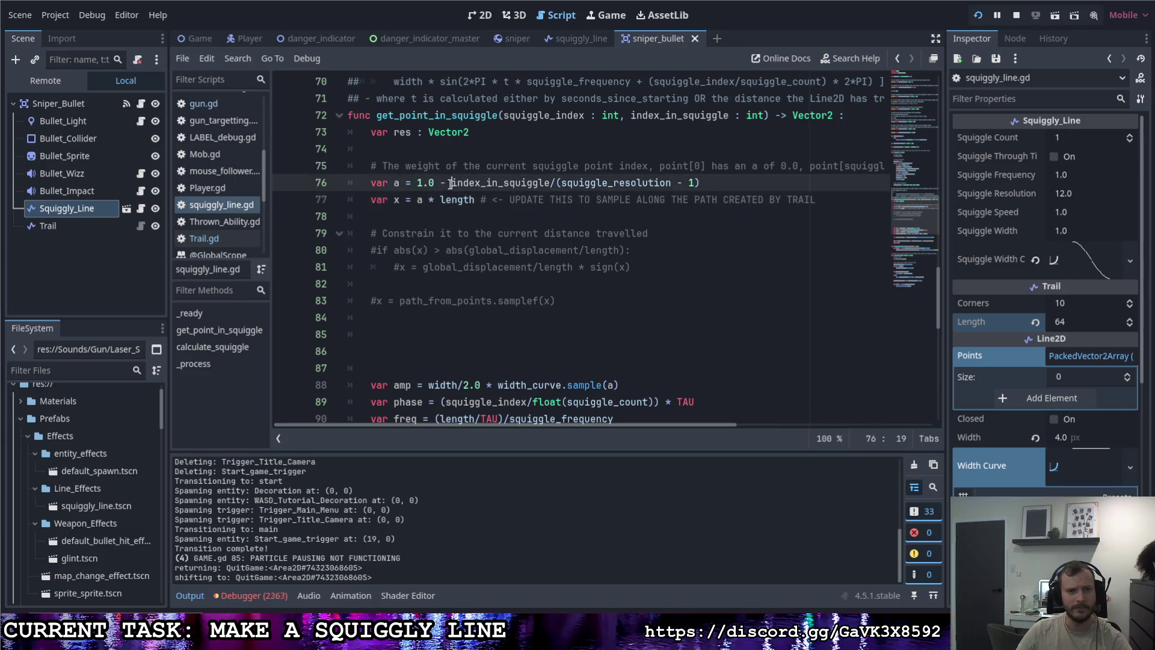
key("BackSpace")
key("BackSpace")
key("BackSpace")
key("ctrl+s")
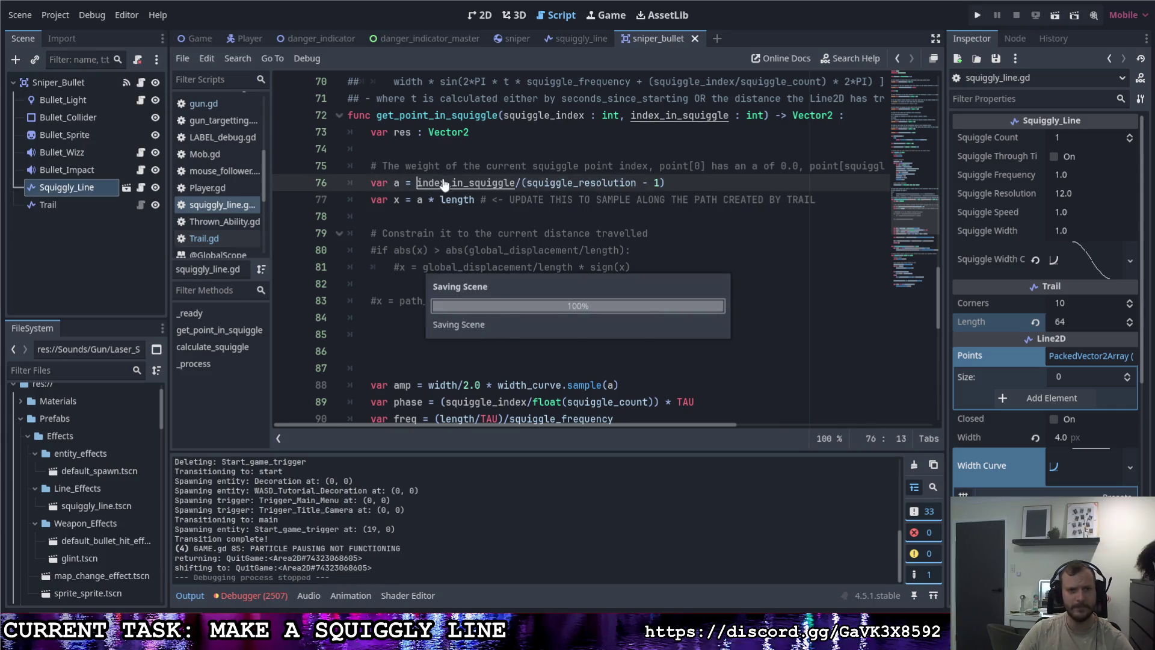
mouse_move(417, 200)
left_mouse_down()
mouse_move(477, 200)
mouse_move(420, 202)
left_mouse_up()
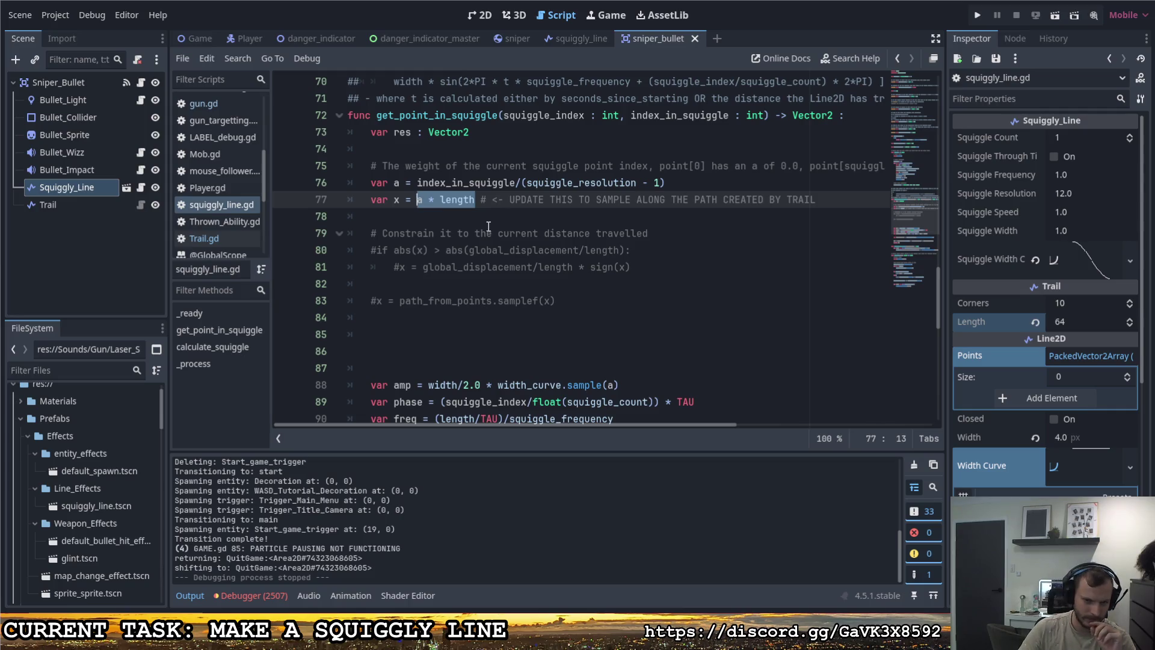
Step: Replace length with line_length on lines 90 and 77, then run the game
scroll(544, 236, "down", 2)
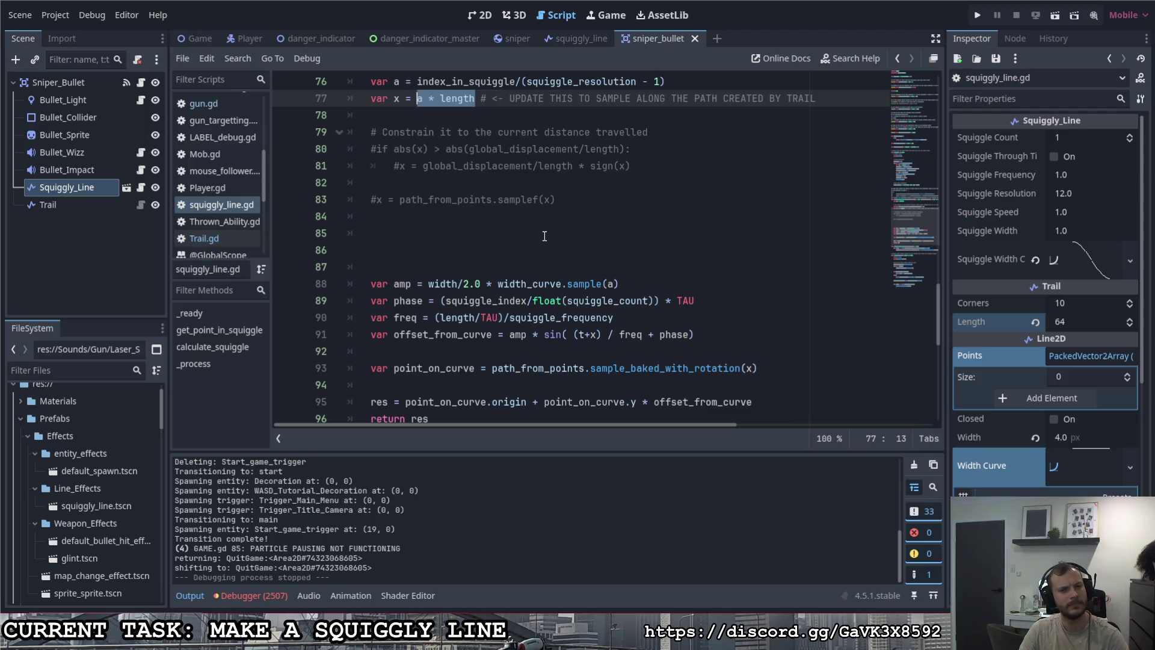
left_click(439, 317)
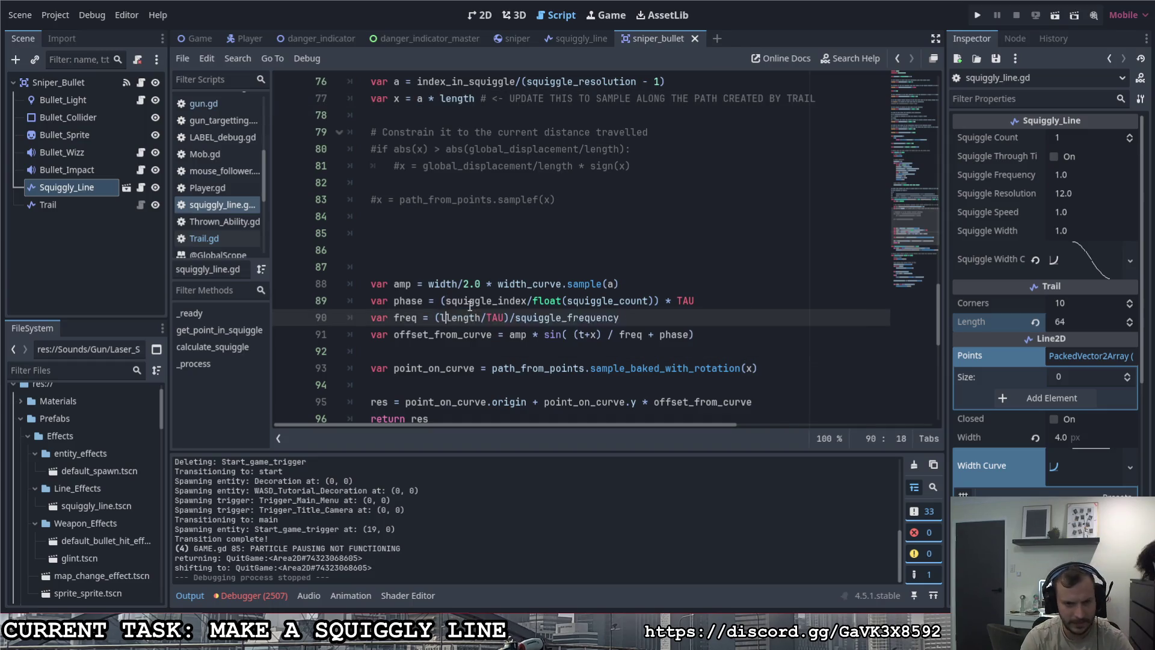
type("line_")
key("Escape")
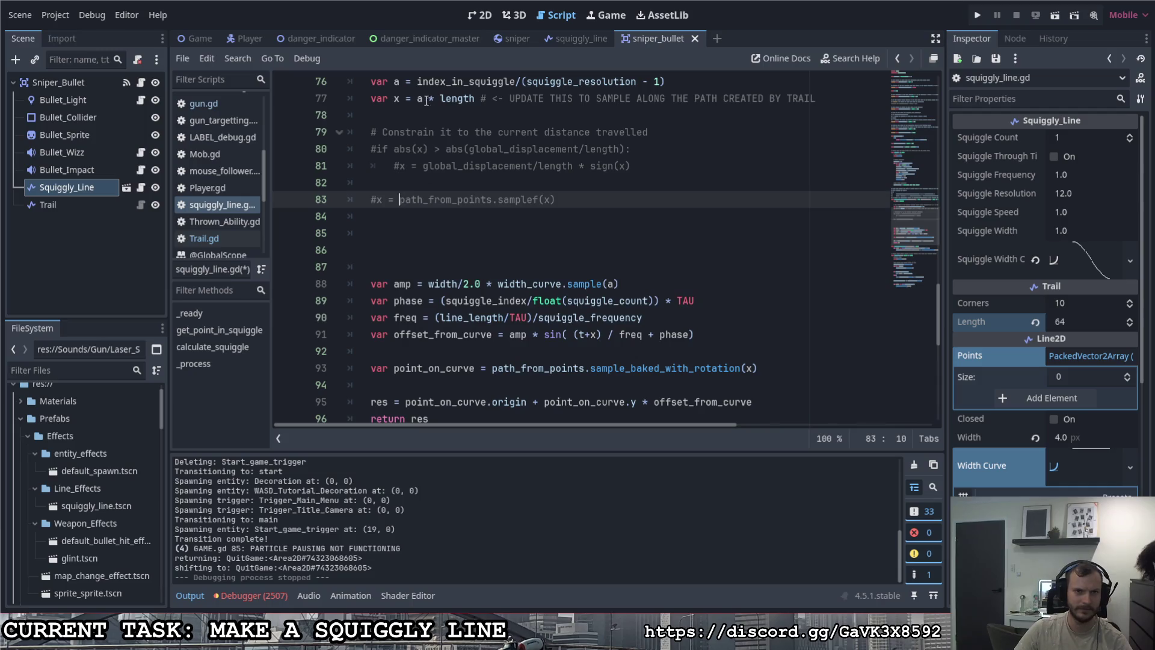
left_click(440, 98)
type("line_")
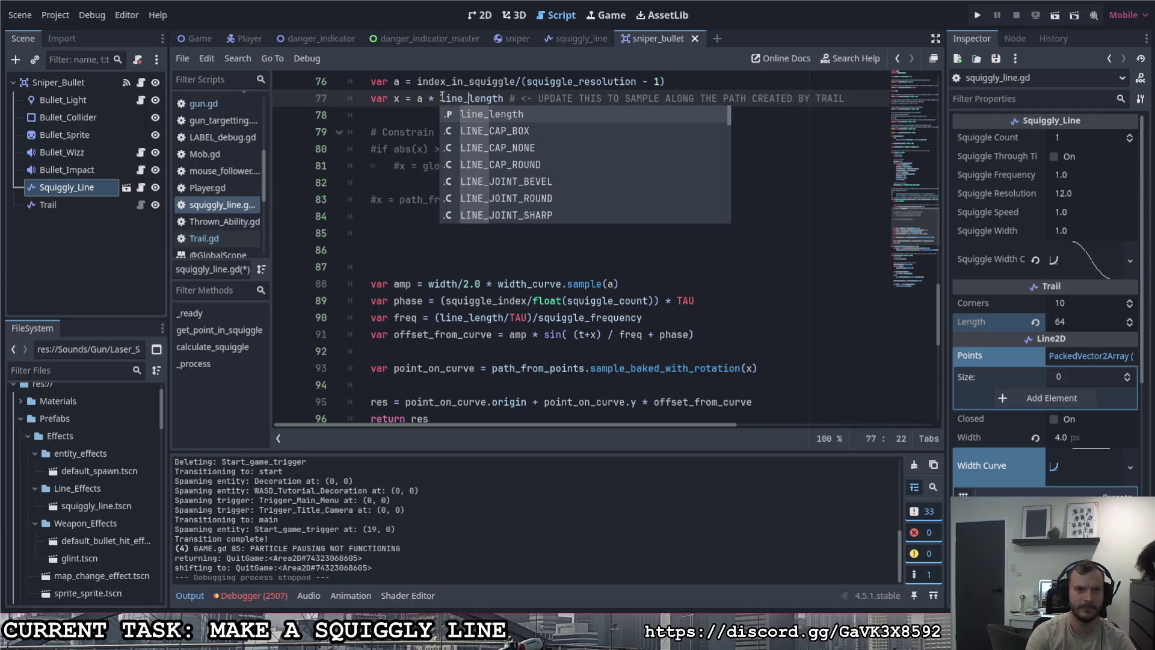
left_click(973, 15)
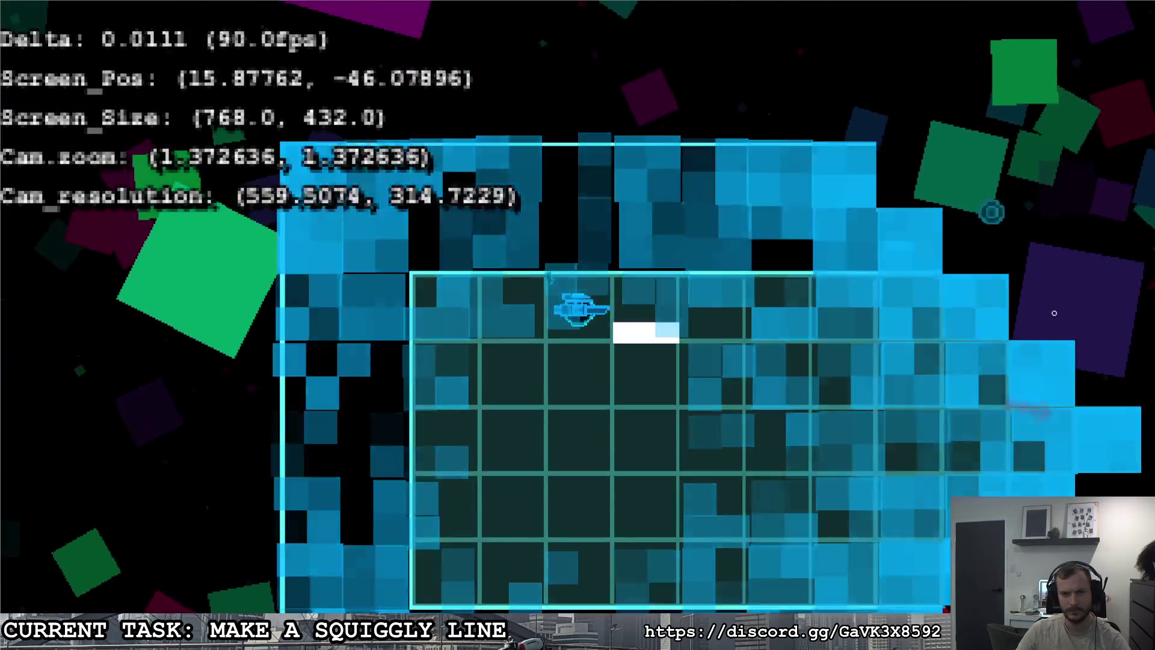
Step: Move the ship with WASD and fire five sniper shots, then pause and return to the script
key("d")
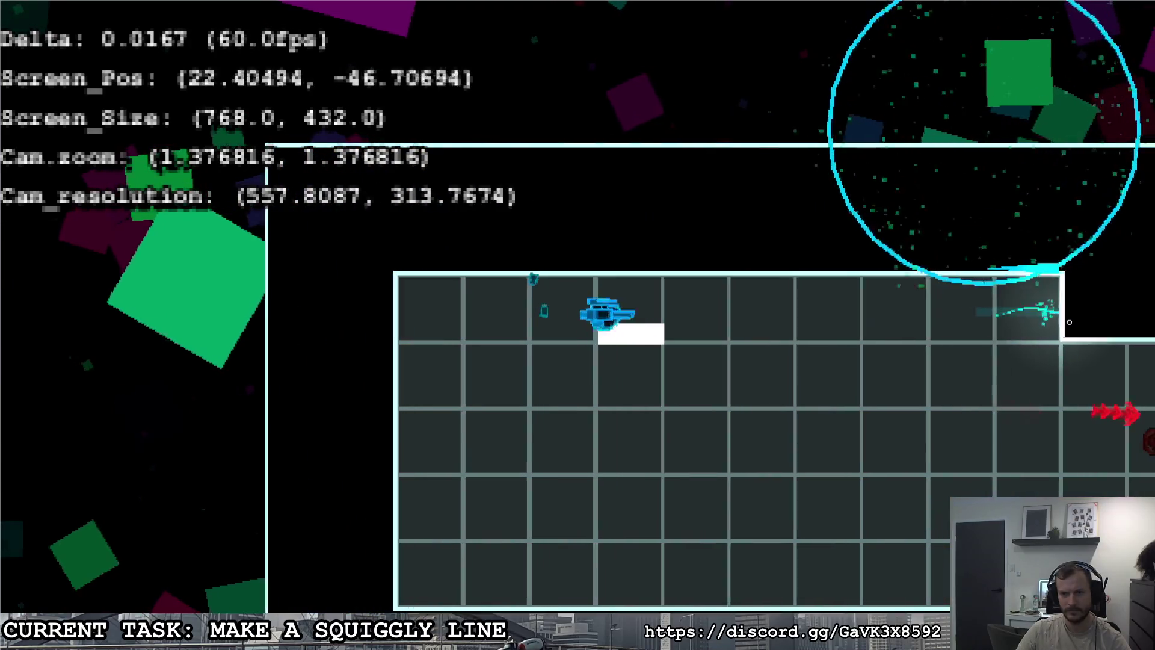
key("s")
left_click(951, 180)
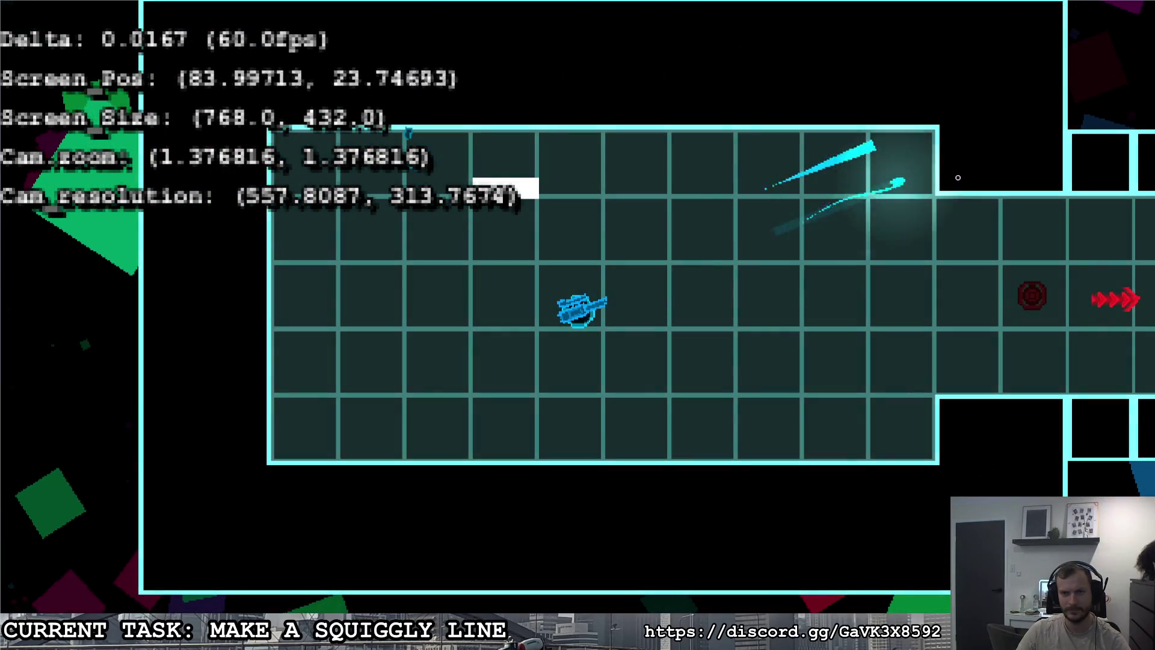
left_click(949, 153)
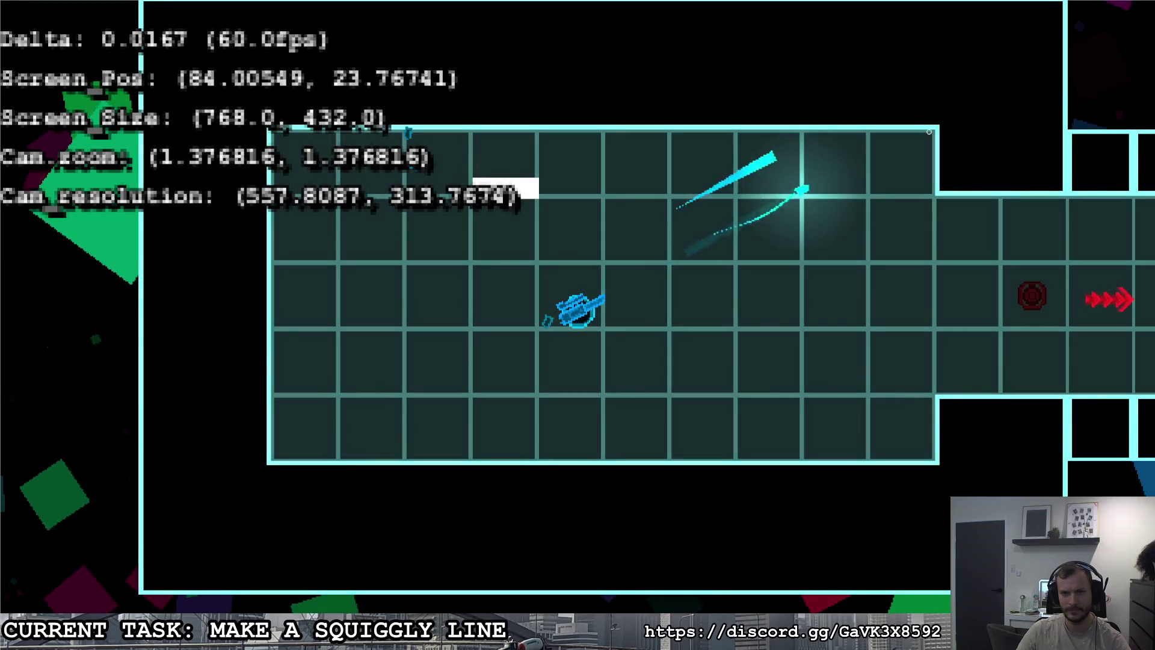
left_click(929, 133)
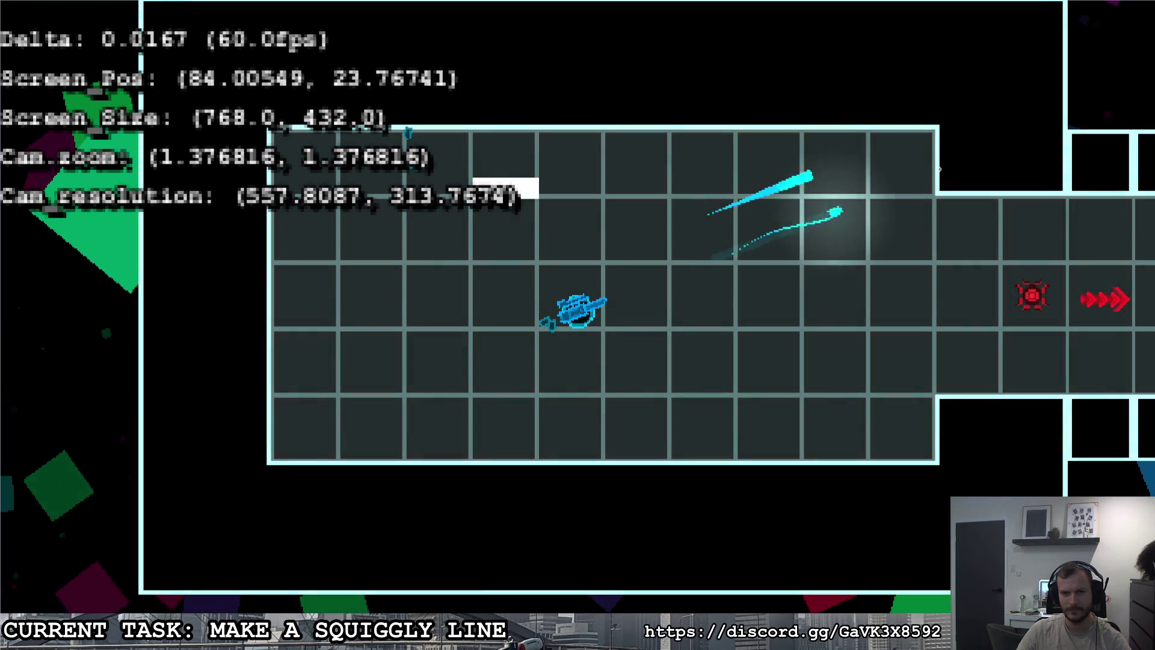
key("w")
left_click(968, 289)
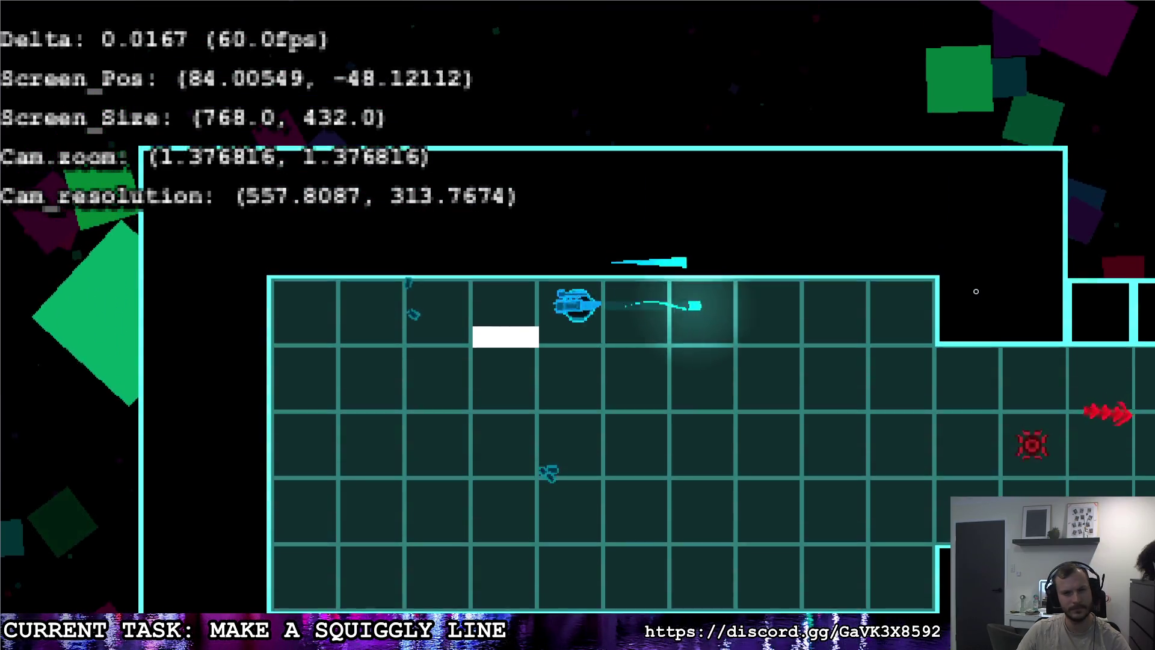
key("a")
left_click(1022, 313)
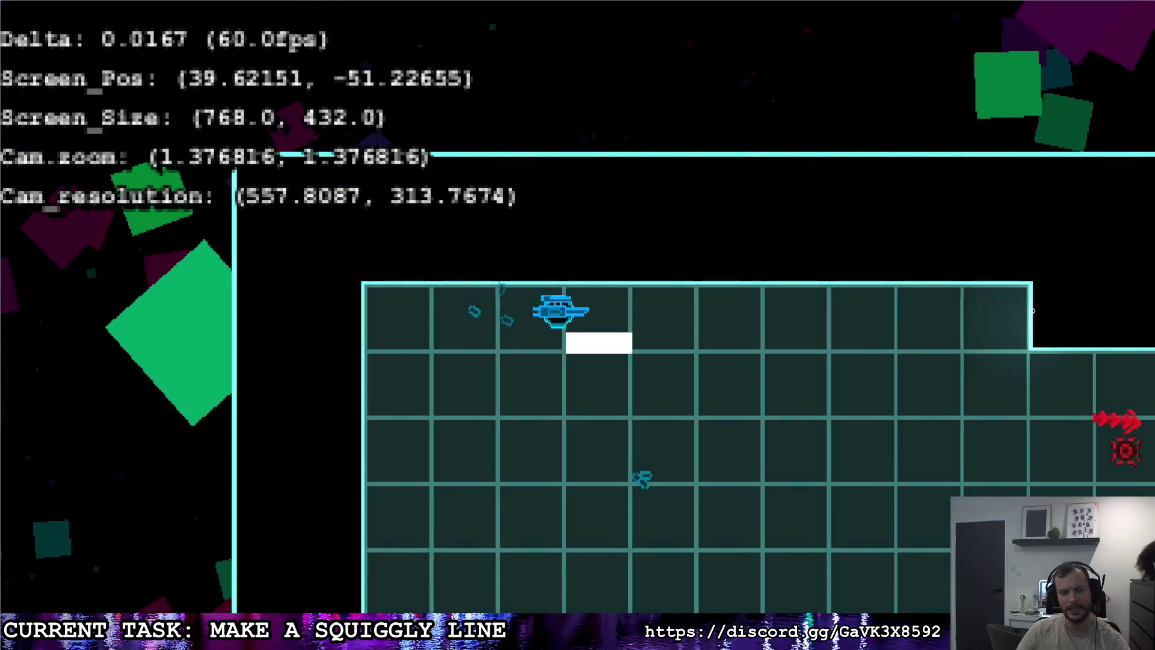
key("Escape")
left_click(690, 325)
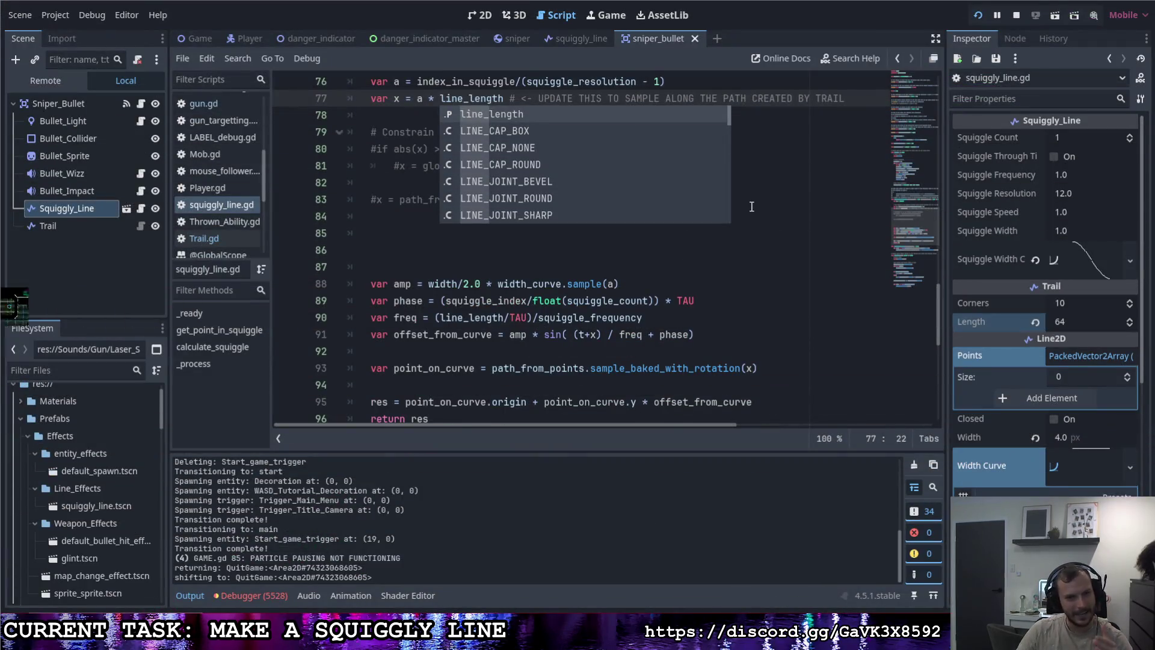
Step: Negate line 90's frequency to '-(line_length/TAU)/squiggle_frequency' and save
key("Escape")
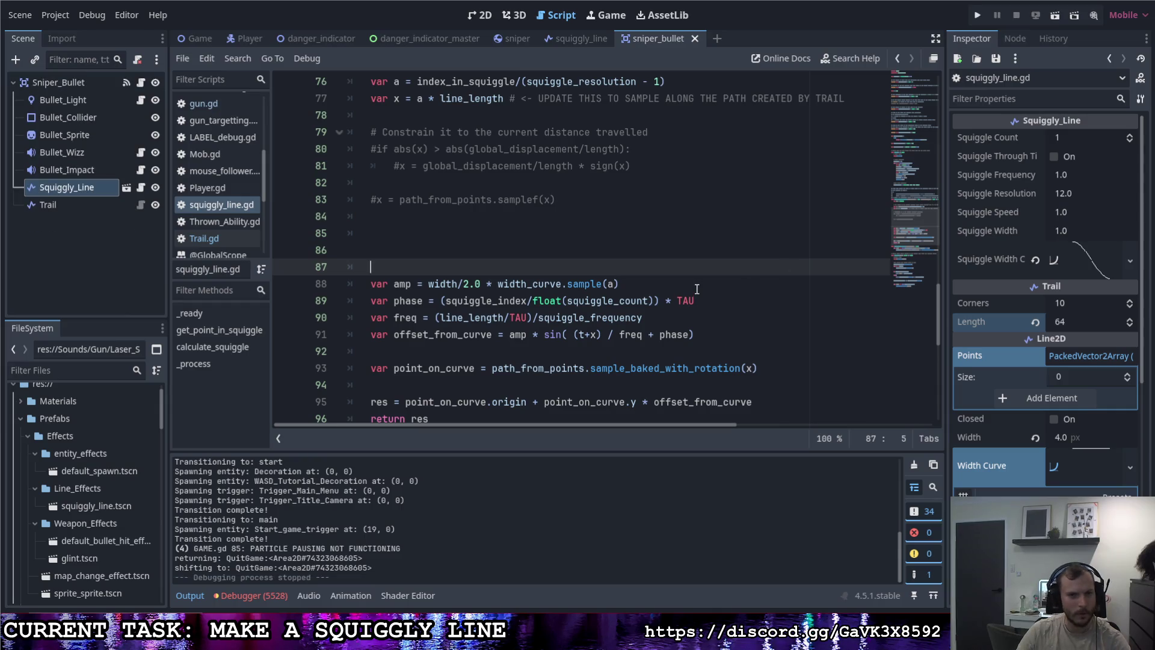
mouse_move(603, 287)
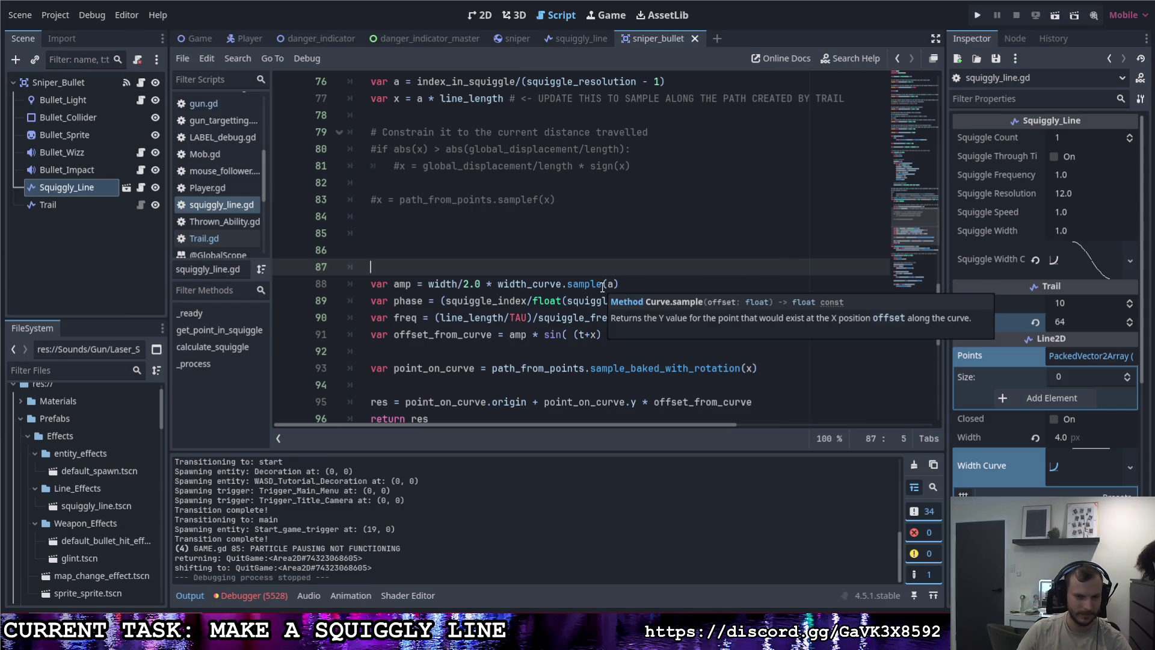
left_click(438, 318)
type("-")
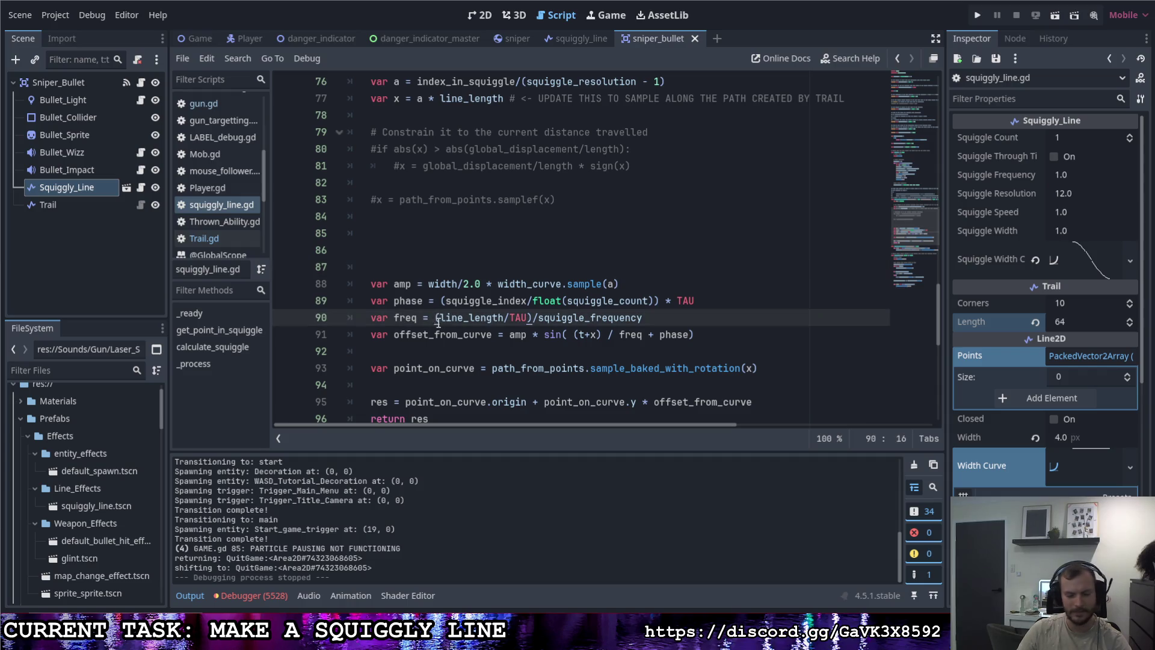
key("ctrl+s")
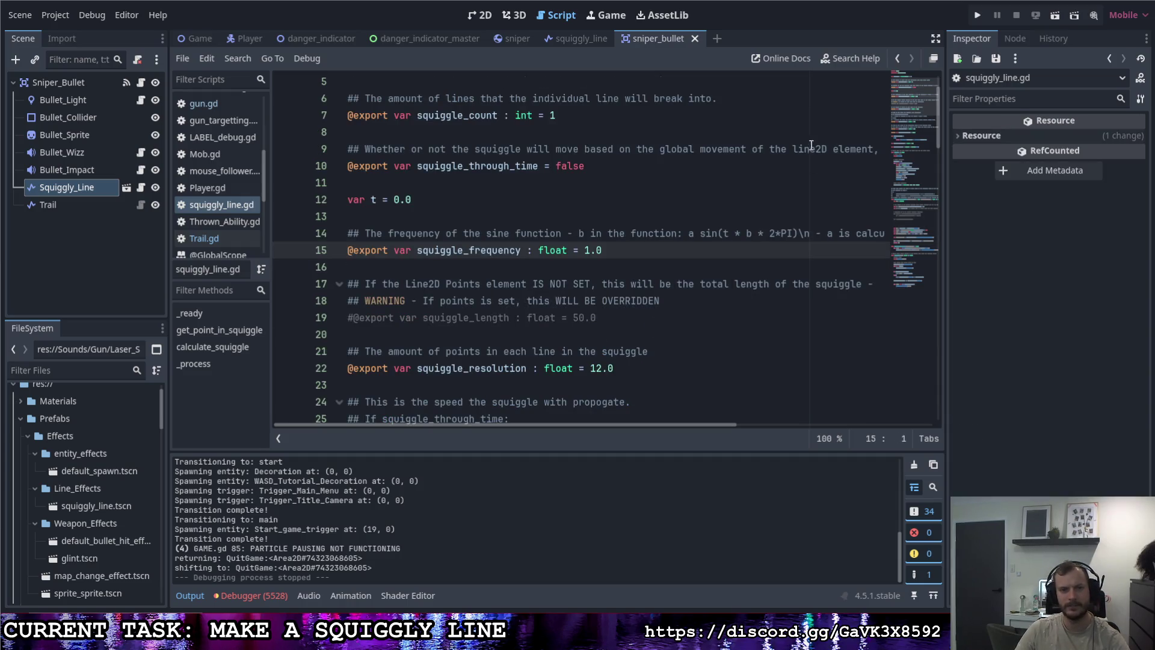
scroll(616, 240, "down", 15)
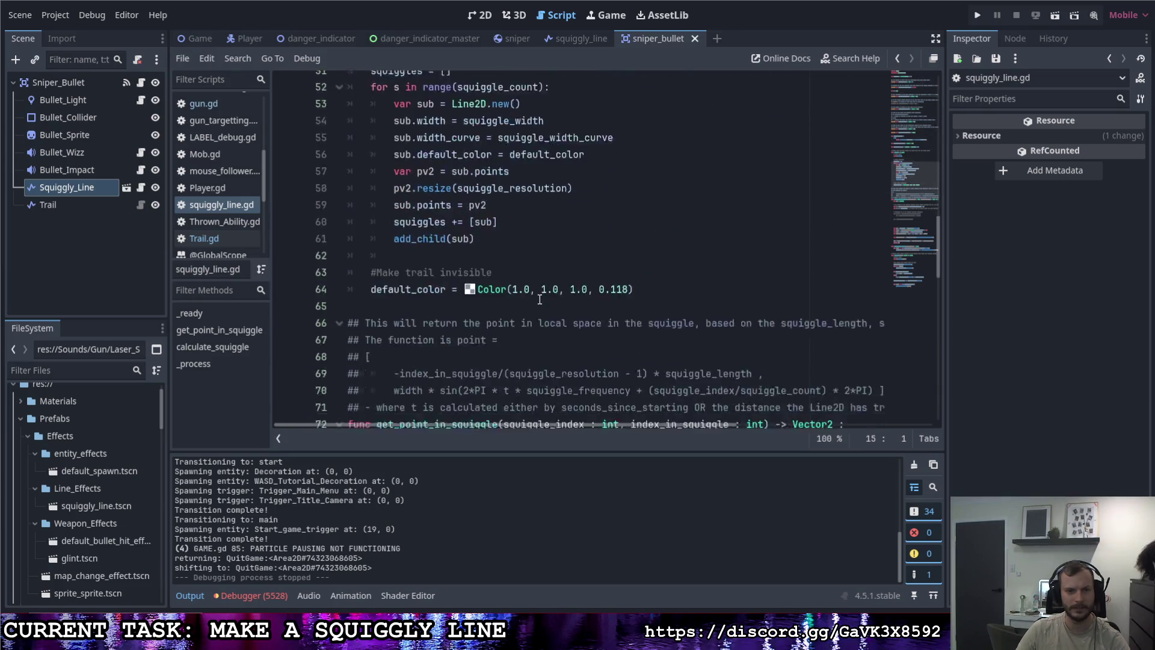
scroll(538, 299, "up", 1)
scroll(538, 299, "down", 5)
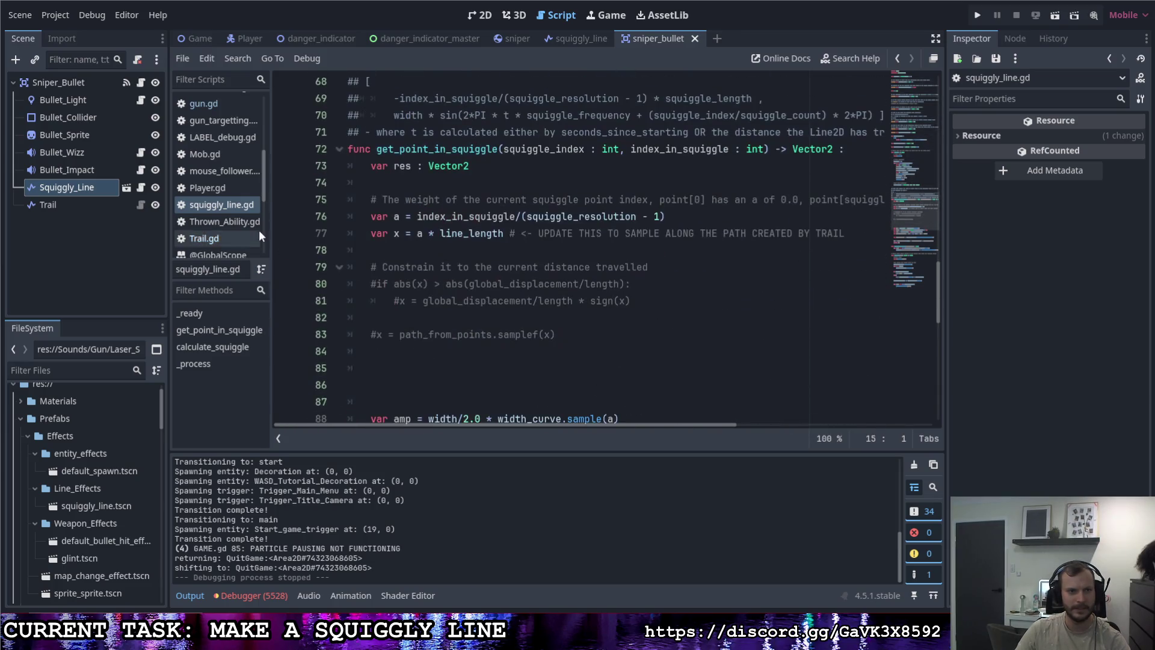
scroll(471, 290, "down", 7)
scroll(472, 291, "down", 4)
scroll(472, 290, "up", 5)
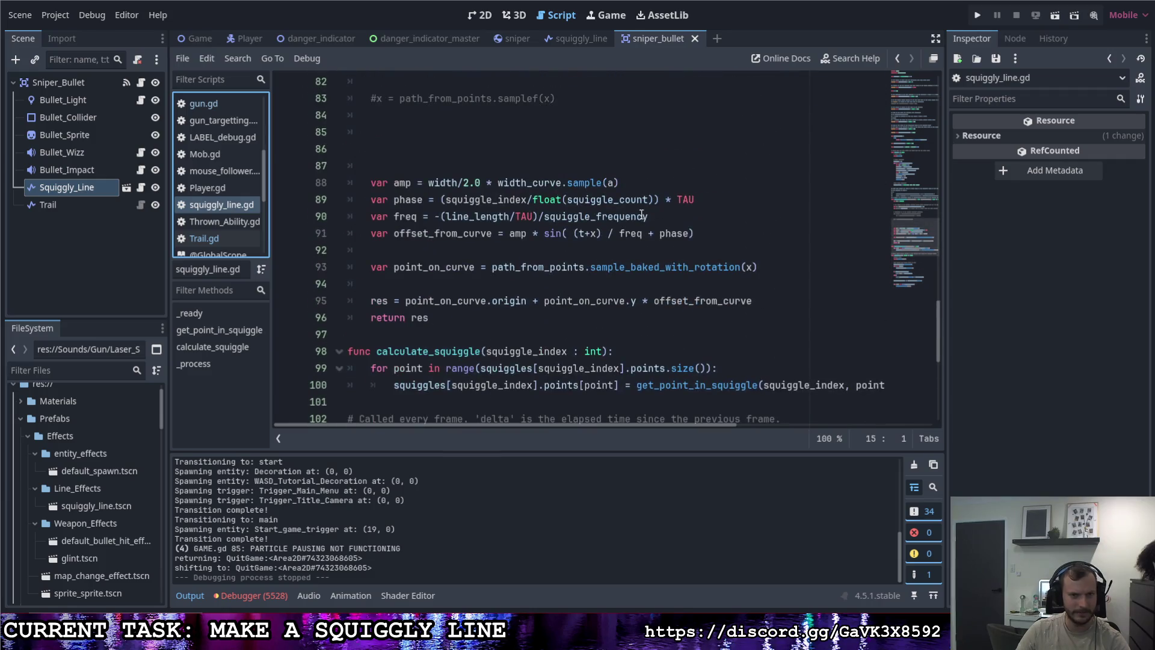
Step: Run the game, fire two sniper shots, then pause and switch back to the editor
left_click(978, 15)
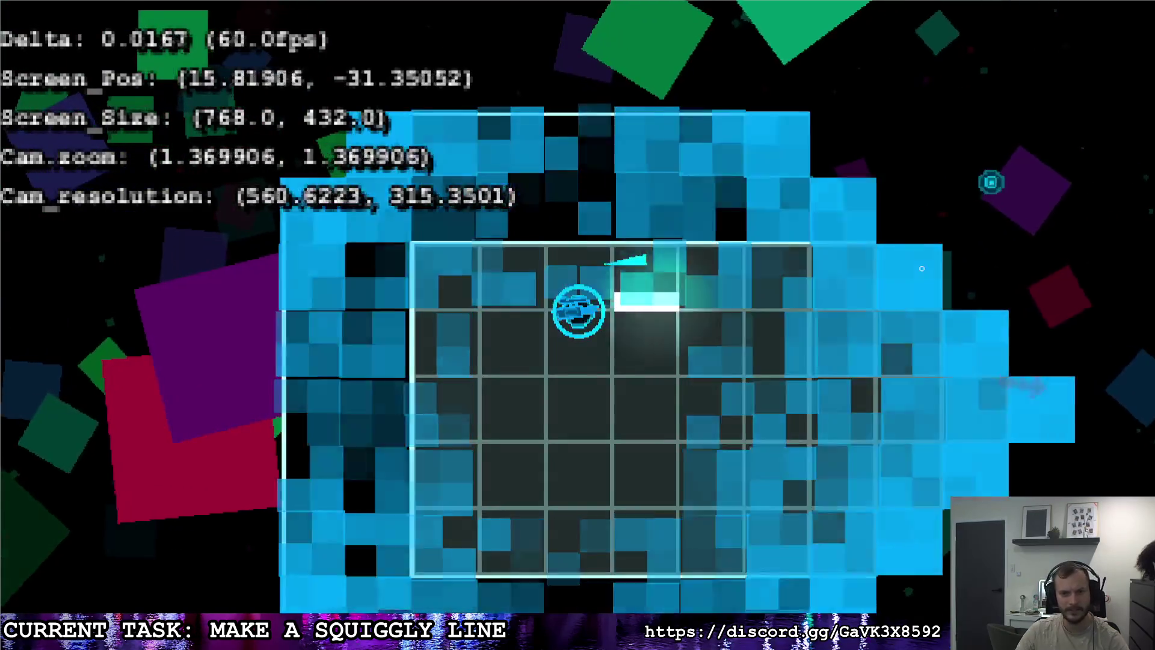
left_click(866, 274)
key("d")
key("w")
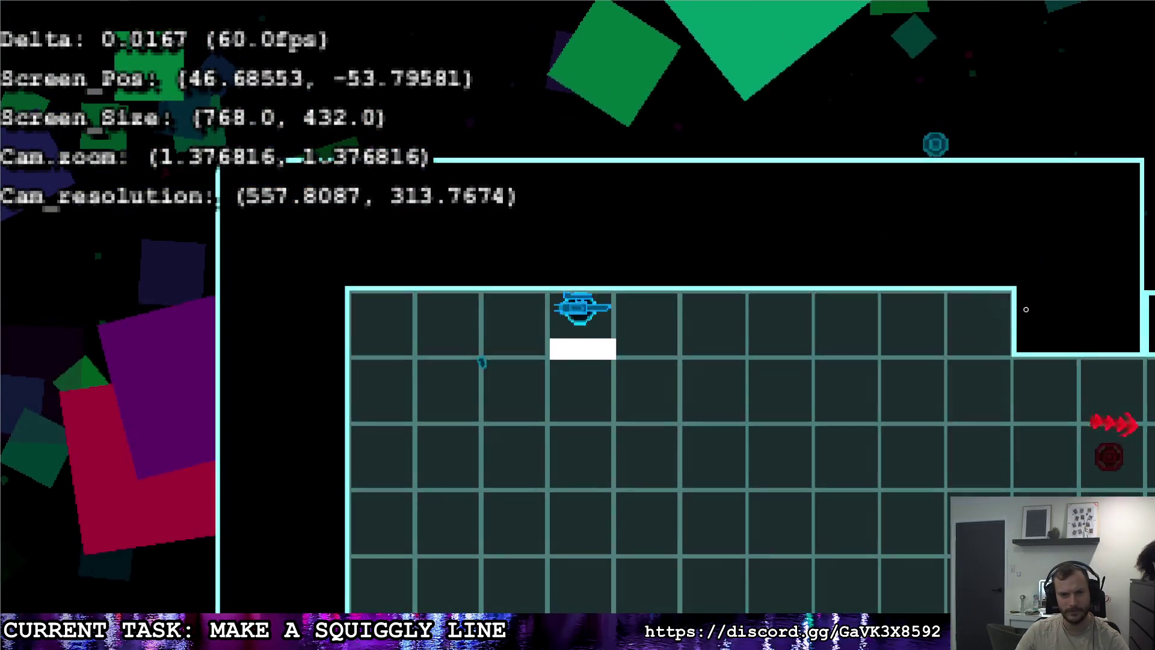
left_click(1025, 308)
key("Escape")
key("alt+Tab")
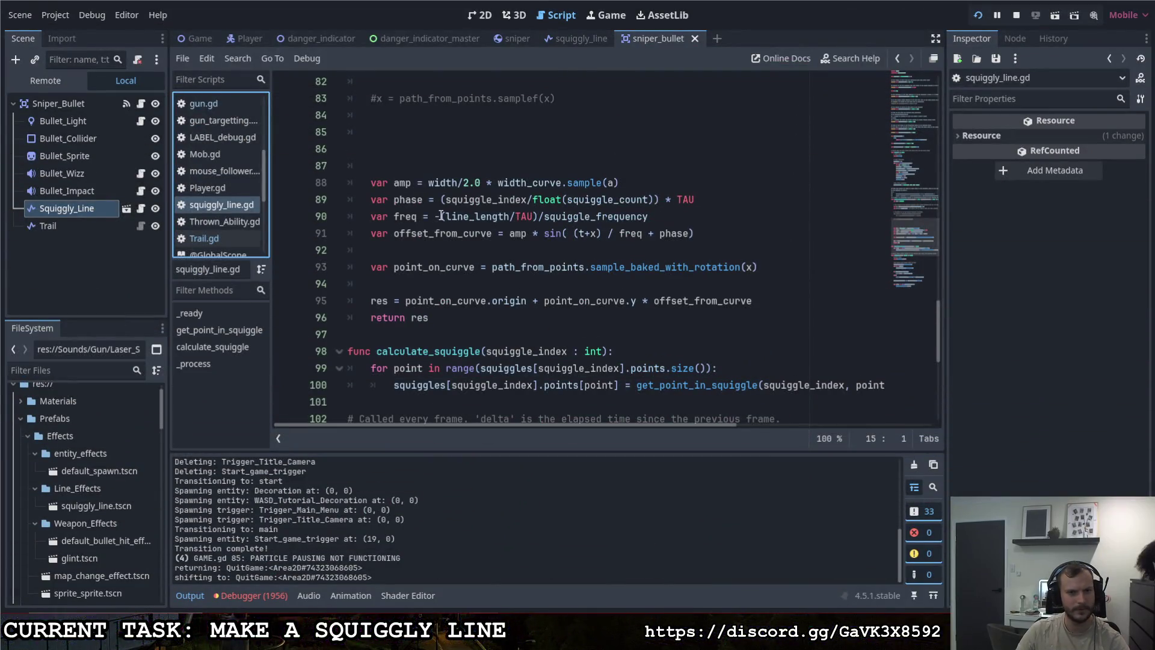
Step: On line 90, drop the minus from the frequency and wrap line_length in parentheses
left_click(440, 216)
key("BackSpace")
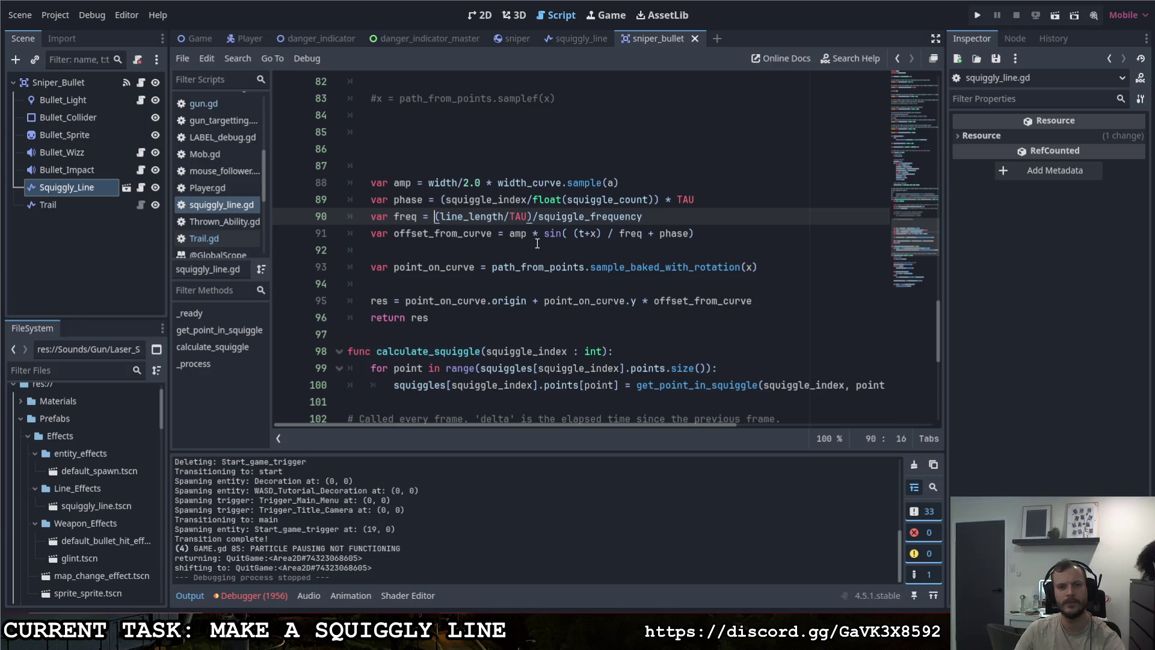
left_click(695, 224)
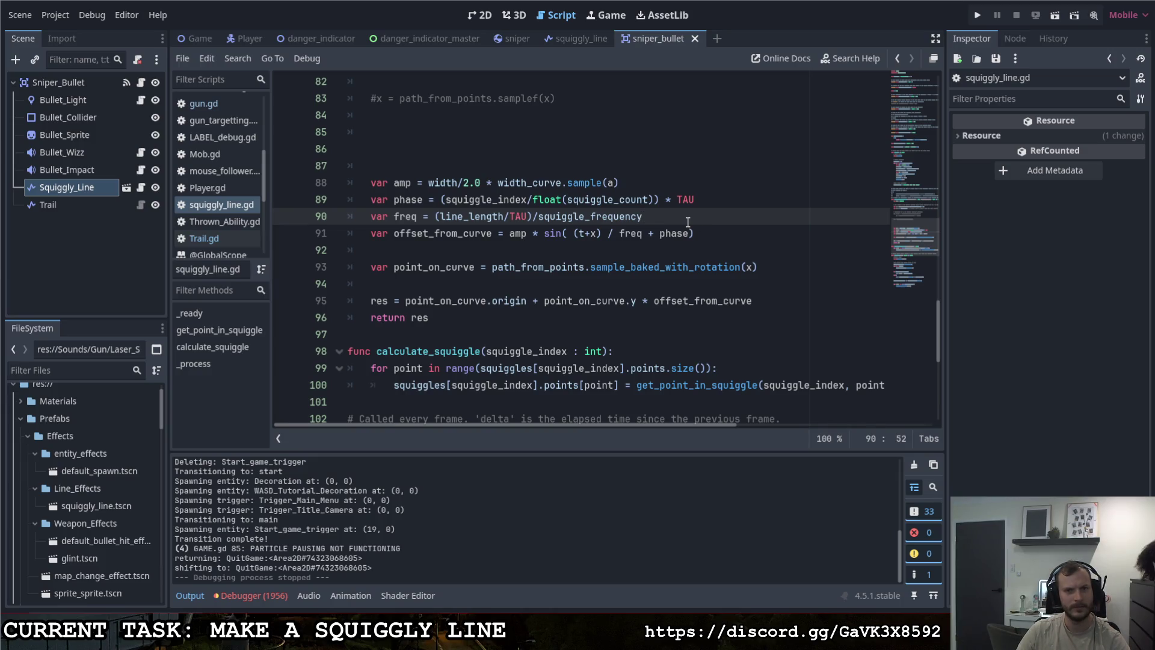
scroll(739, 207, "up", 2)
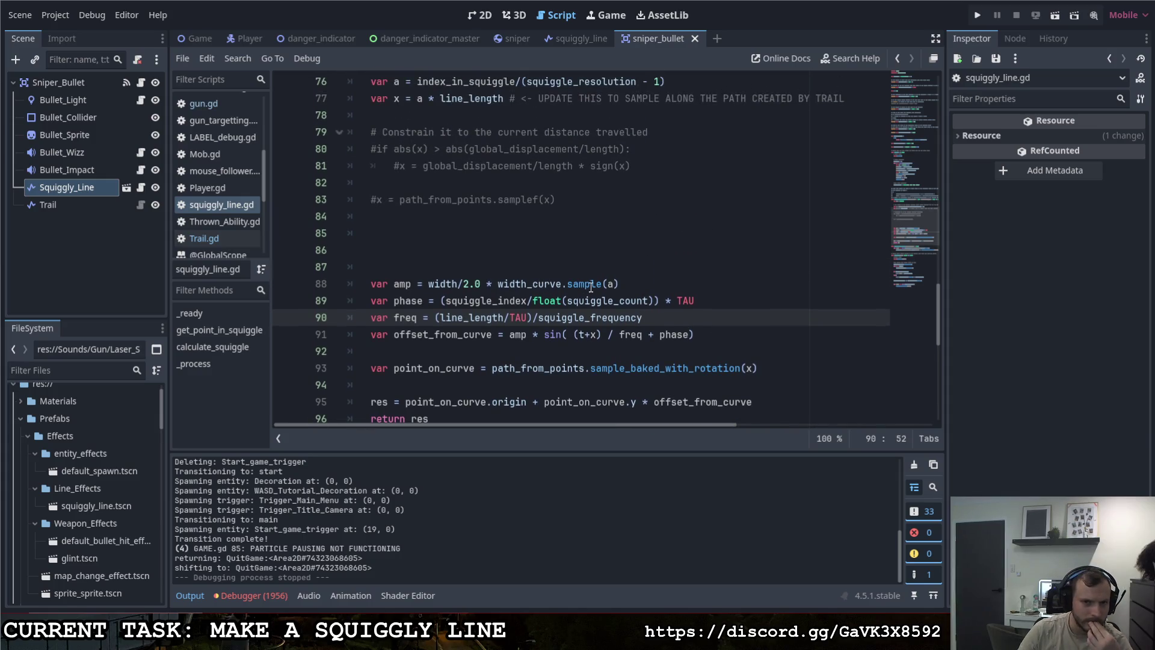
scroll(600, 282, "up", 1)
scroll(600, 282, "up", 1)
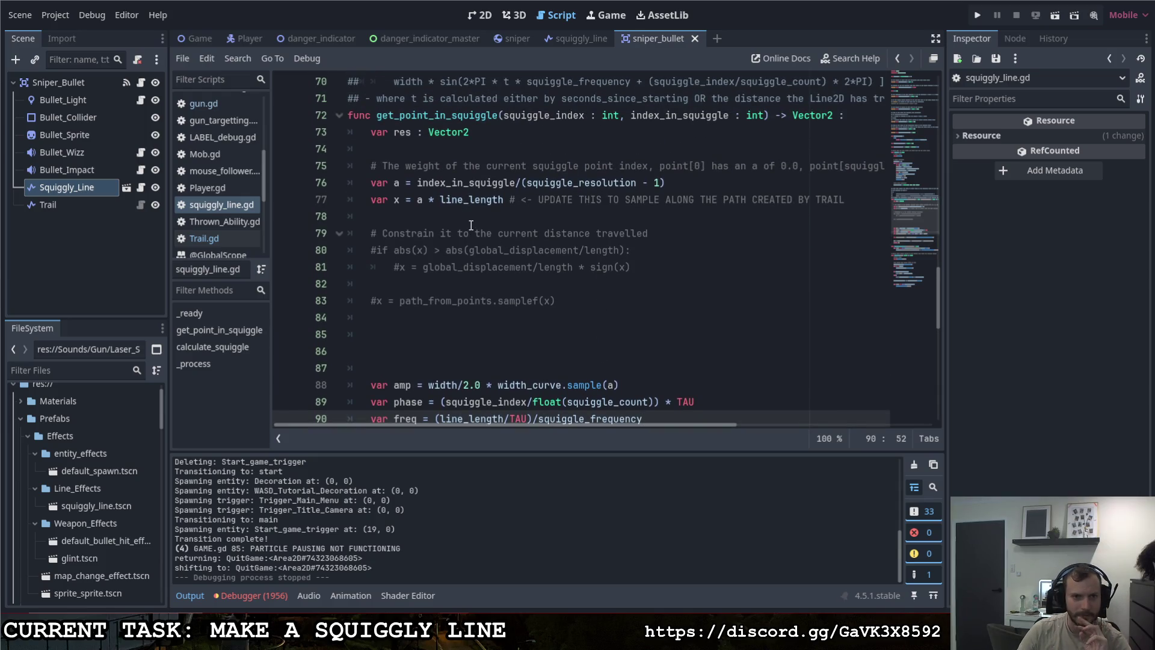
scroll(469, 235, "down", 2)
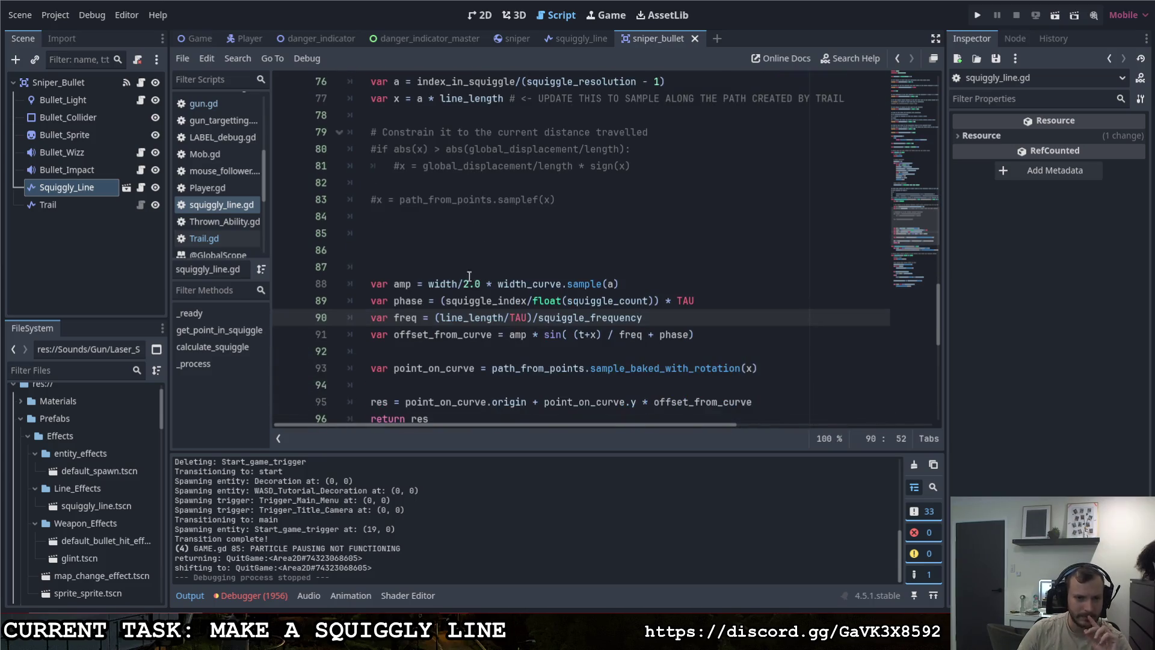
left_click_drag(392, 319, 417, 319)
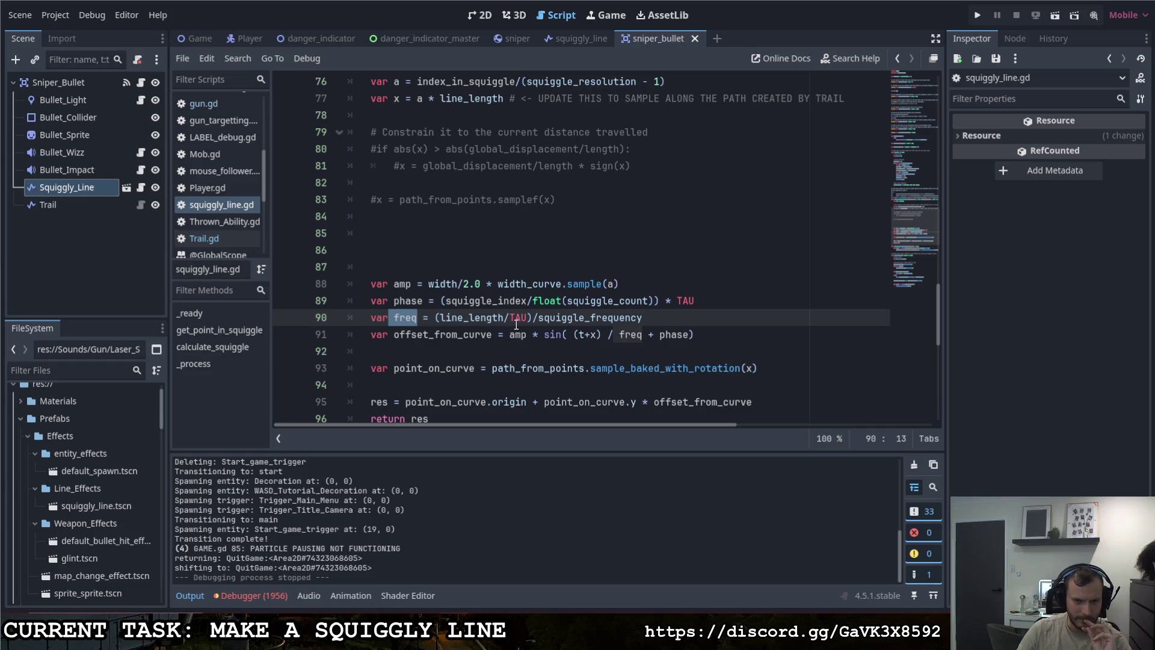
left_click_drag(504, 318, 435, 319)
type("(")
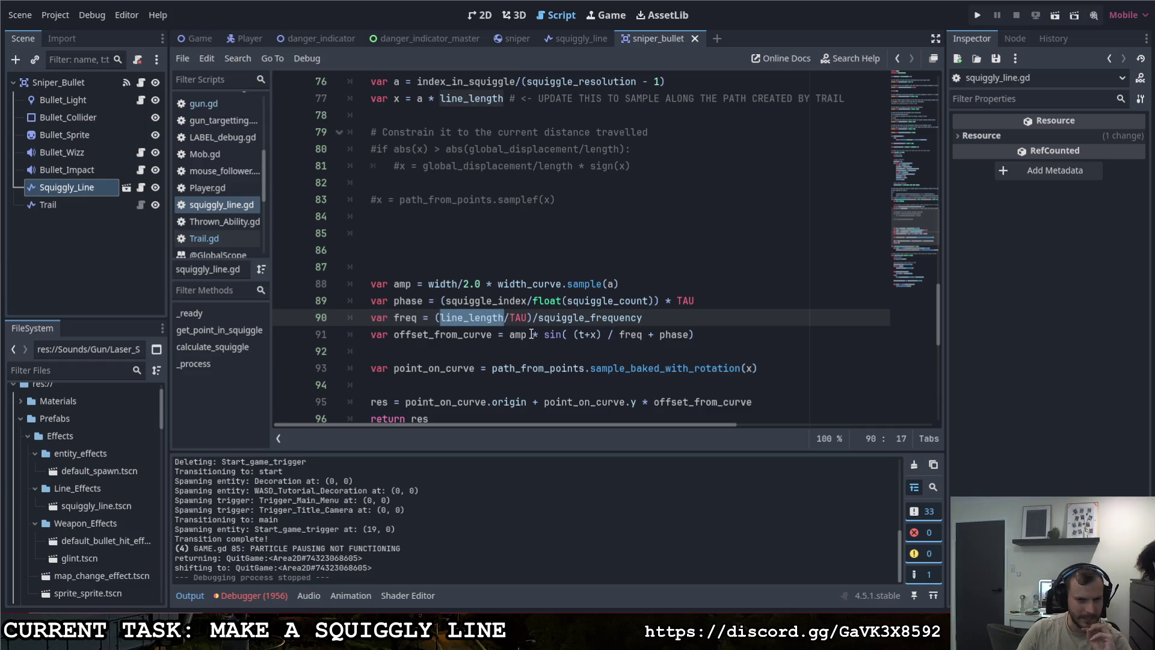
Step: Uncomment the abs(x) distance-travelled check on line 80
scroll(535, 334, "up", 1)
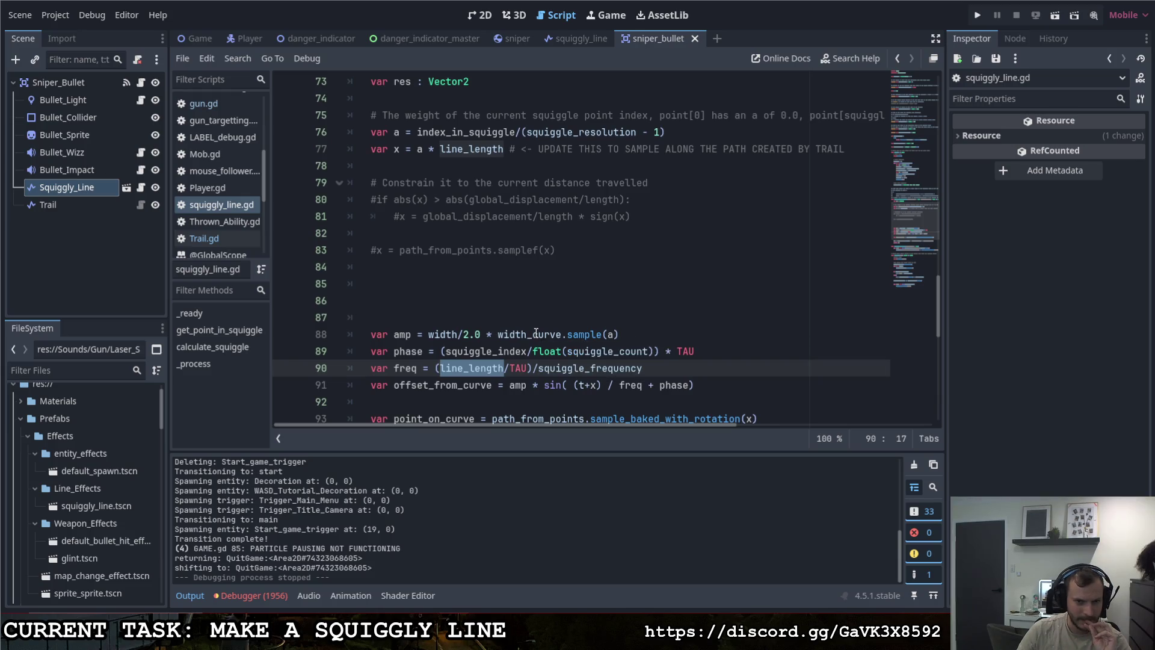
left_click(379, 199)
key("BackSpace")
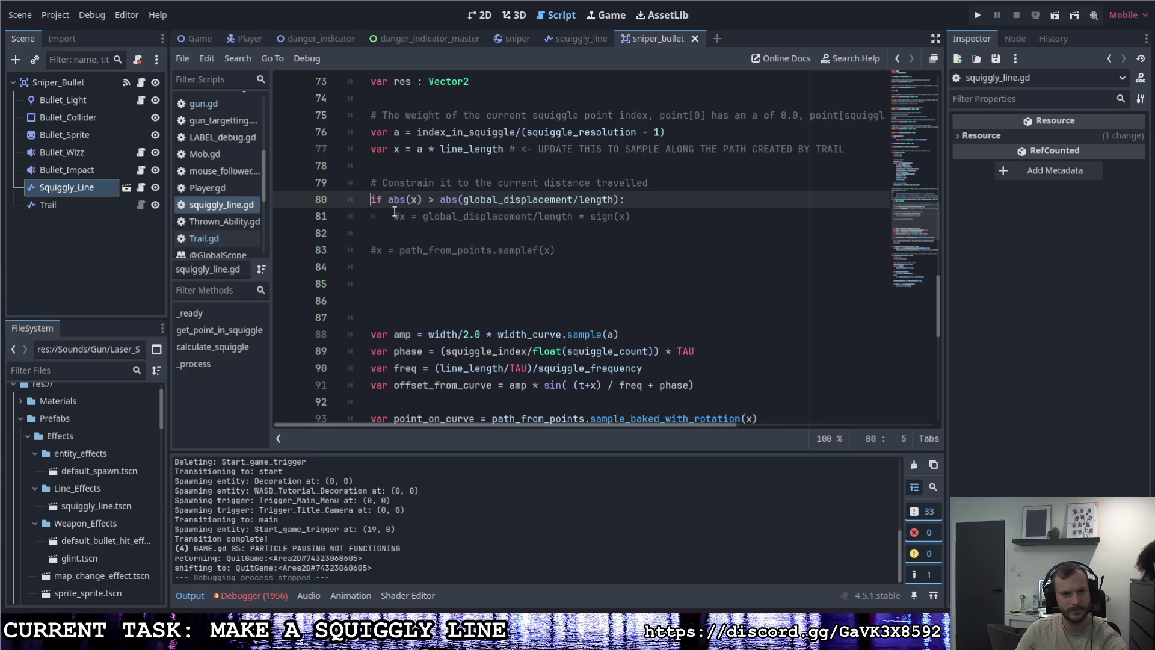
Step: Uncomment the assignment on line 81 and insert '#line_length:' before the second abs on line 80
left_click(398, 216)
key("BackSpace")
left_click(578, 202)
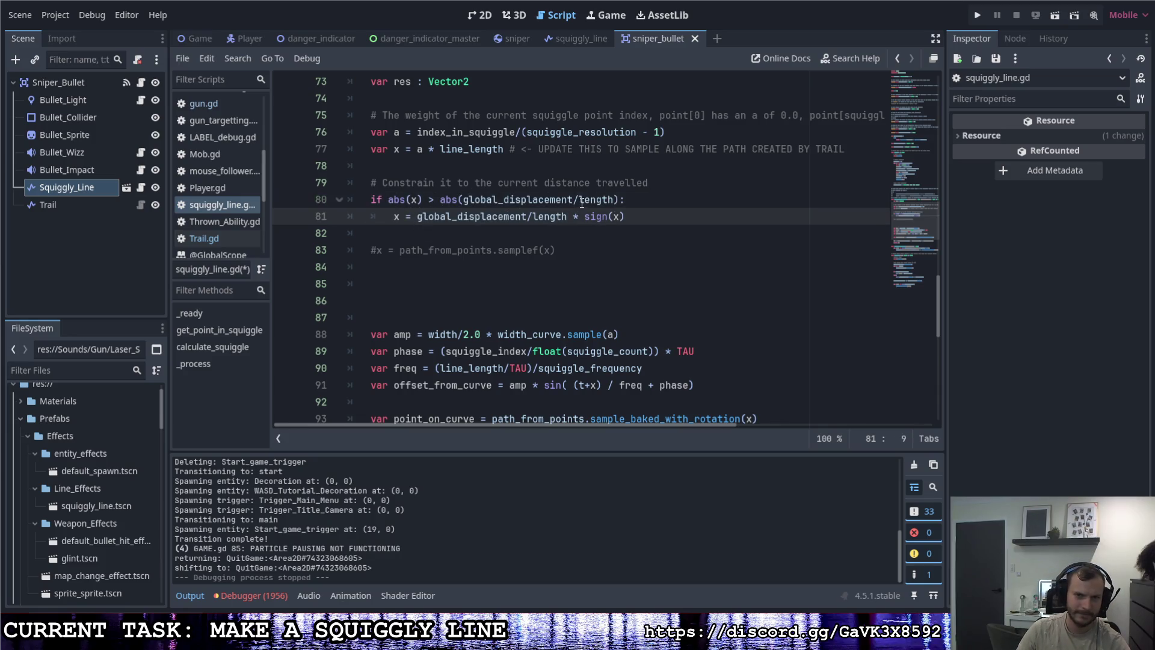
mouse_move(604, 205)
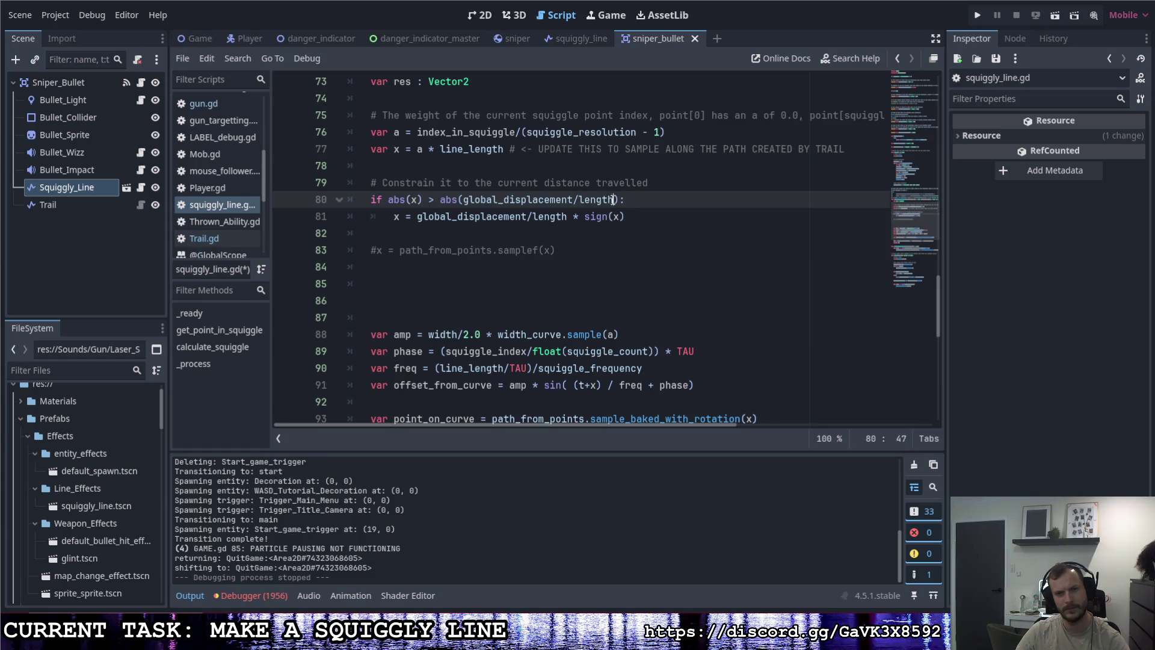
mouse_move(614, 201)
left_mouse_down()
mouse_move(463, 183)
mouse_move(463, 200)
mouse_move(615, 203)
left_mouse_up()
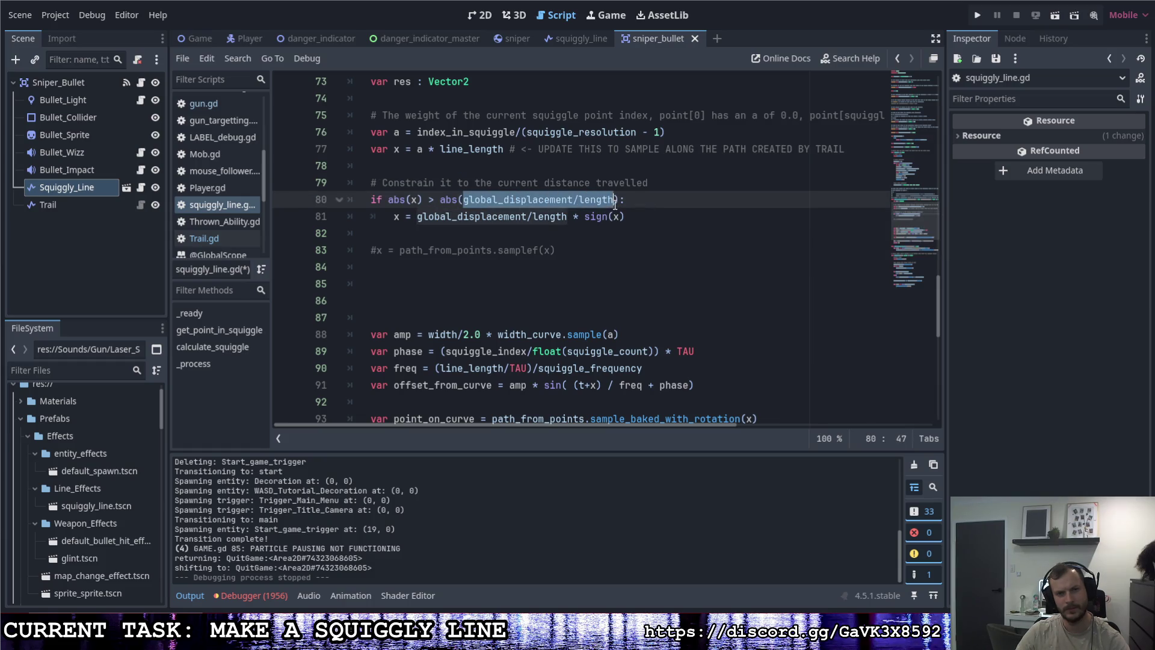
left_click(438, 200)
type("#")
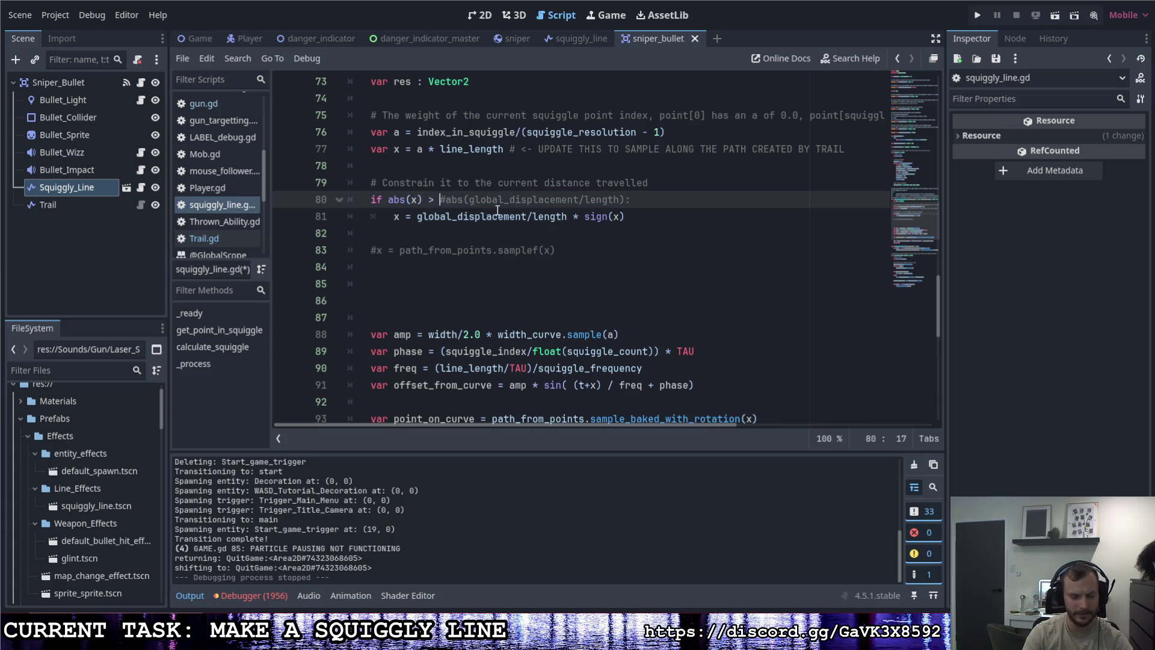
type("line_length")
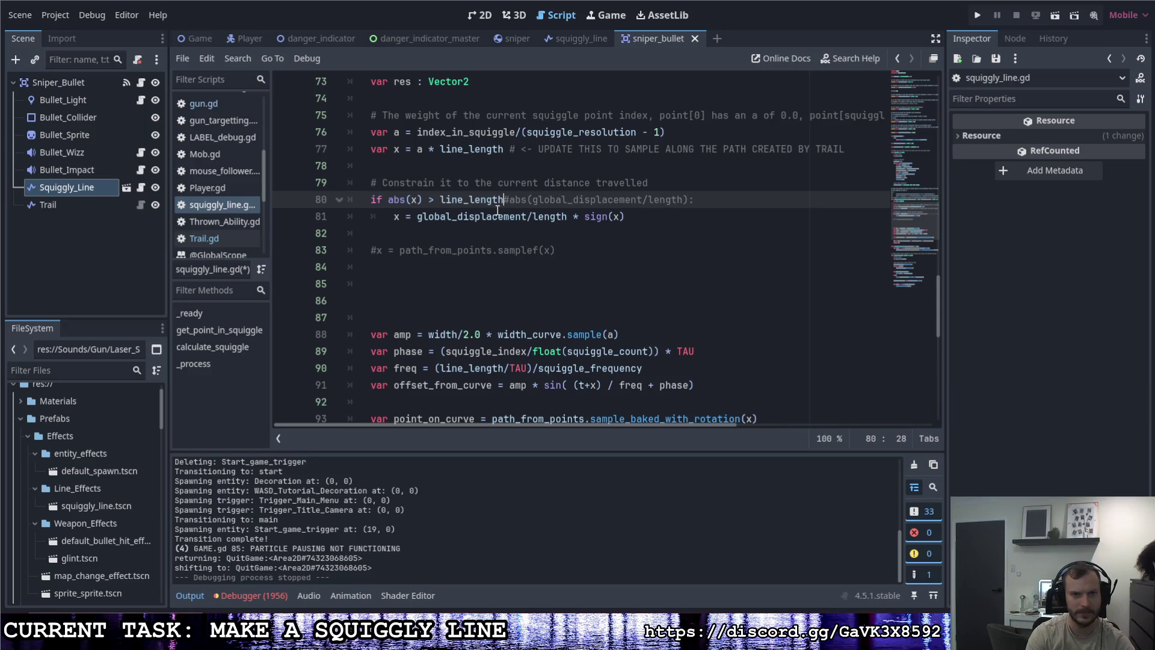
type(":")
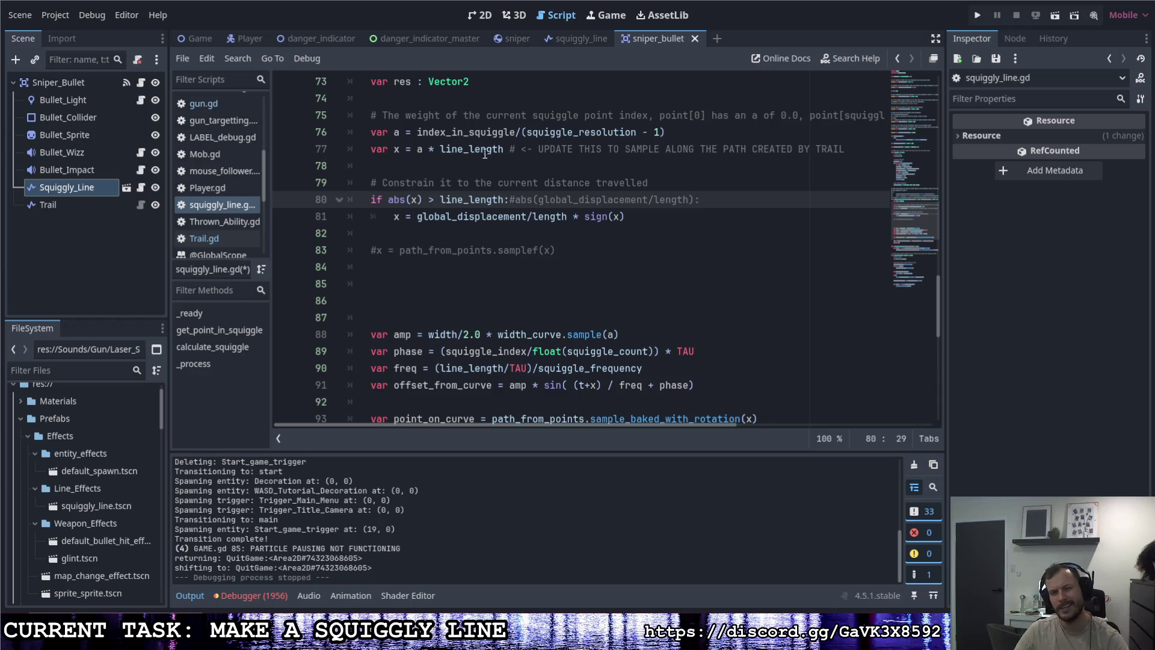
Step: Change line_length to plain length on line 77 and save the script
left_click_drag(469, 149, 441, 151)
key("Delete")
key("Delete")
left_click(521, 166)
key("ctrl+s")
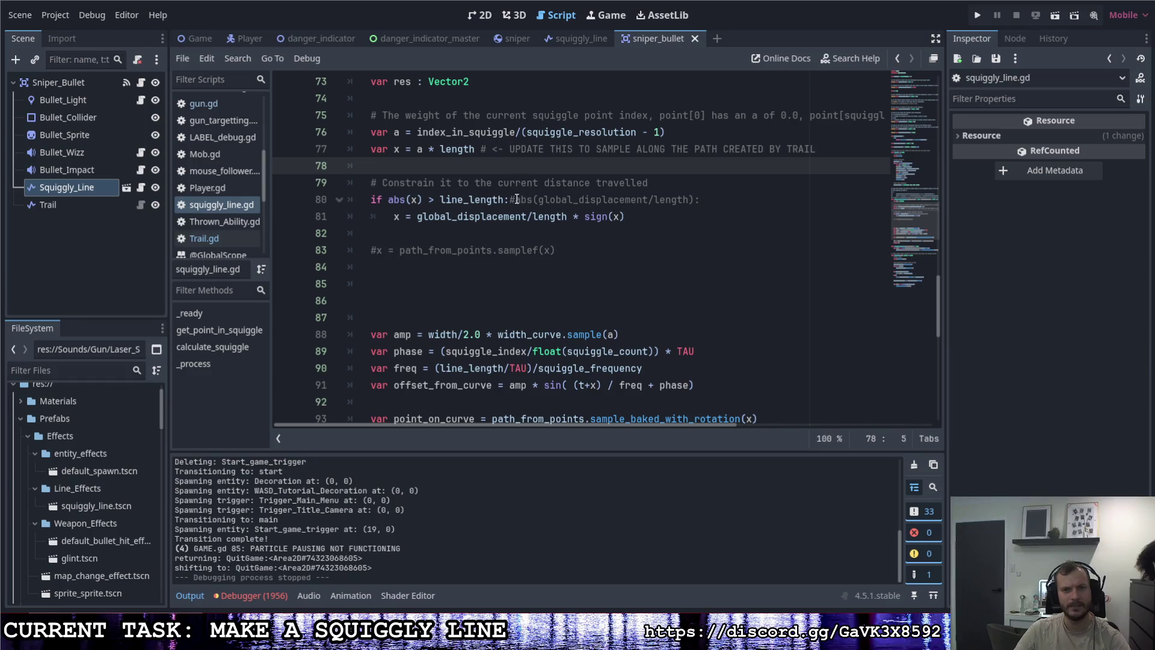
Step: Make line 81 divide by line_length, save, and run the project
left_click(532, 216)
type("line")
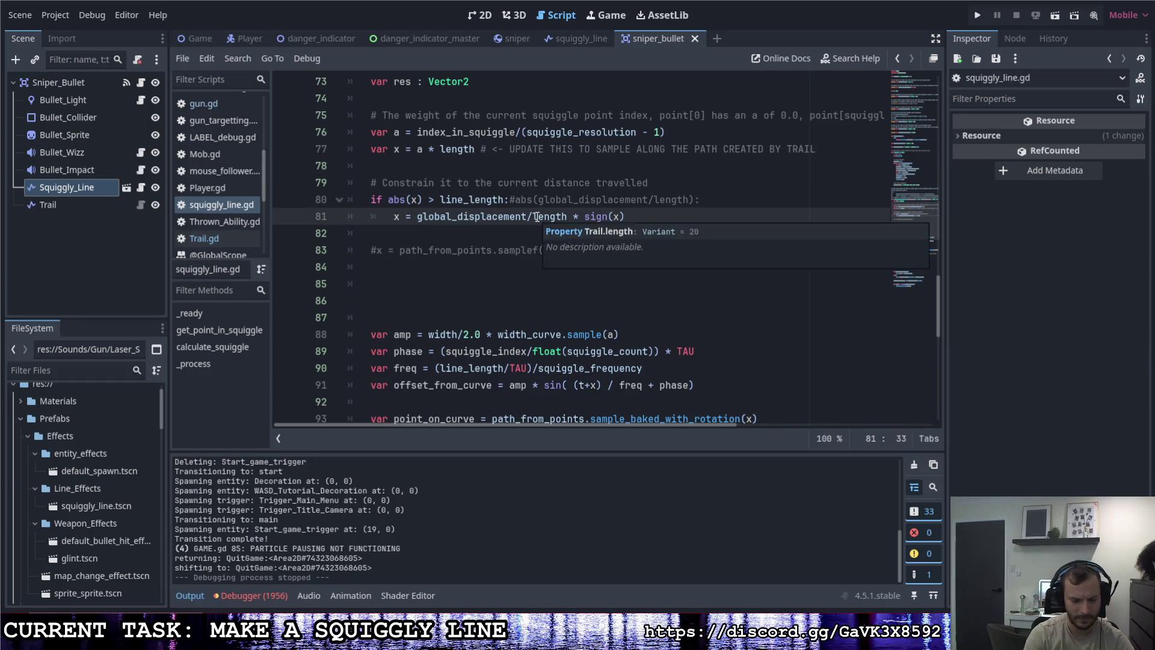
type("_")
key("ctrl+s")
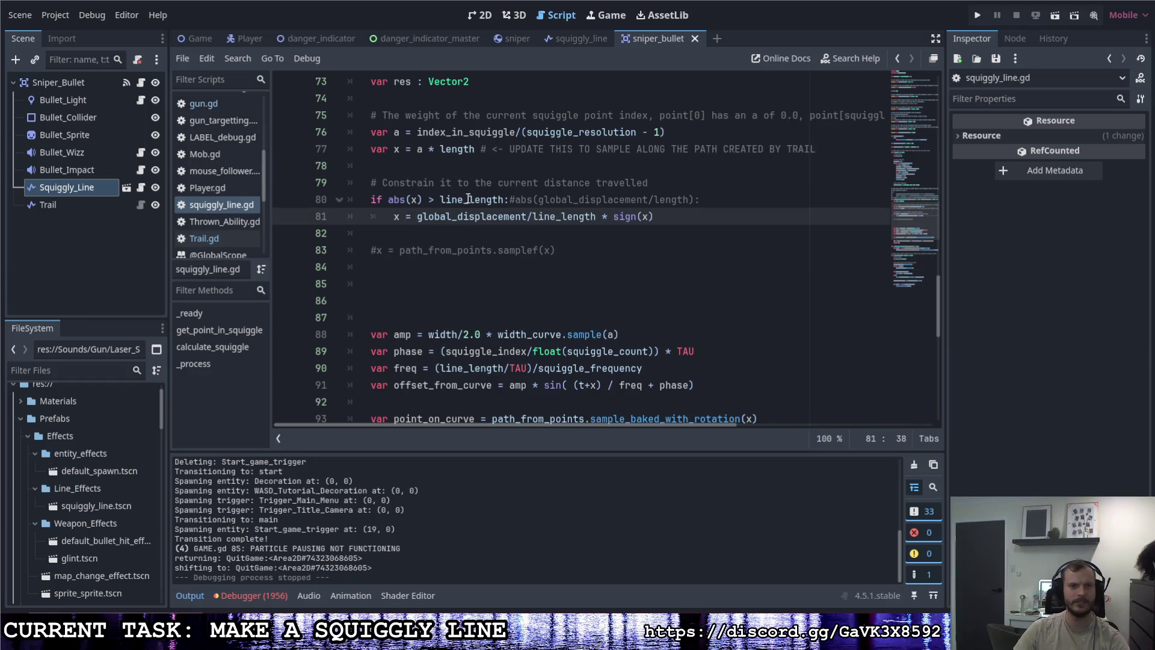
left_click(631, 201)
key("ctrl+s")
left_click(977, 15)
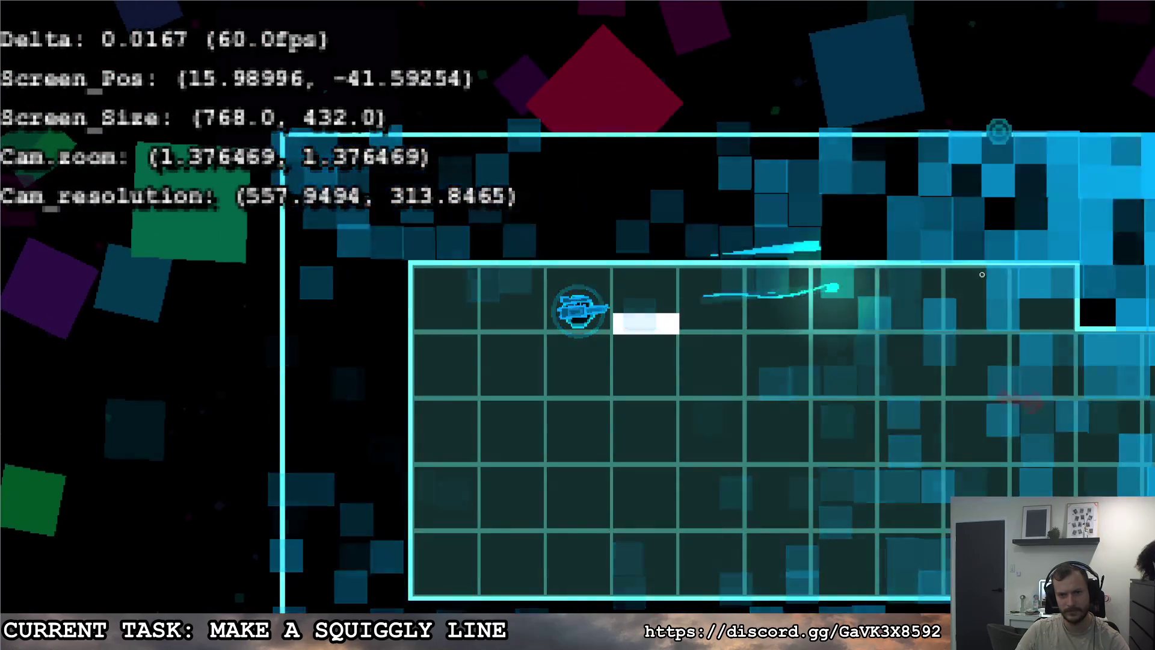
Step: Move right, fire four sniper shots to inspect the trail, then pause and leave the game
key("Right")
left_click(1048, 305)
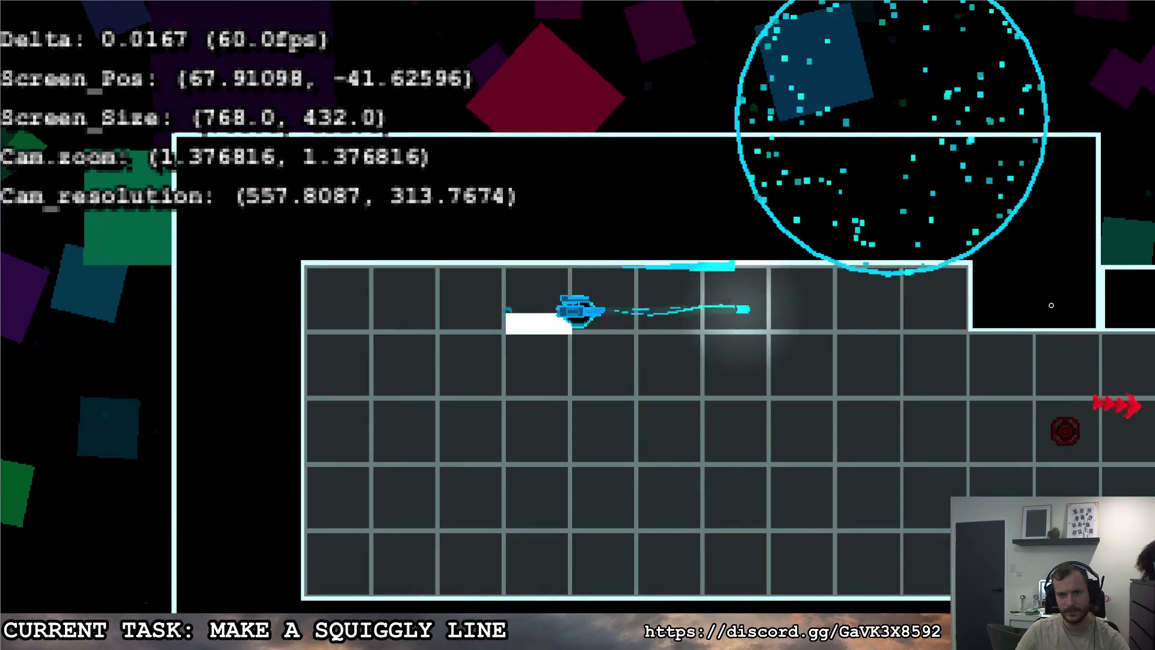
left_click(1033, 310)
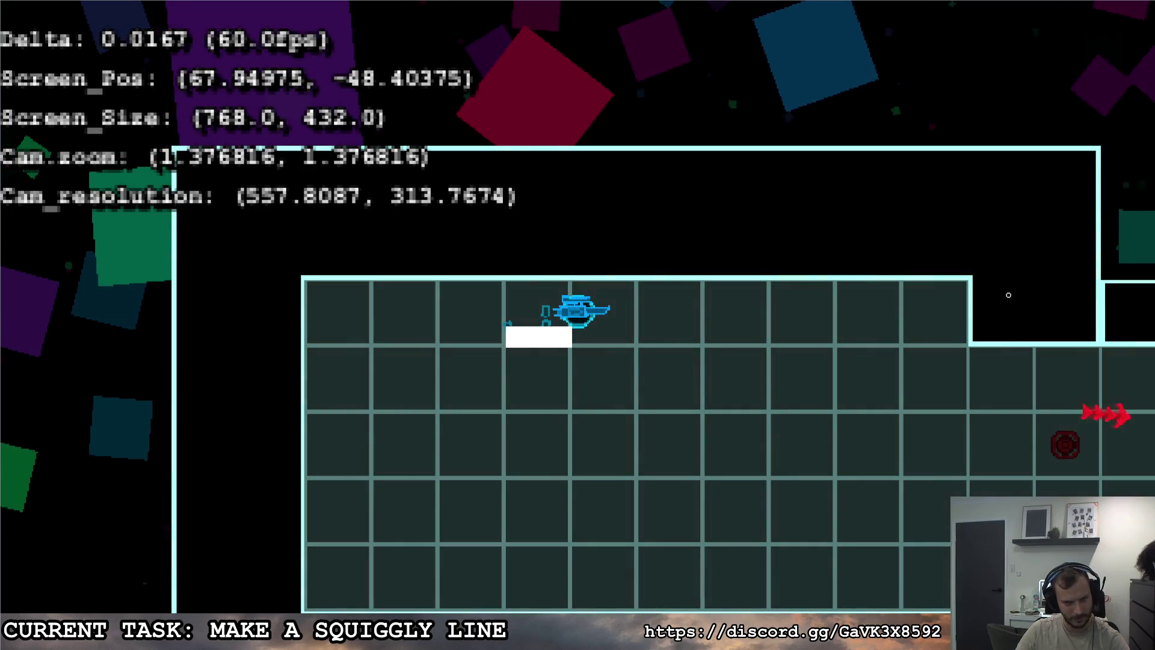
left_click(1009, 299)
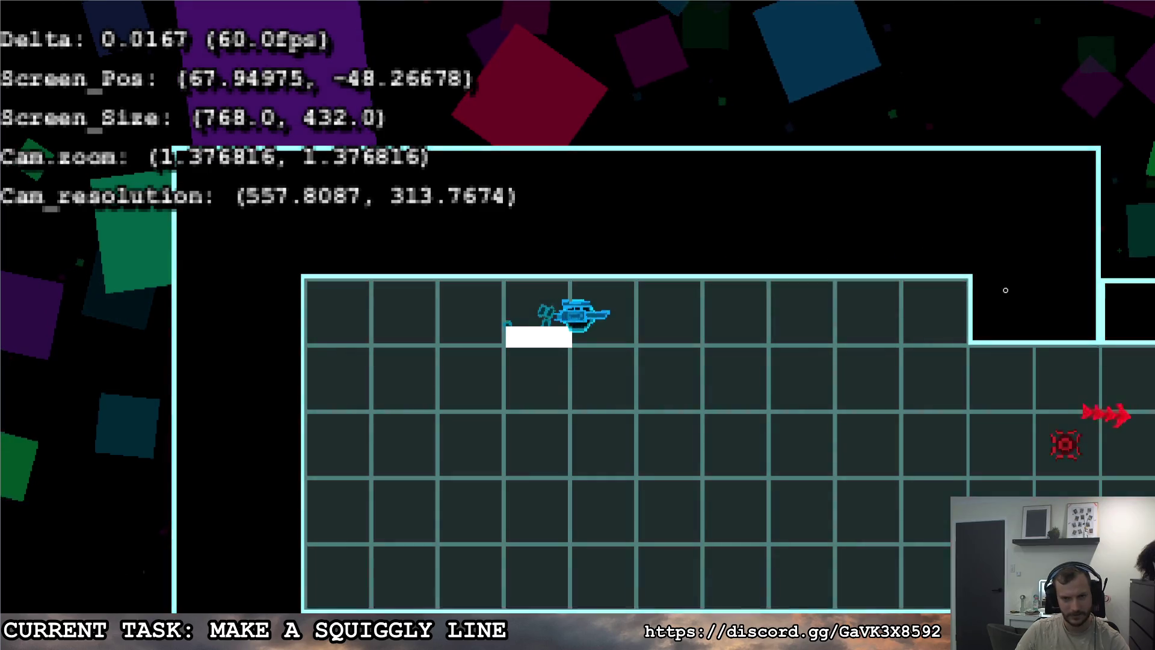
left_click(1011, 288)
key("Escape")
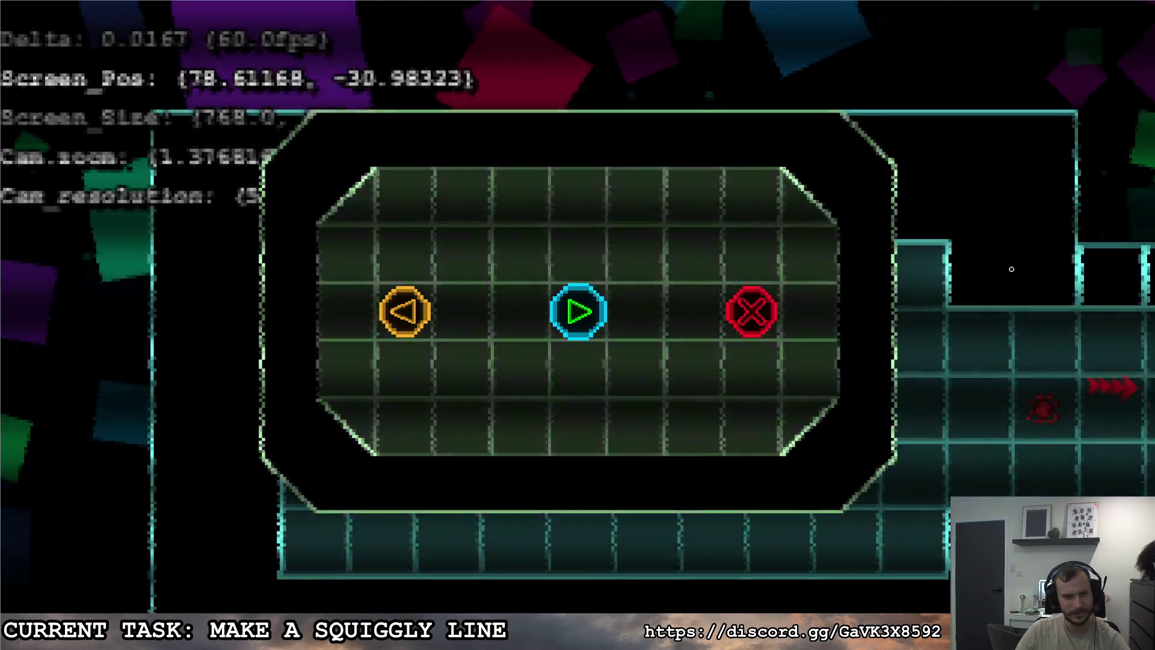
key("alt+Tab")
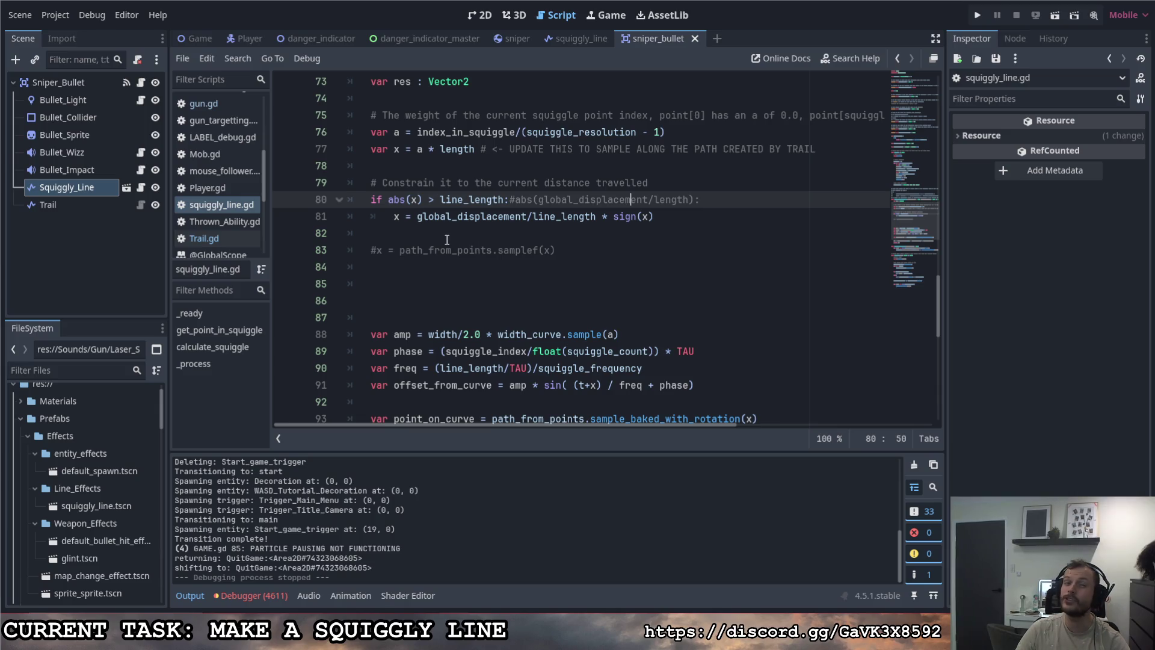
Step: Delete the trailing UPDATE comment on line 77 and make x use line_length
left_click_drag(809, 151, 476, 150)
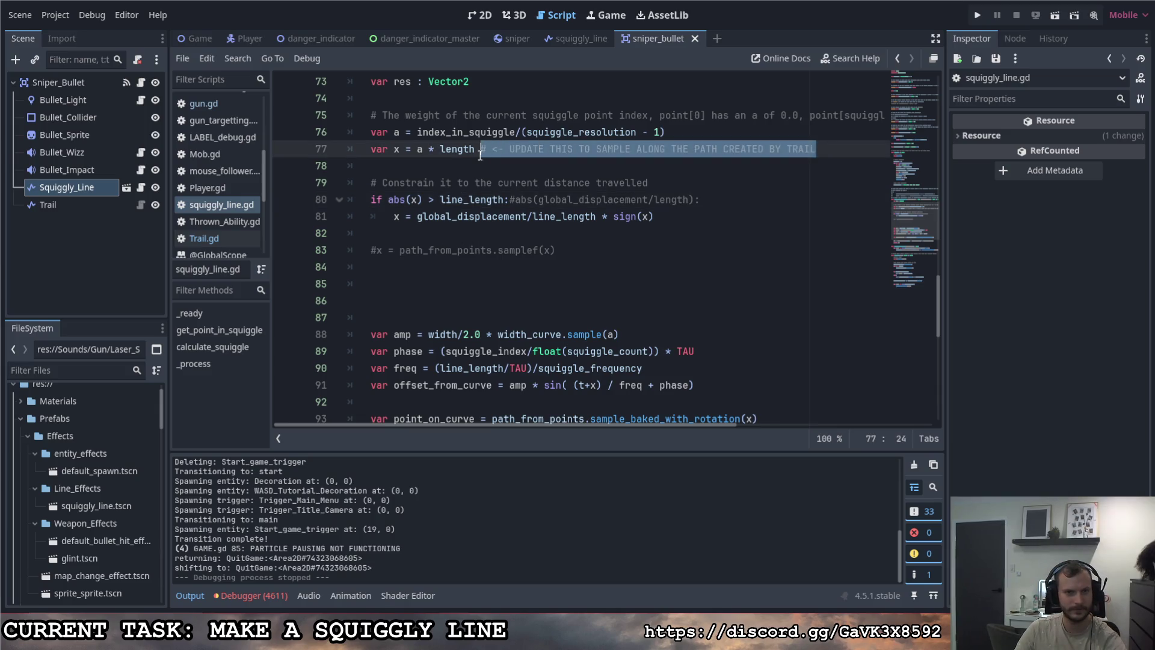
key("BackSpace")
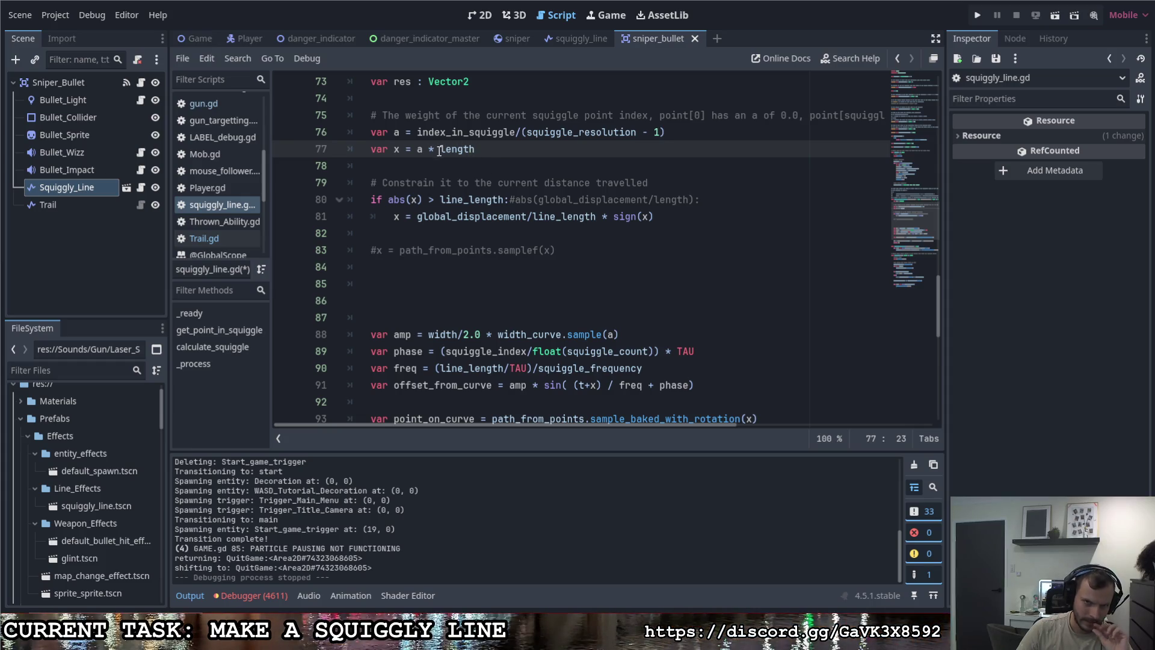
key("ctrl+Left")
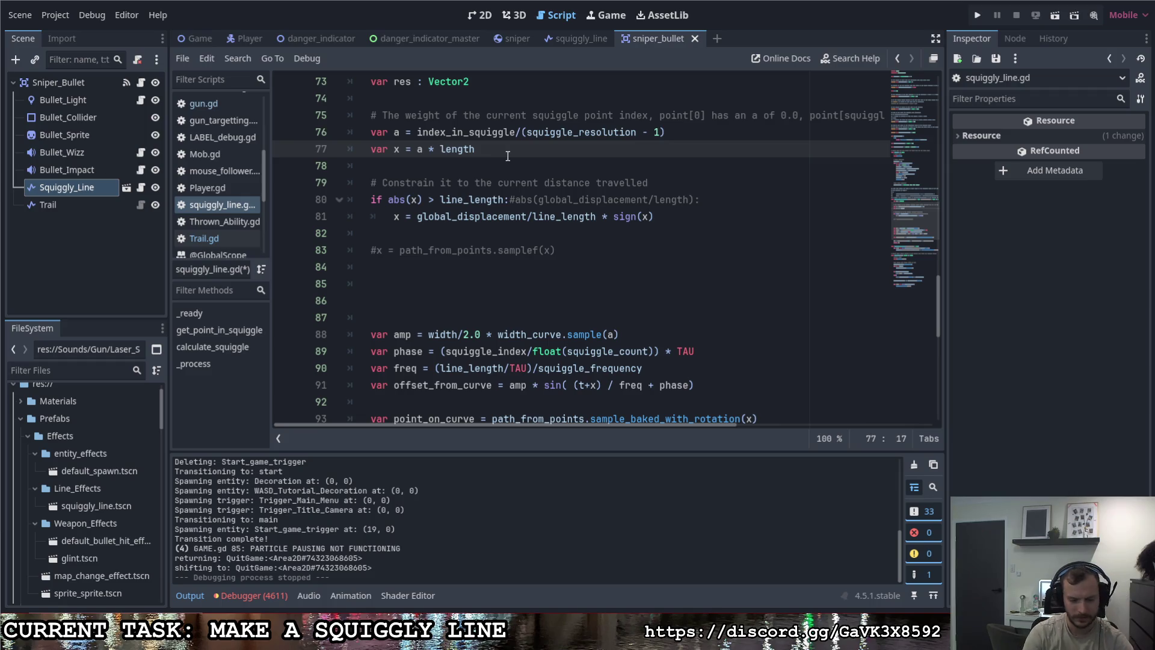
type("line_")
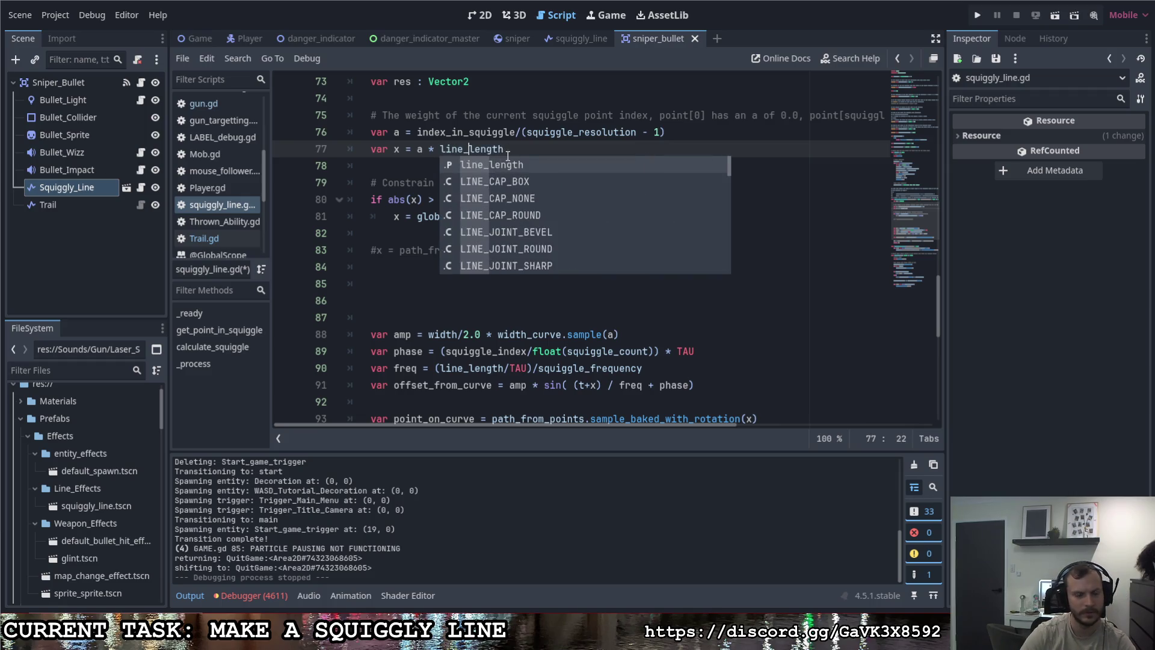
key("Escape")
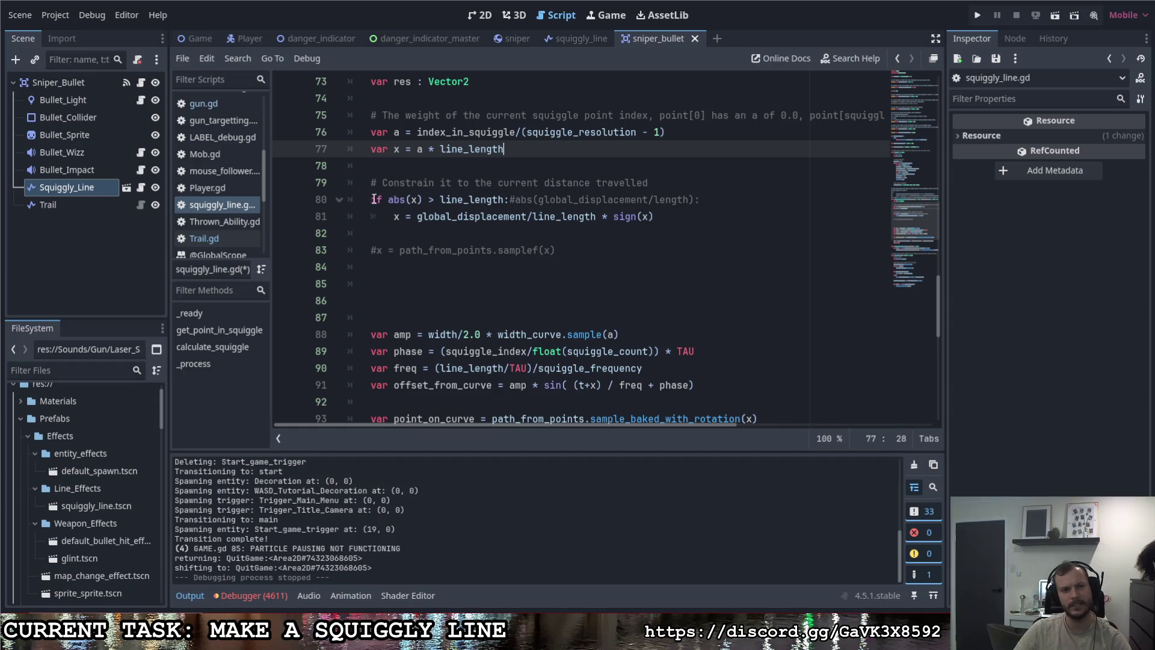
Step: Comment out lines 80–81 with '#', save, and run the game again
left_click(371, 199)
type("#")
left_click(393, 216)
type("#")
left_click(514, 199)
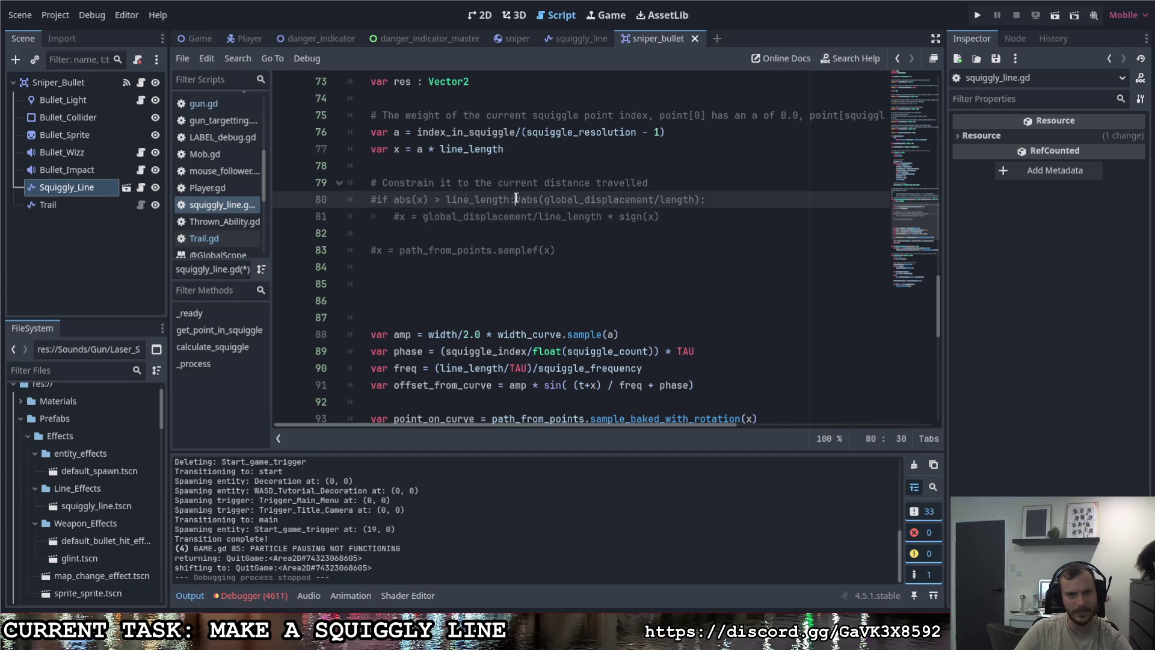
key("ctrl+s")
left_click(984, 14)
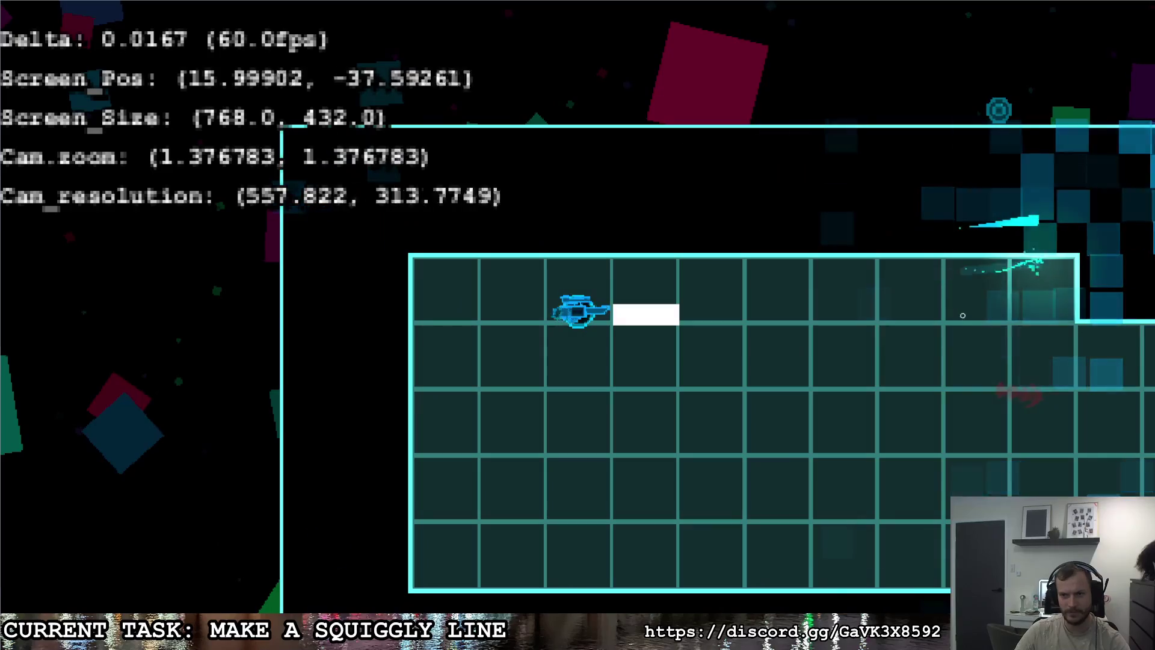
Step: Fire two sniper shots to watch the wavy cyan trail, then quit from the pause menu
left_click(1094, 299)
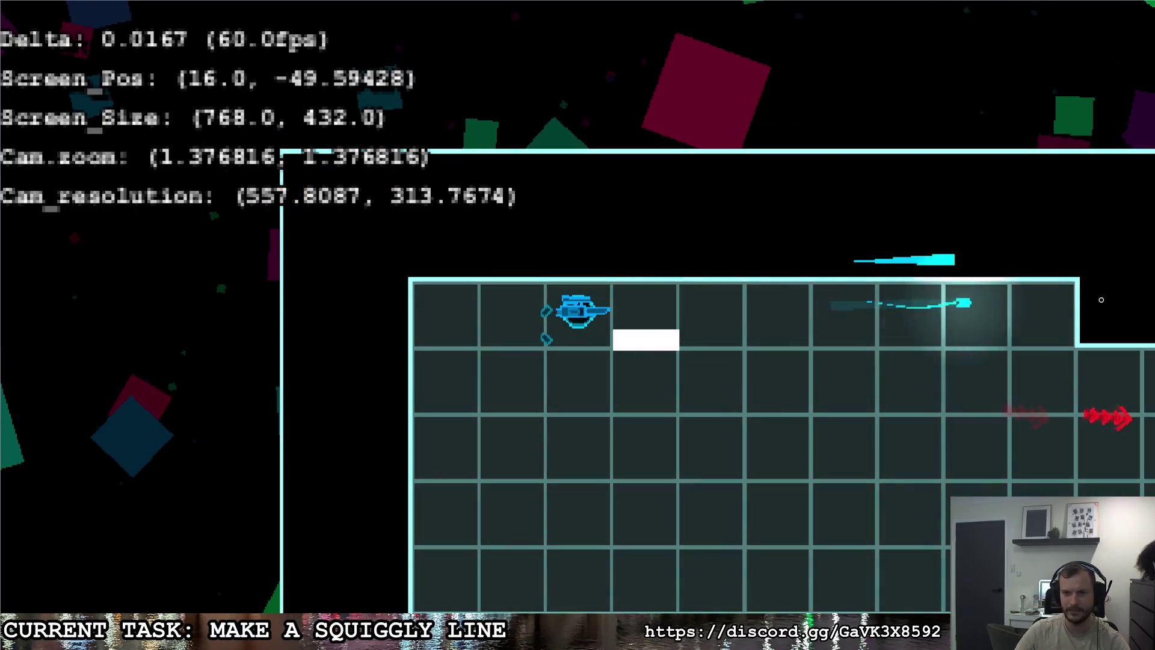
left_click(1110, 309)
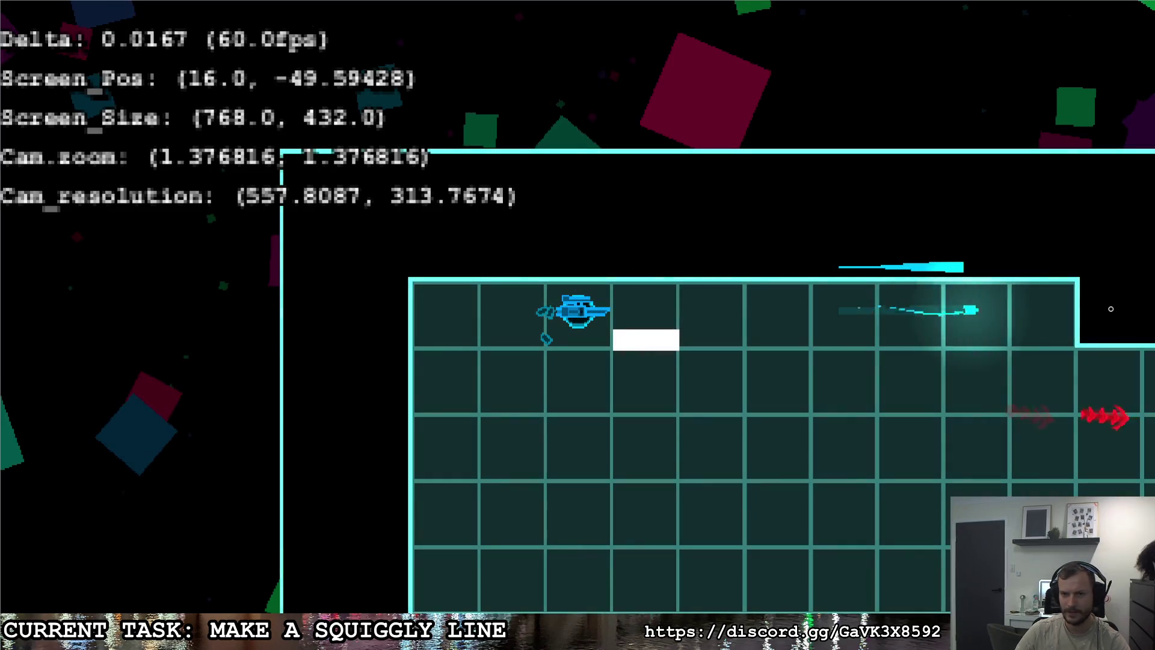
key("Escape")
key("Right")
key("Return")
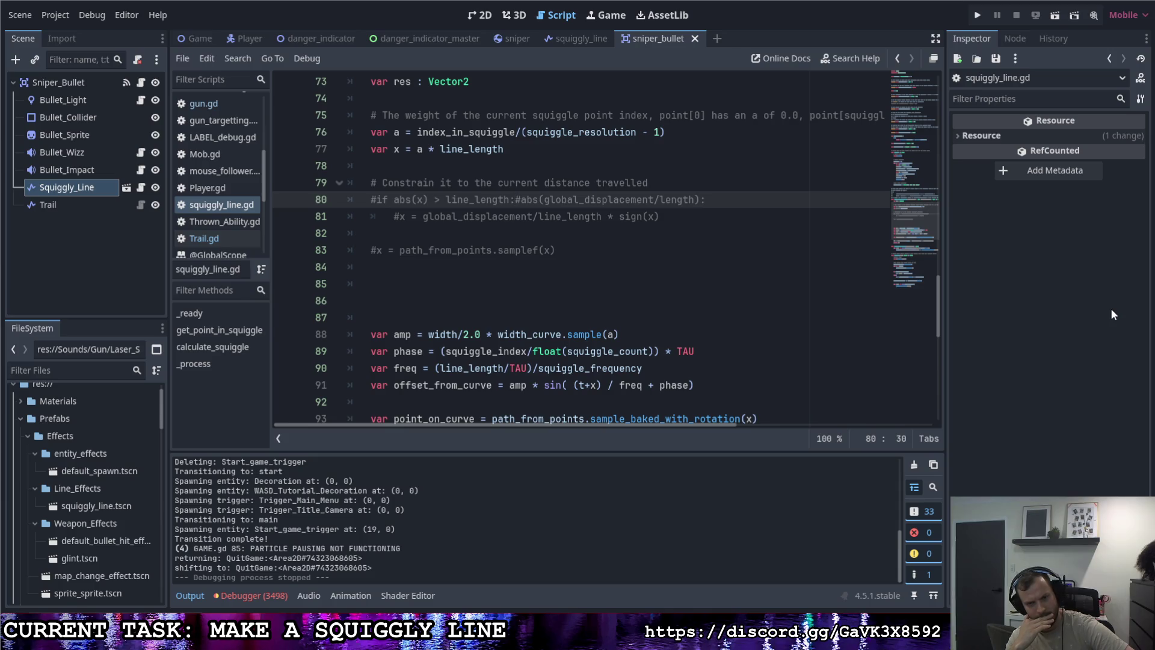
scroll(706, 304, "down", 1)
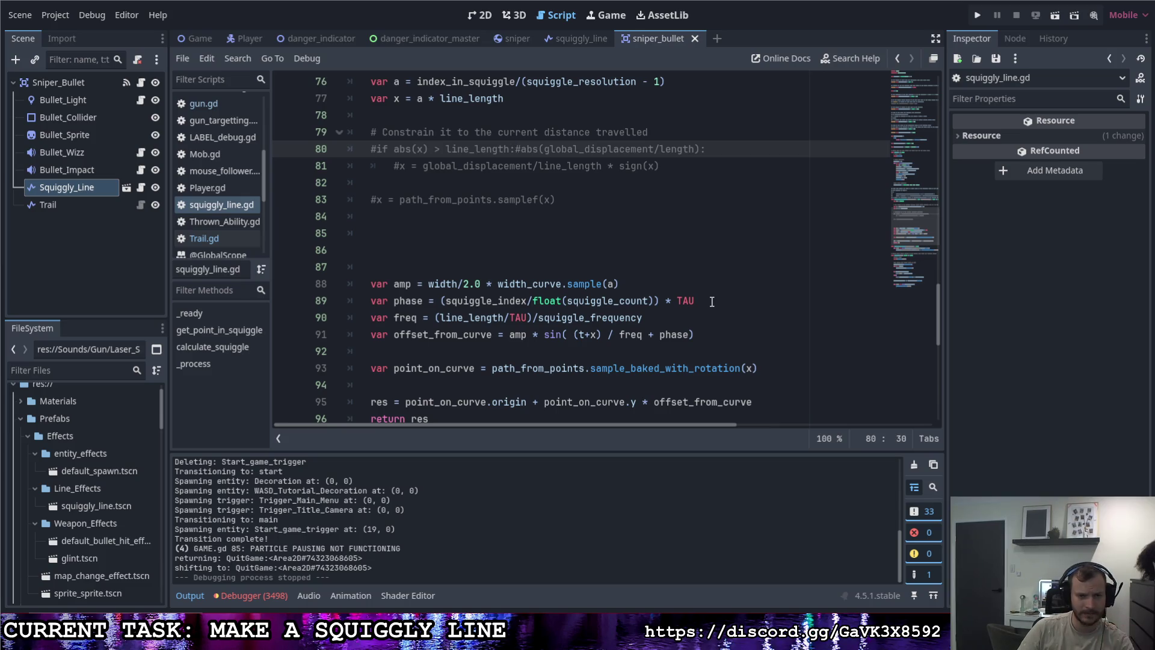
scroll(674, 296, "down", 1)
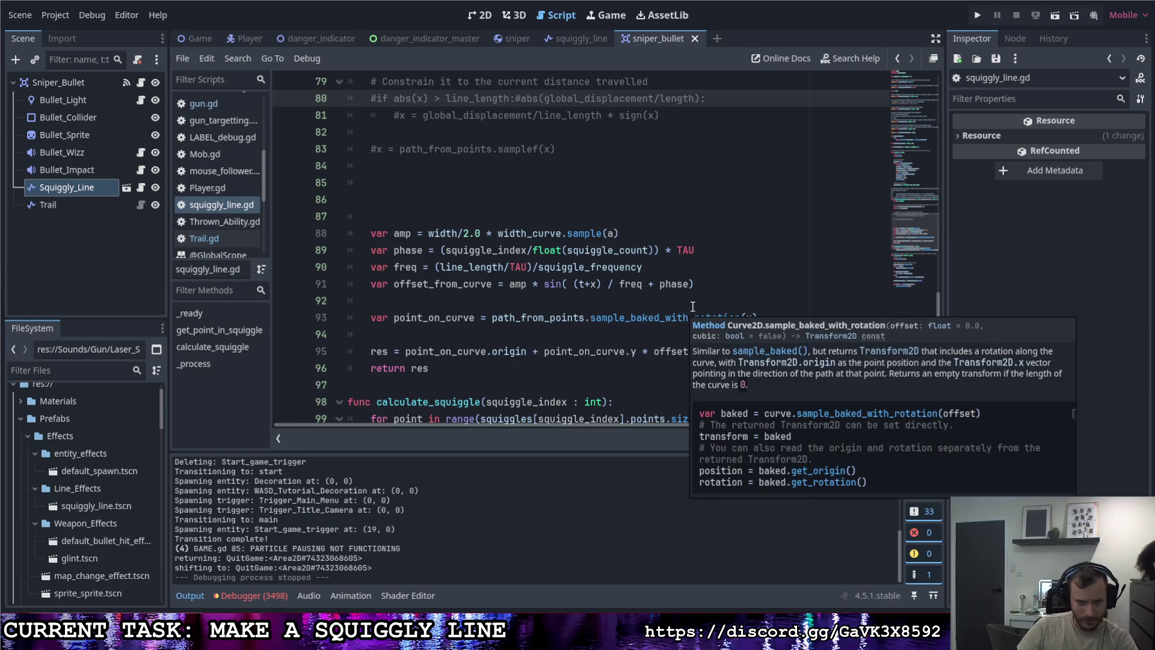
scroll(692, 310, "up", 6)
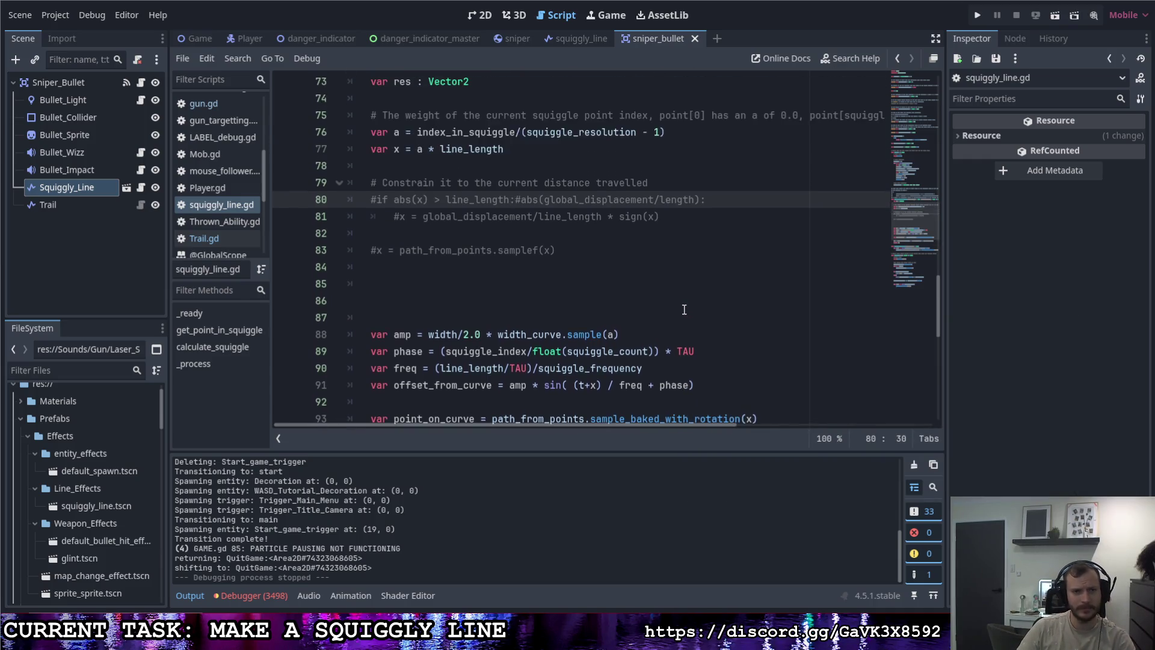
scroll(704, 318, "down", 14)
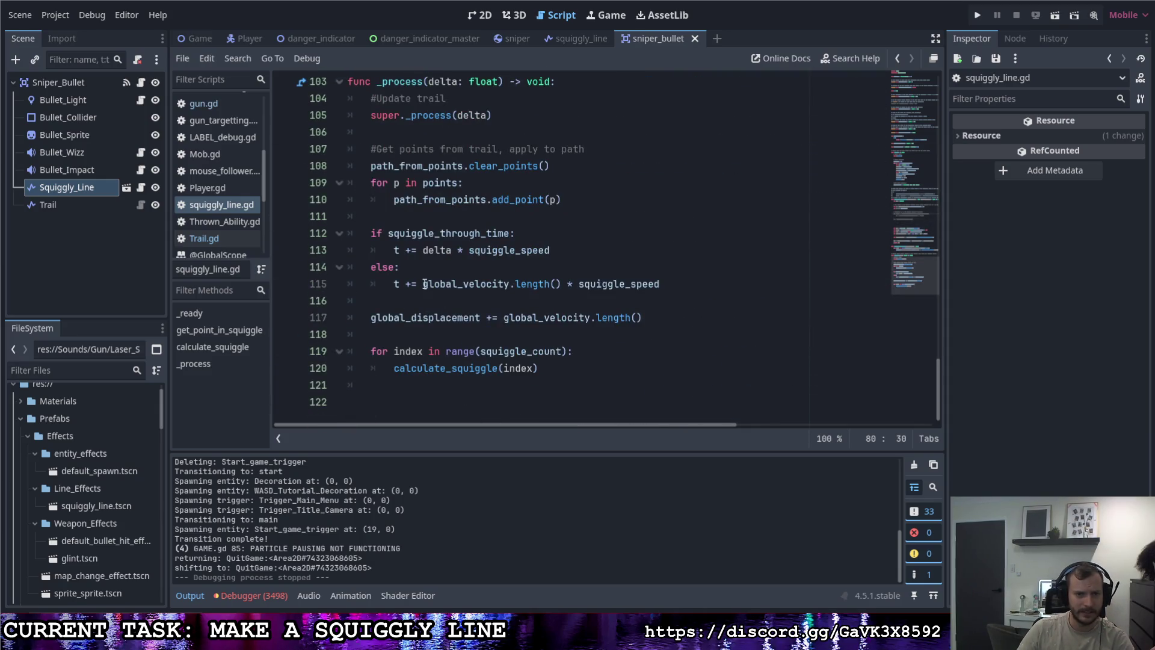
left_click_drag(422, 283, 563, 284)
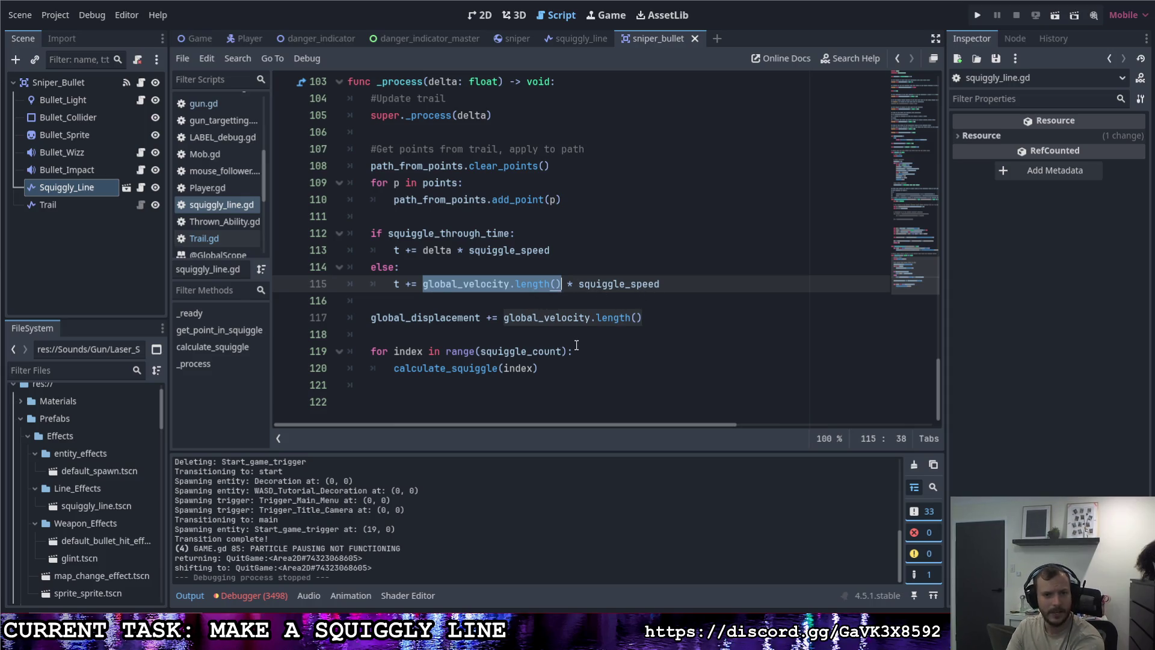
left_click_drag(479, 318, 361, 316)
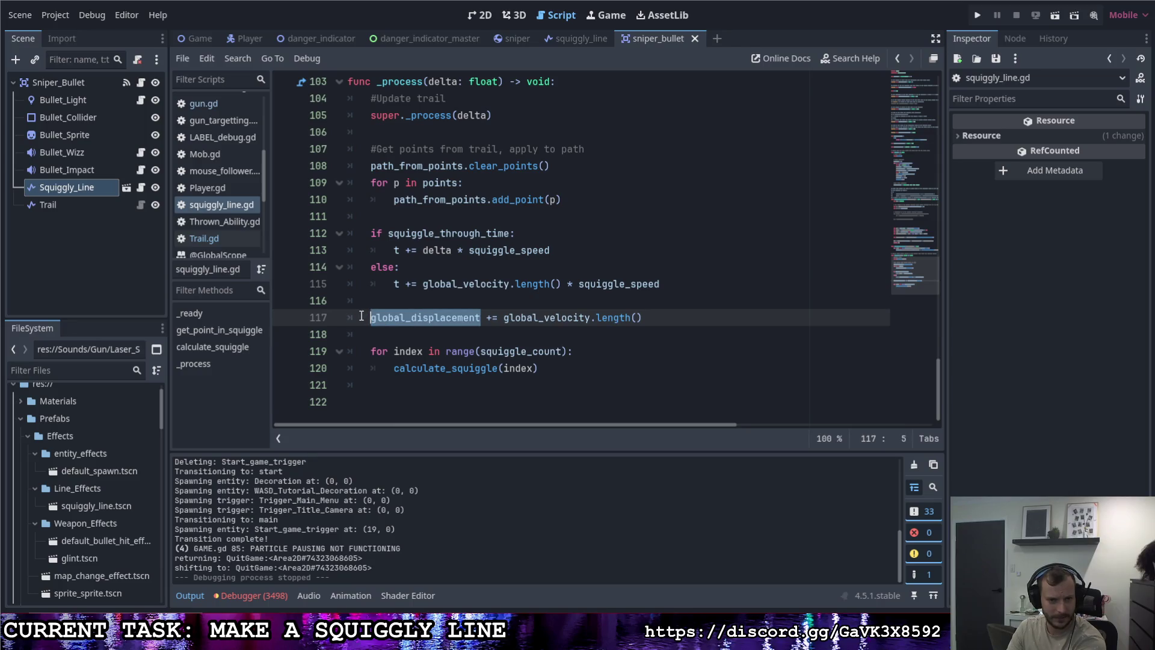
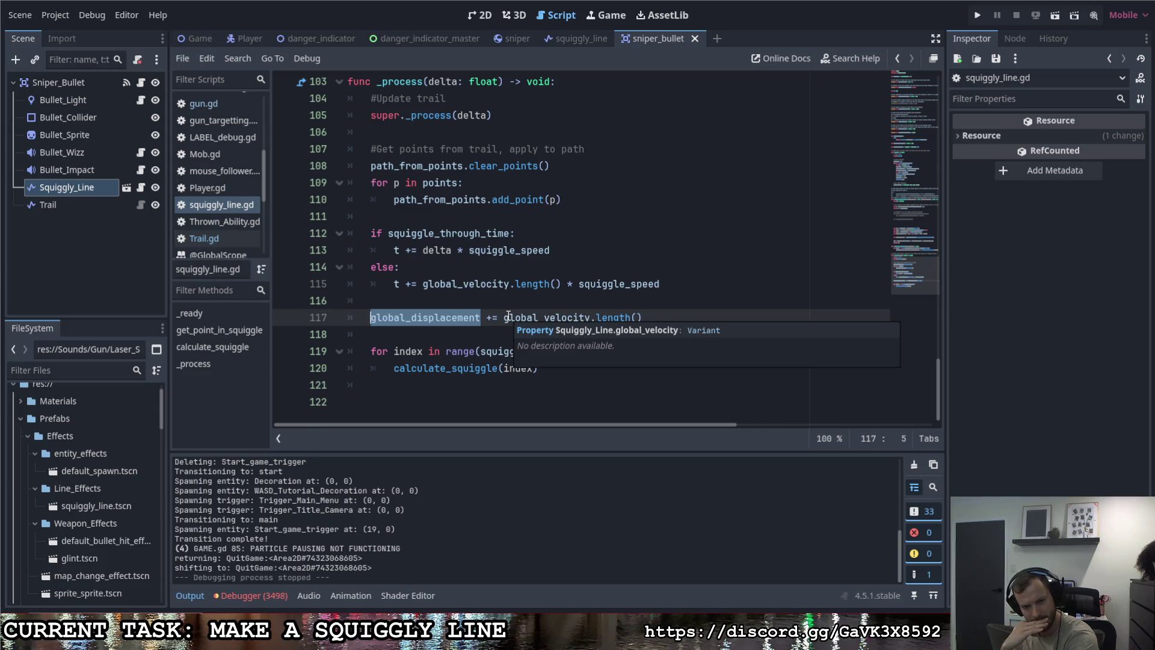
Step: Uncomment line 80's if check, delete the stray line_length fragment, and make it divide by length
scroll(511, 310, "up", 20)
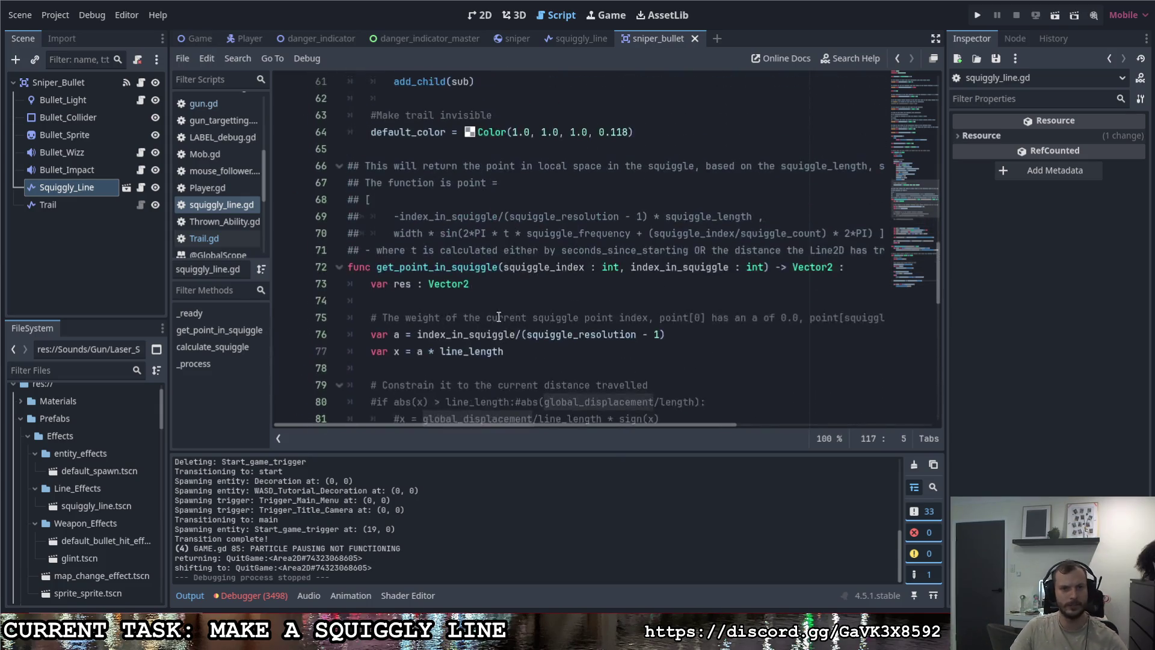
scroll(499, 314, "up", 7)
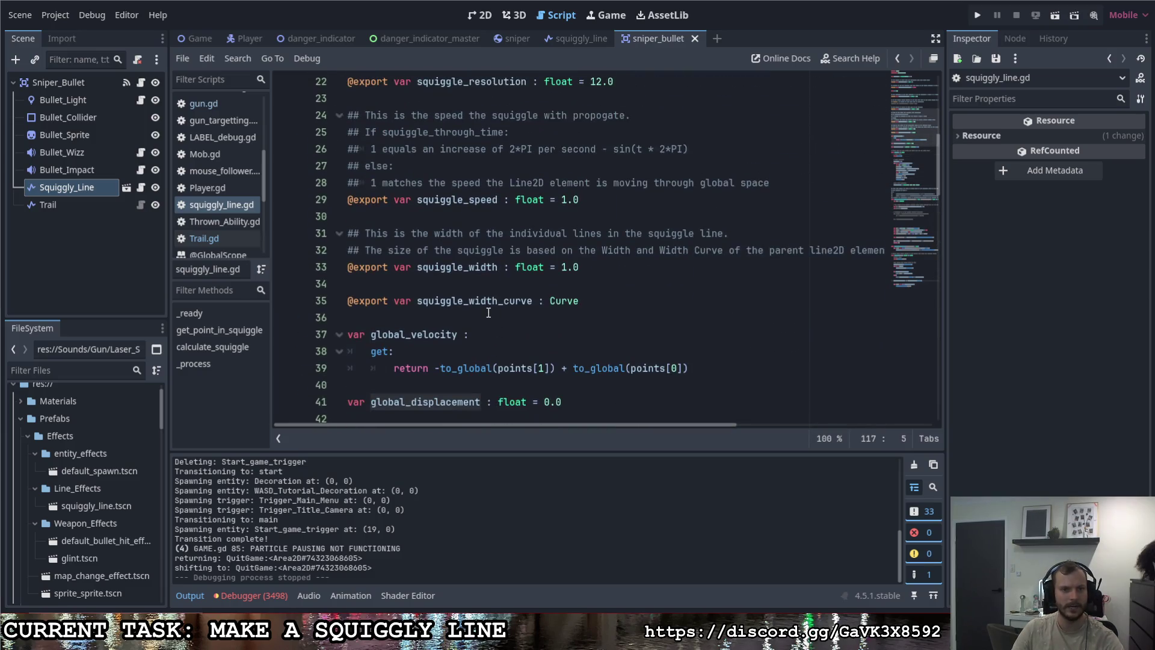
scroll(490, 310, "down", 10)
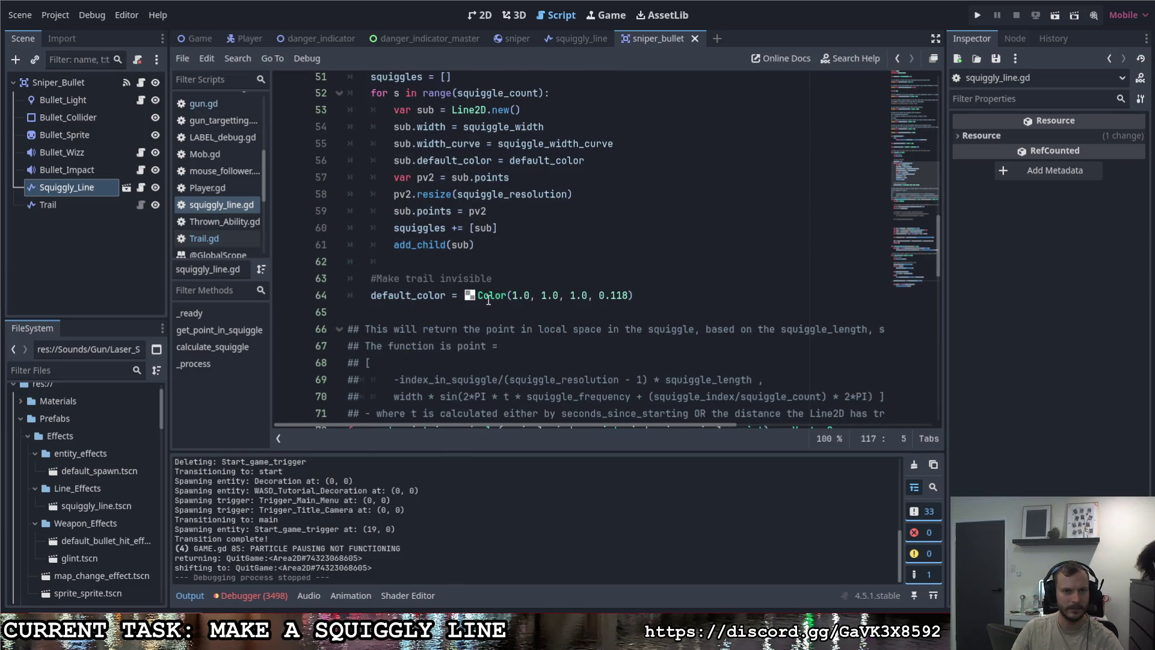
scroll(488, 299, "down", 5)
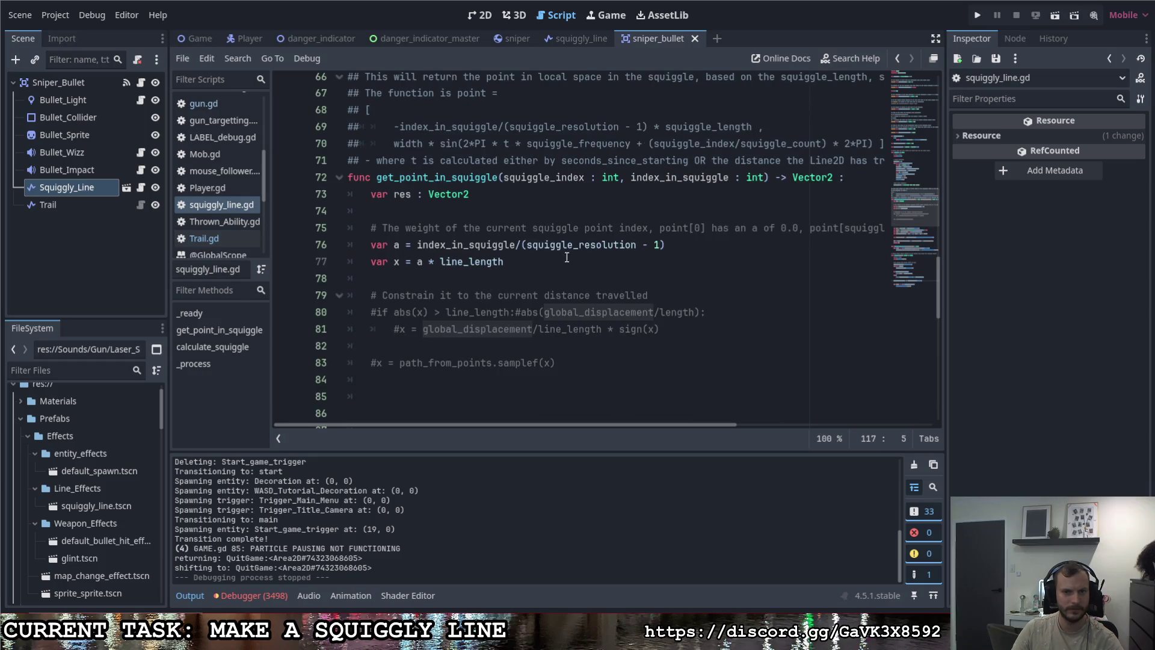
scroll(556, 315, "down", 1)
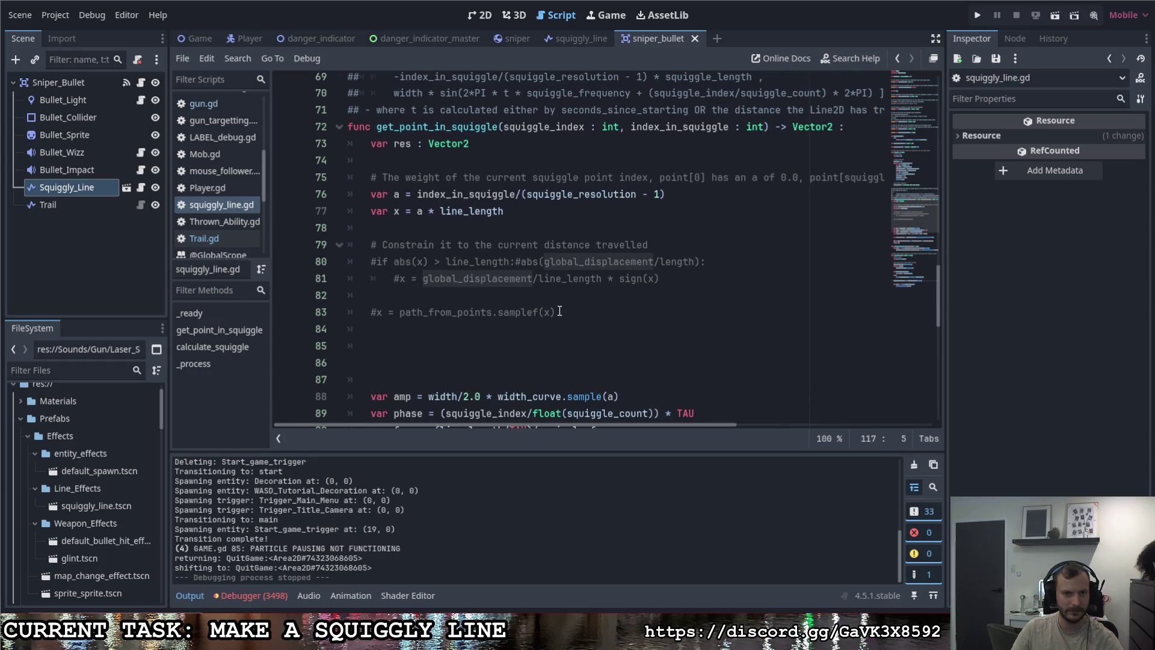
left_click(376, 262)
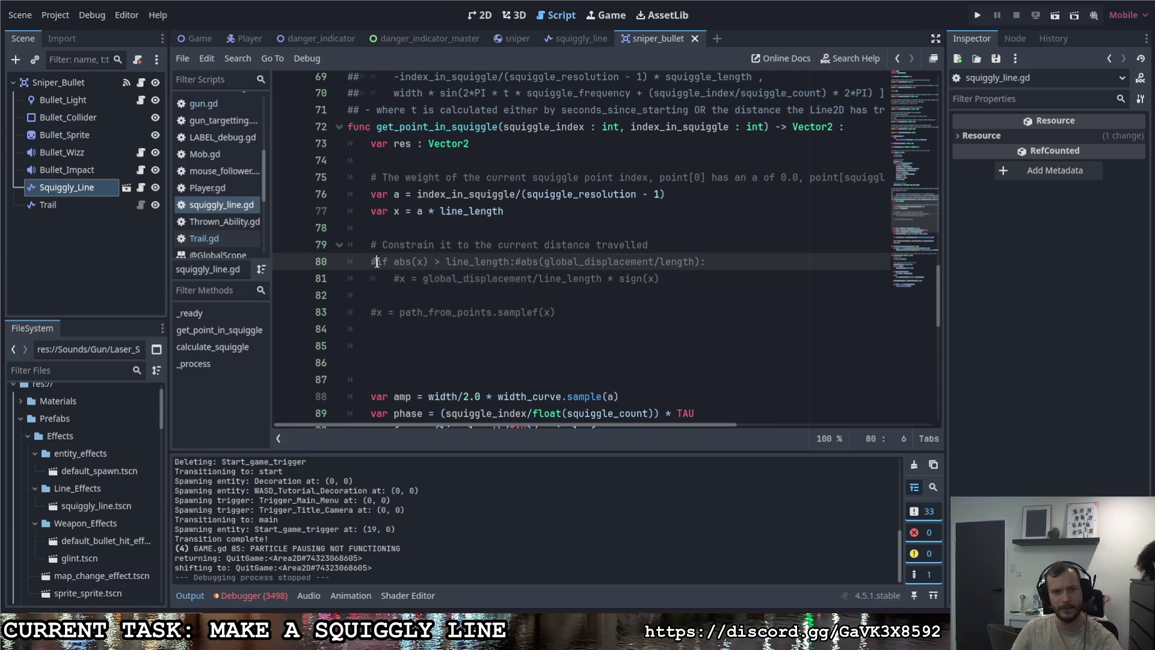
key("BackSpace")
left_click_drag(440, 262, 516, 263)
key("BackSpace")
left_click(580, 262)
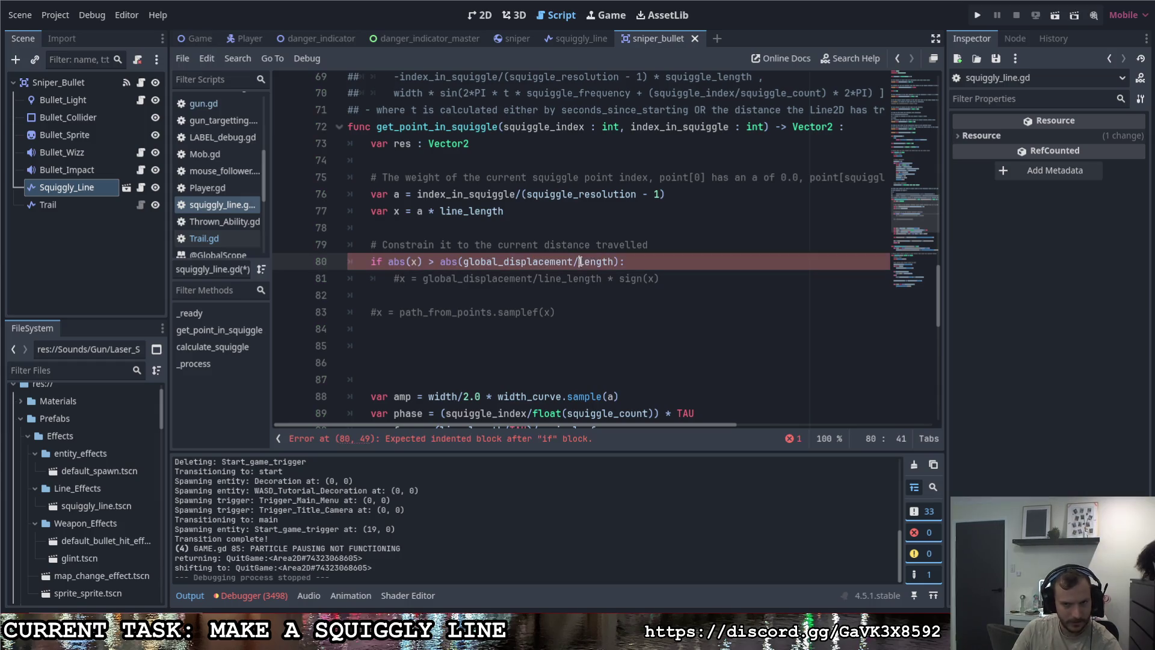
type("line_")
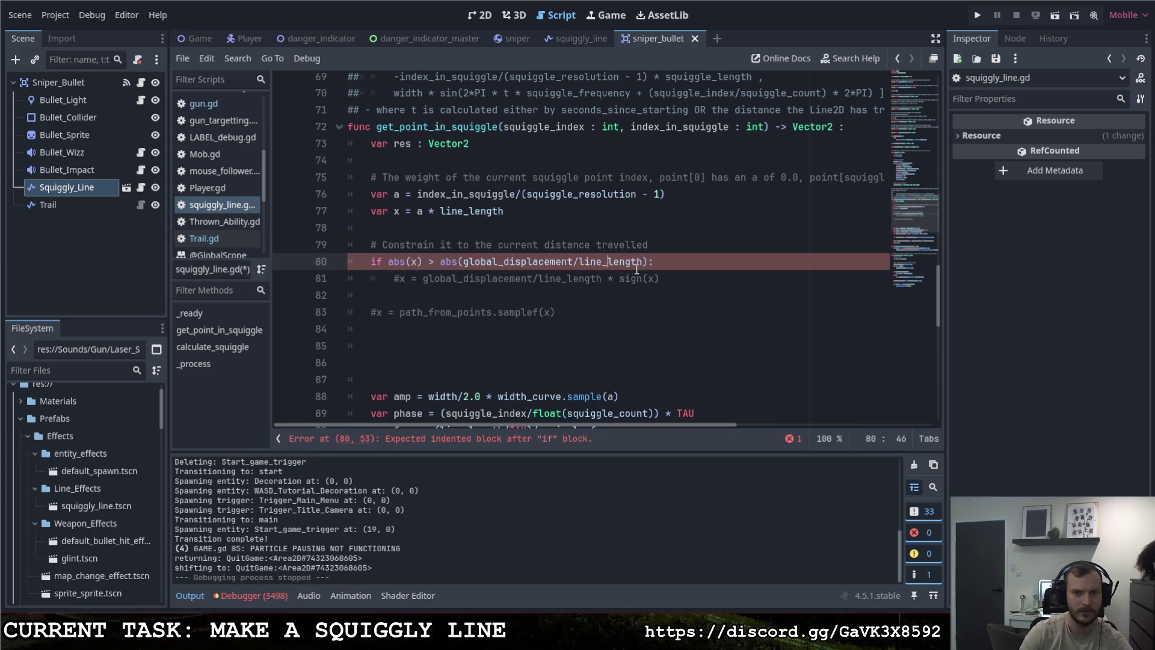
left_click_drag(607, 261, 580, 263)
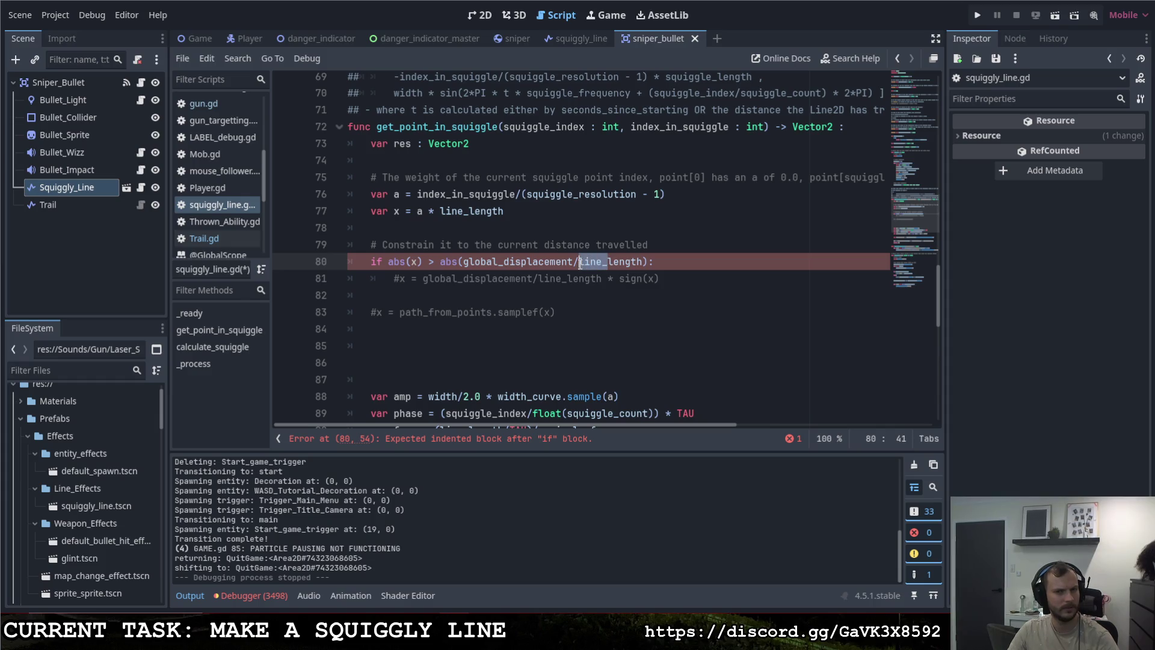
key("BackSpace")
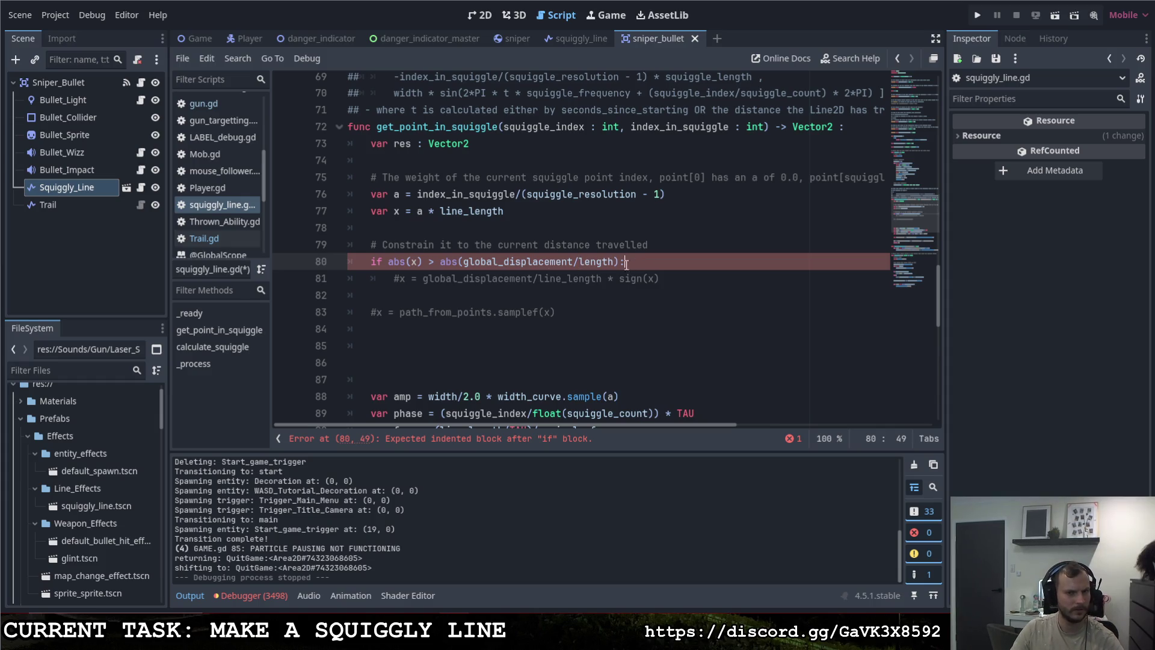
Step: Uncomment line 81's x assignment and change line_length to length there
left_click(397, 280)
key("BackSpace")
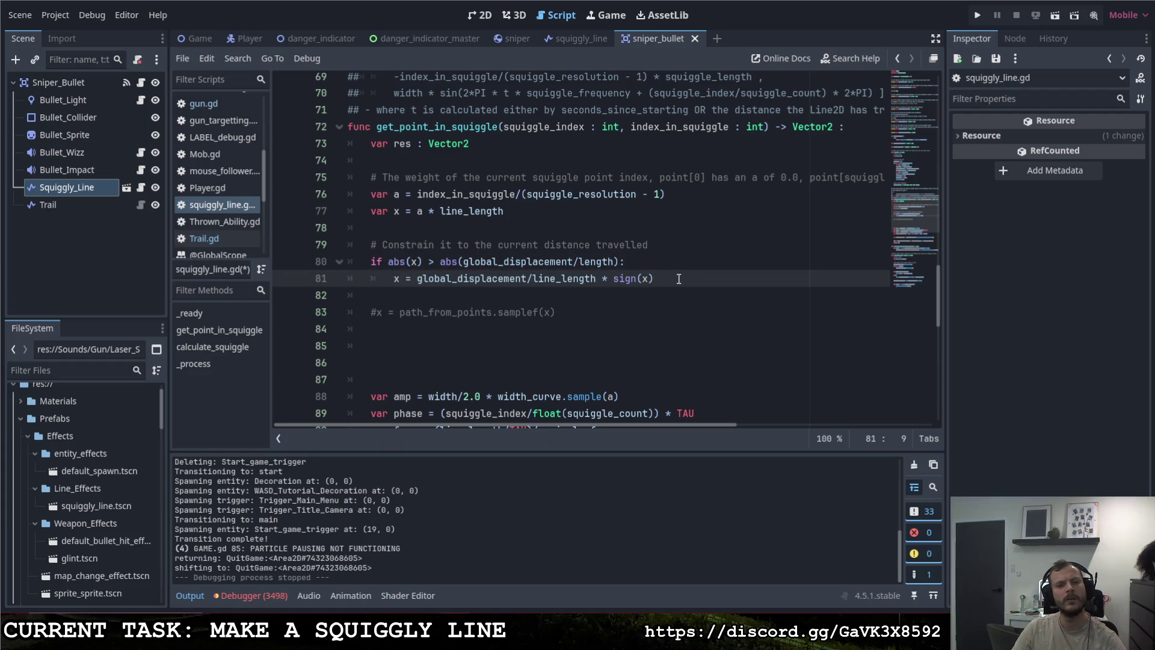
left_click(679, 279)
left_click_drag(561, 280, 535, 282)
key("BackSpace")
left_click(669, 279)
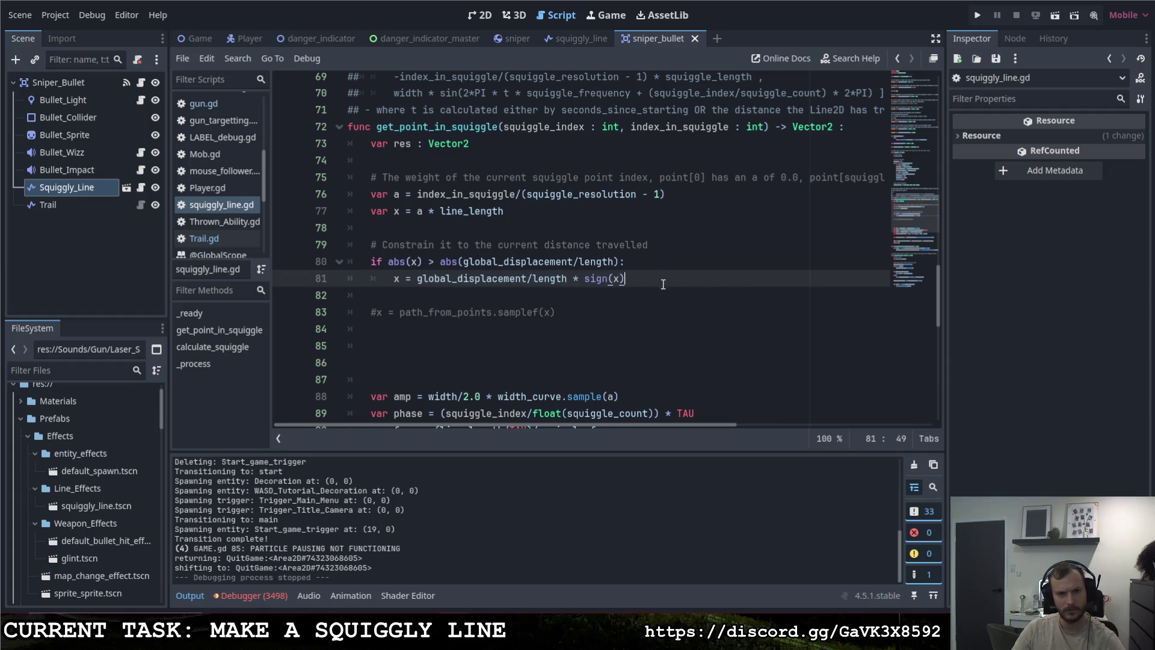
left_click(976, 15)
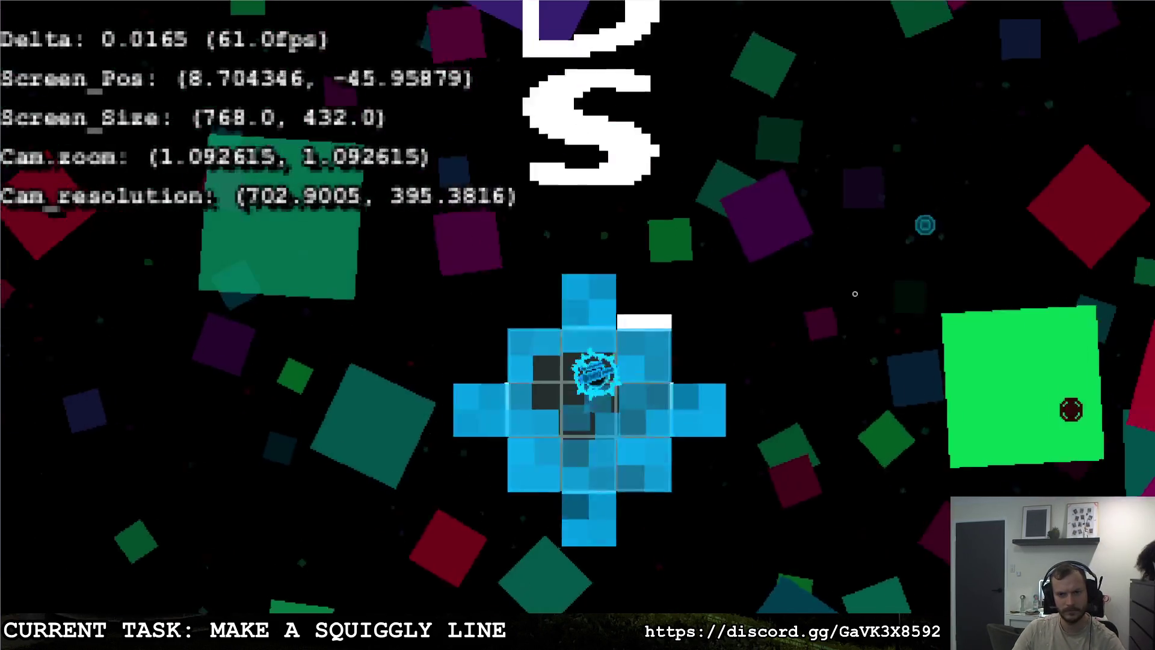
left_click(906, 289)
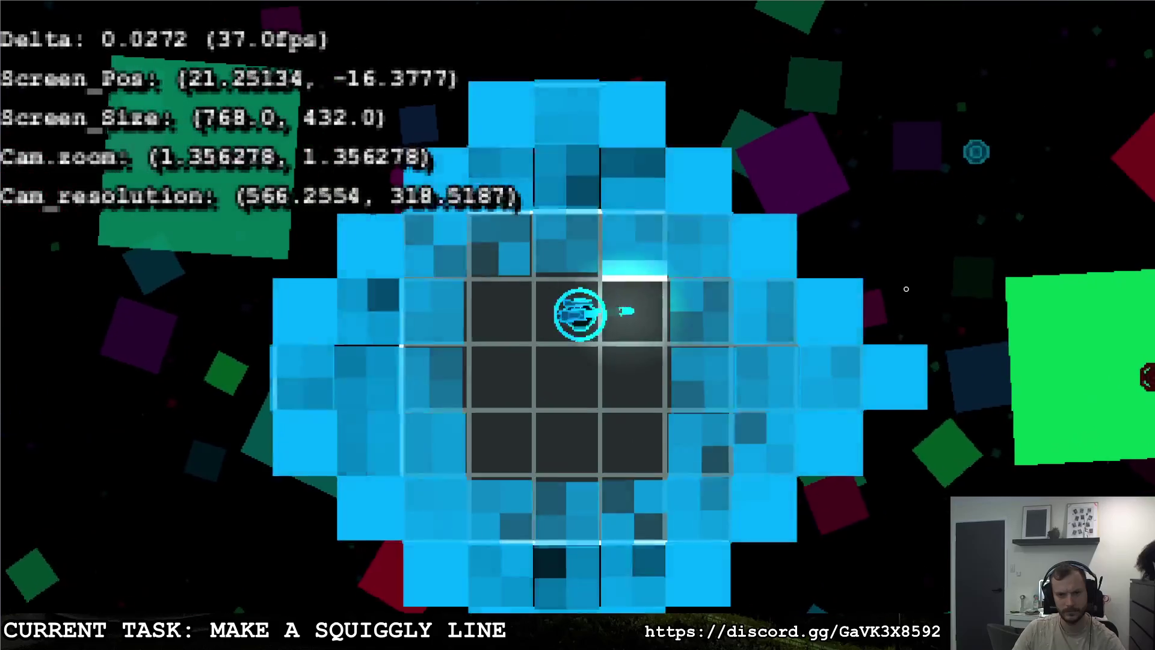
key("w")
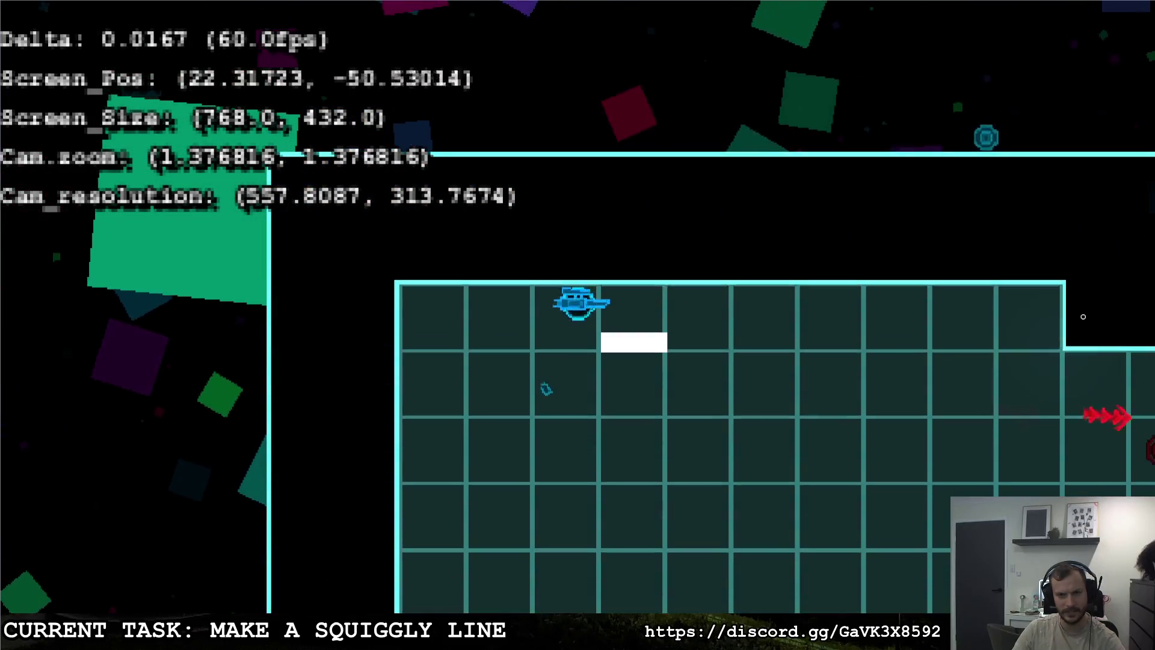
left_click(985, 138)
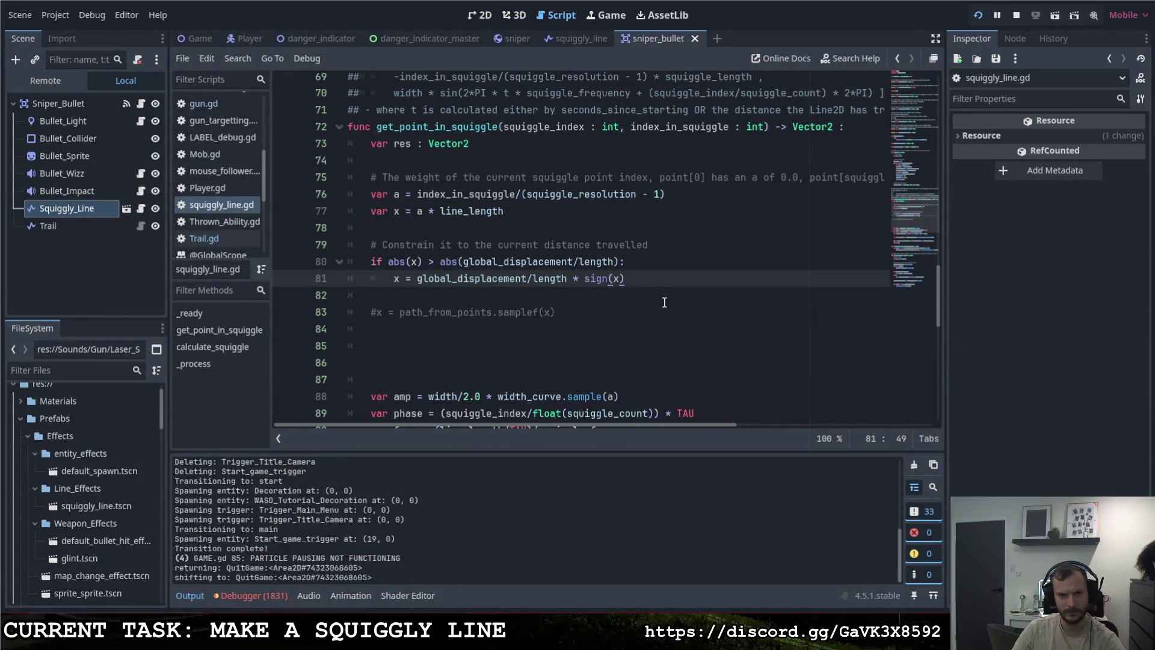
scroll(657, 292, "up", 15)
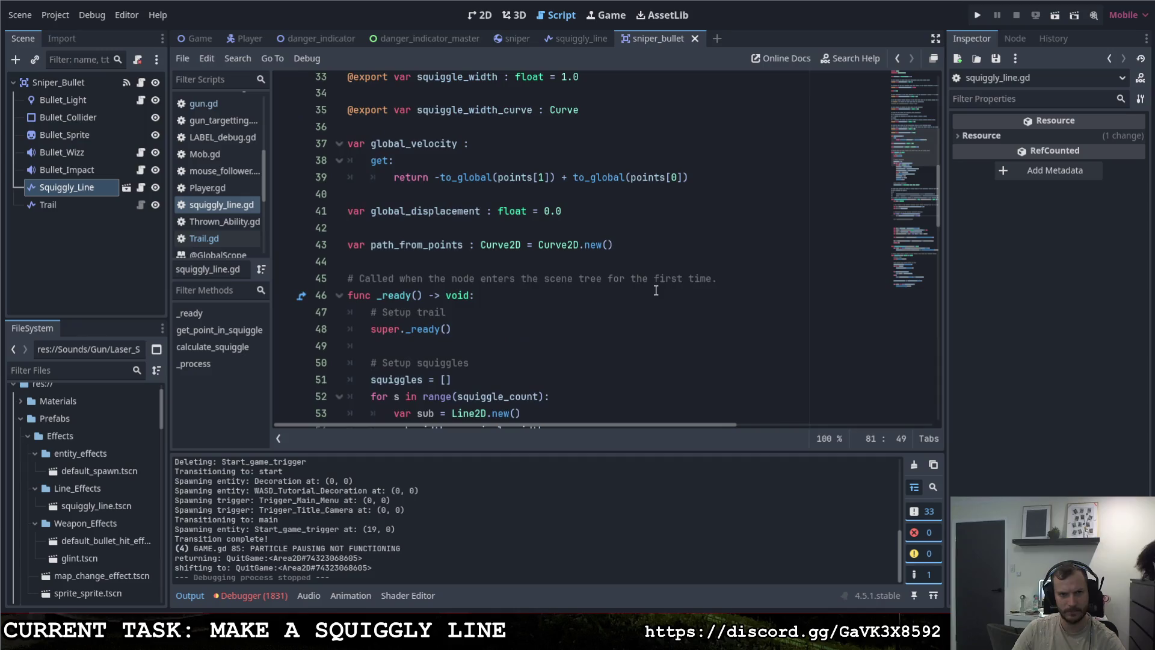
scroll(654, 290, "down", 2)
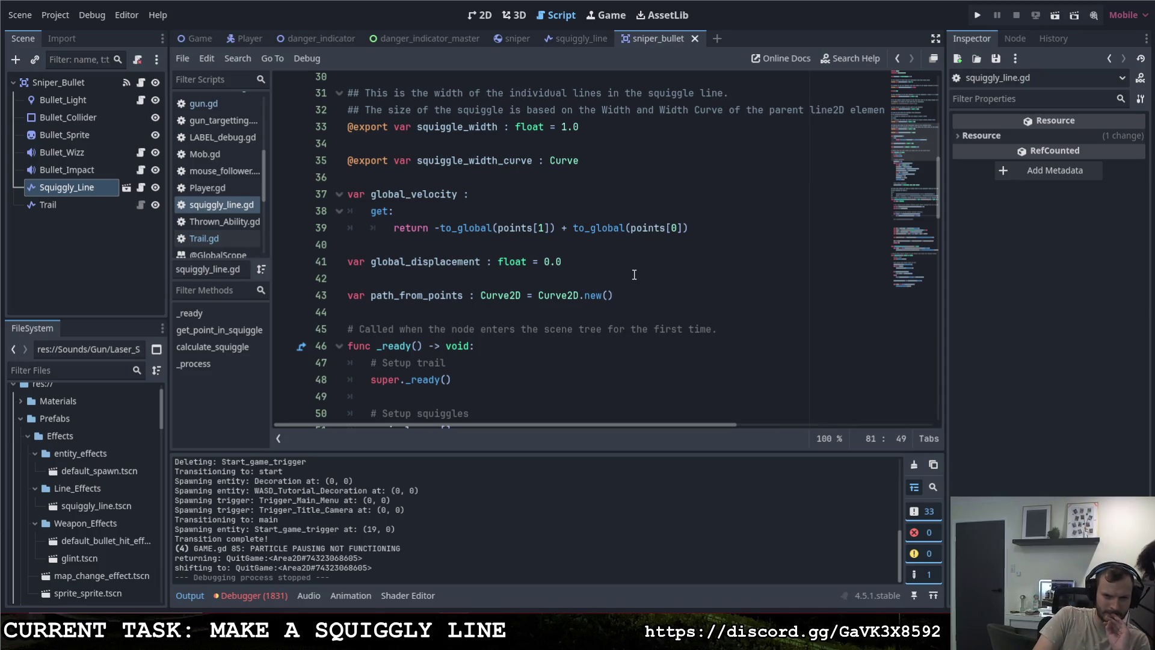
scroll(632, 298, "down", 14)
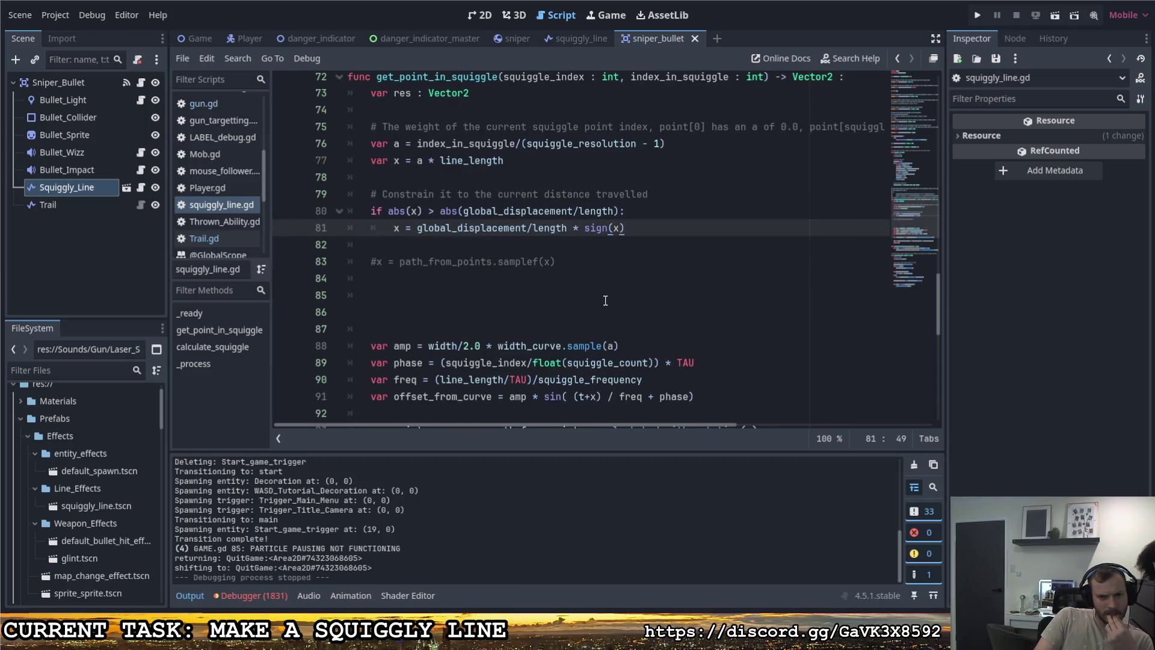
key("F5")
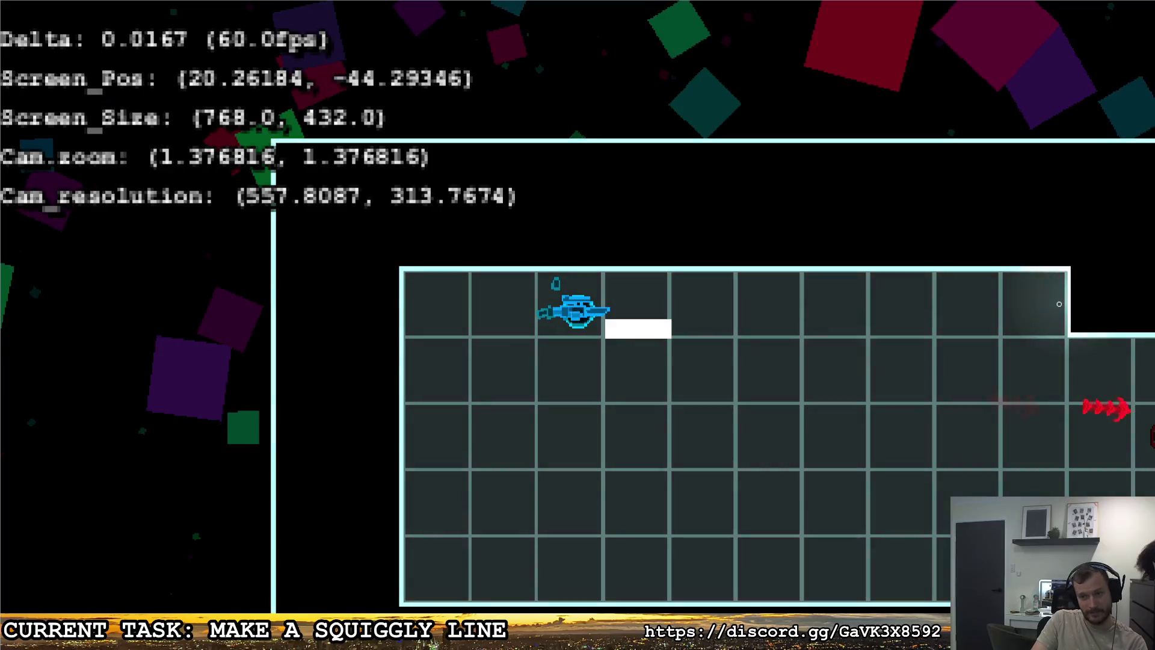
left_click(1058, 305)
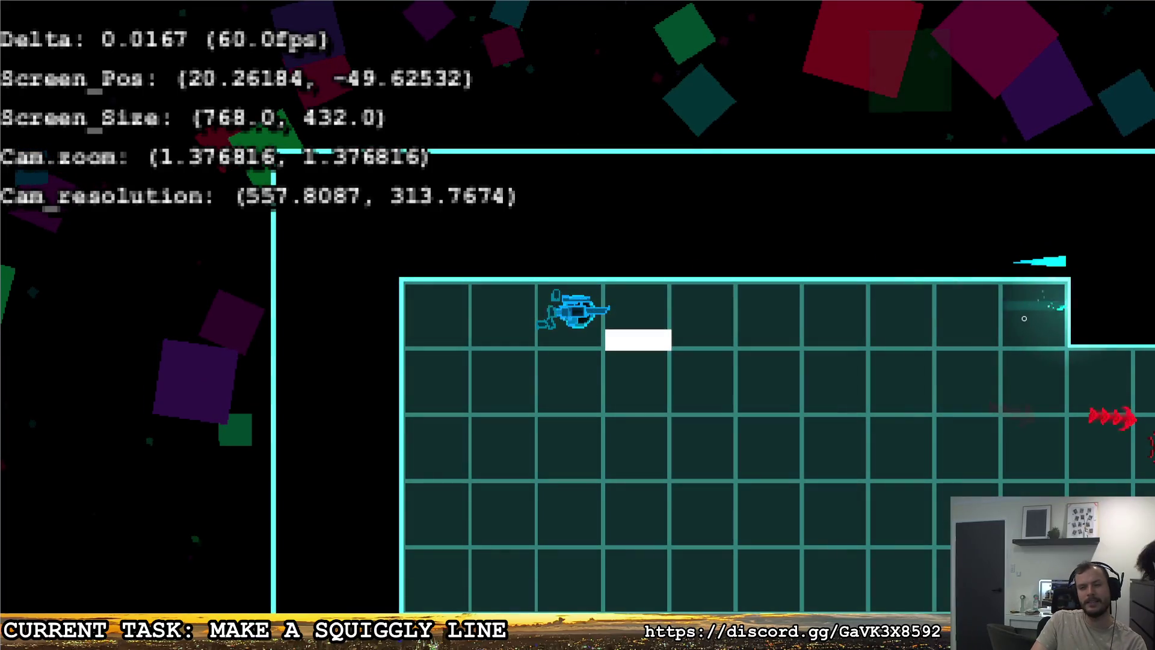
left_click(1046, 317)
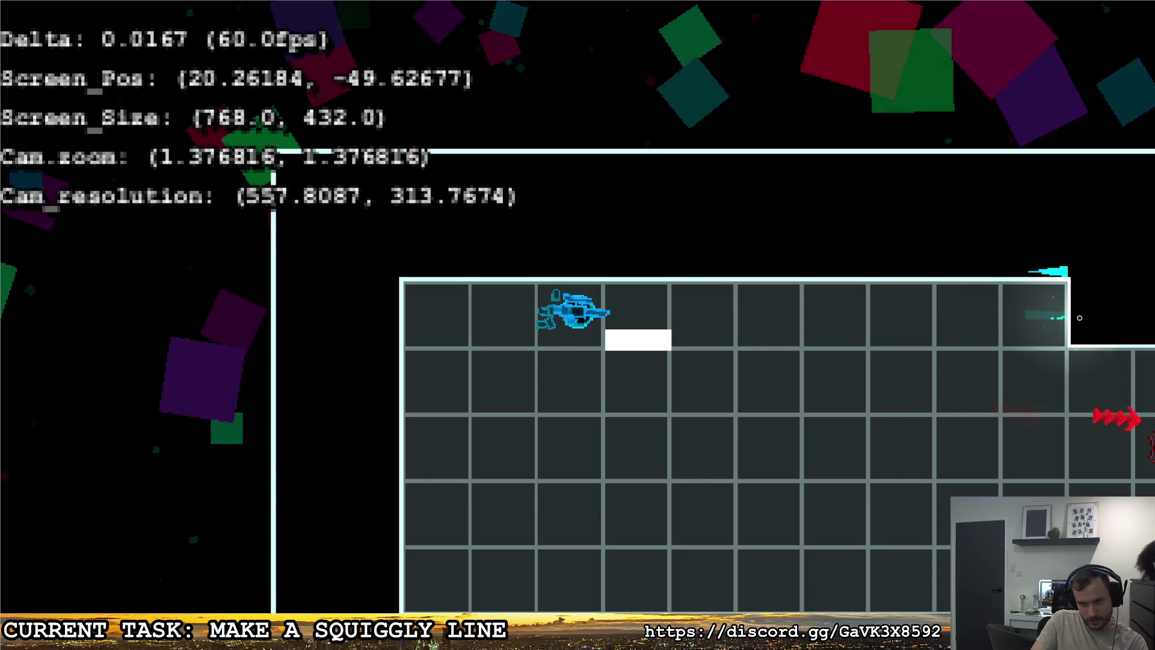
left_click(1079, 310)
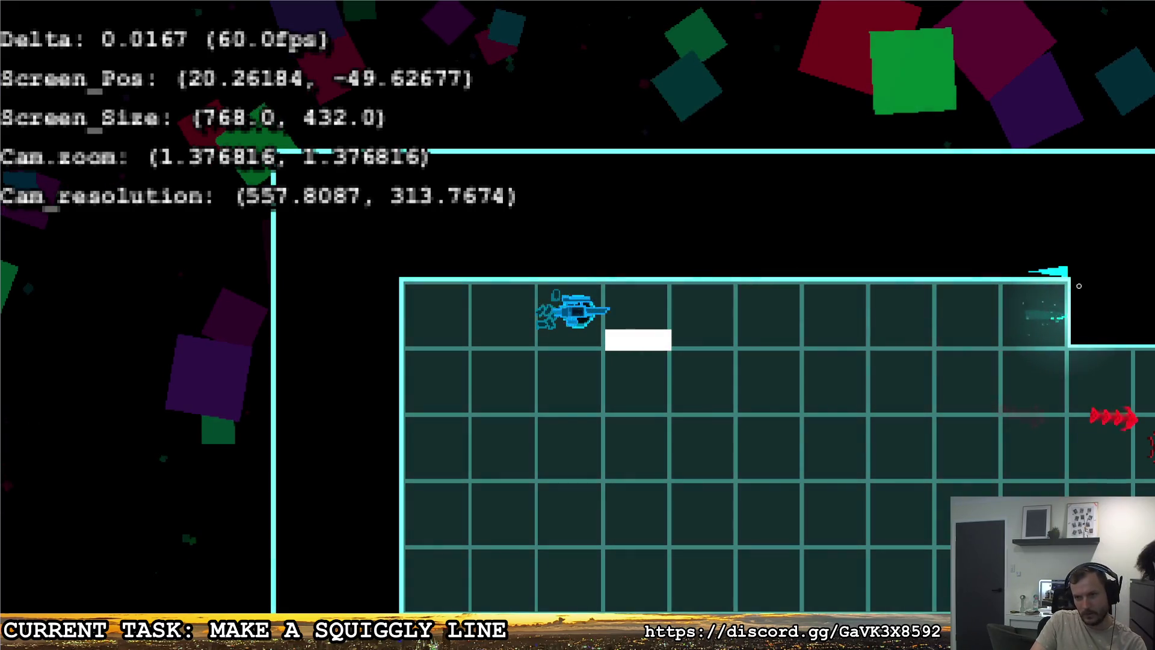
key("Escape")
left_click(748, 309)
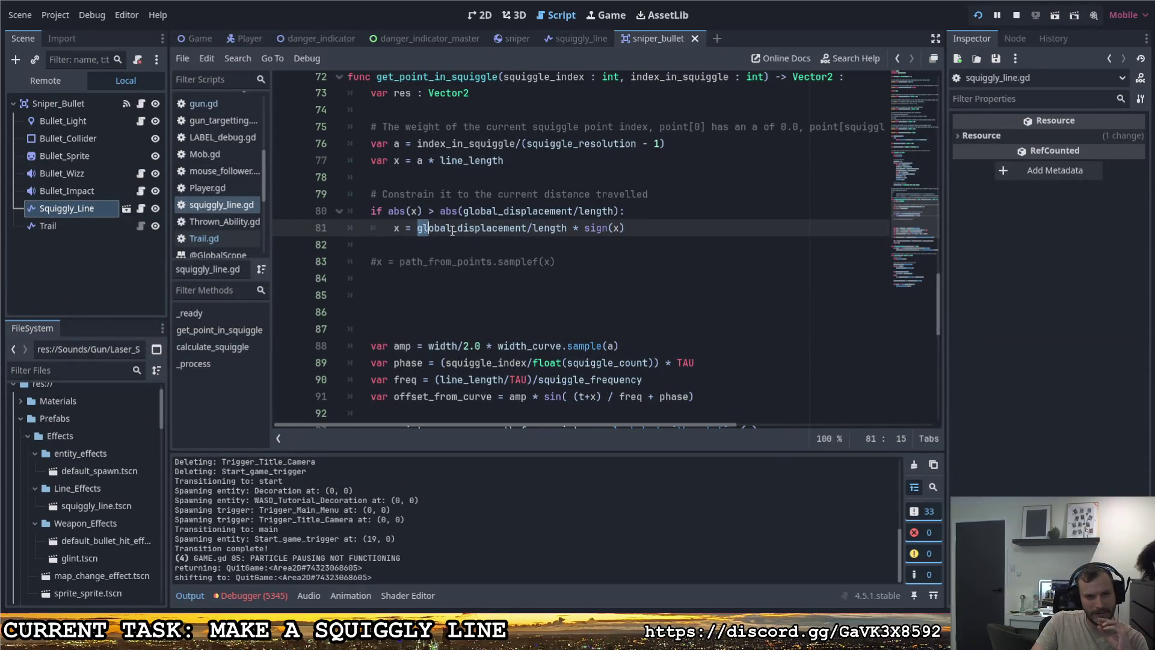
Step: Change line_length to length on line 77 of squiggly_line.gd
double_click(421, 228)
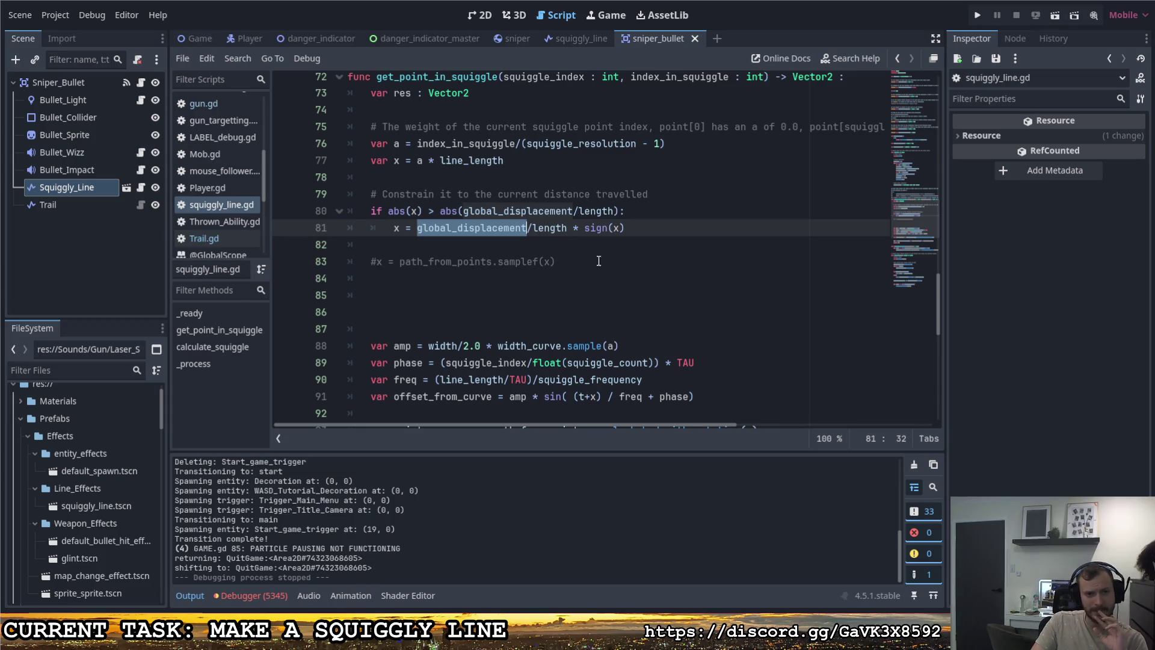
left_click(662, 234)
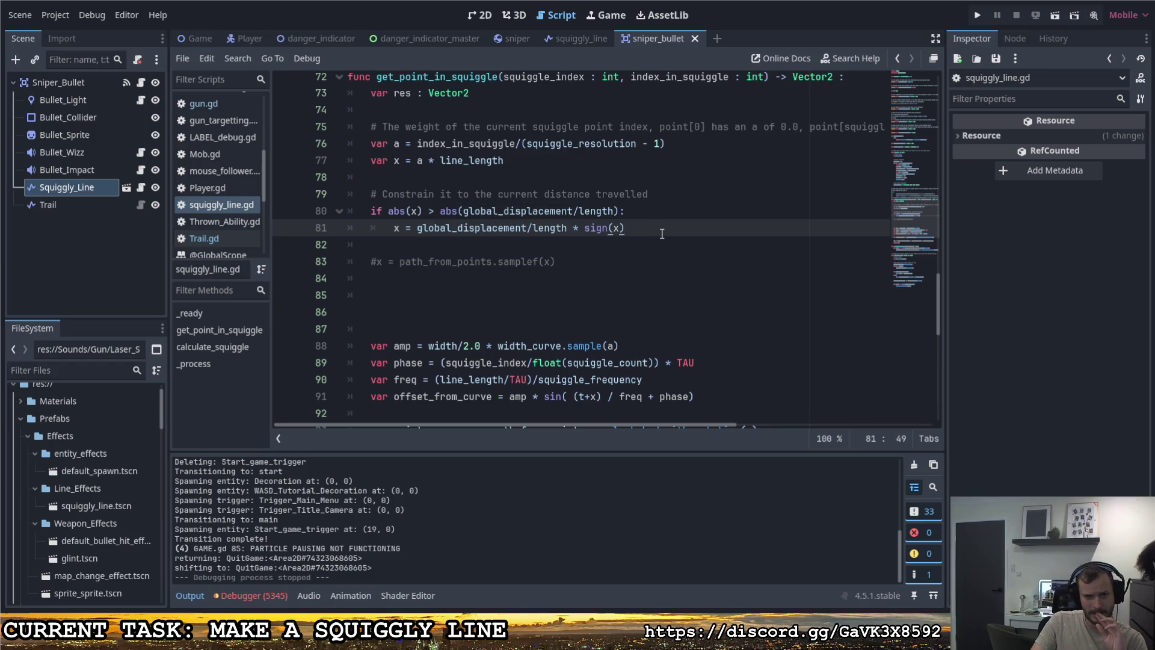
scroll(585, 317, "up", 2)
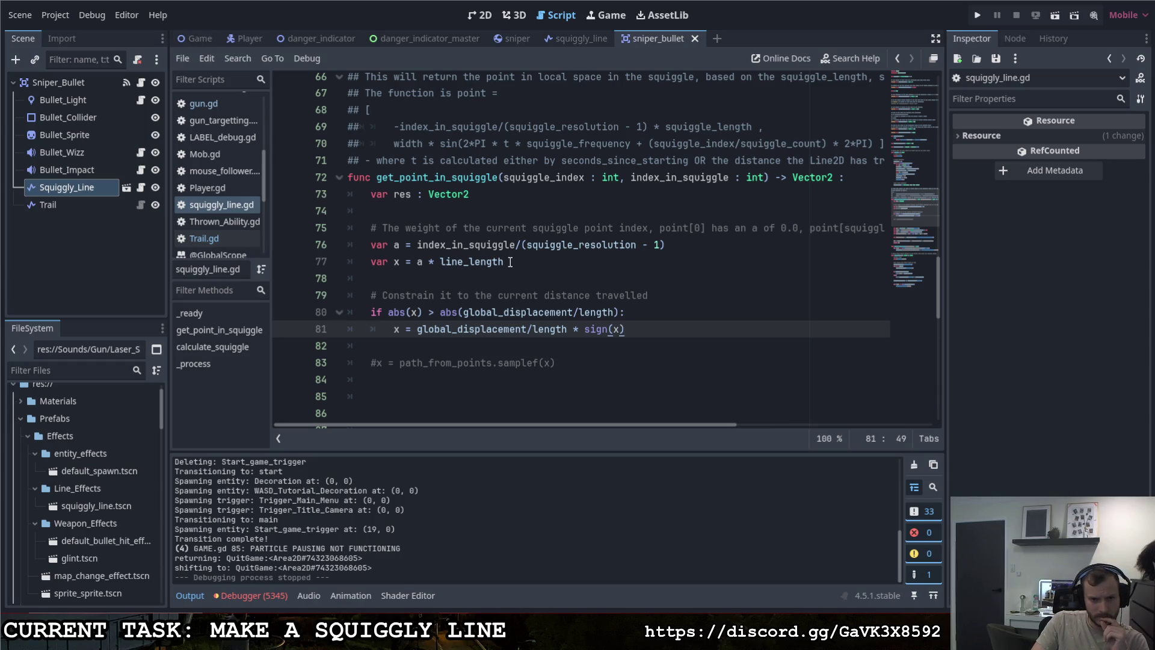
left_click(510, 262)
double_click(481, 261)
left_click(469, 262)
left_click_drag(469, 262, 442, 266)
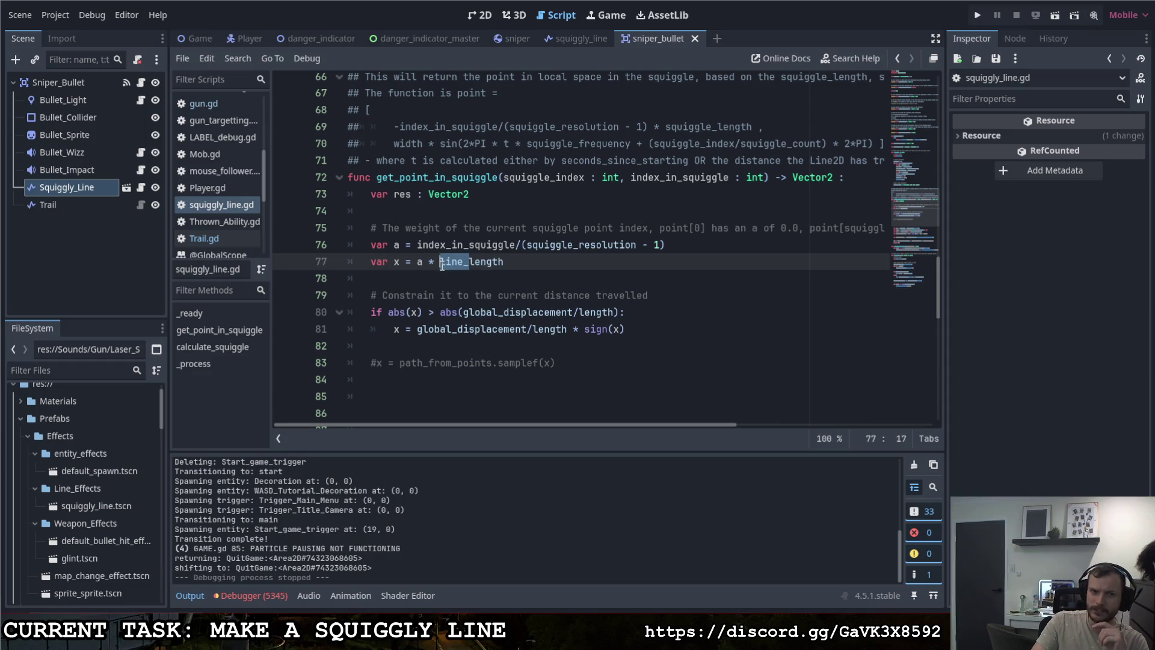
key("BackSpace")
Step: Run the game to test the length change
left_click(978, 15)
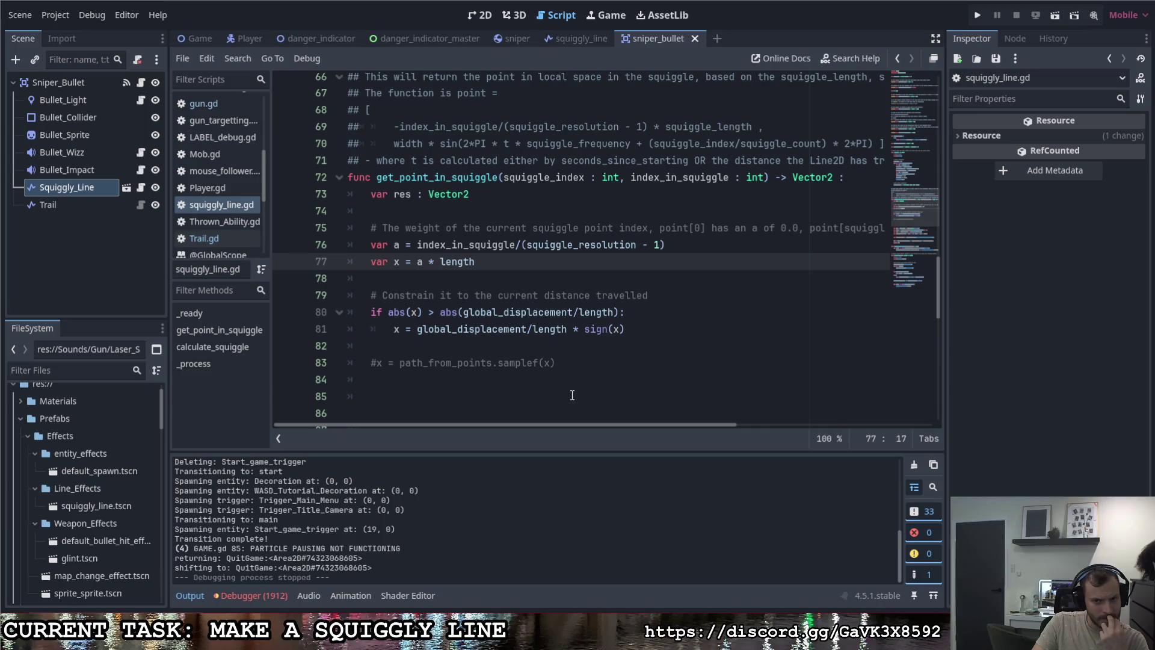
mouse_move(579, 421)
left_mouse_down()
mouse_move(834, 423)
mouse_move(457, 417)
left_mouse_up()
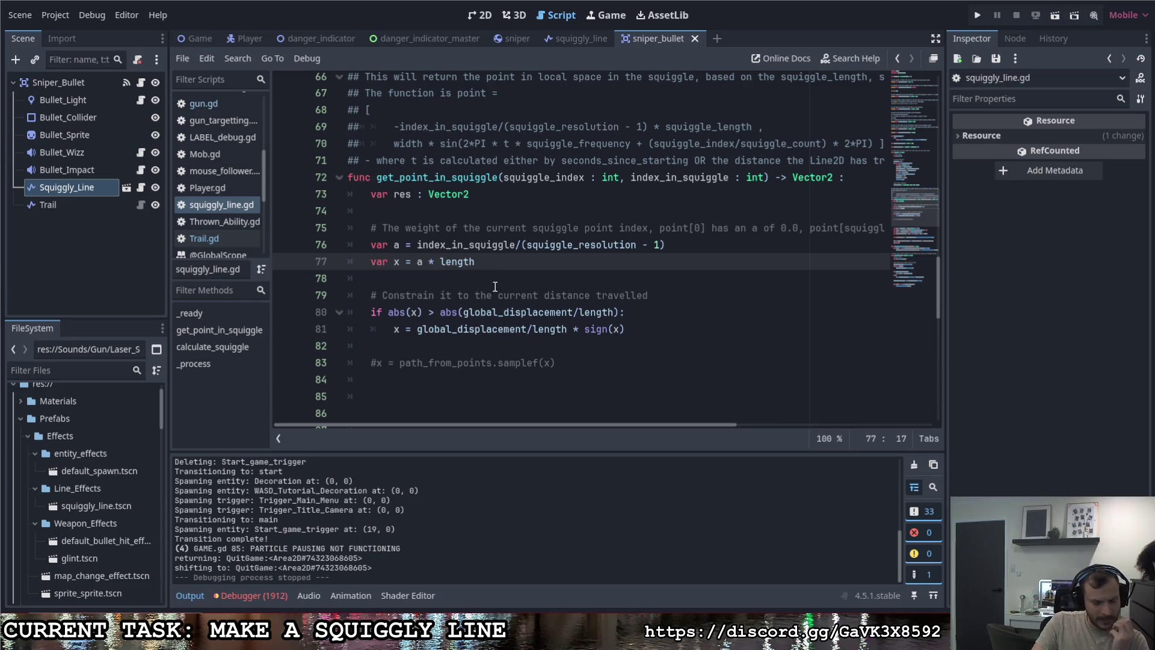
left_click_drag(465, 313, 574, 312)
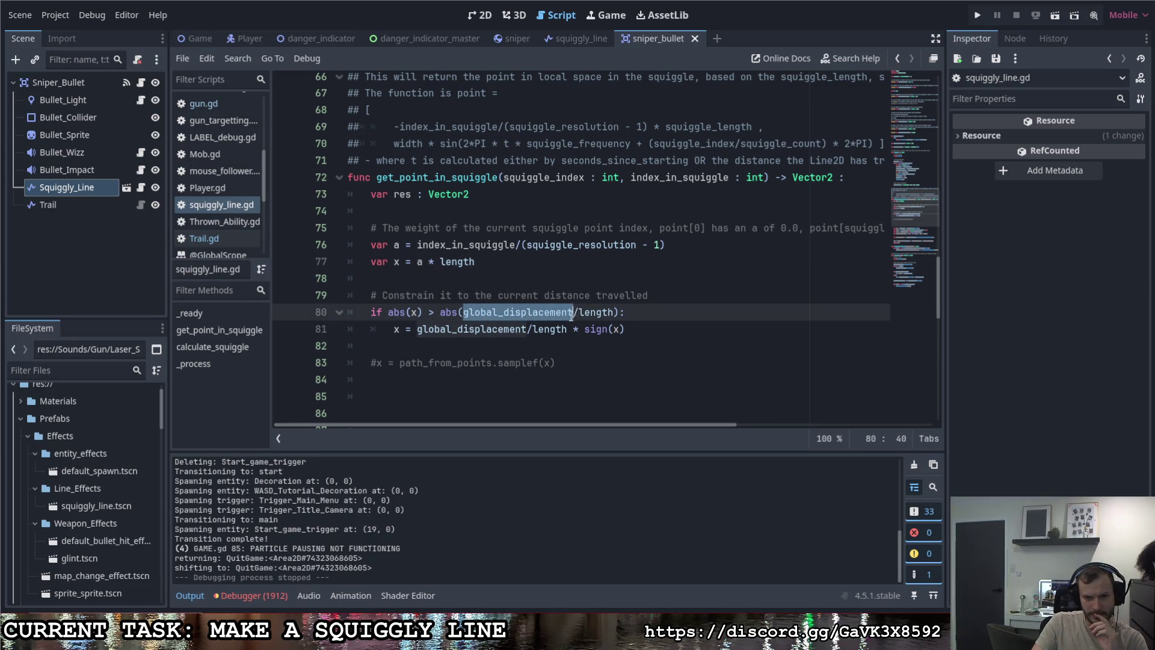
Step: Add, then remove, a blank line below the global_displacement declaration
scroll(559, 341, "up", 4)
scroll(559, 341, "up", 9)
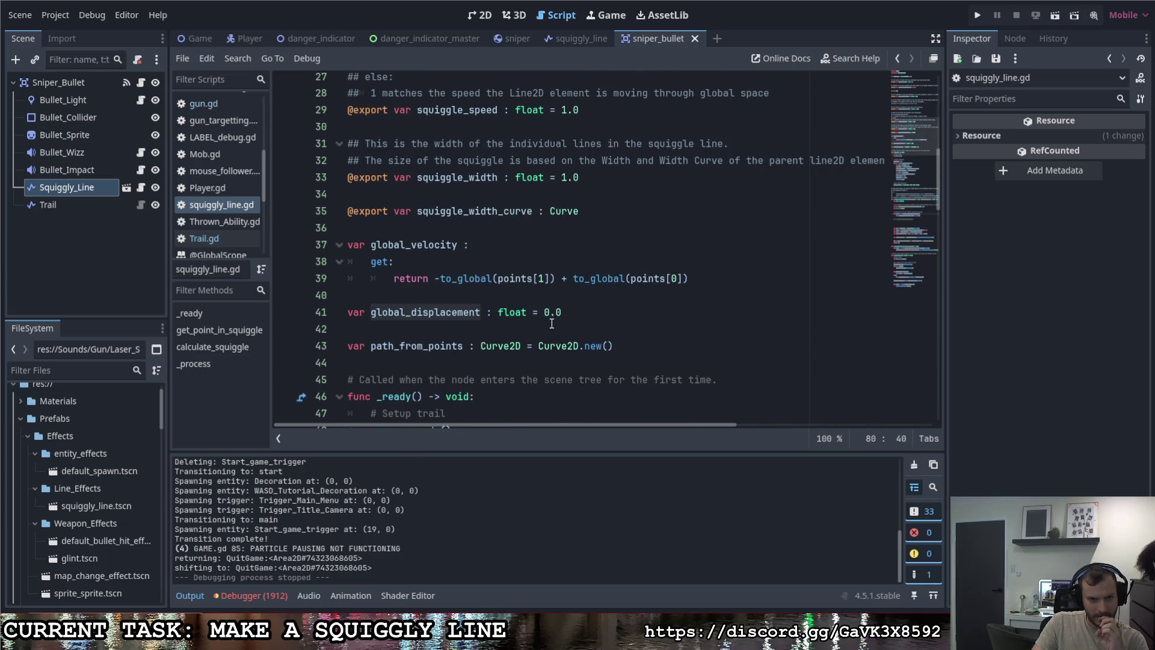
left_click(577, 317)
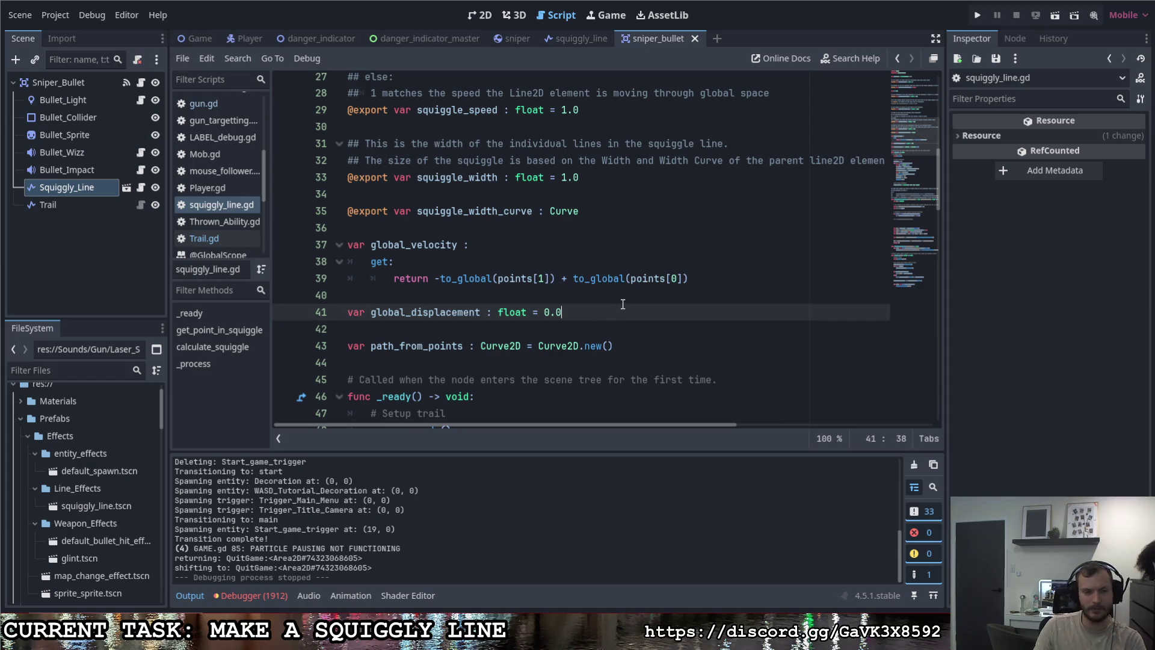
key("Return")
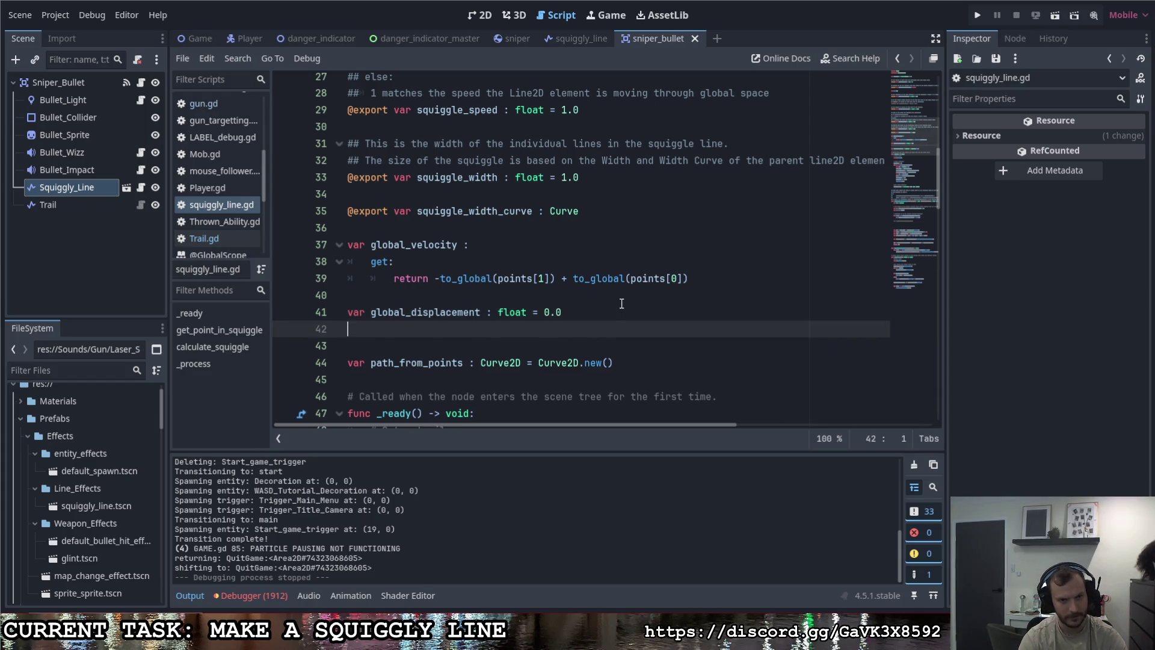
key("BackSpace")
Step: Inspect the Trail node's Trail.gd script, then return to squiggly_line.gd
left_click(90, 204)
left_click(139, 206)
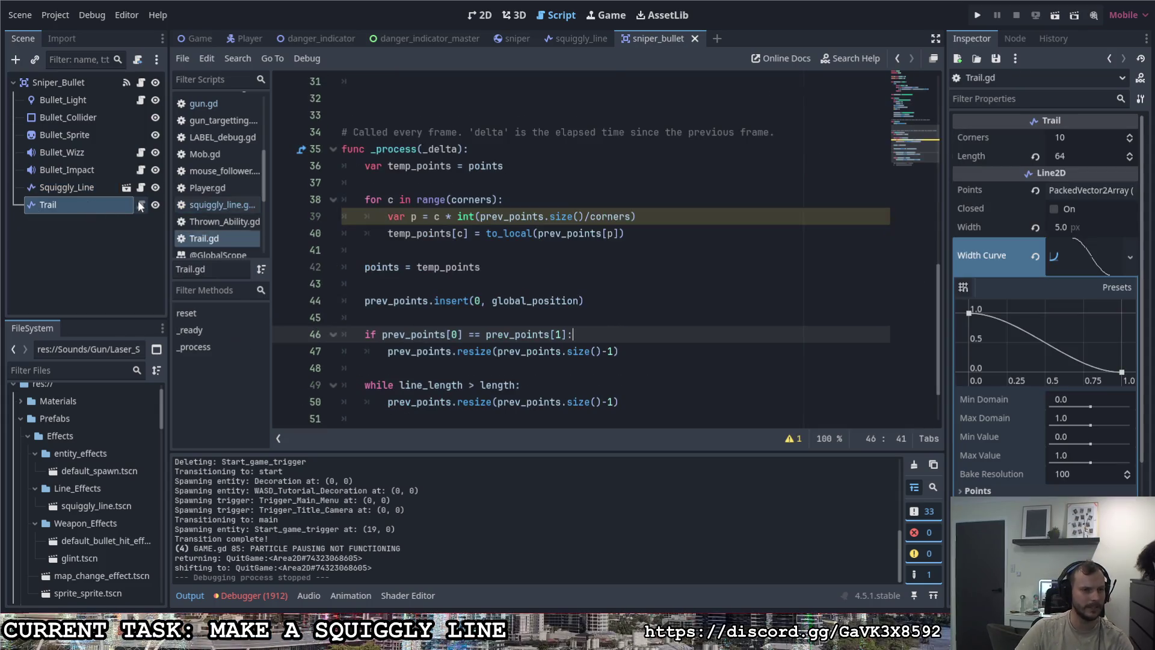
scroll(446, 302, "up", 7)
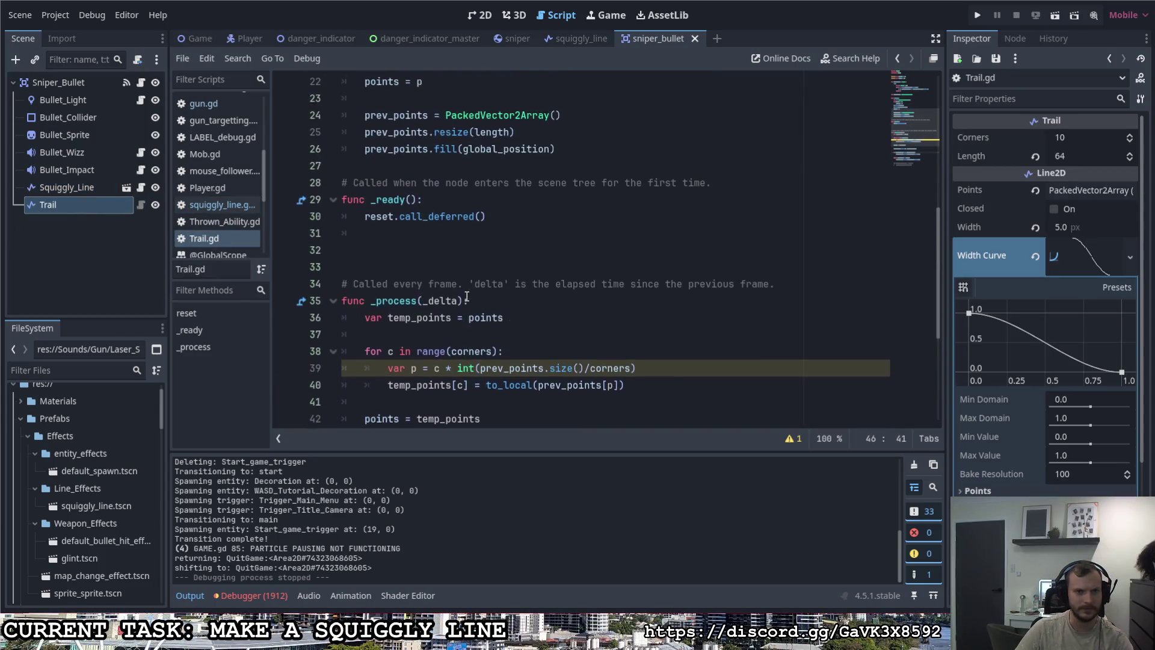
left_click(140, 187)
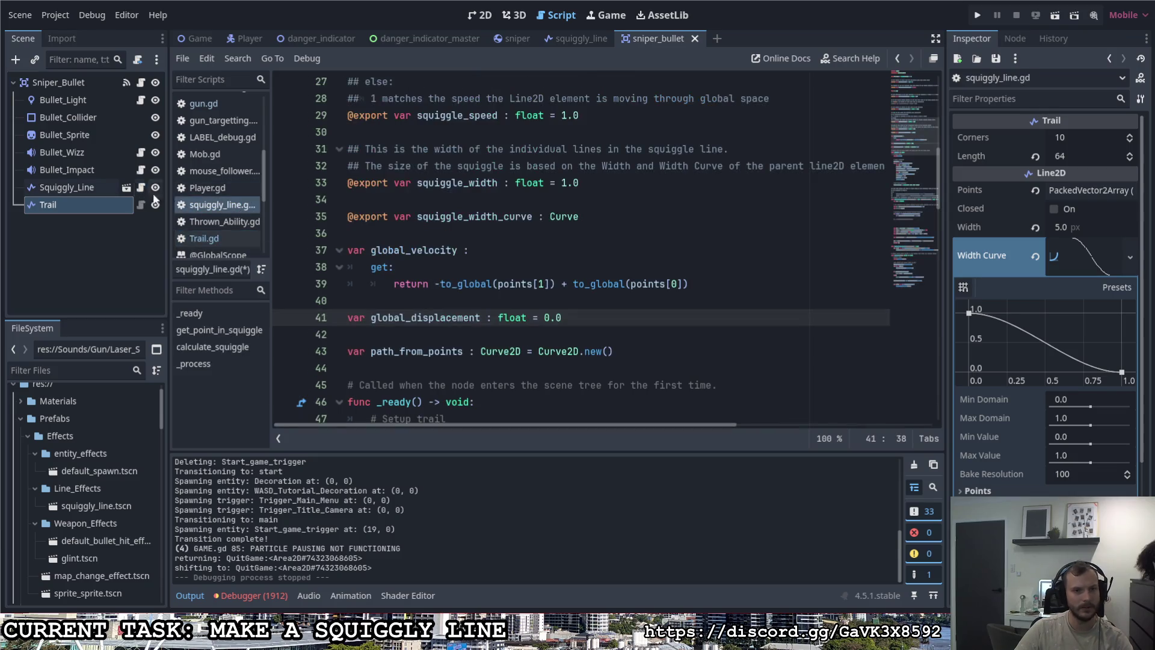
Step: Make line 39's global_velocity use prev_points[1] and prev_points[0] instead of points
left_click(497, 284)
type("prev_")
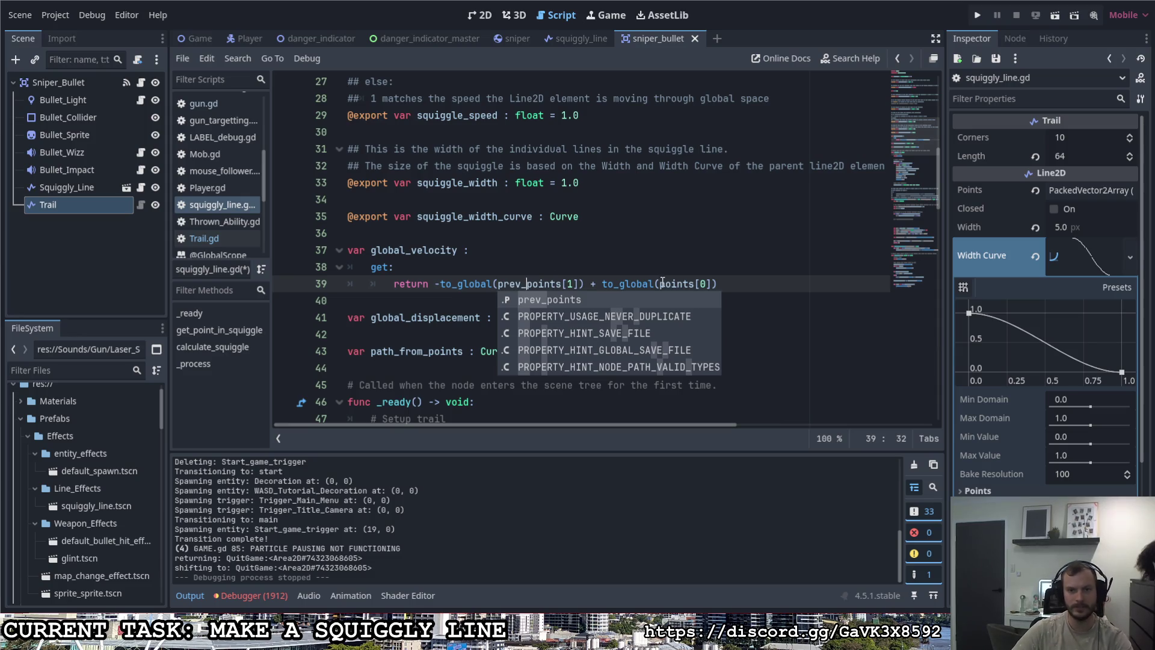
left_click(662, 284)
type("prev_")
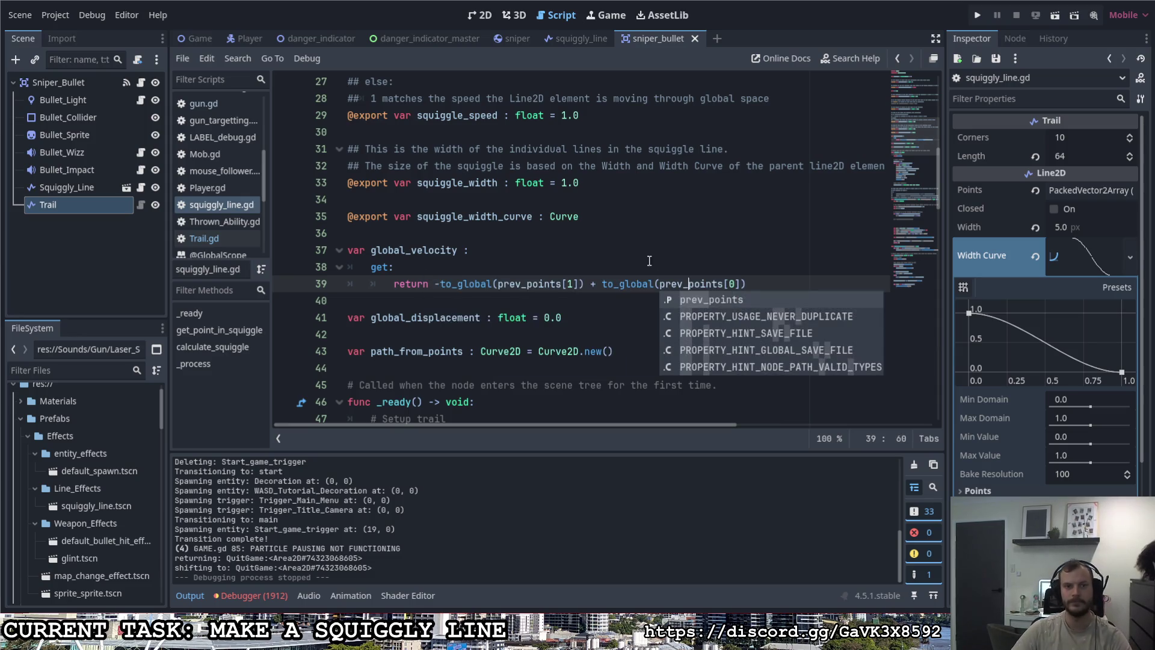
Step: Run the game with F5, move the player right, left and right, then quit
key("F5")
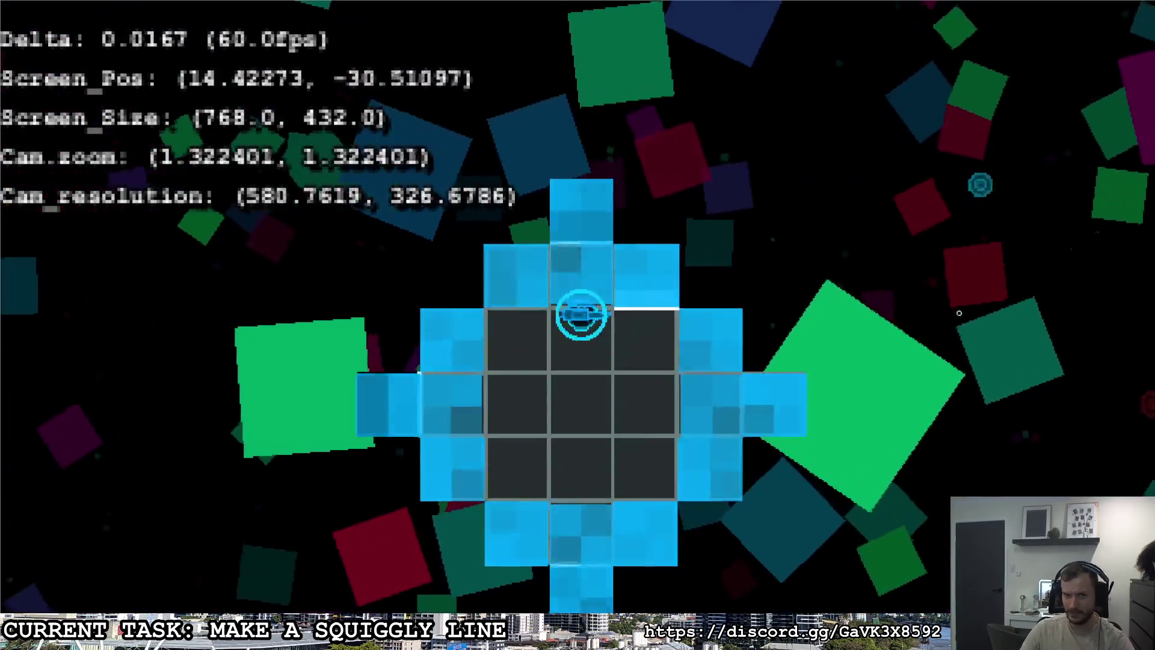
key("d")
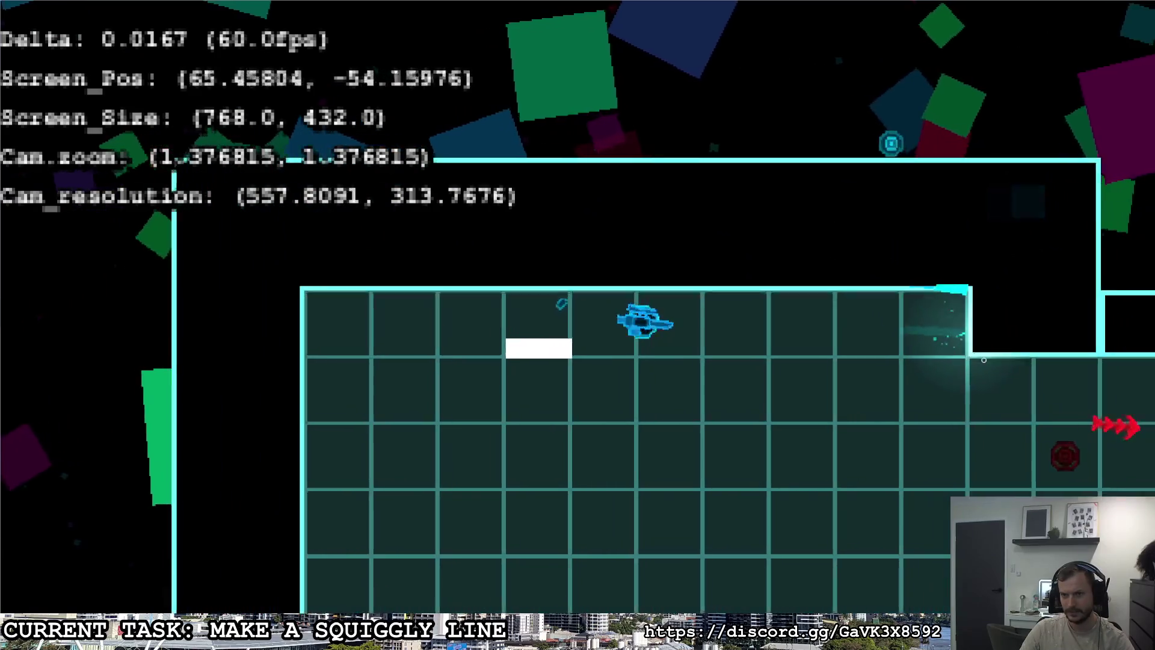
key("a")
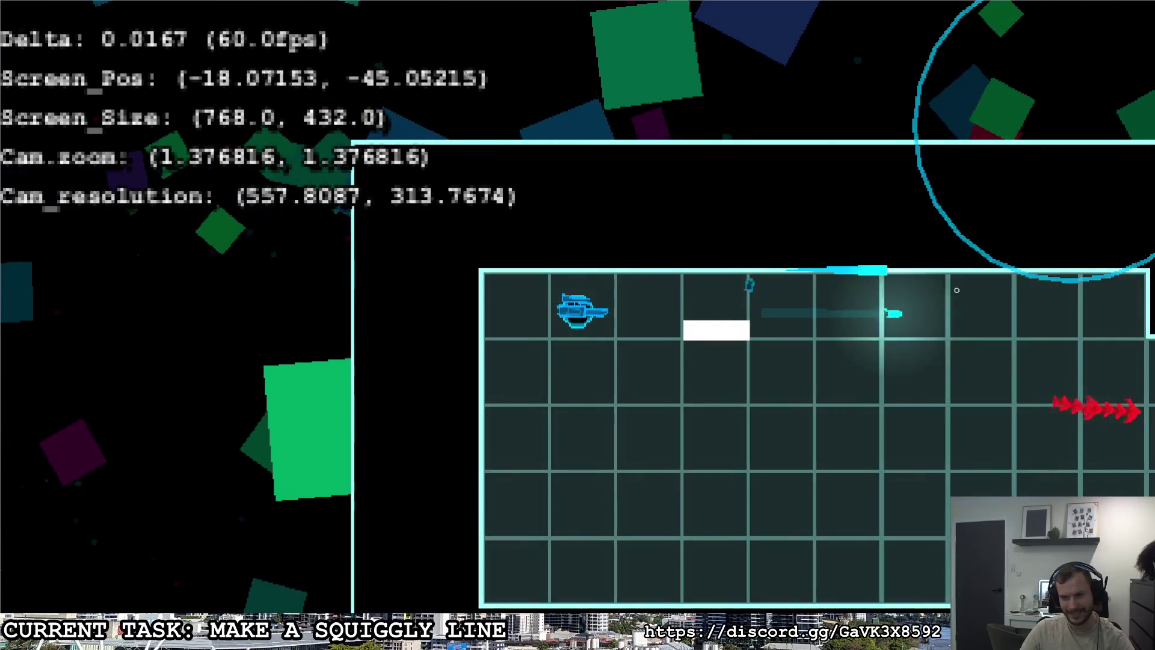
key("d")
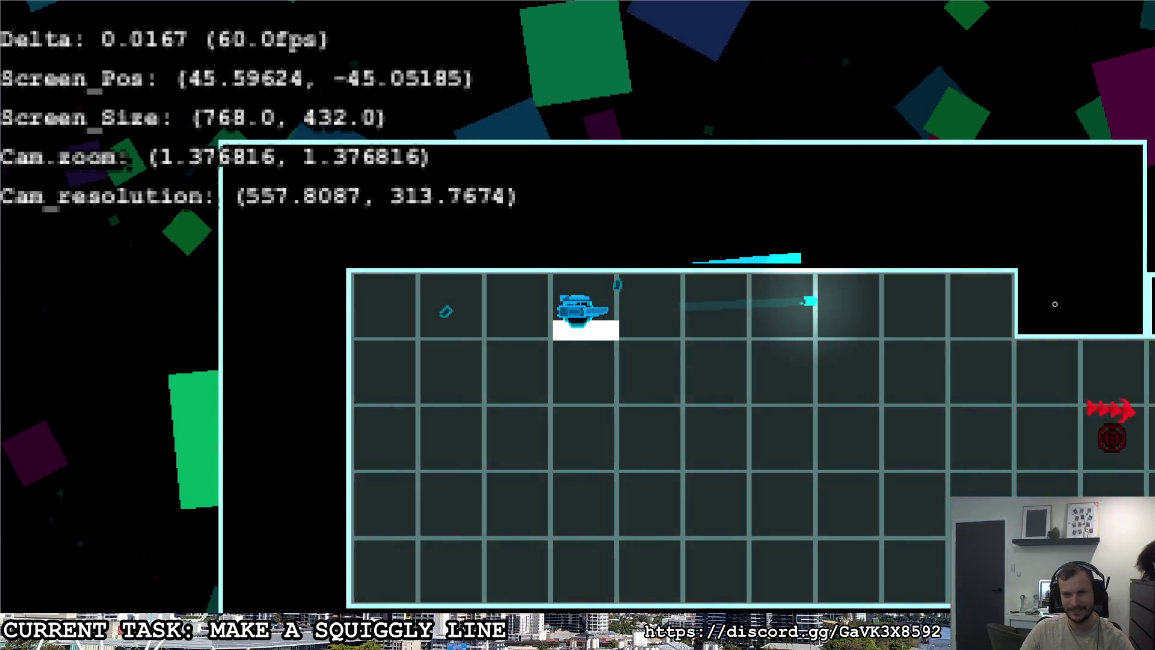
key("Escape")
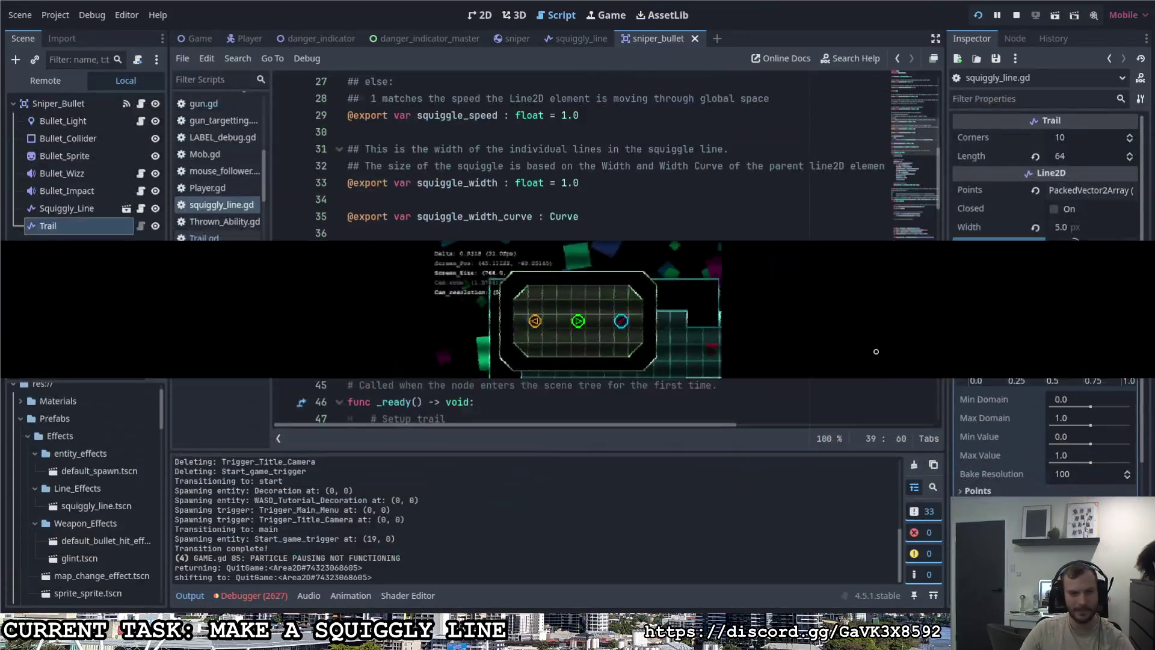
Step: Strip both to_global() wrappers so line 39 returns -prev_points[1] + prev_points[0], then run the game
left_click(680, 256)
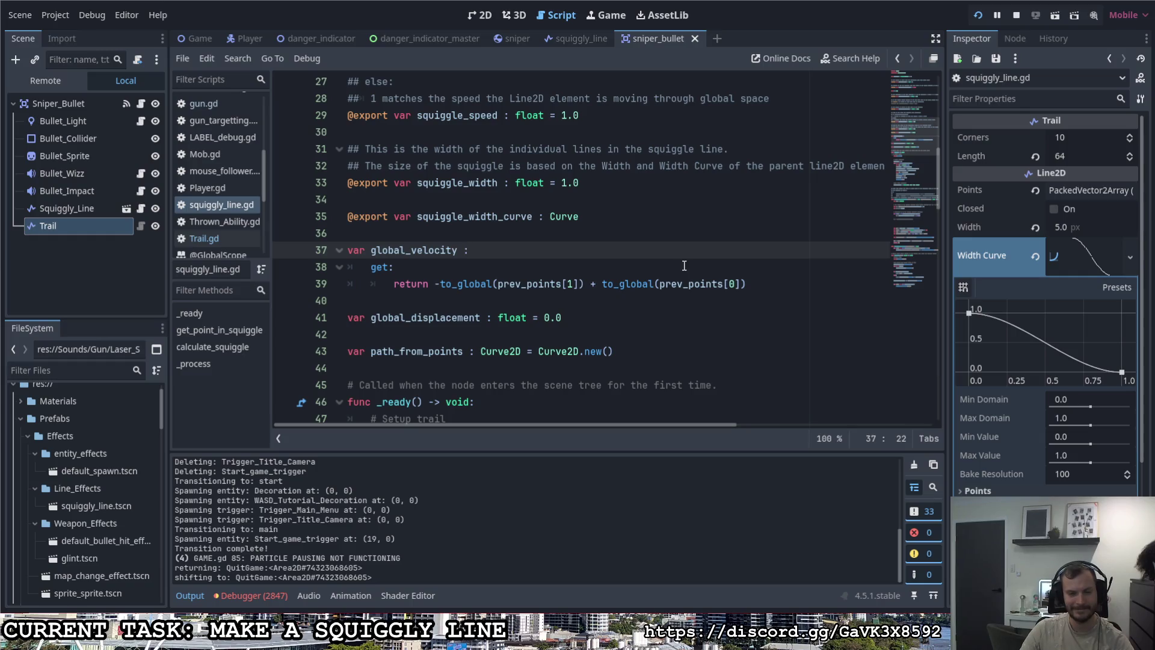
scroll(673, 255, "down", 1)
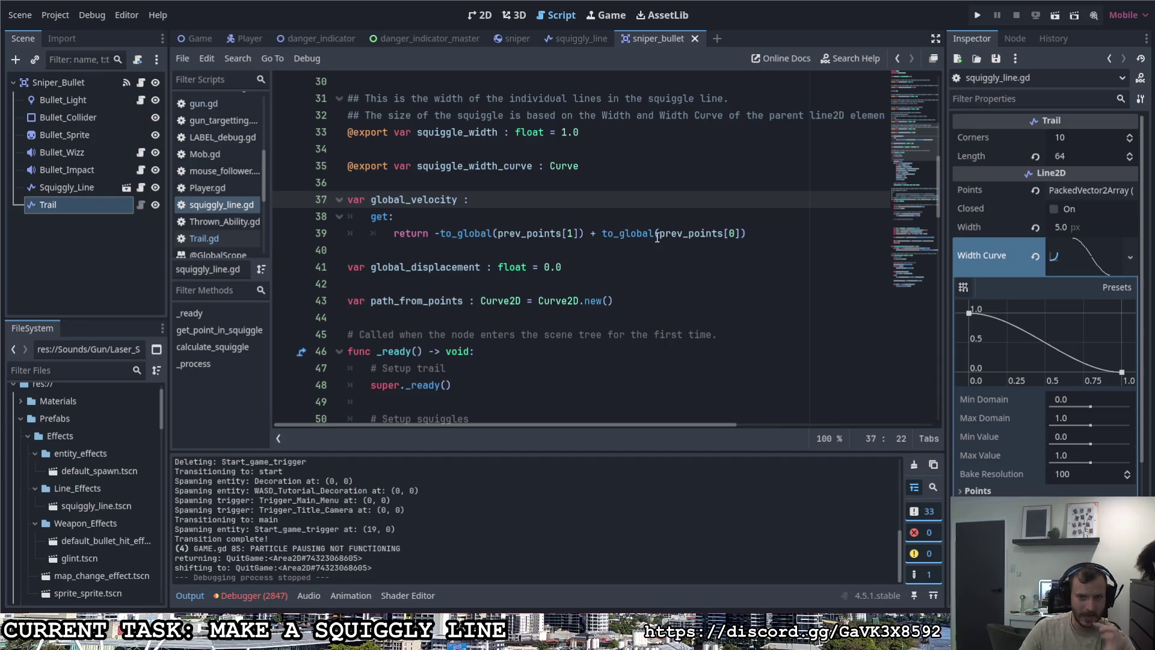
left_click_drag(657, 233, 601, 234)
key("BackSpace")
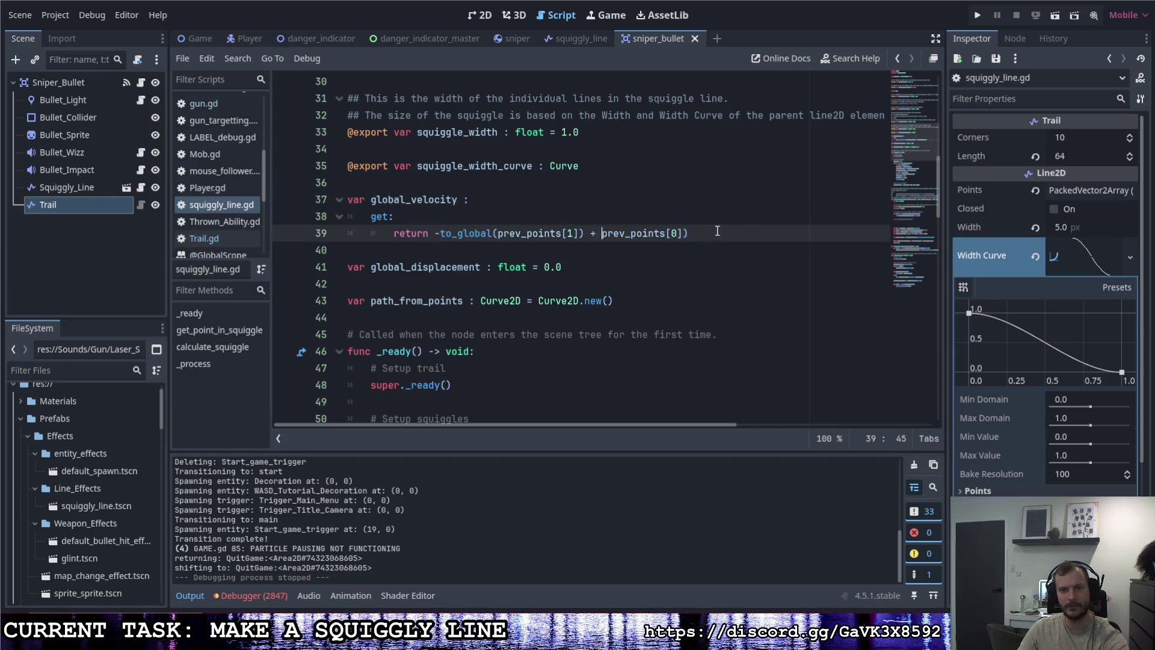
left_click(582, 234)
key("BackSpace")
left_click(682, 234)
key("BackSpace")
left_click_drag(498, 233, 439, 233)
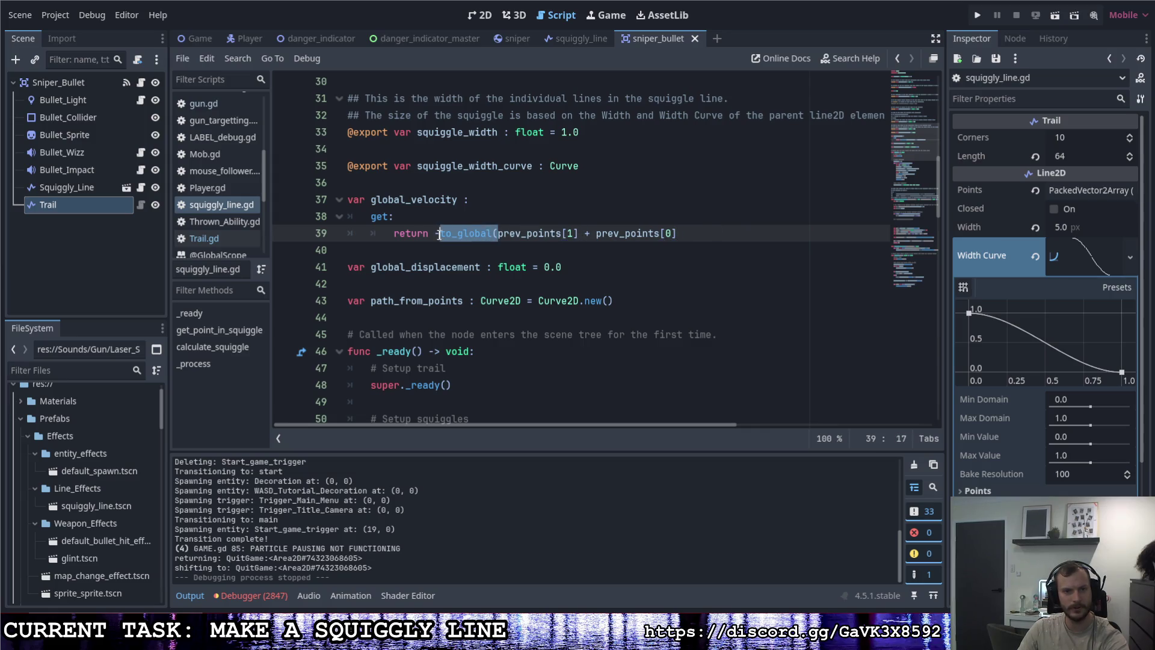
key("BackSpace")
type("-")
left_click(659, 234)
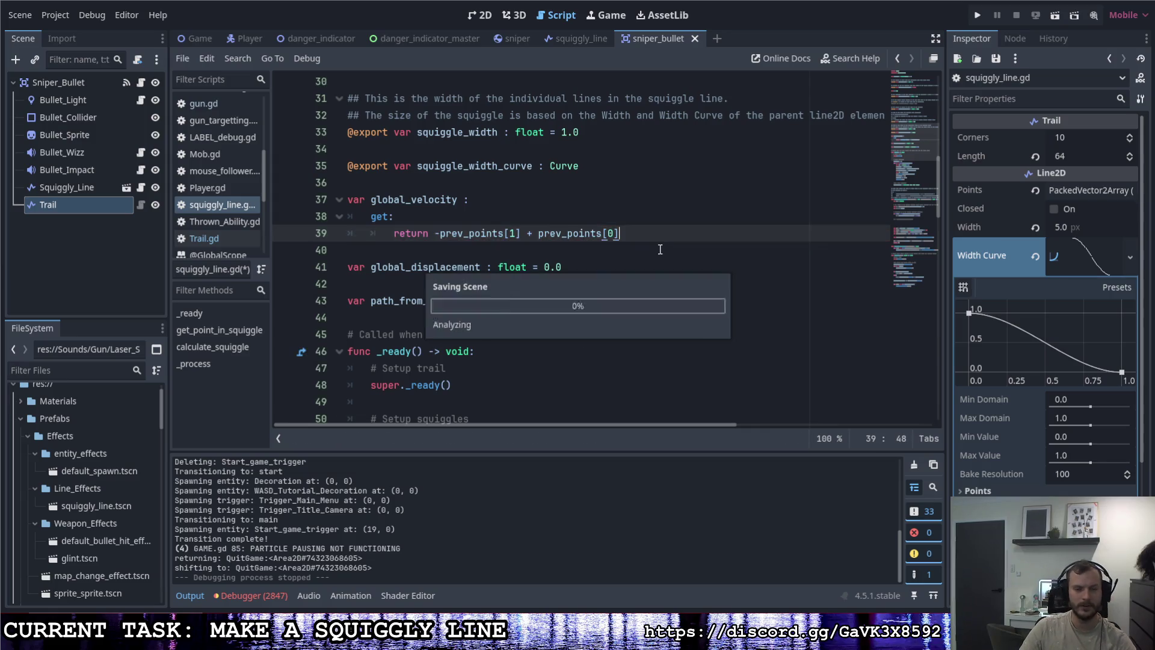
left_click(976, 16)
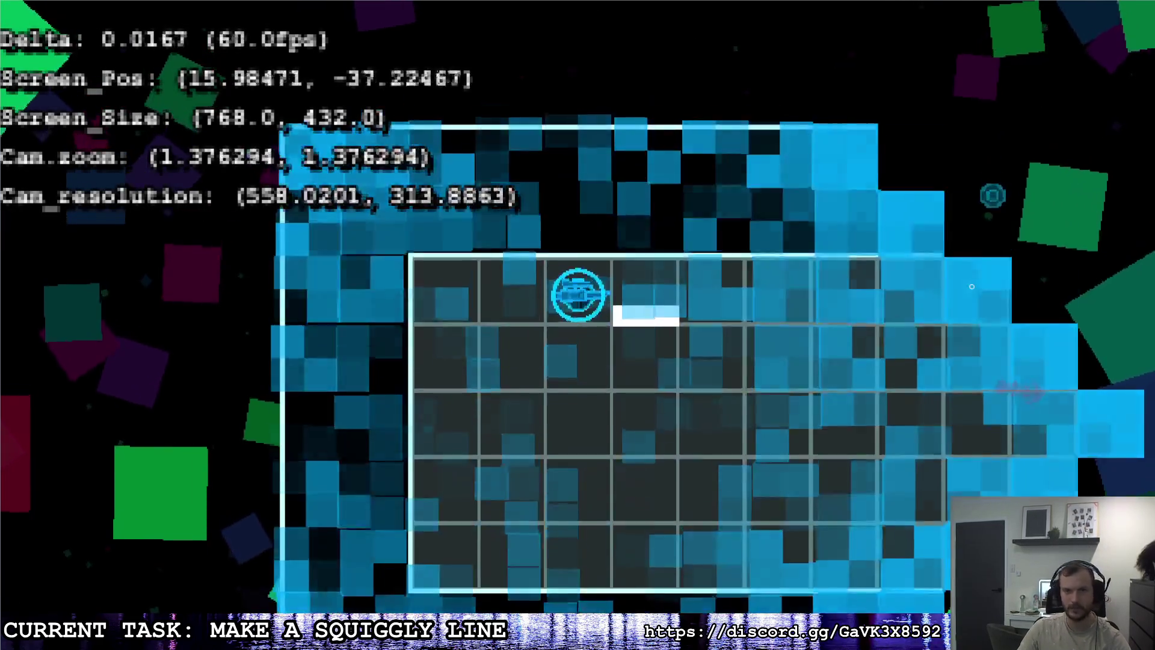
Step: Move the player left and right along the level's top row
key("a")
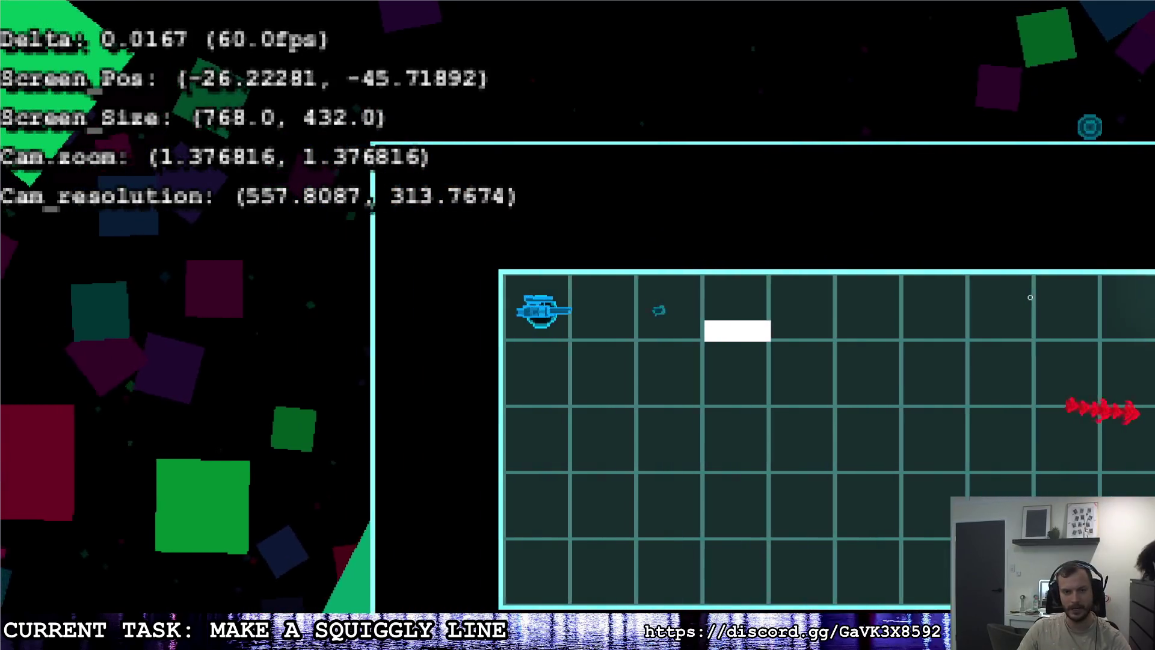
key("d")
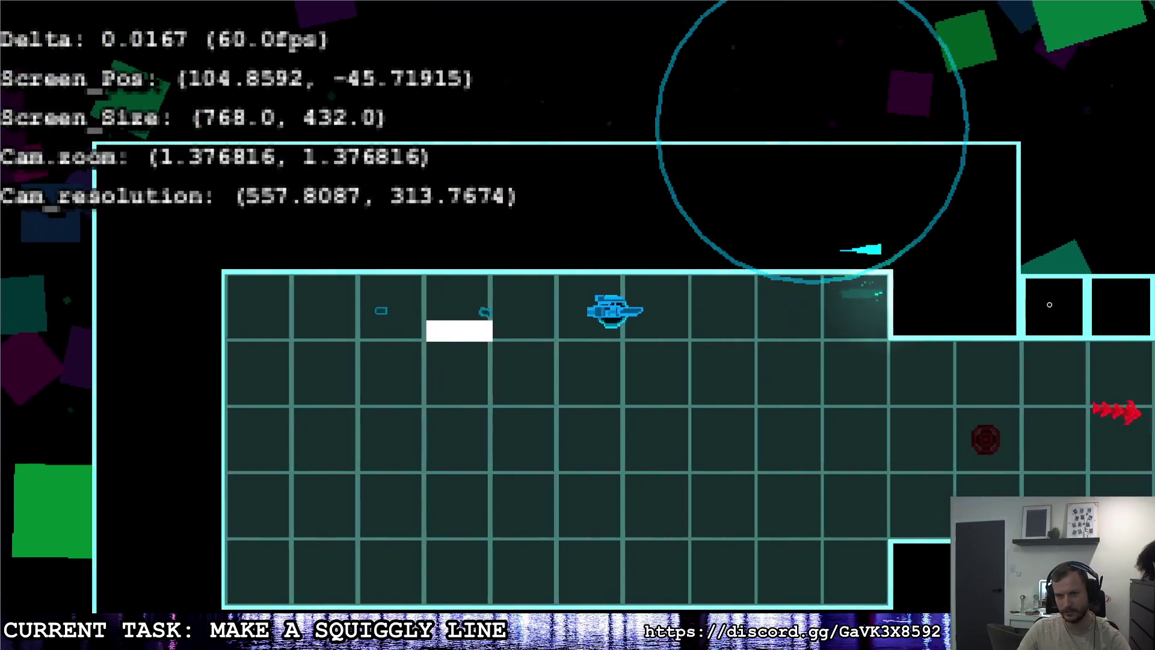
key("a")
key("d")
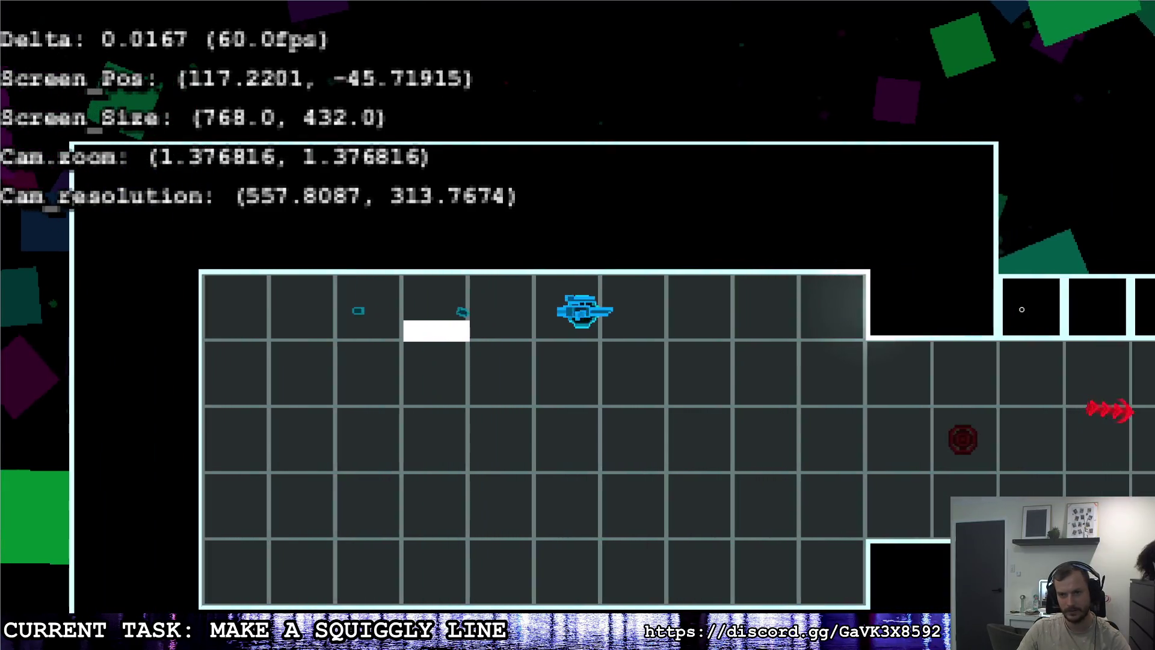
key("a")
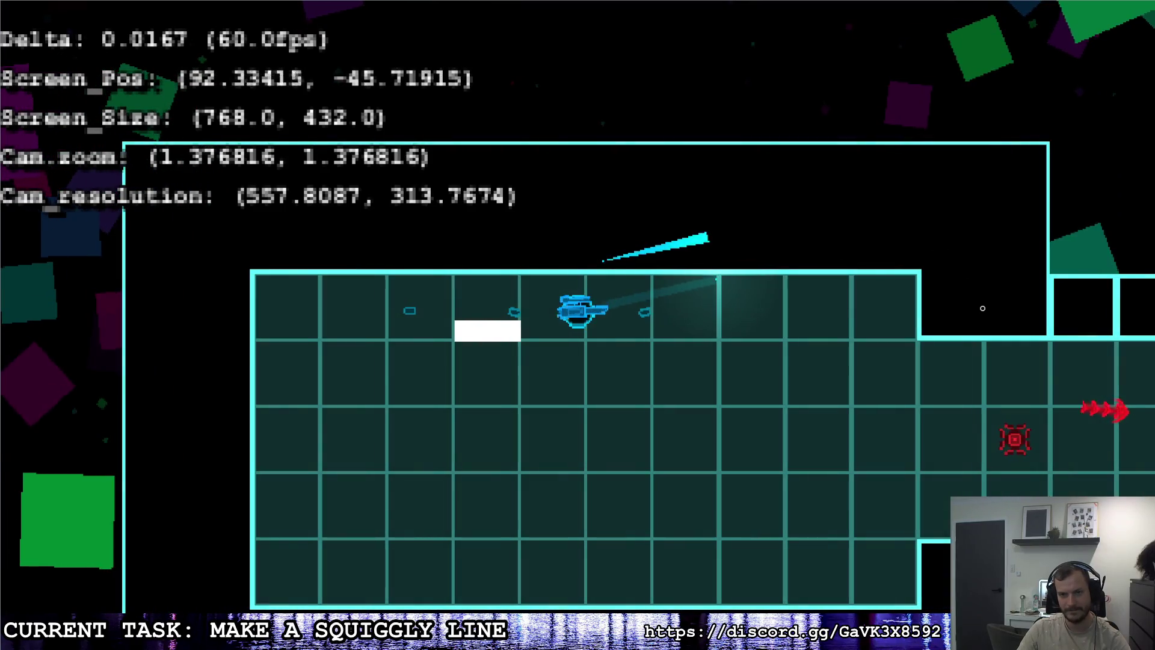
Step: Fire several sniper shots to the right and upper right, then quit with Escape
left_click(987, 307)
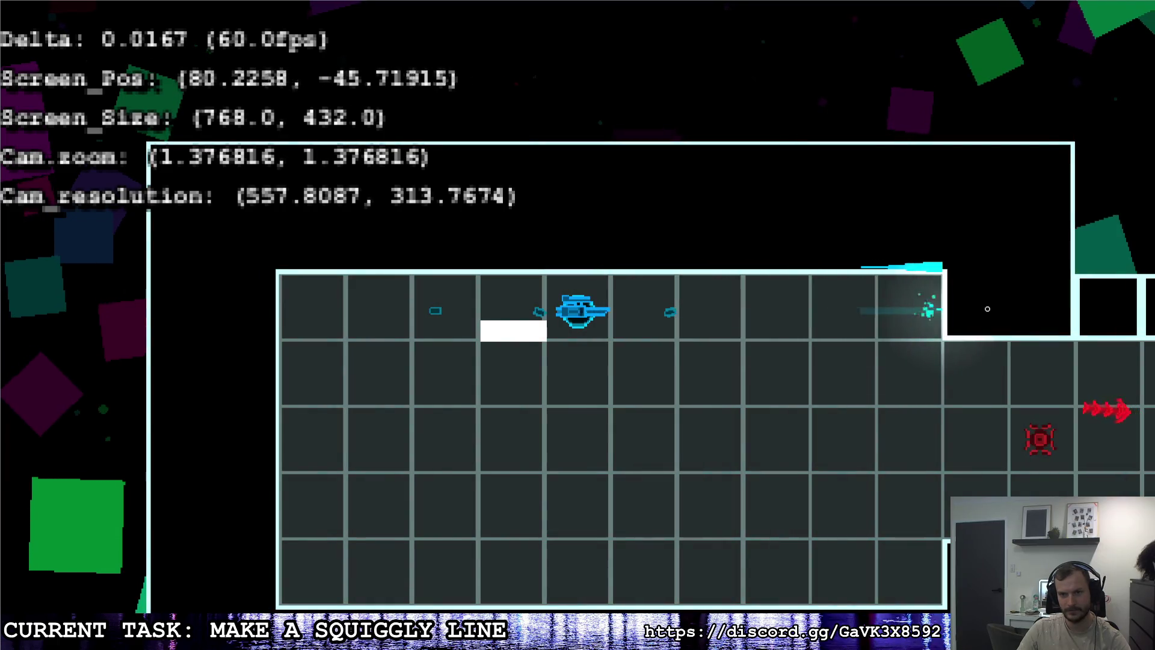
key("a")
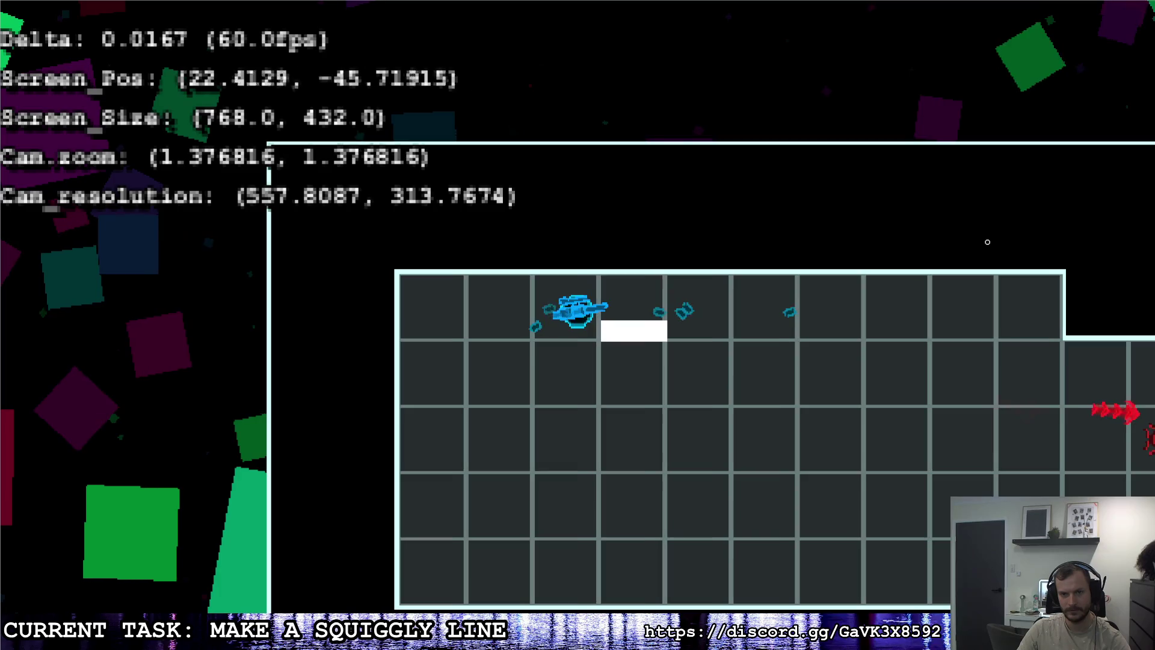
left_click(869, 239)
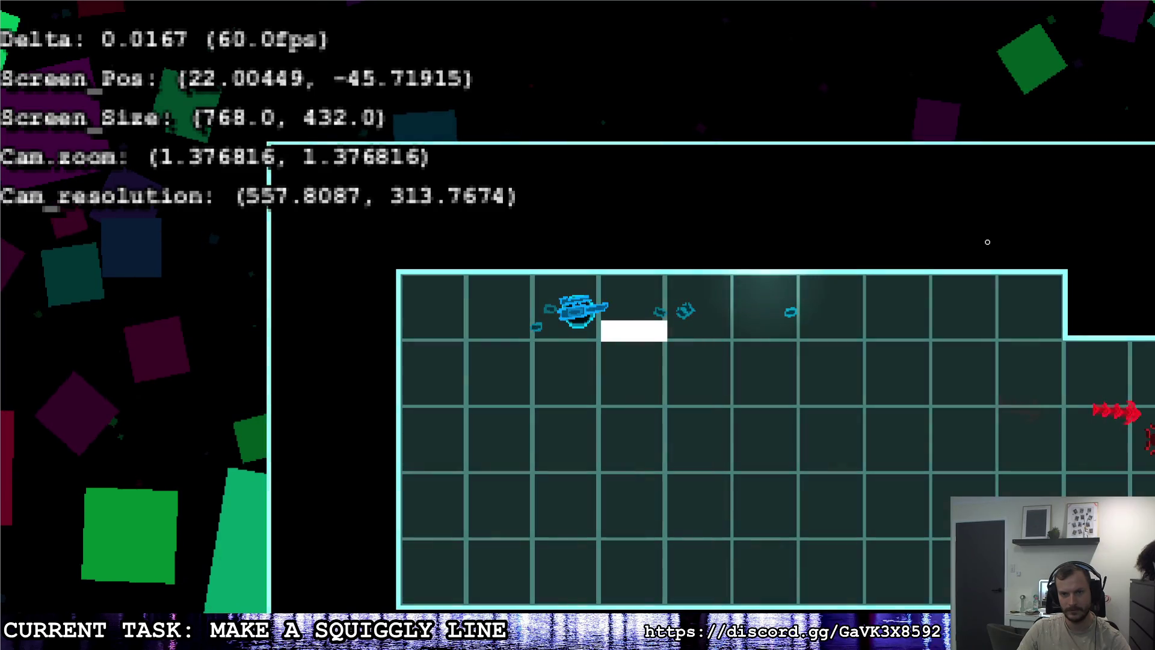
key("d")
left_click(821, 192)
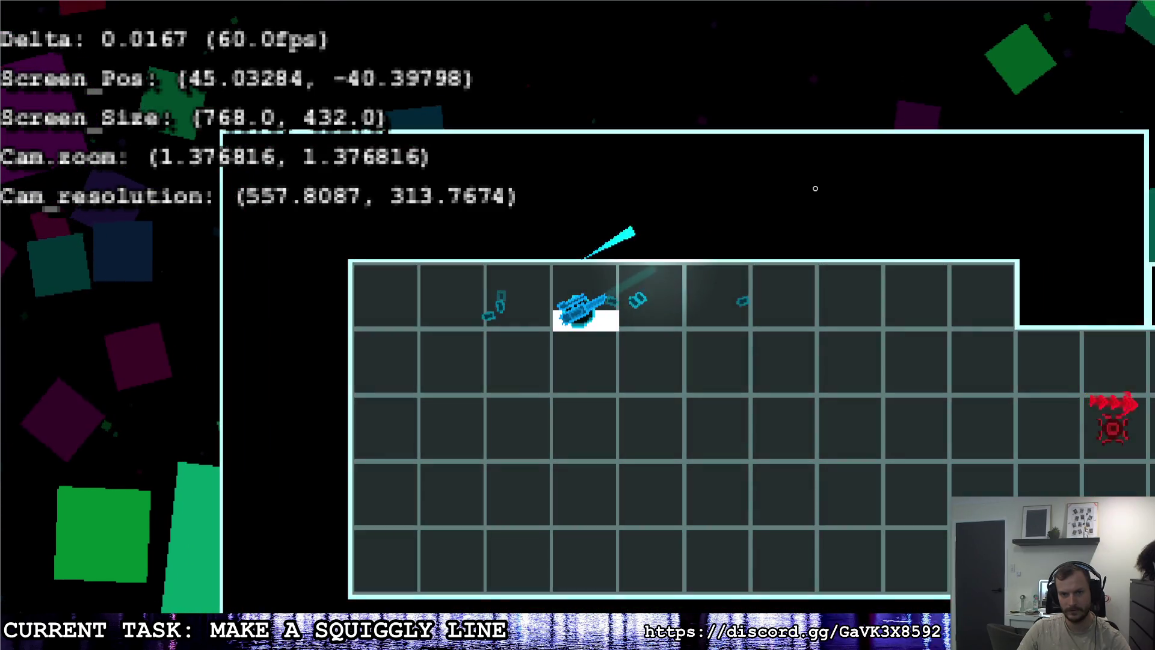
left_click(872, 246)
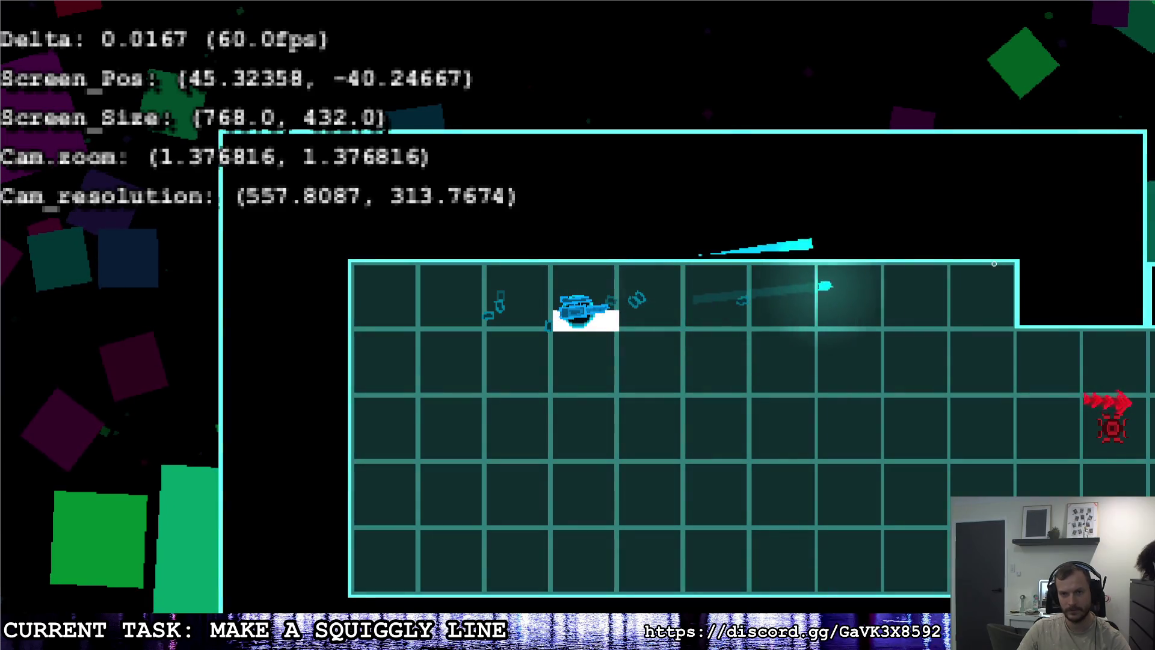
key("d")
left_click(1028, 289)
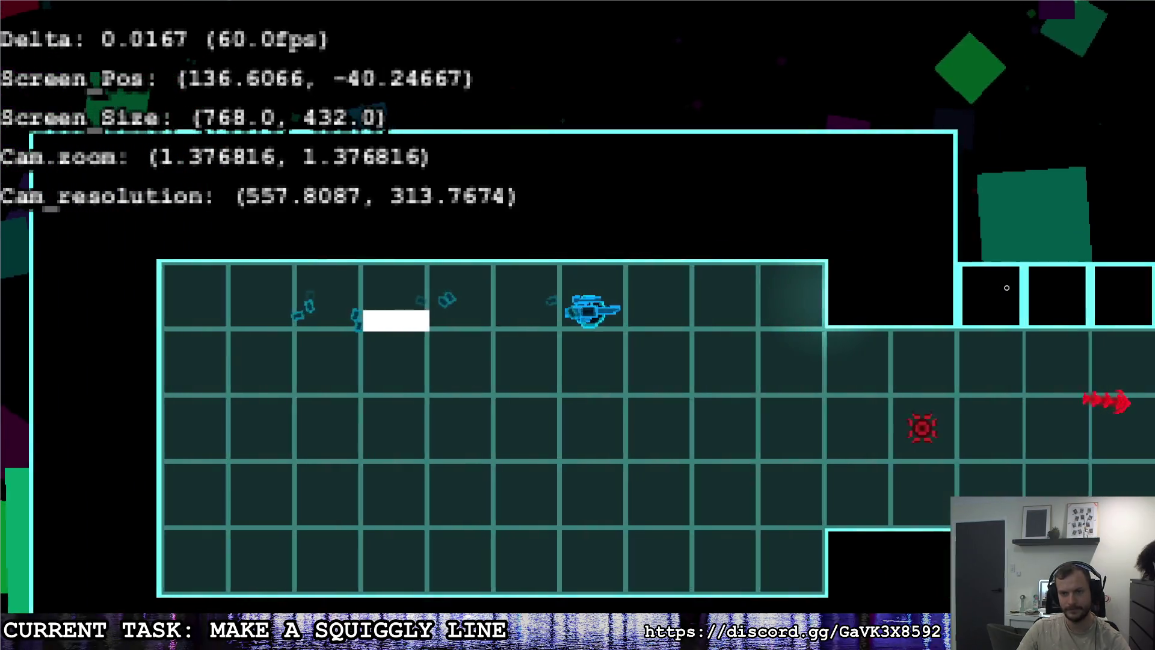
key("Escape")
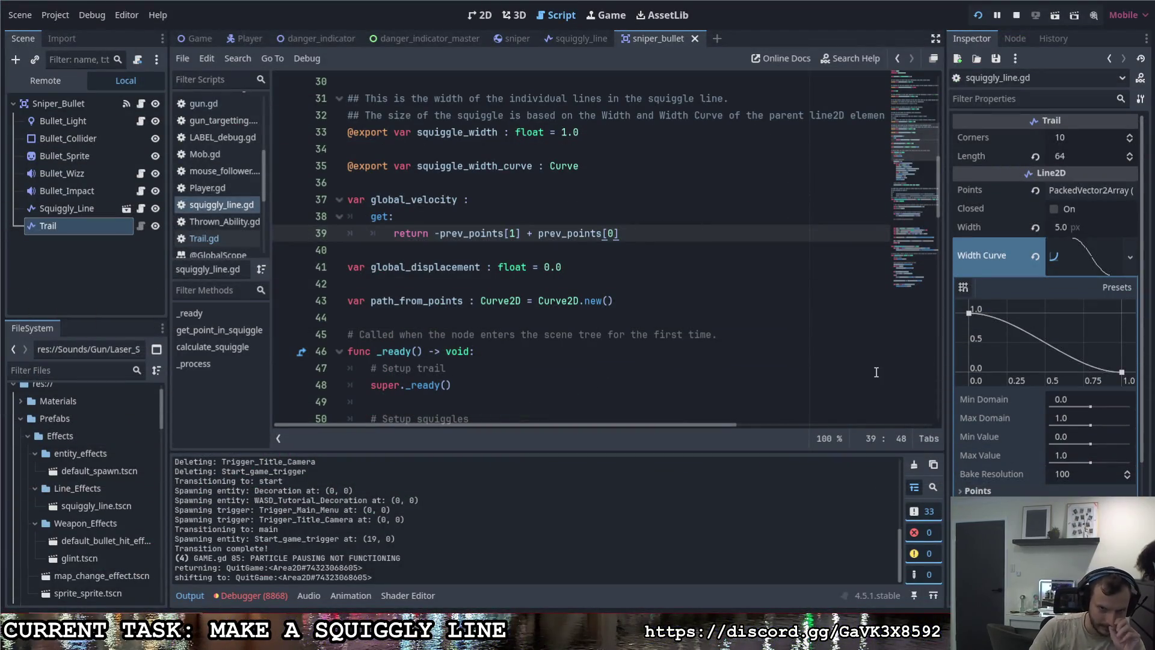
scroll(648, 351, "down", 8)
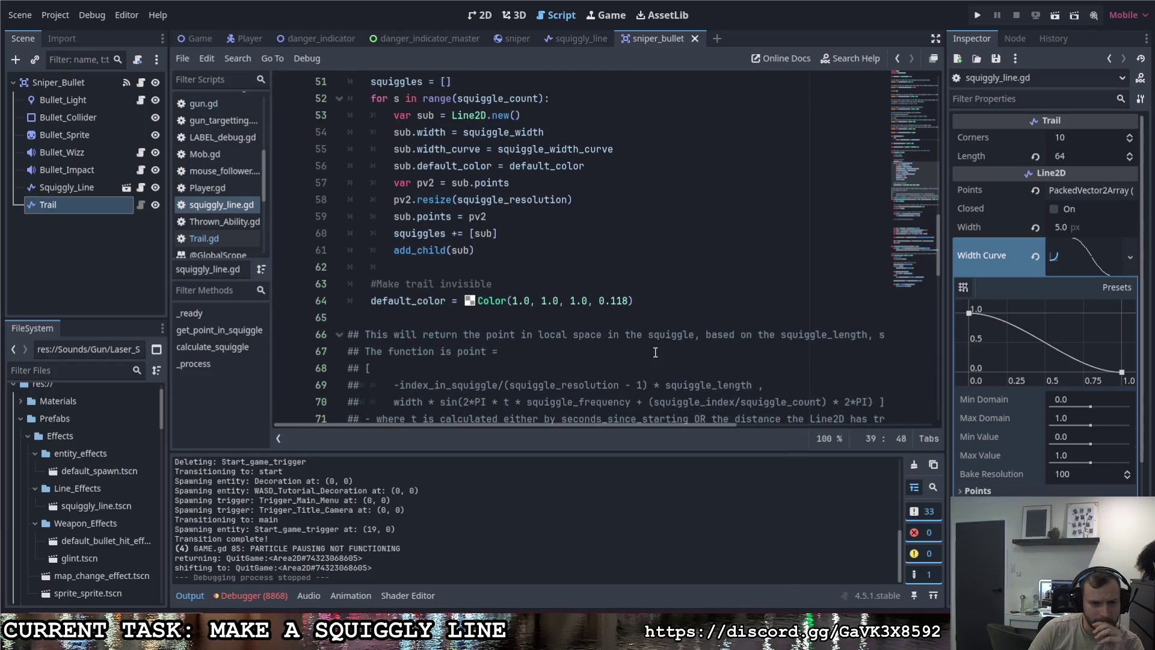
scroll(648, 342, "down", 1)
scroll(653, 333, "up", 3)
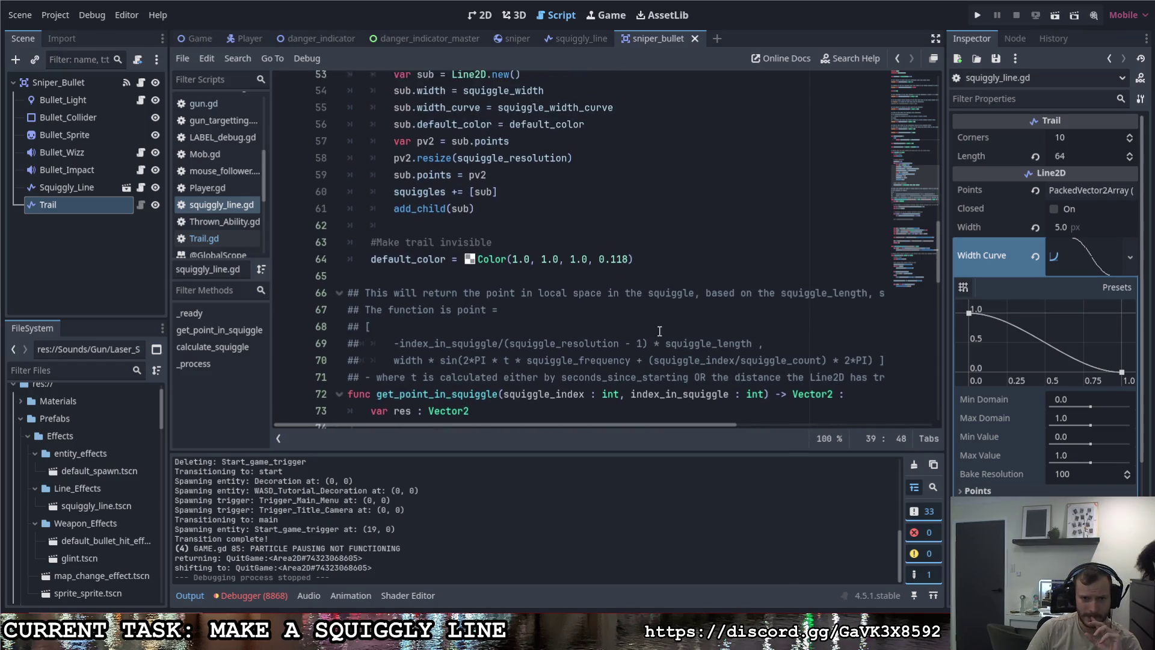
scroll(651, 333, "up", 2)
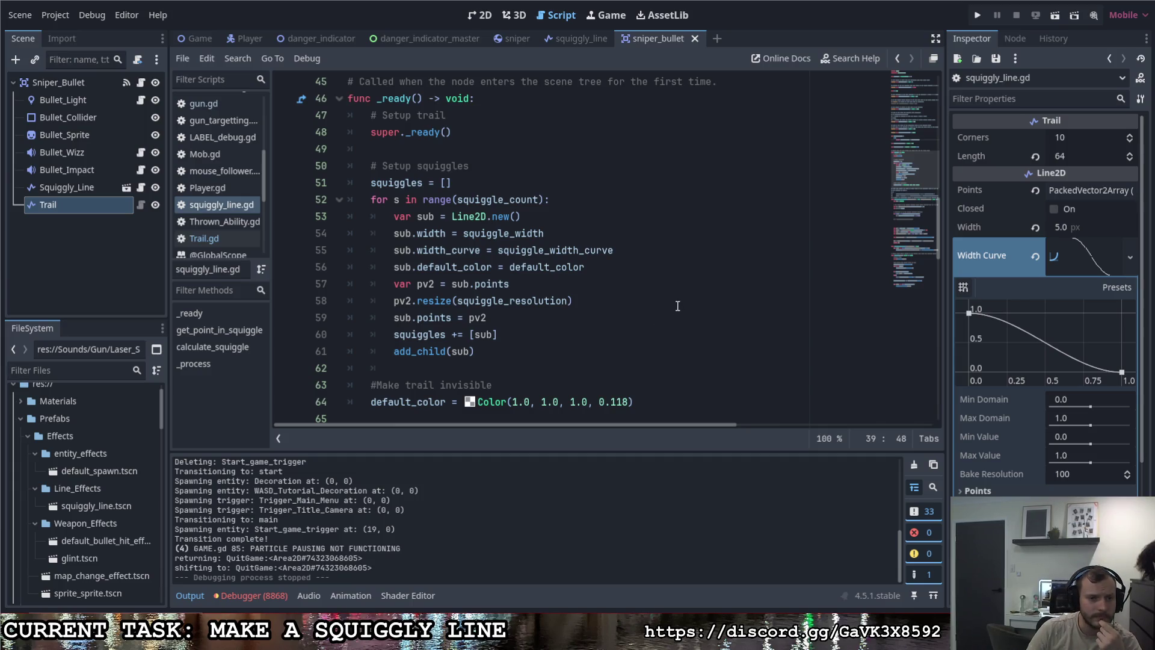
scroll(674, 311, "down", 8)
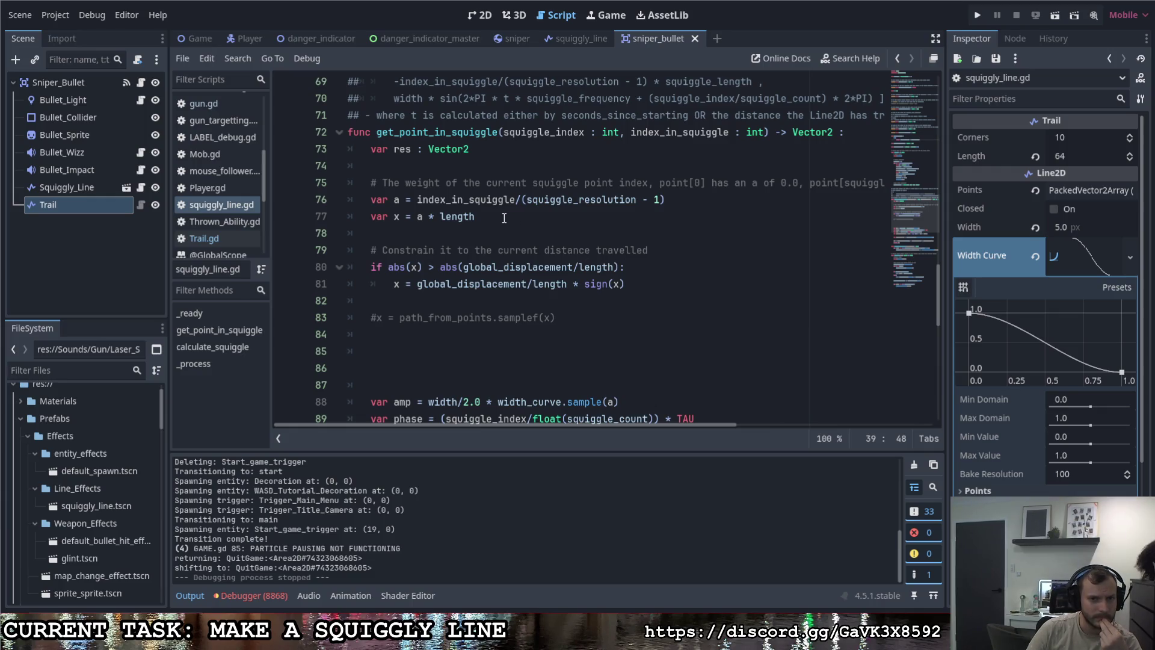
scroll(503, 217, "down", 2)
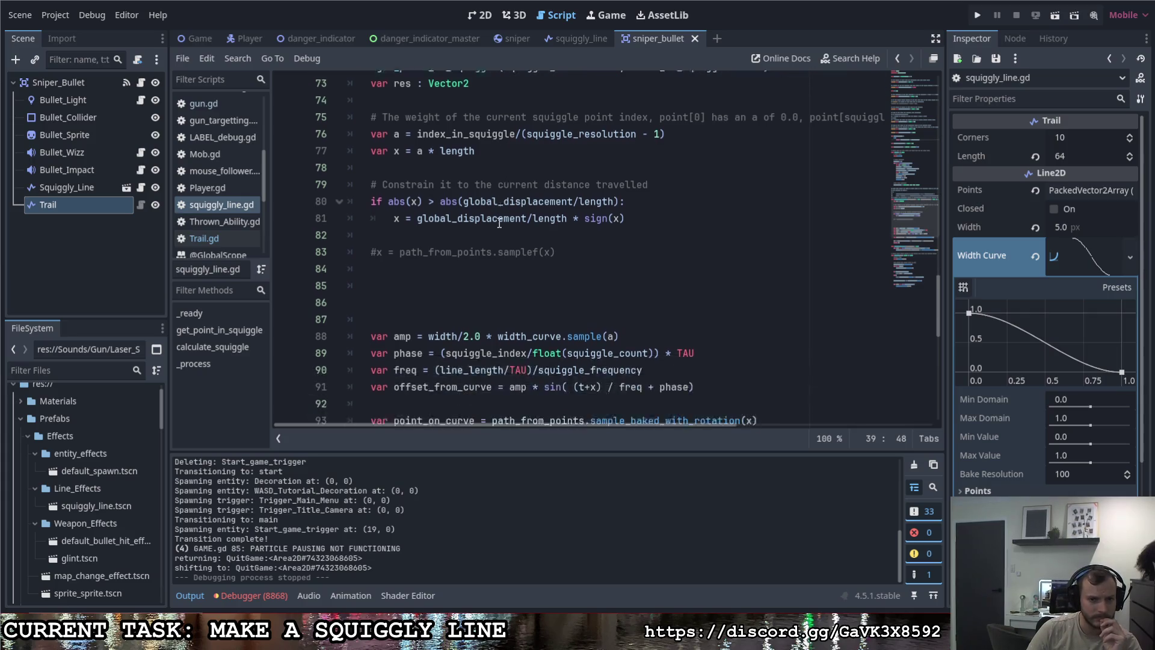
scroll(495, 224, "down", 1)
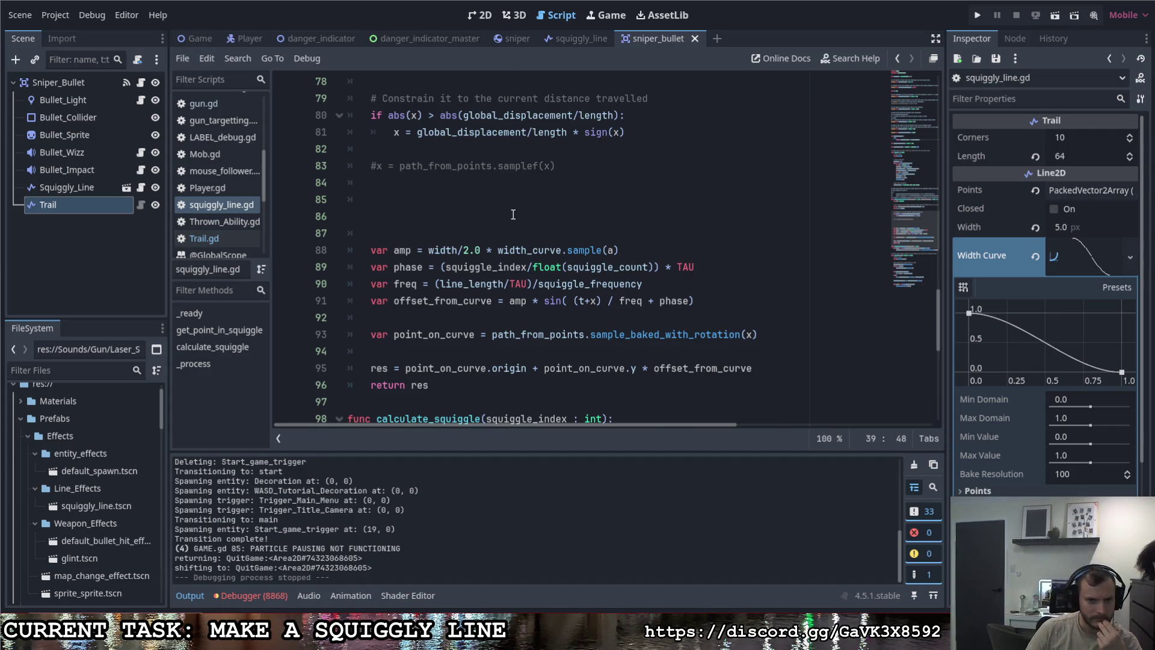
scroll(513, 214, "up", 2)
scroll(514, 211, "down", 5)
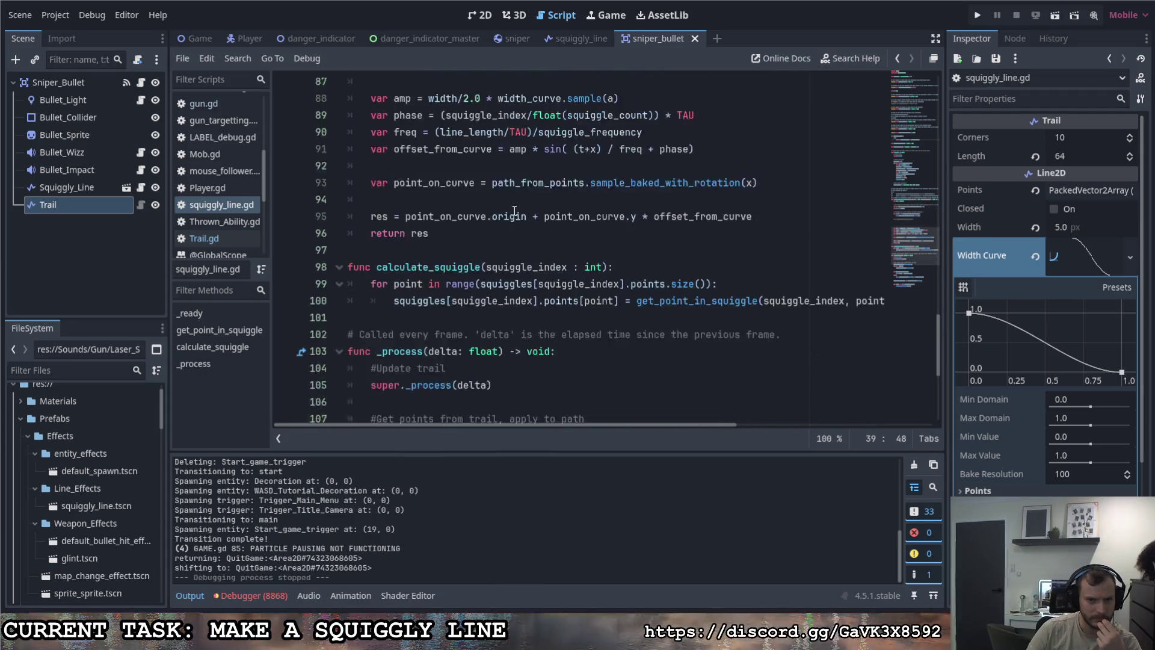
scroll(514, 211, "down", 5)
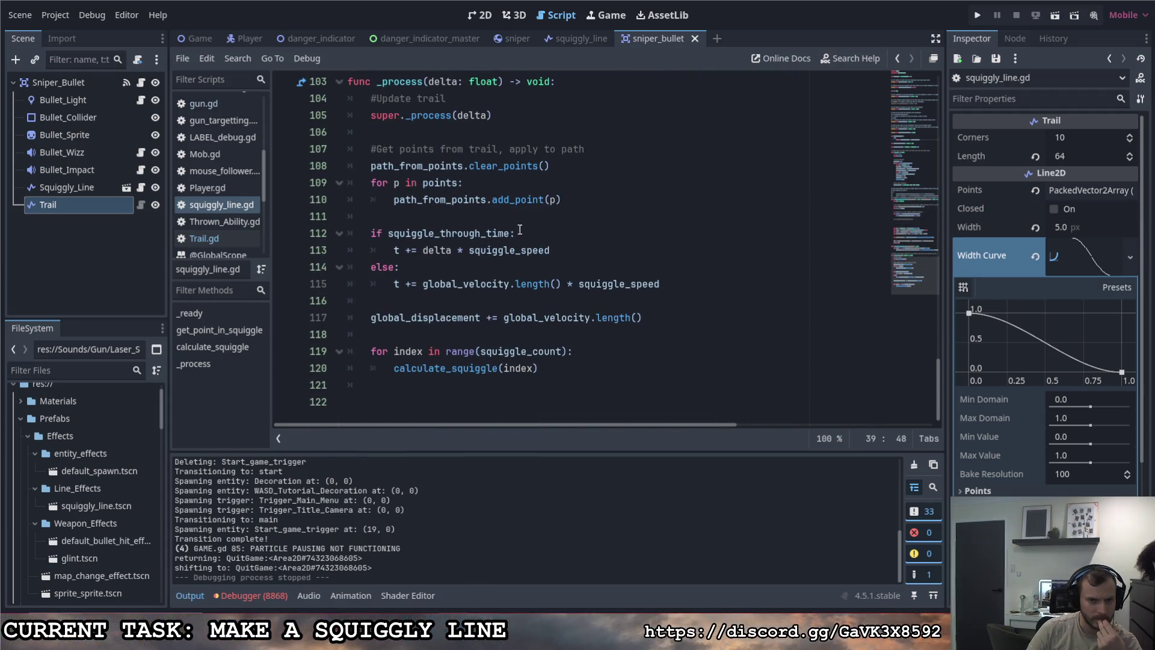
left_click_drag(504, 317, 591, 318)
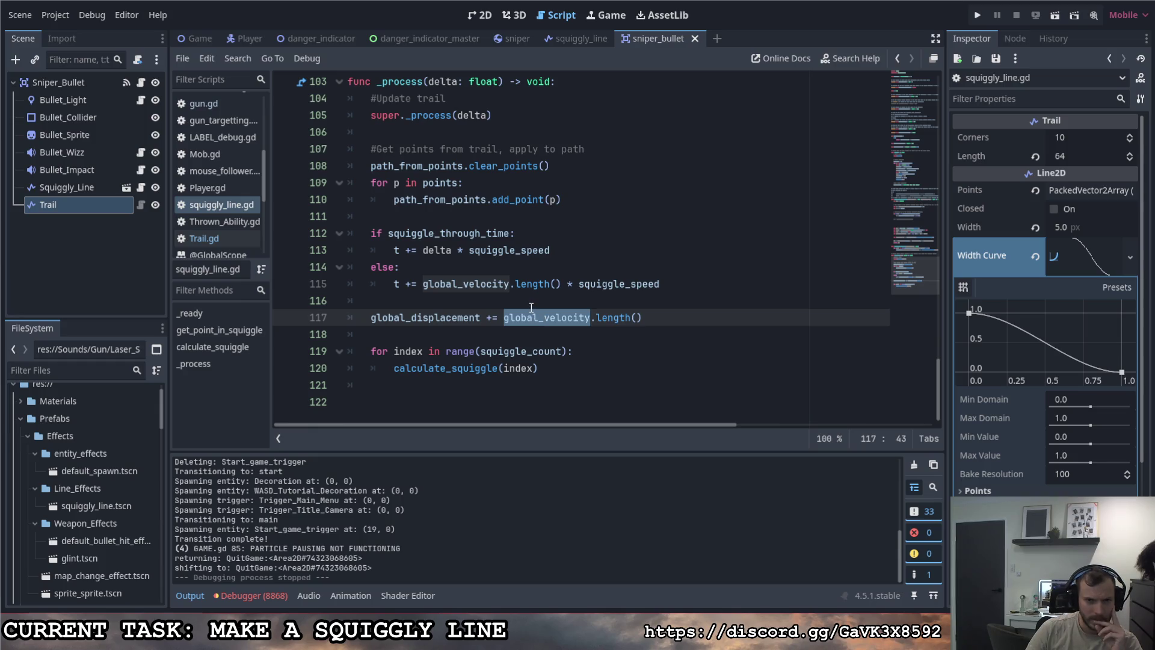
scroll(546, 296, "up", 1)
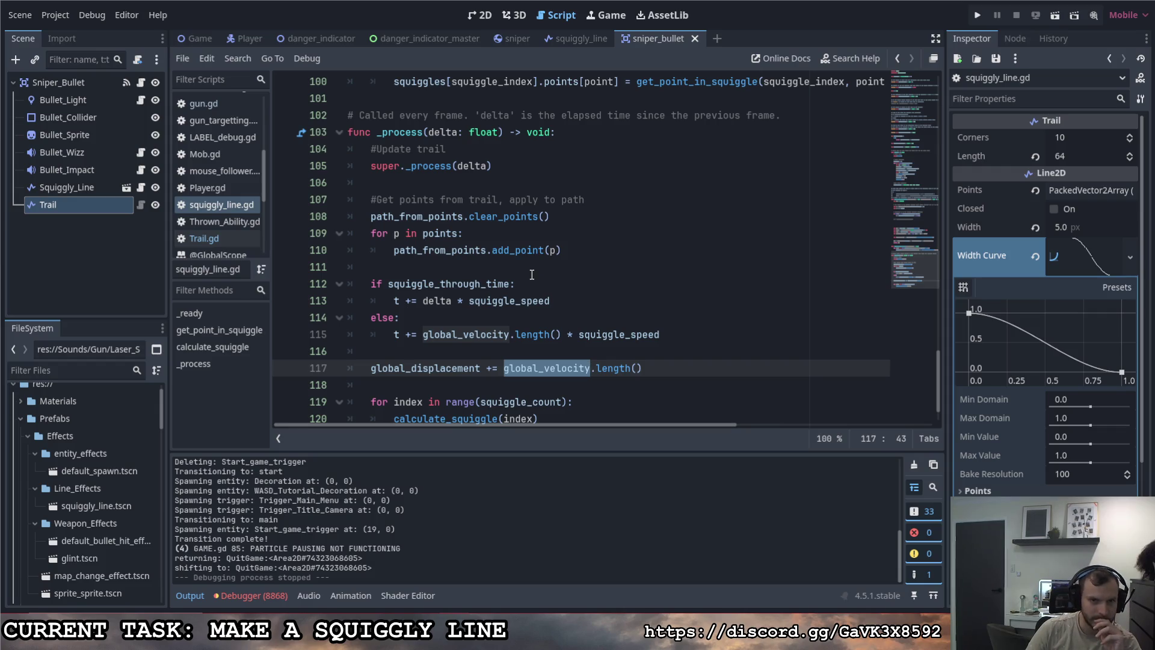
left_click(423, 233)
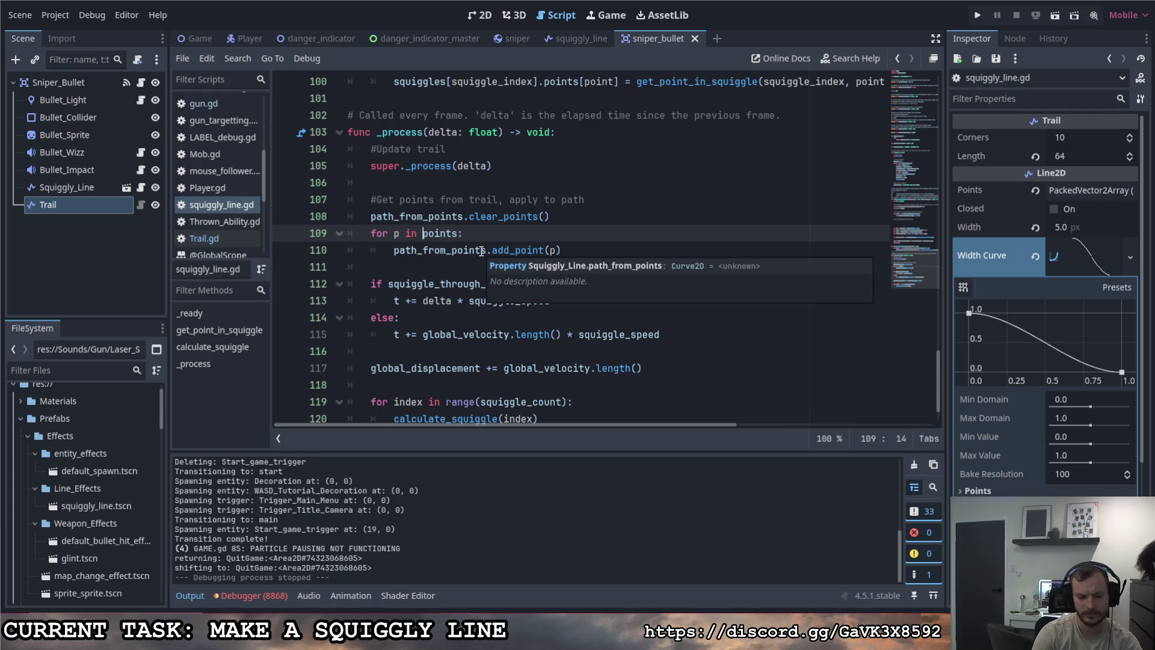
Step: Change line 109's loop to prev_points, run the game, and stop it with F8
type("prev")
type("_p")
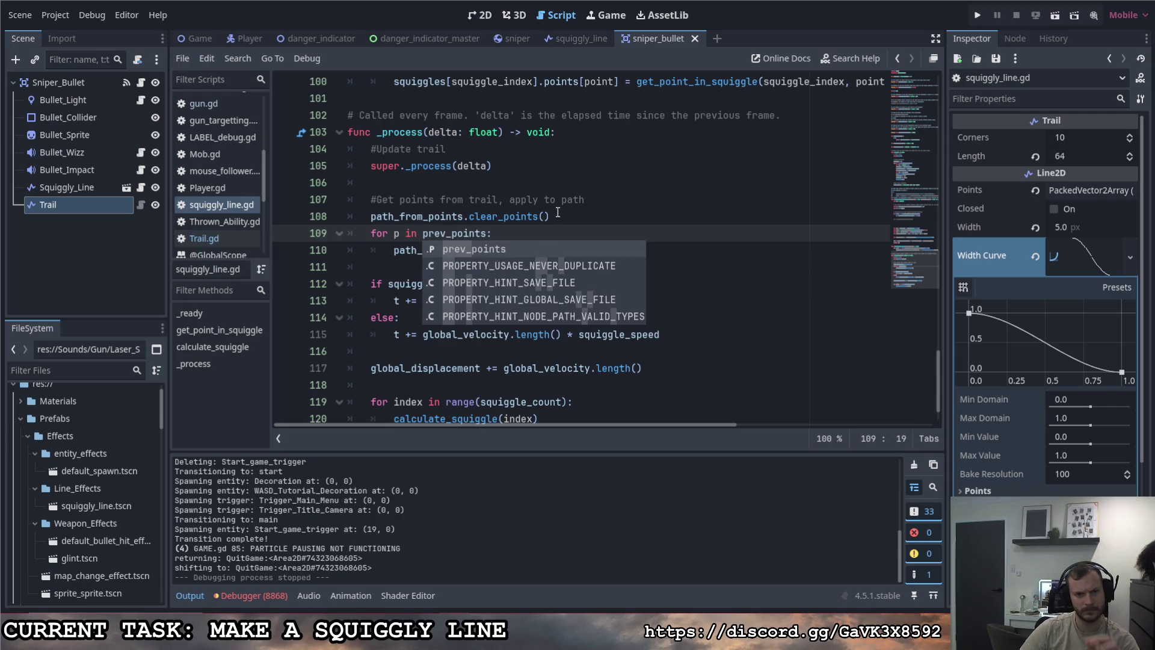
left_click(693, 180)
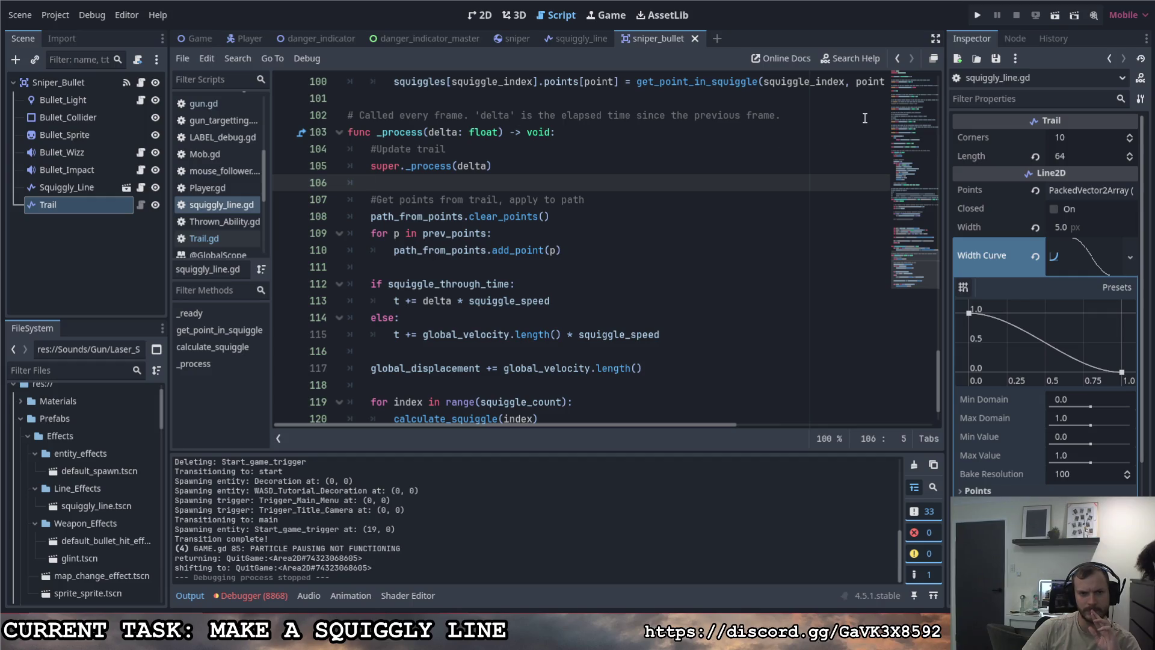
left_click(977, 15)
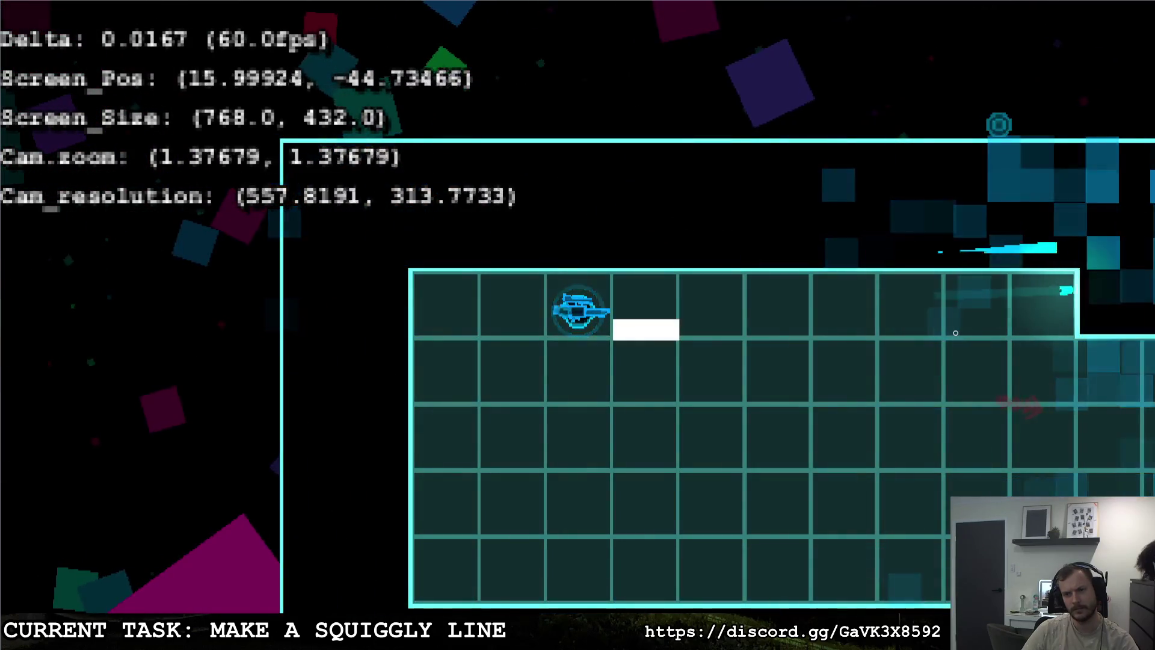
key("F8")
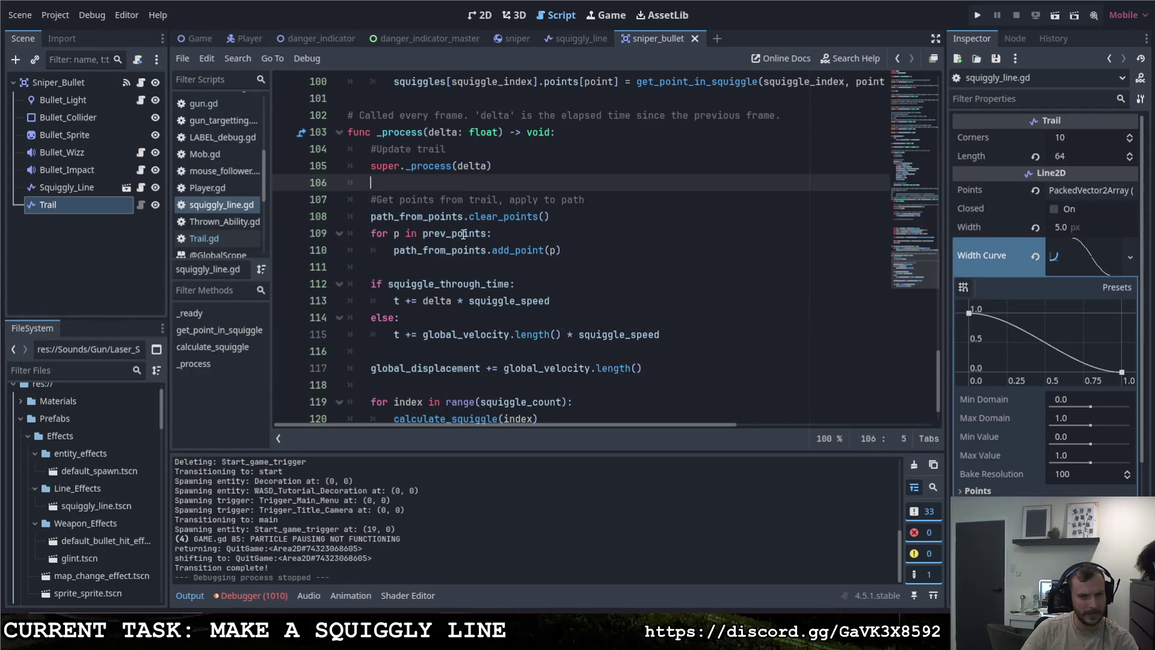
Step: Remove prev_ from line 109 and view the Squiggly_Line node's Inspector settings
mouse_move(452, 234)
left_mouse_down()
mouse_move(419, 235)
mouse_move(459, 234)
left_mouse_up()
key("BackSpace")
key("BackSpace")
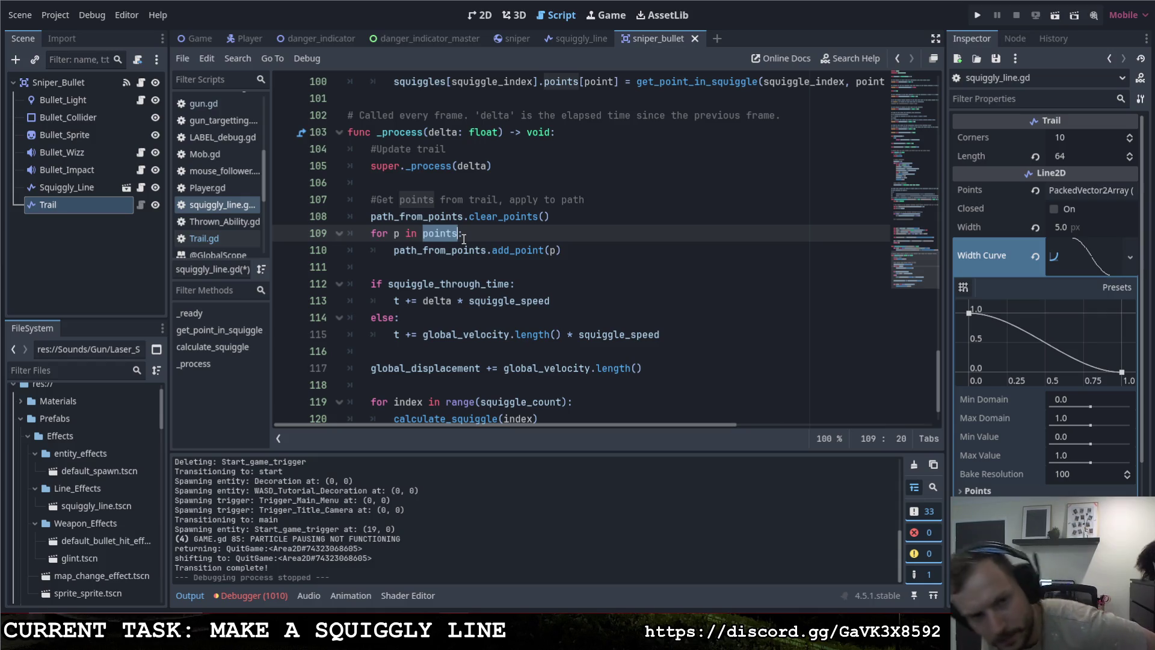
left_click(74, 188)
left_click(136, 188)
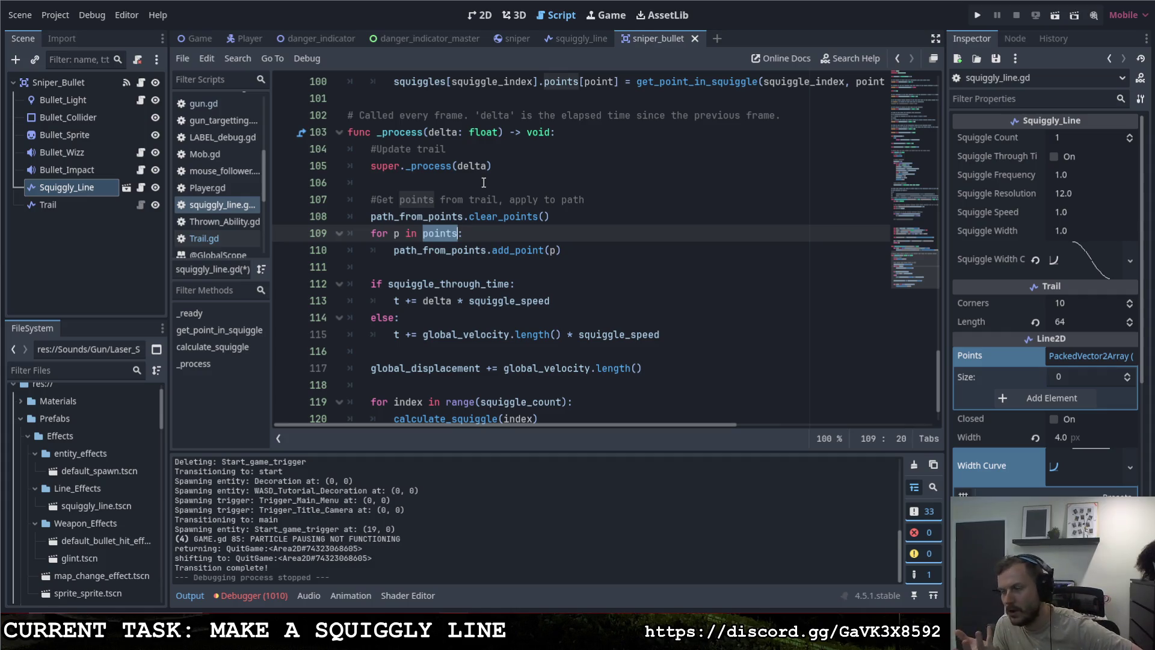
Step: Retype prev_ so line 109 loops over prev_points again
left_click(572, 223)
scroll(566, 241, "up", 3)
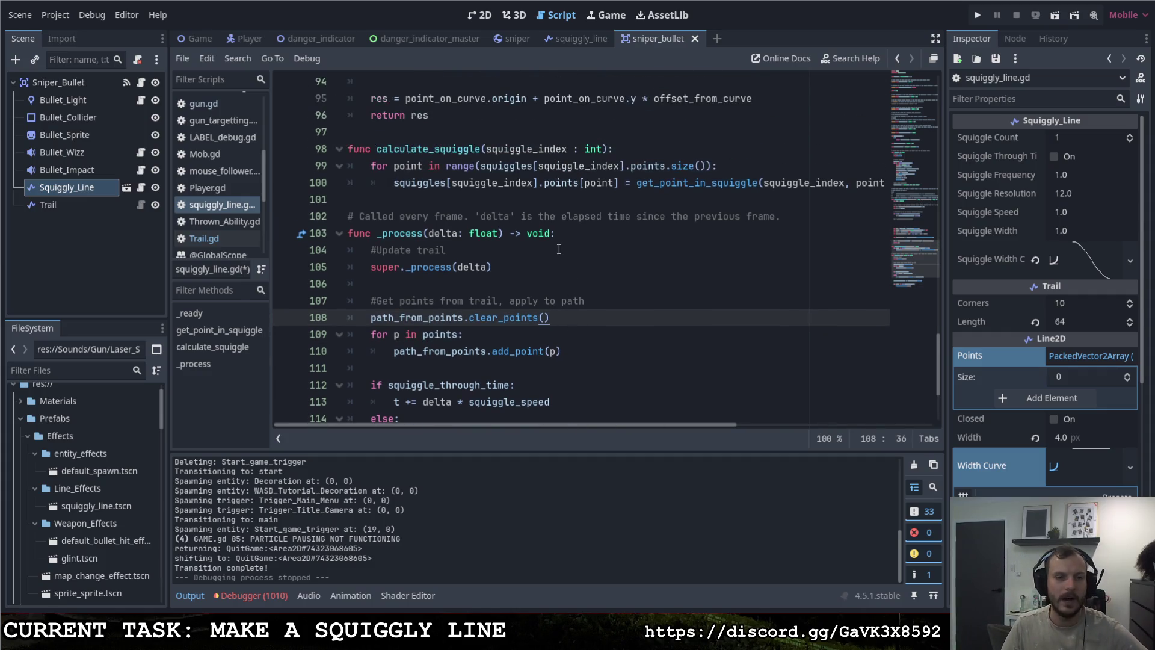
scroll(558, 255, "down", 2)
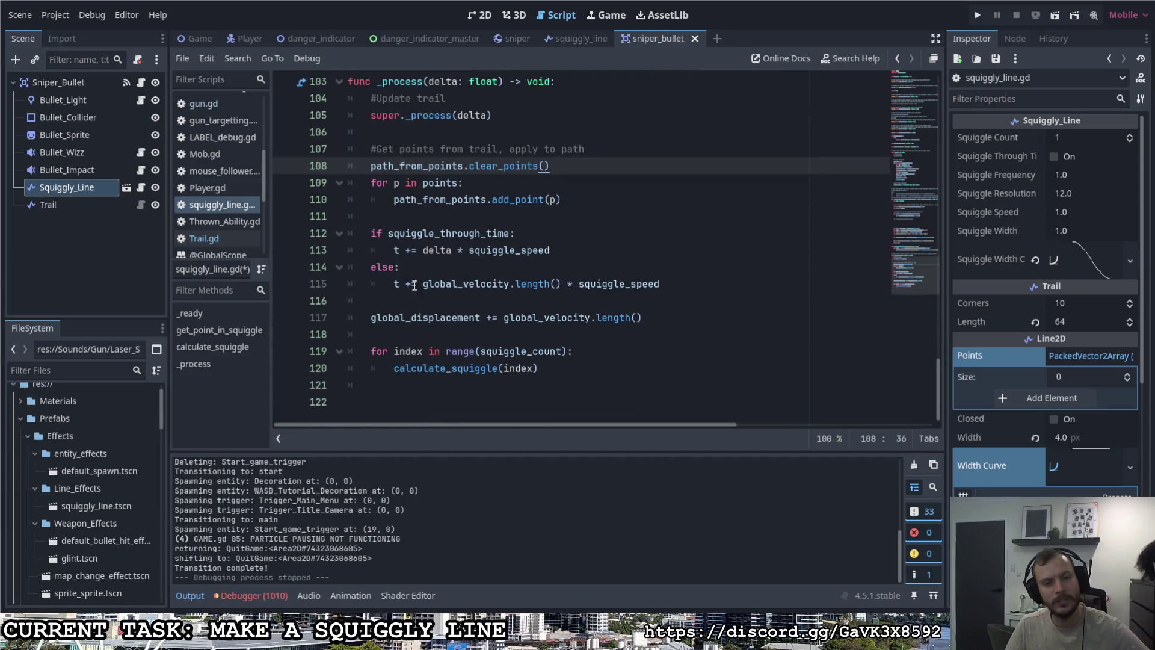
left_click_drag(421, 285, 512, 289)
scroll(503, 289, "up", 1)
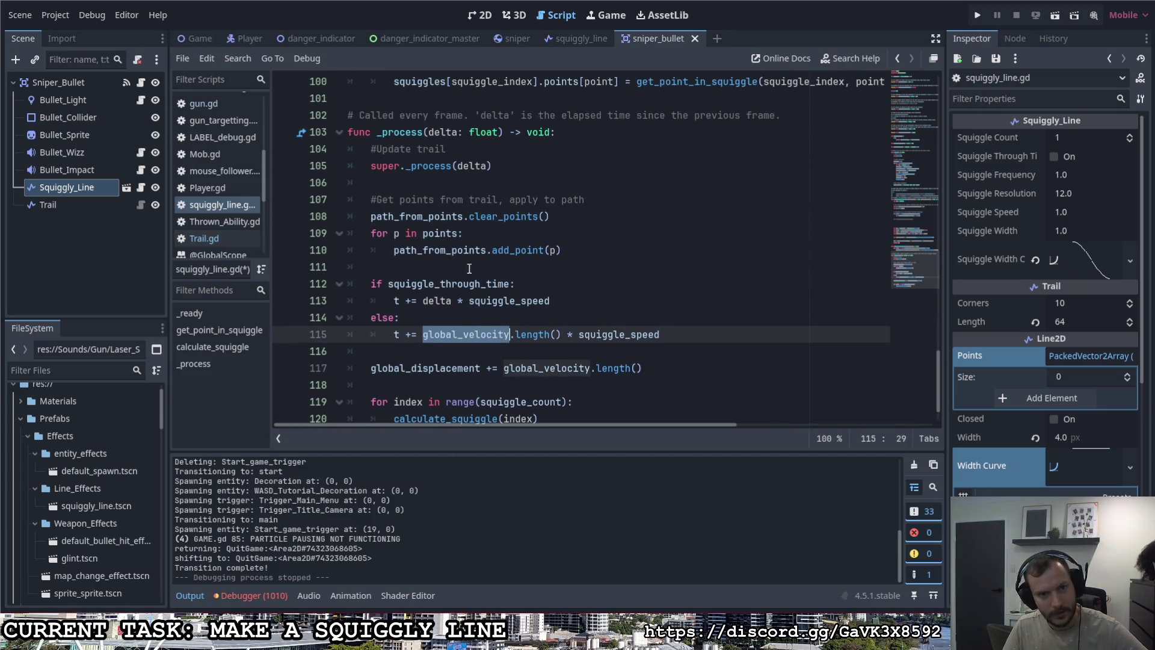
left_click(423, 234)
type("prev_")
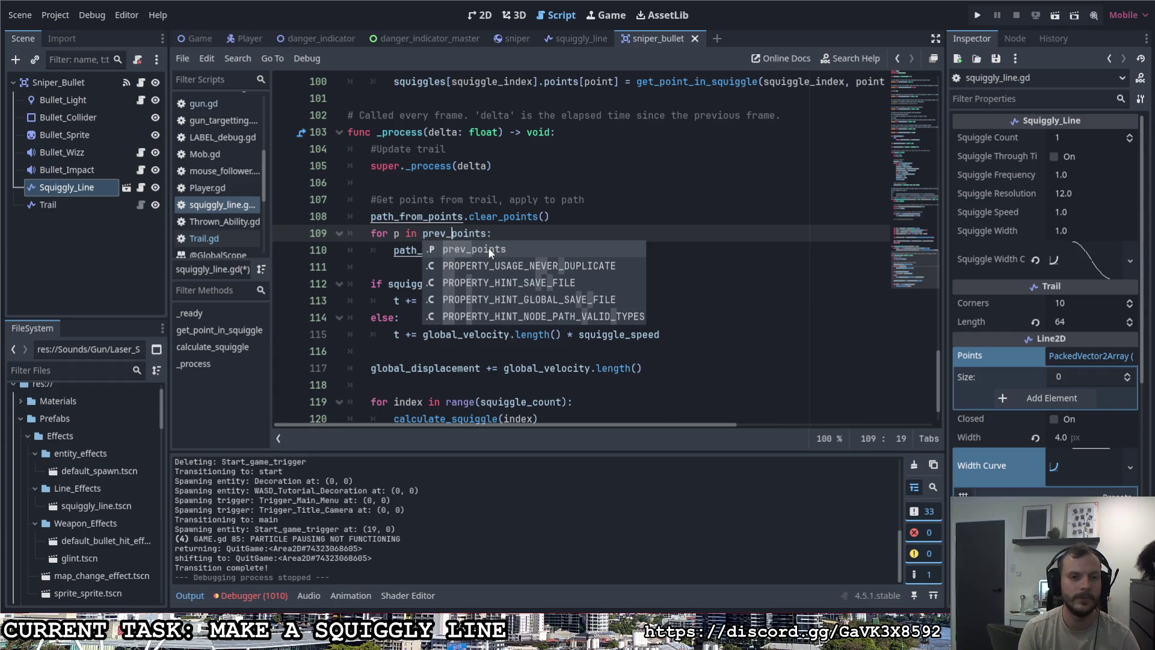
key("Escape")
key("Up")
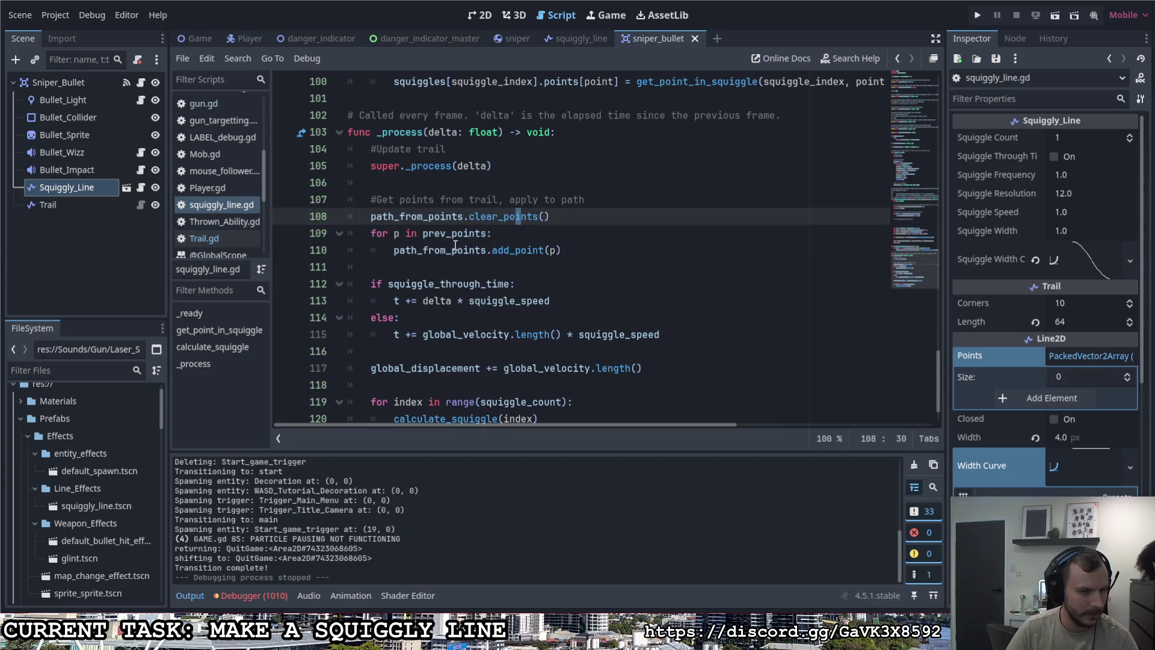
left_click(497, 236)
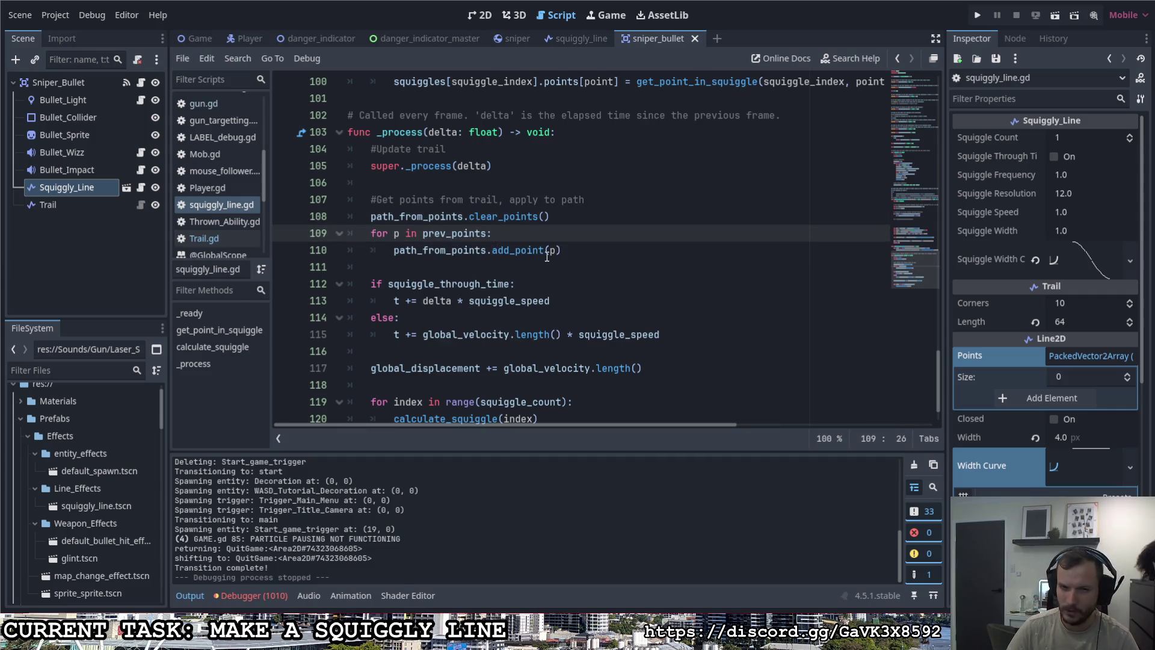
Step: Change line 109 back to 'for p in points:'
scroll(562, 298, "up", 1)
left_click_drag(562, 300, 394, 301)
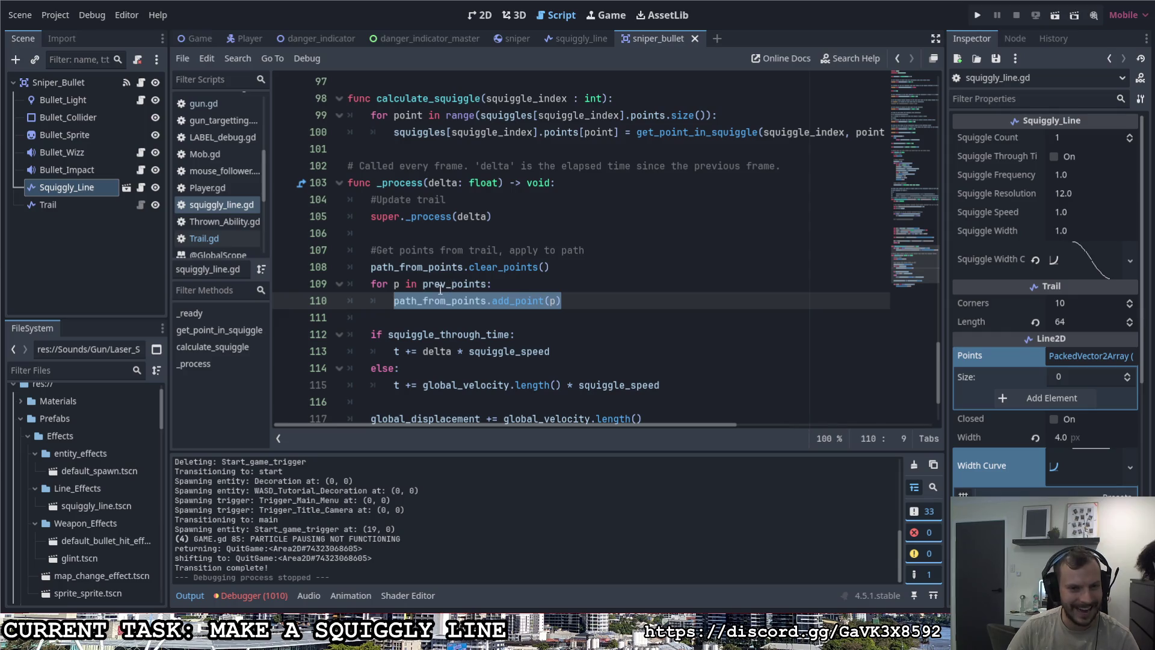
left_click_drag(478, 287, 492, 284)
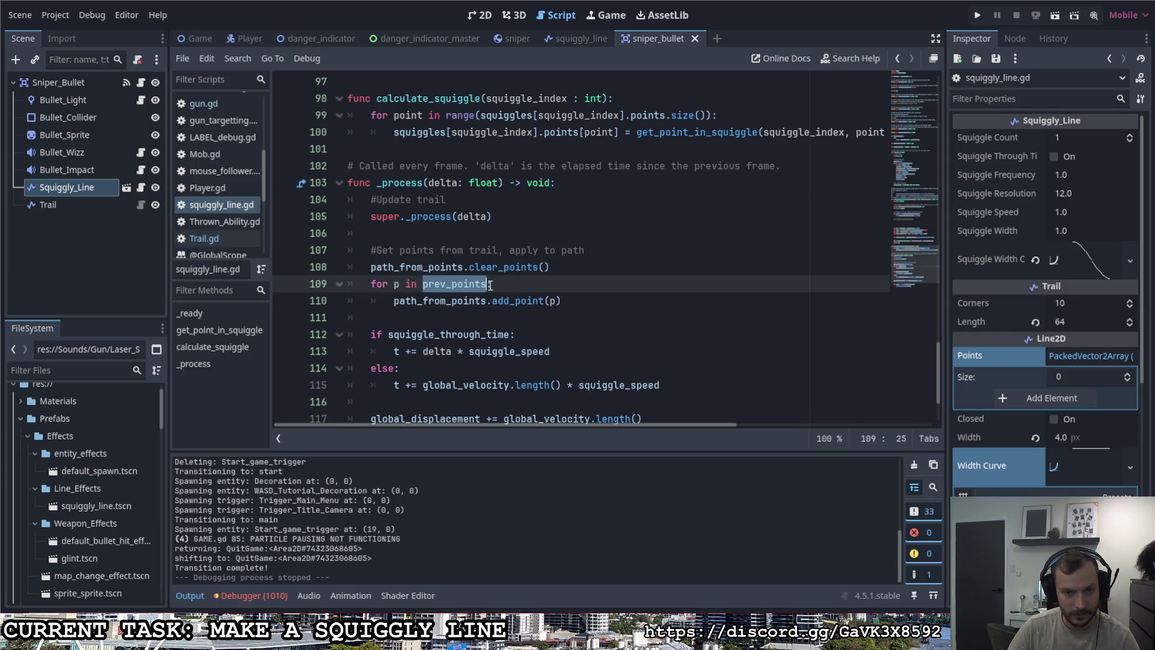
left_click_drag(394, 300, 565, 303)
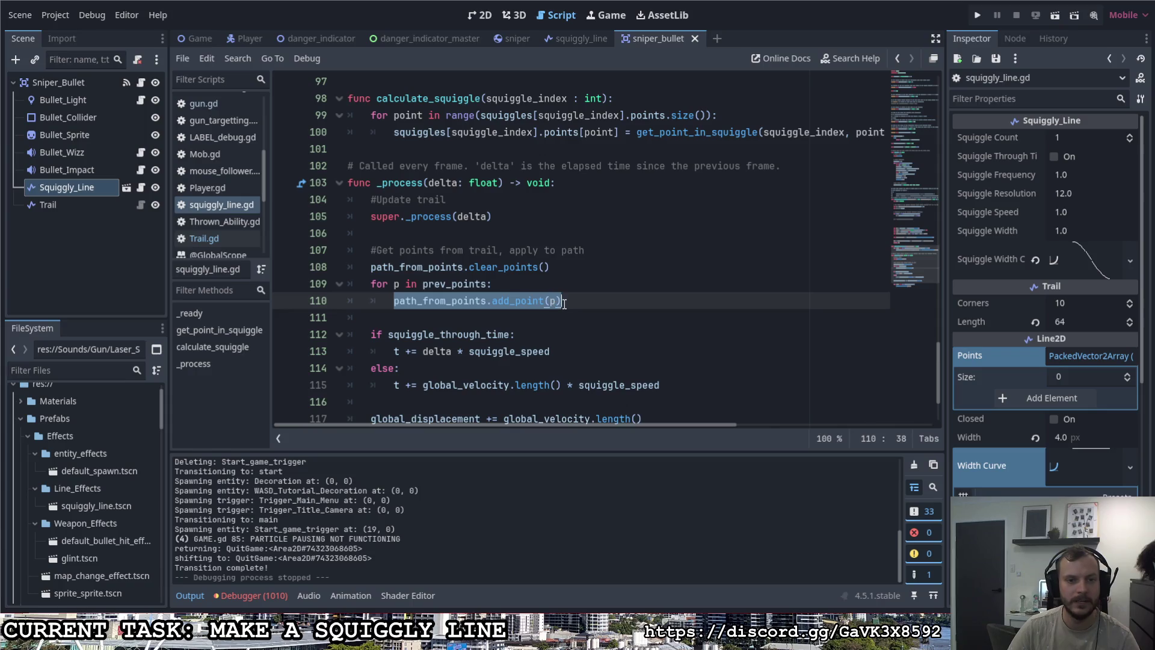
scroll(573, 300, "up", 6)
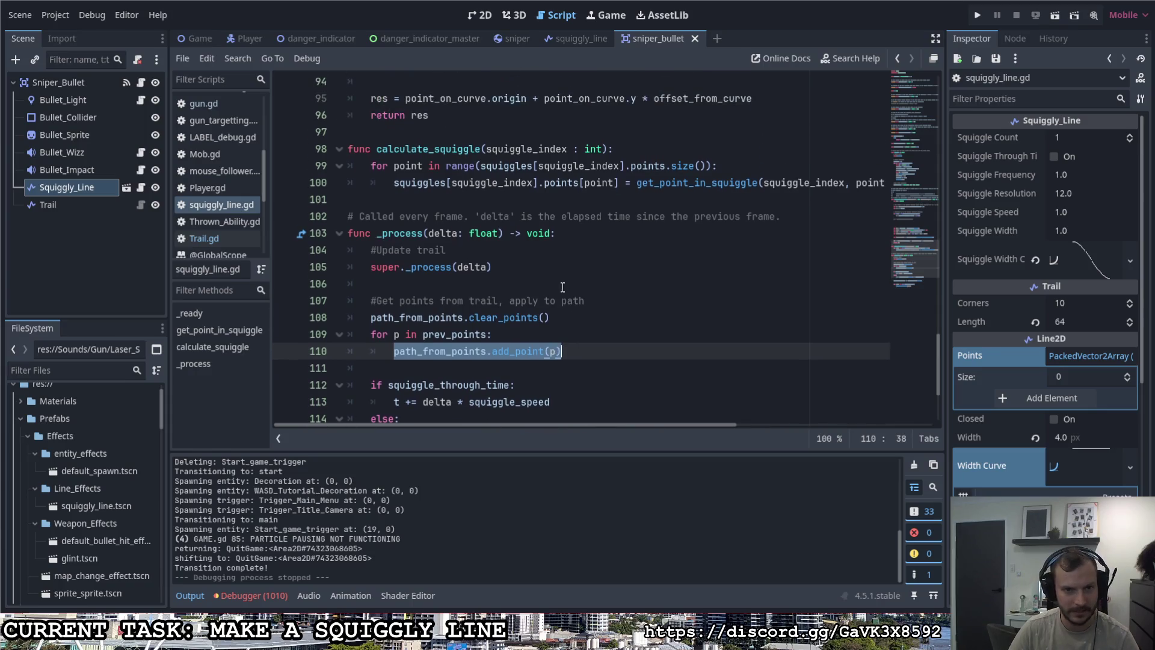
scroll(556, 286, "up", 7)
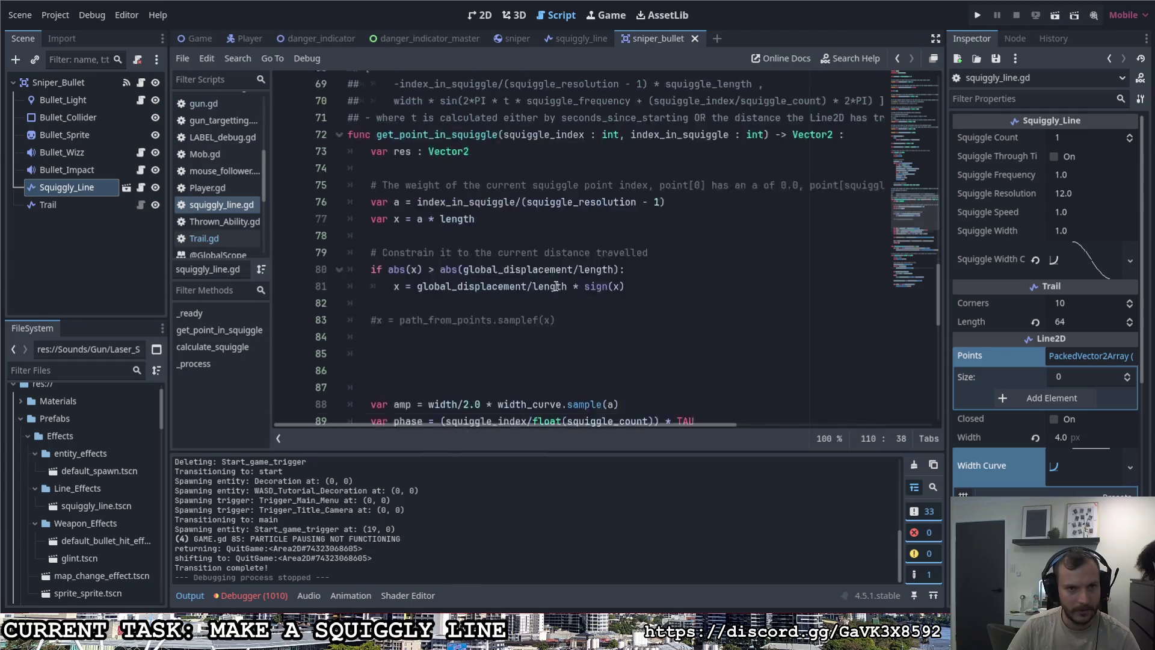
scroll(551, 299, "down", 10)
scroll(552, 299, "down", 2)
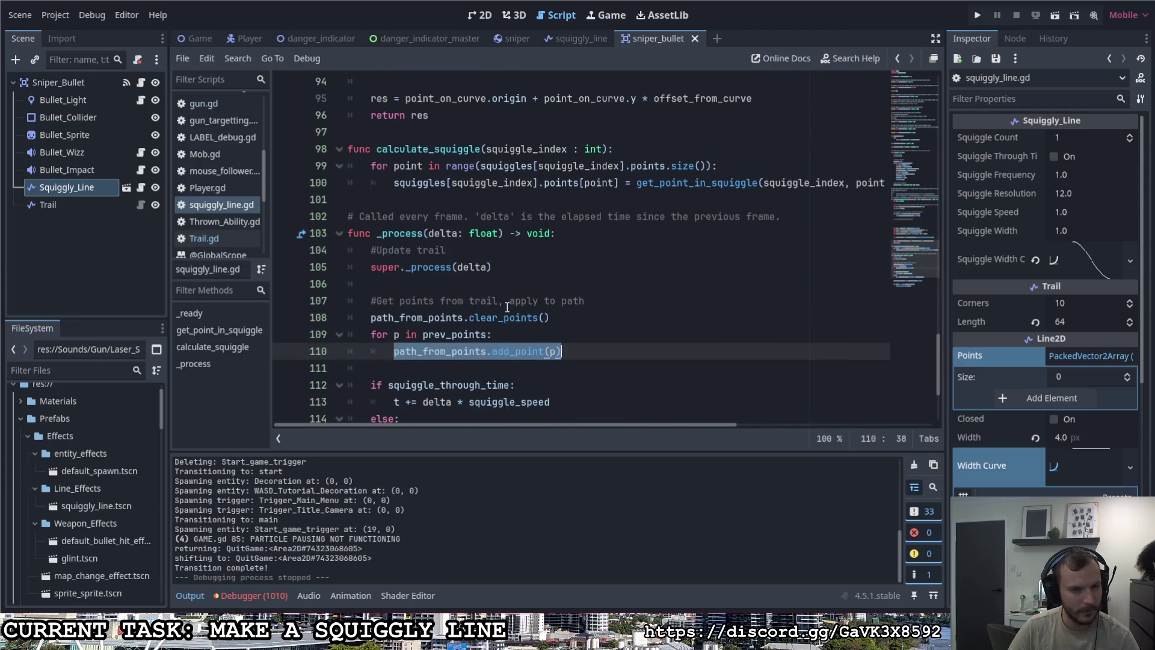
left_click_drag(452, 334, 425, 335)
key("BackSpace")
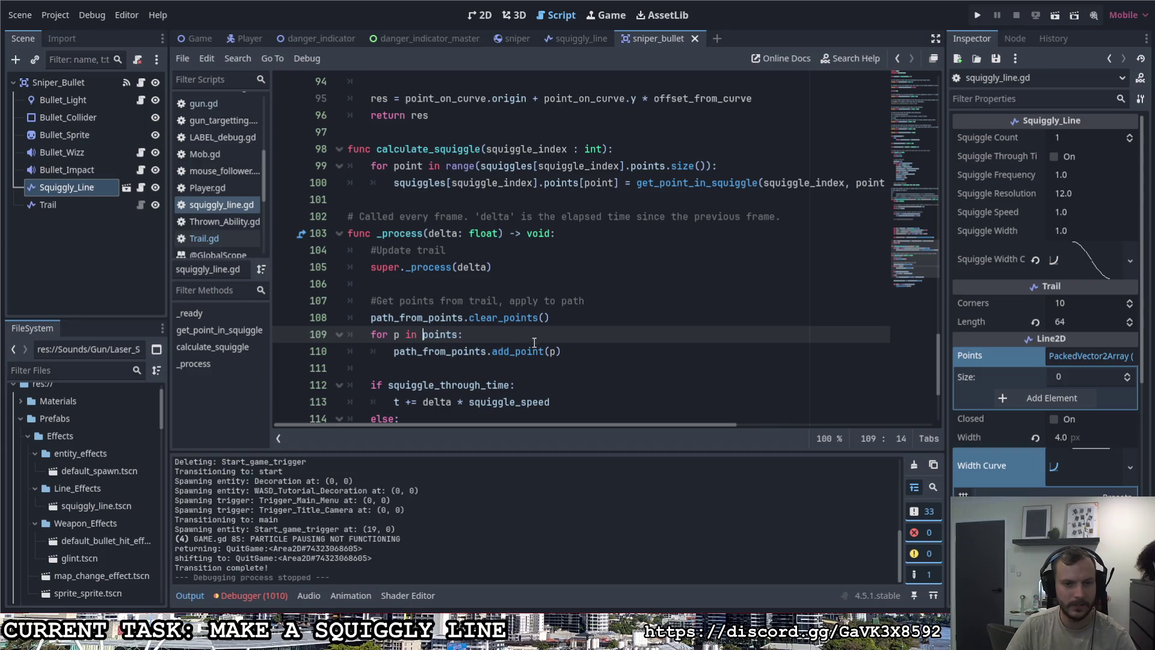
Step: Make line 110 add to_global(p) to the path and save with Ctrl+S
left_click(549, 351)
type("to_global")
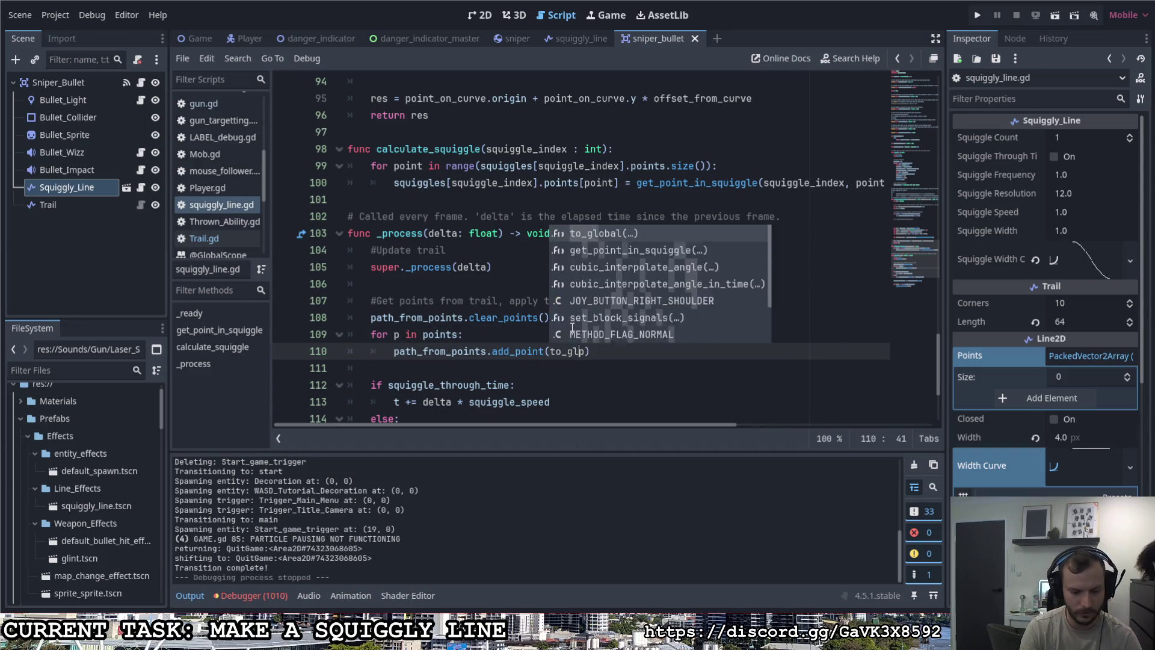
type("(p")
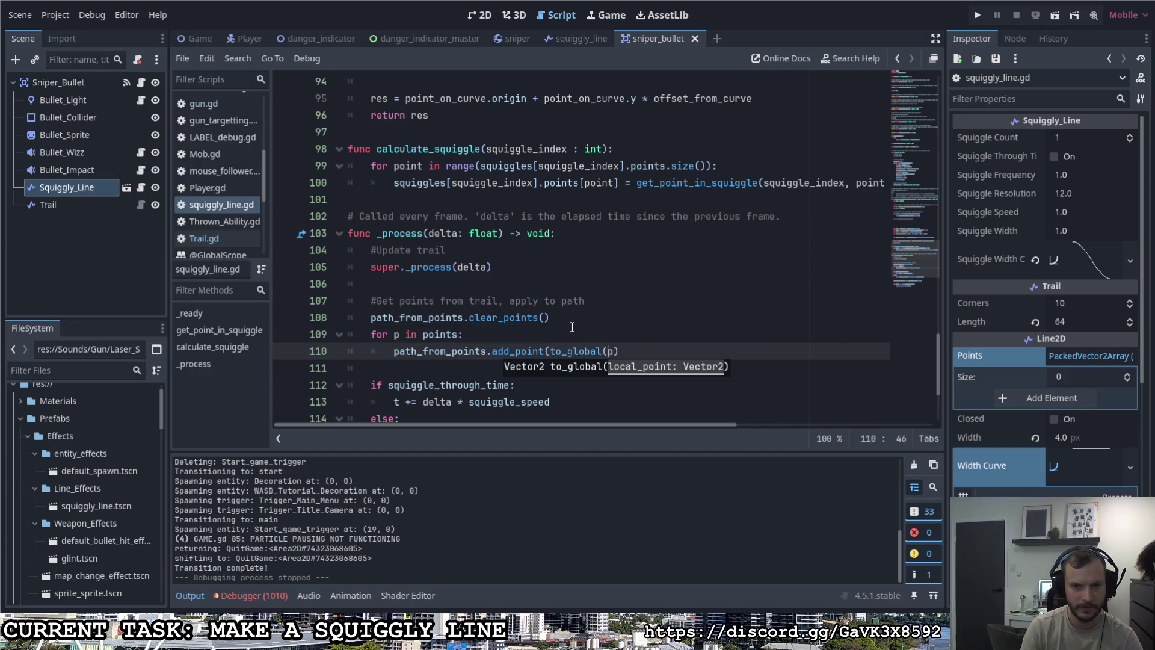
type("))")
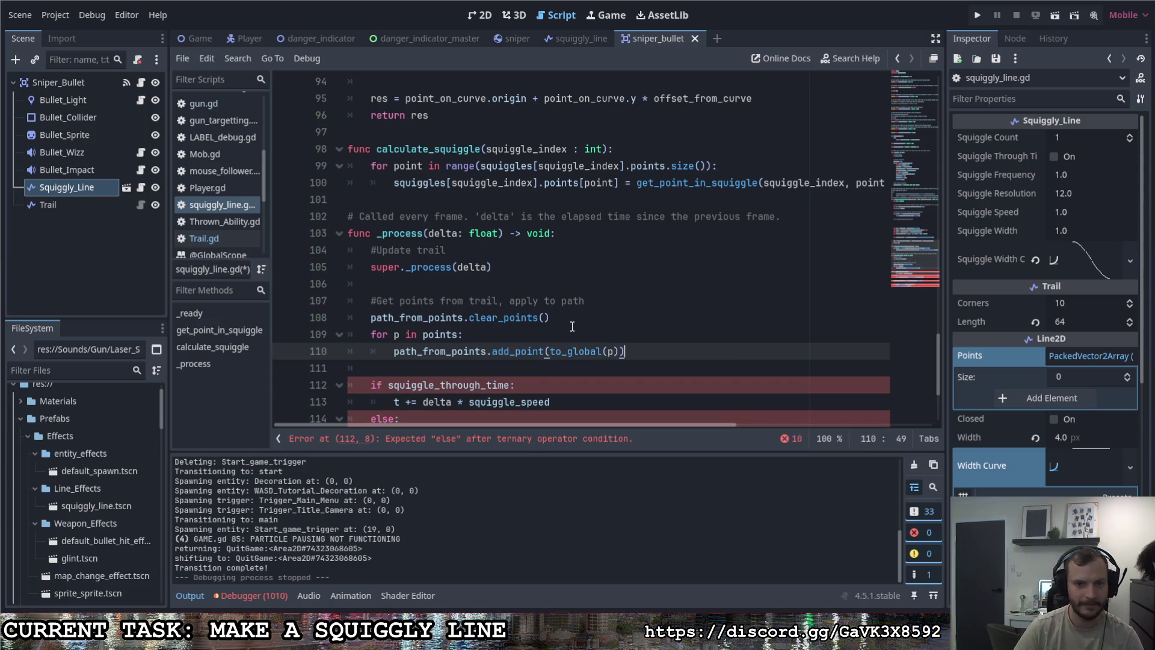
key("ctrl+s")
left_click(562, 319)
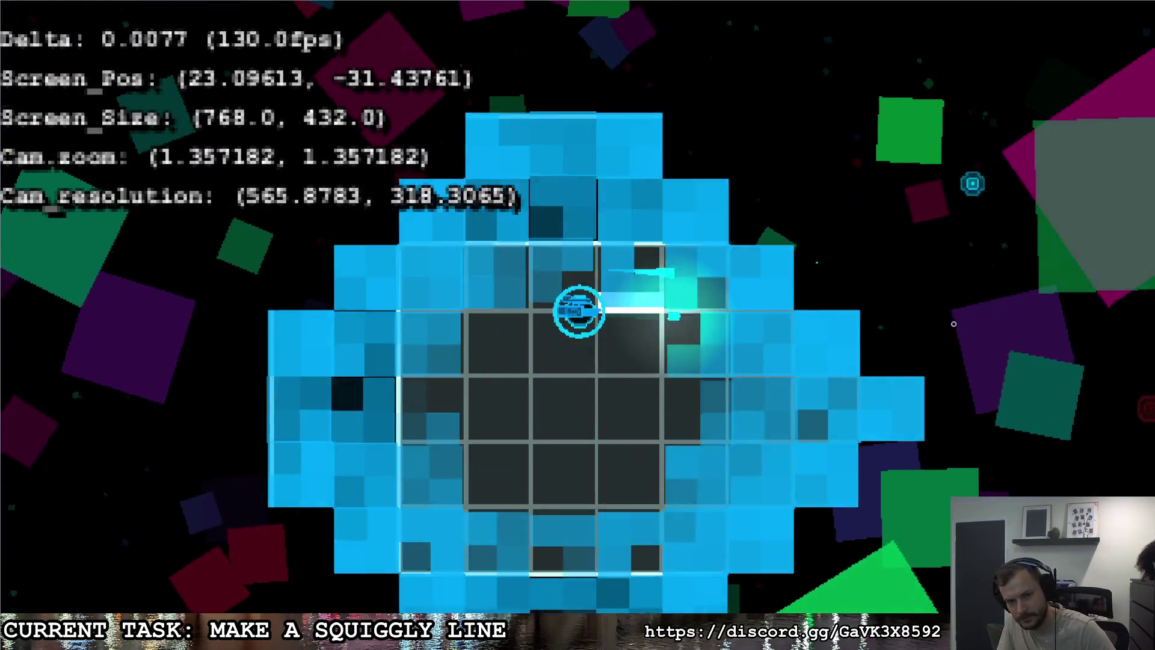
Step: Fire three sniper shots to the right, steer the ship with D, W, S, A, then pause with Escape
left_click(872, 288)
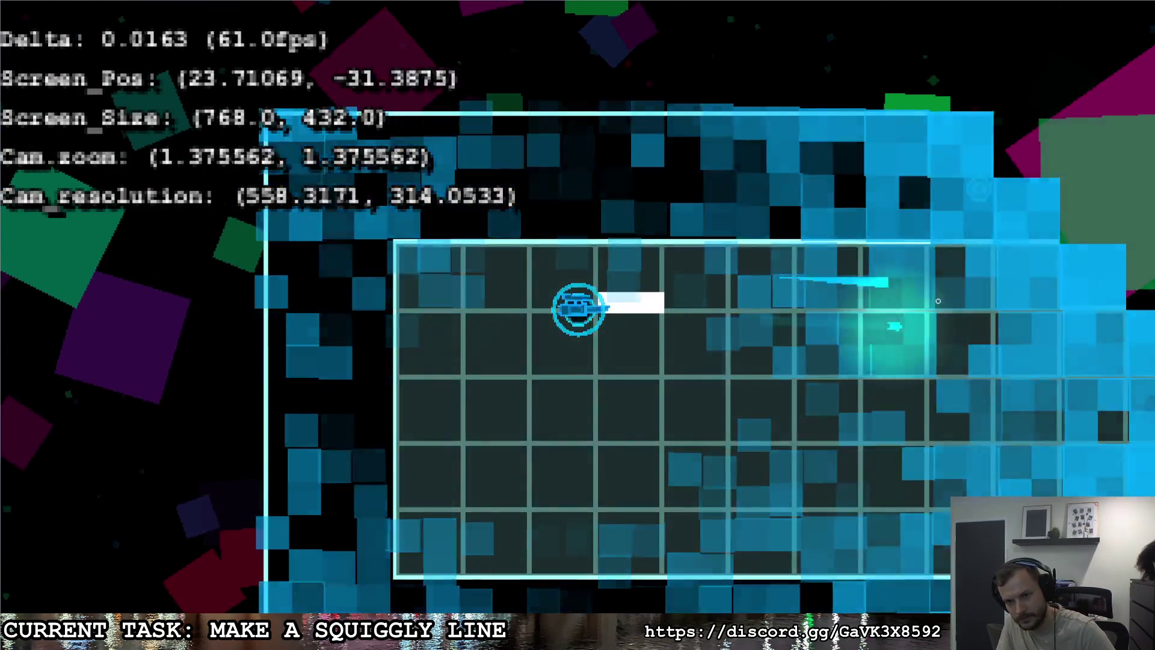
left_click(1041, 304)
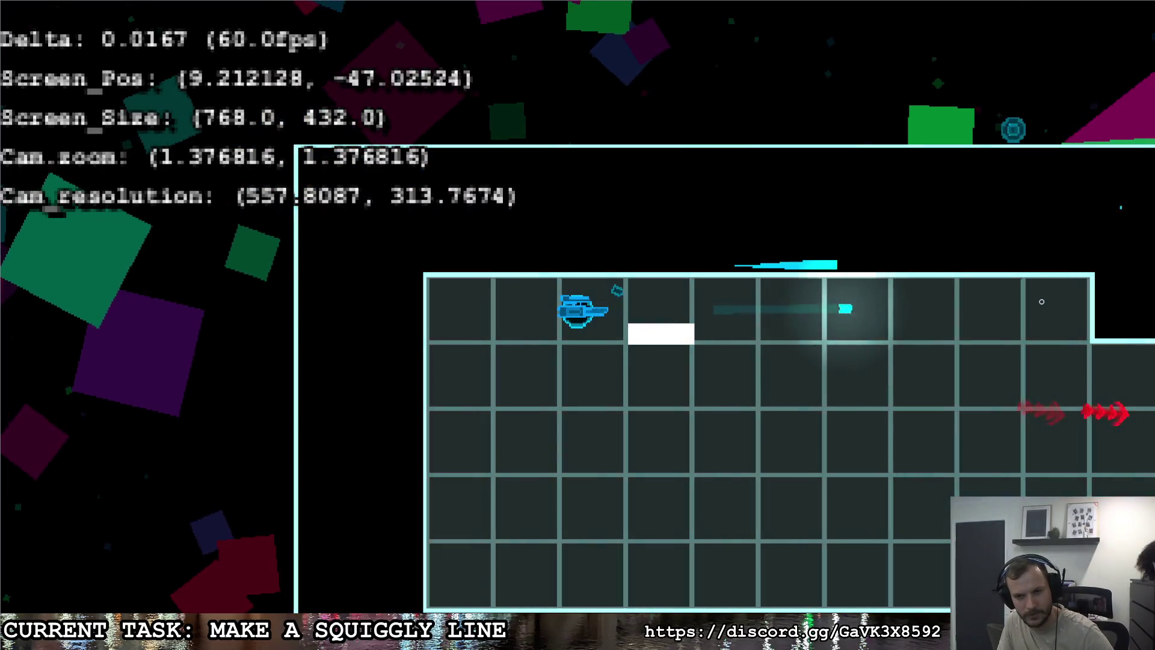
left_click(1058, 231)
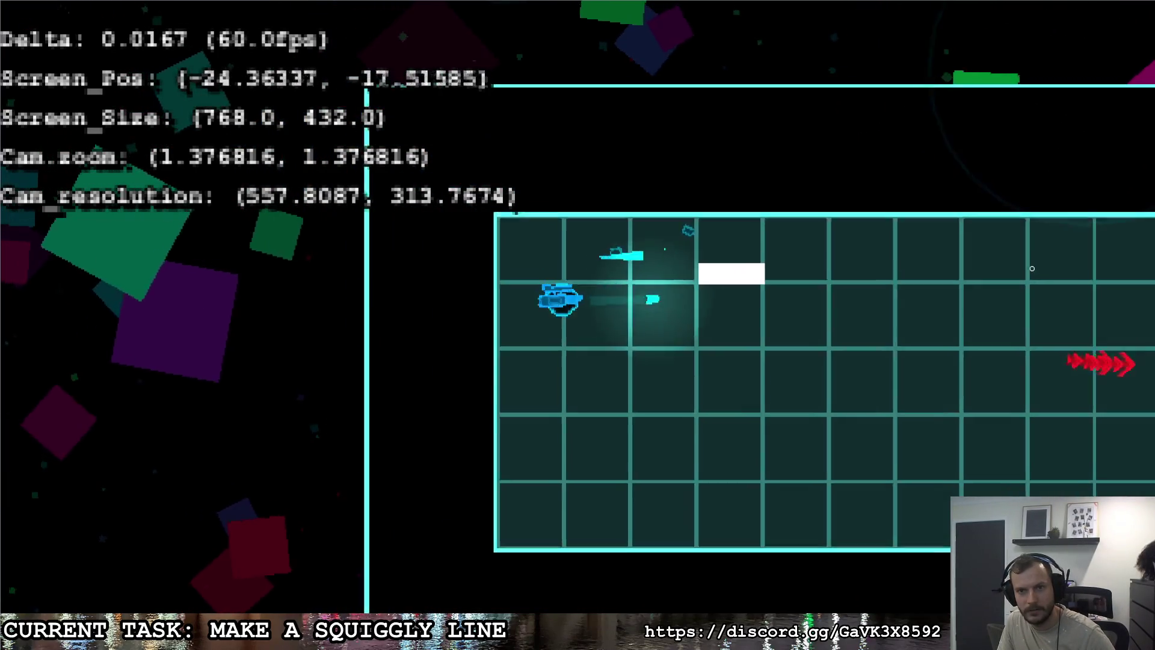
key("d")
key("w")
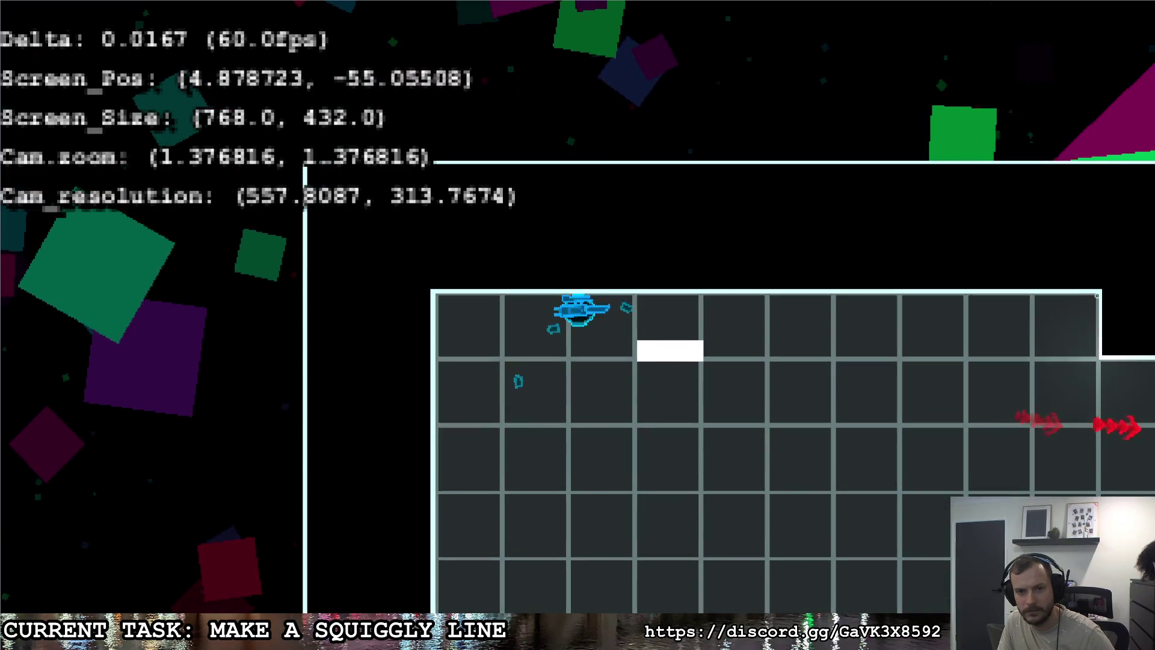
key("s")
key("a")
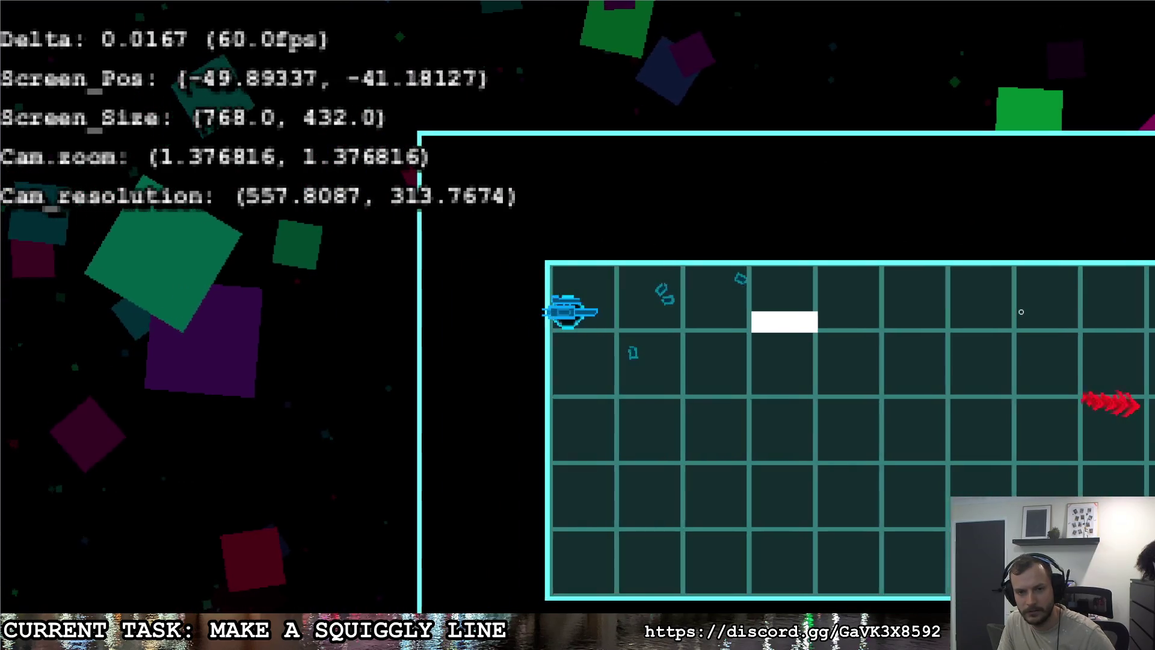
key("Escape")
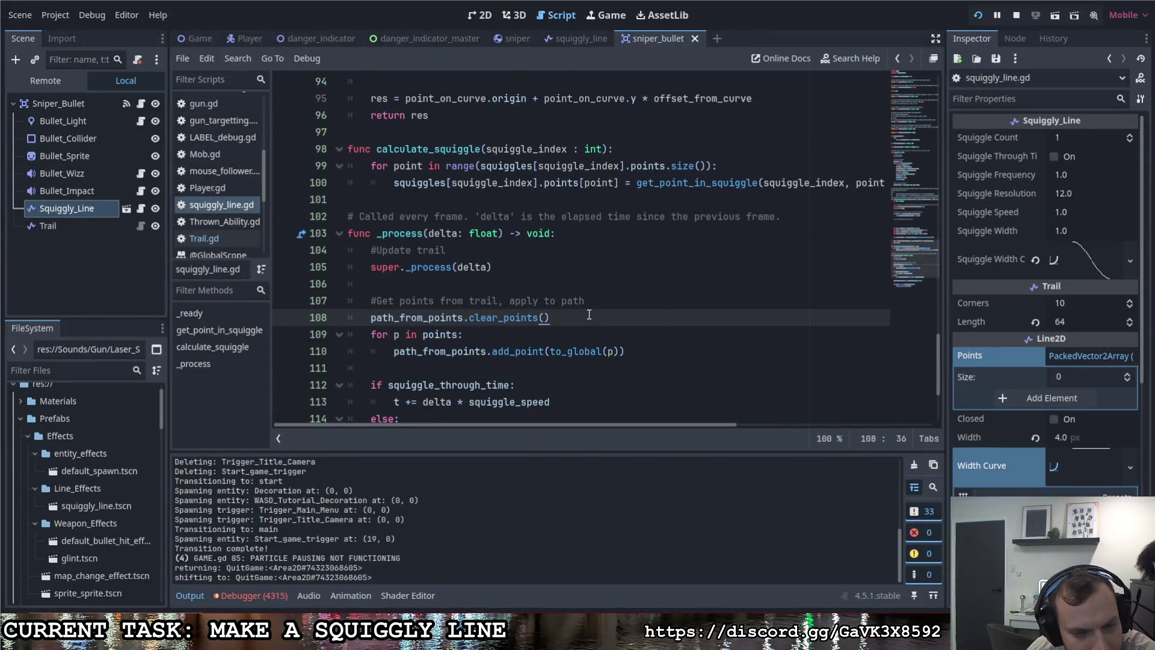
Step: Set line 109 to loop over prev_points and line 110 to add p directly
scroll(580, 317, "down", 1)
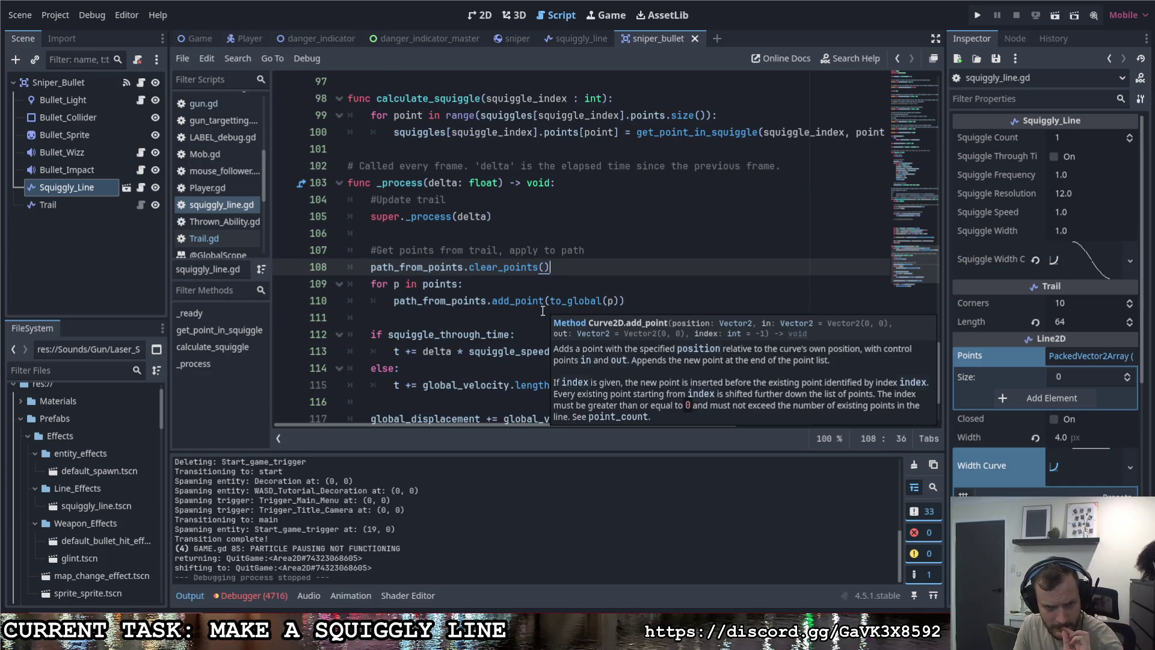
left_click(423, 283)
type("prev+p")
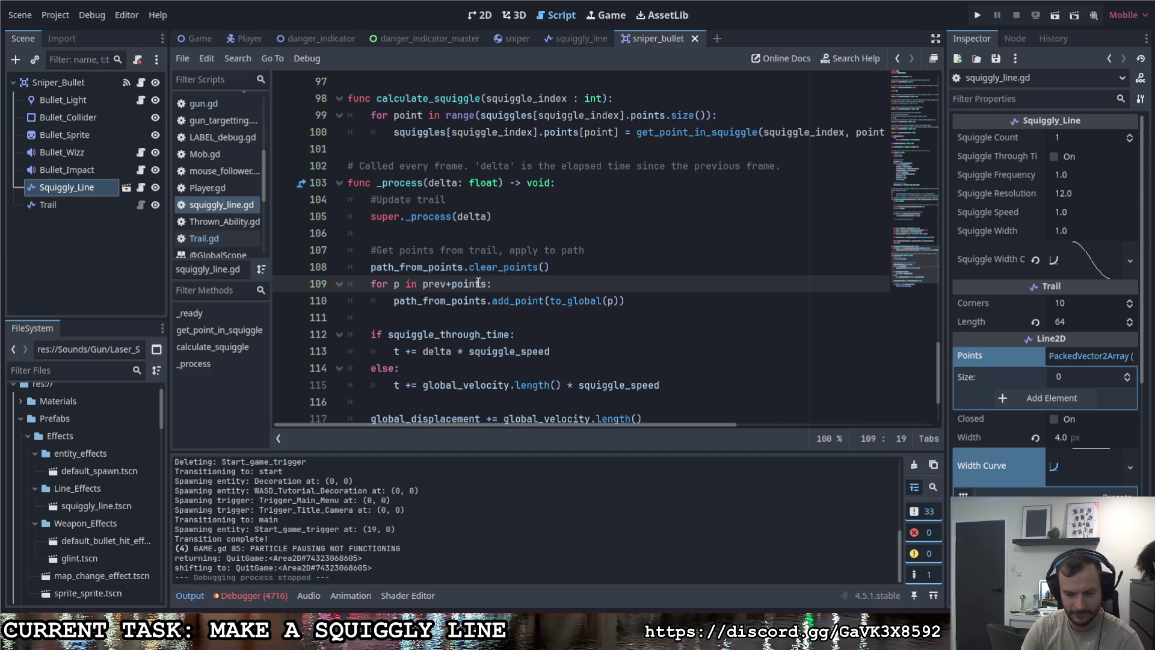
key("BackSpace")
type("_")
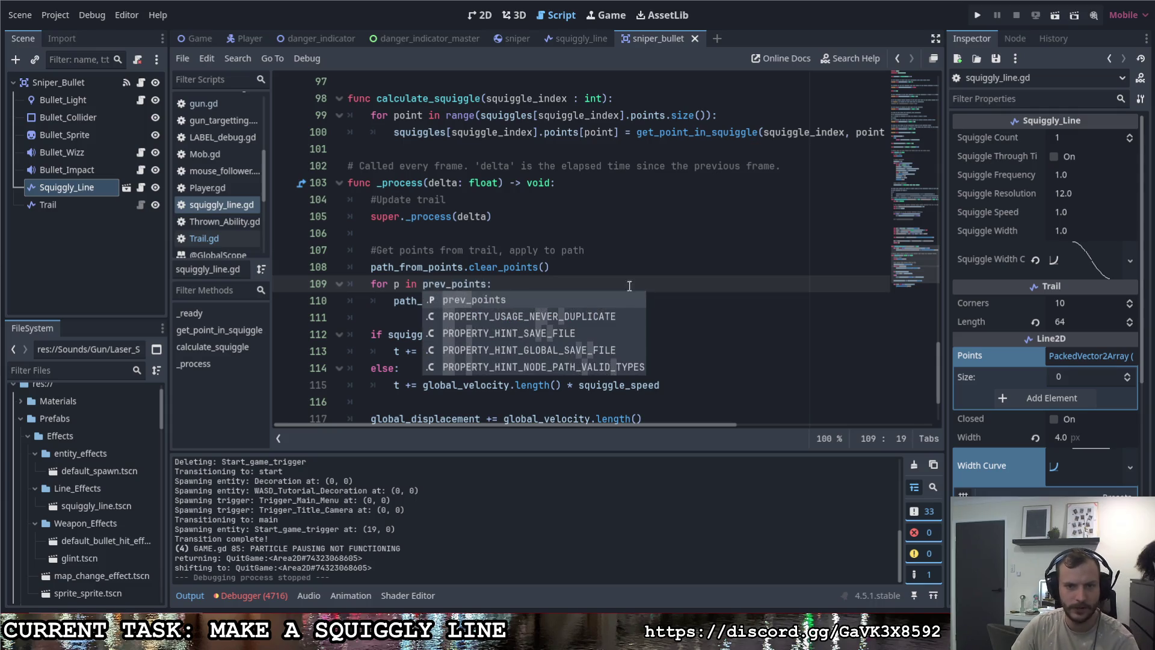
left_click_drag(620, 300, 549, 301)
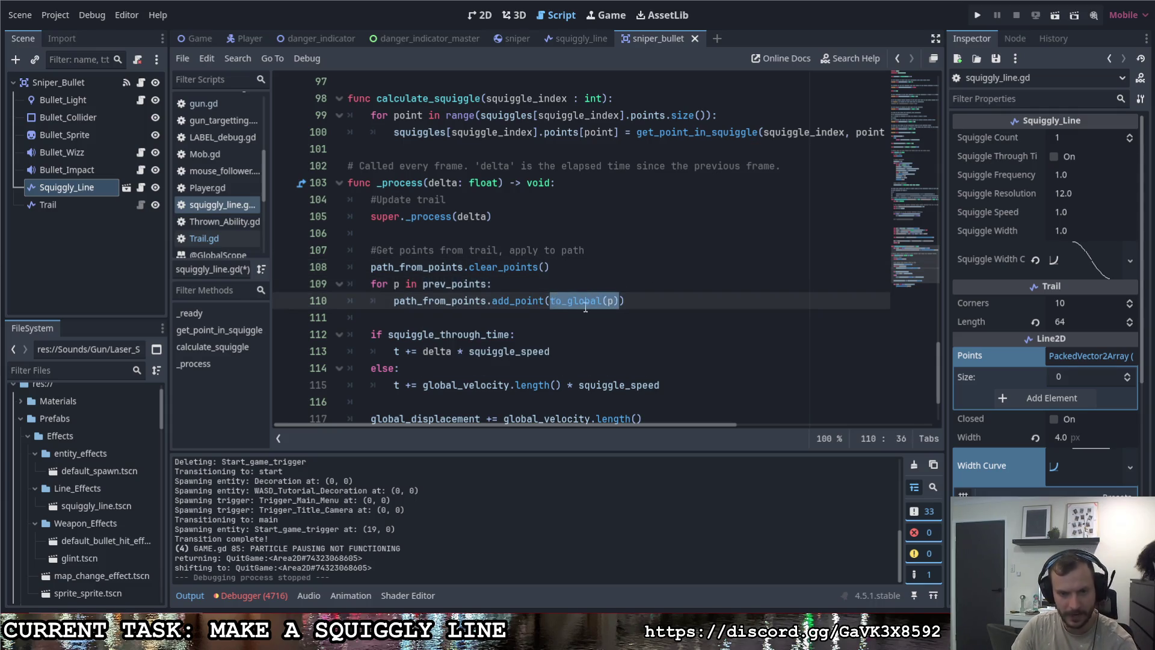
type("p)")
scroll(596, 303, "down", 2)
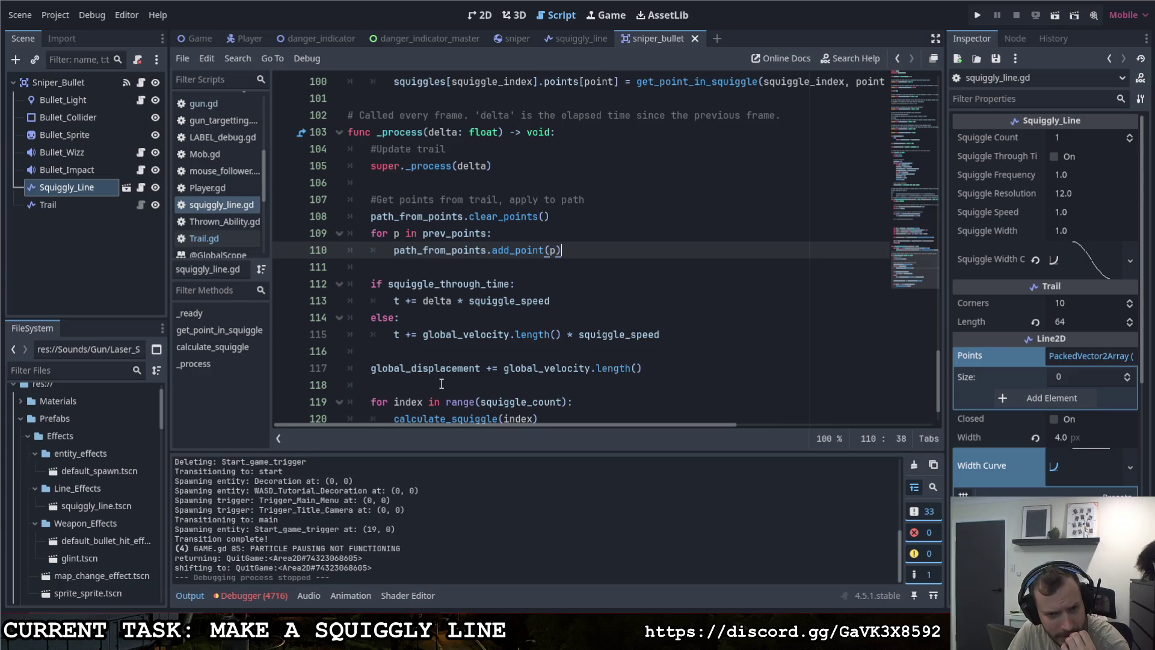
scroll(445, 379, "down", 1)
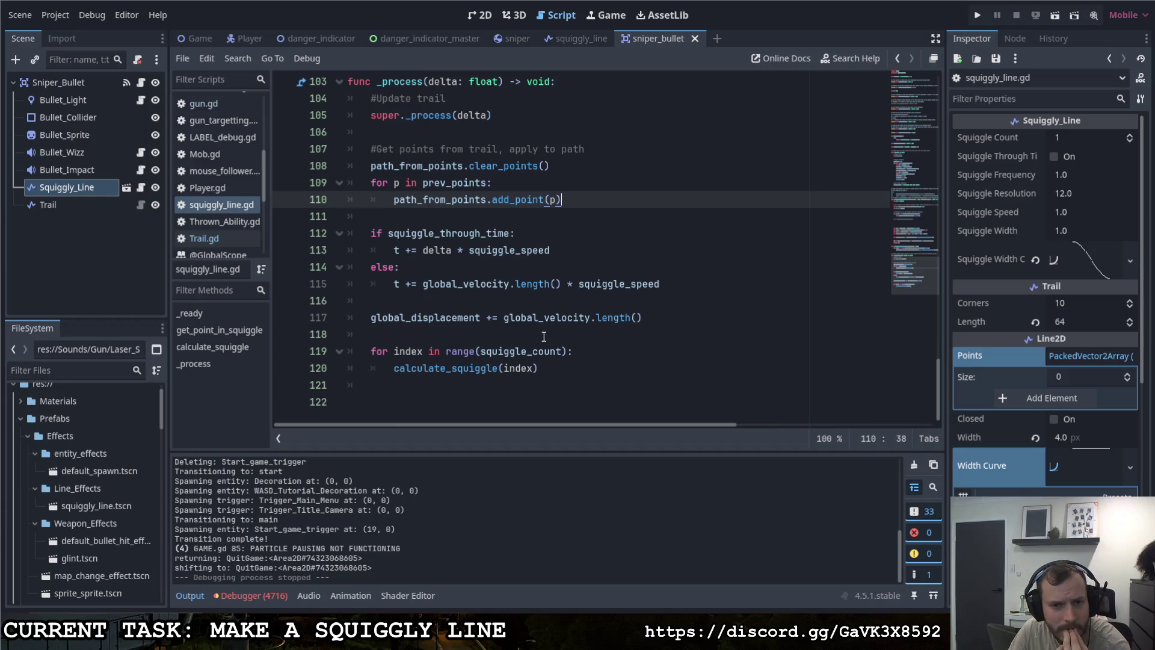
Step: Trace how global_velocity is computed on lines 39 and 117 of squiggly_line.gd
left_click_drag(504, 317, 643, 319)
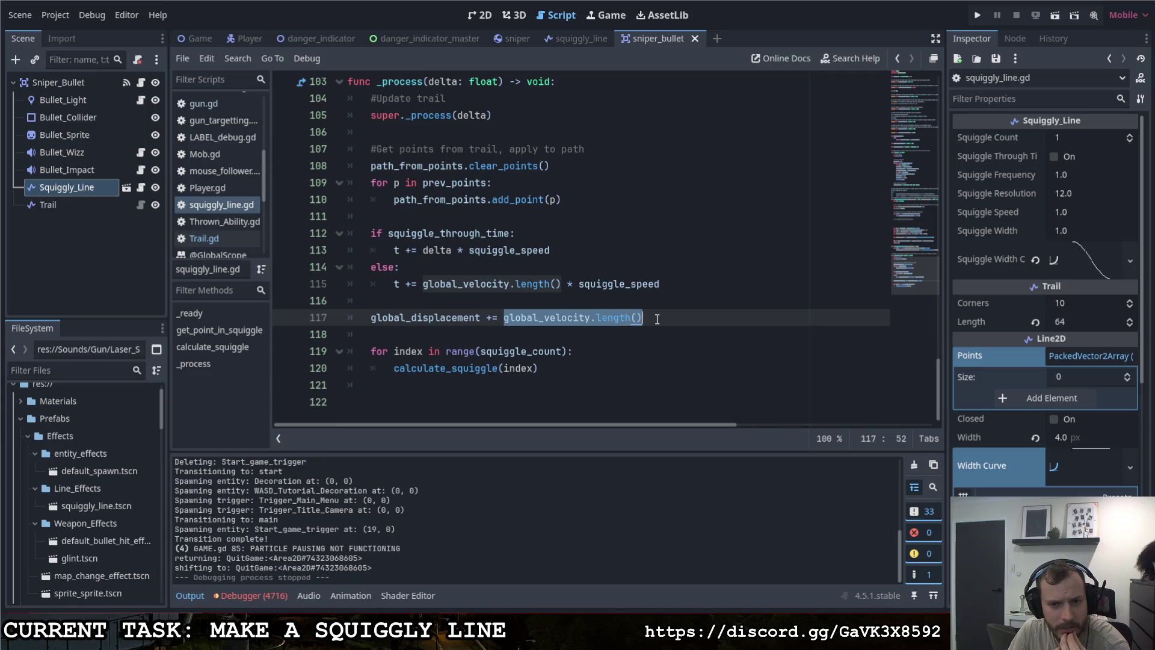
left_click(652, 317)
left_click_drag(502, 318, 596, 318)
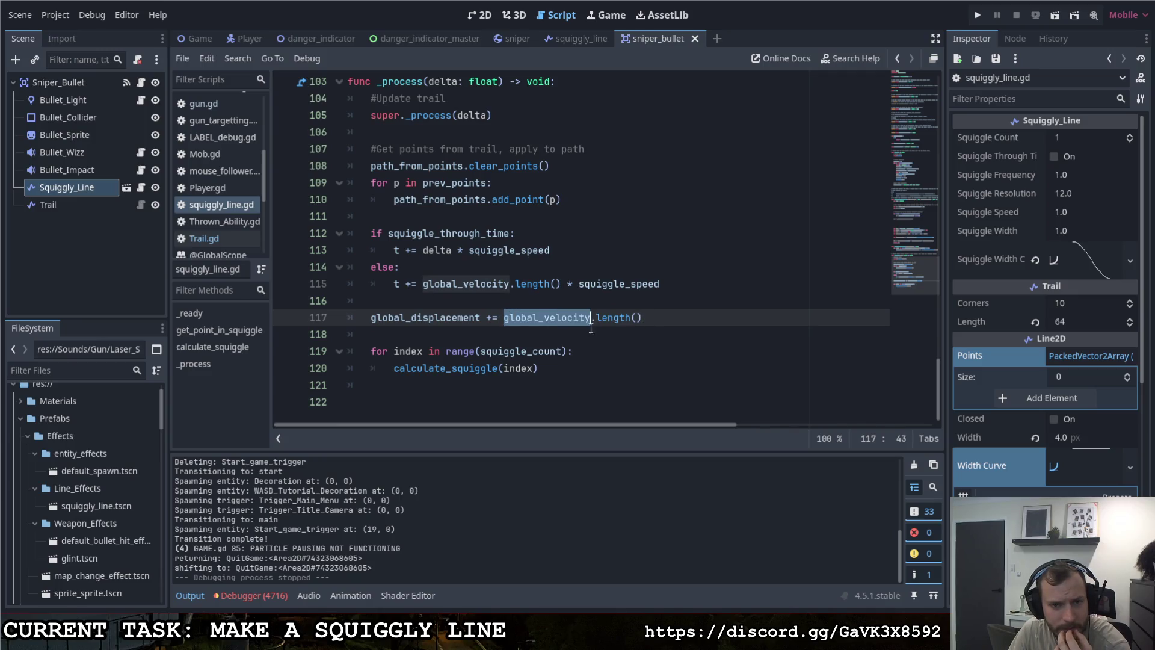
scroll(586, 349, "up", 20)
scroll(576, 381, "up", 13)
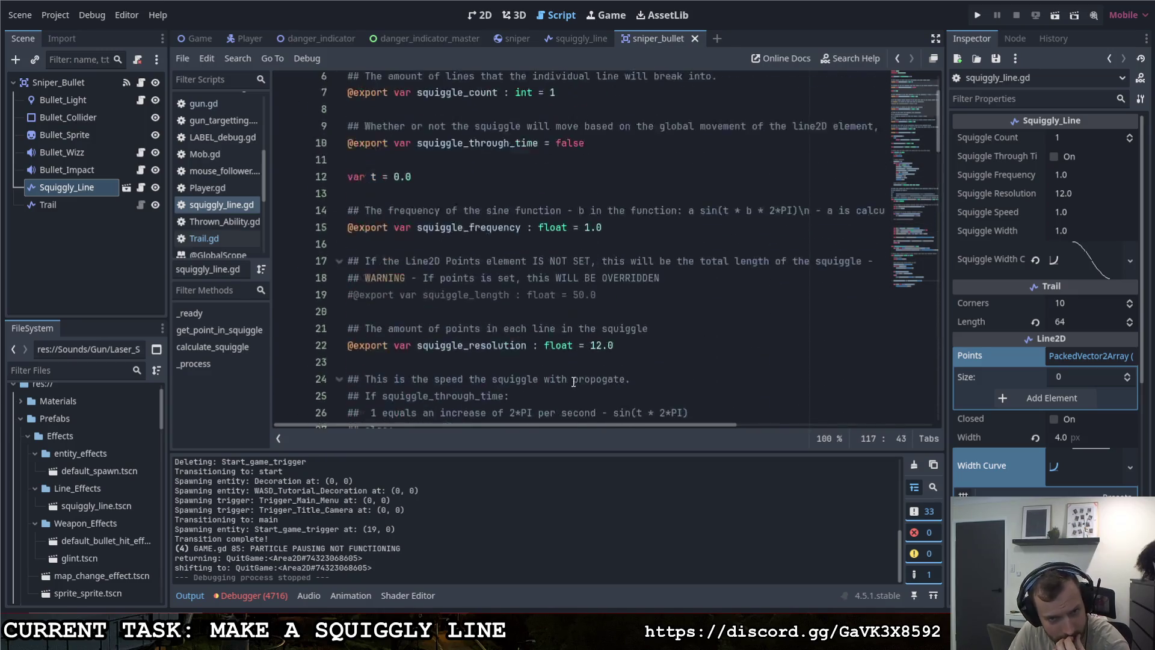
scroll(554, 365, "down", 10)
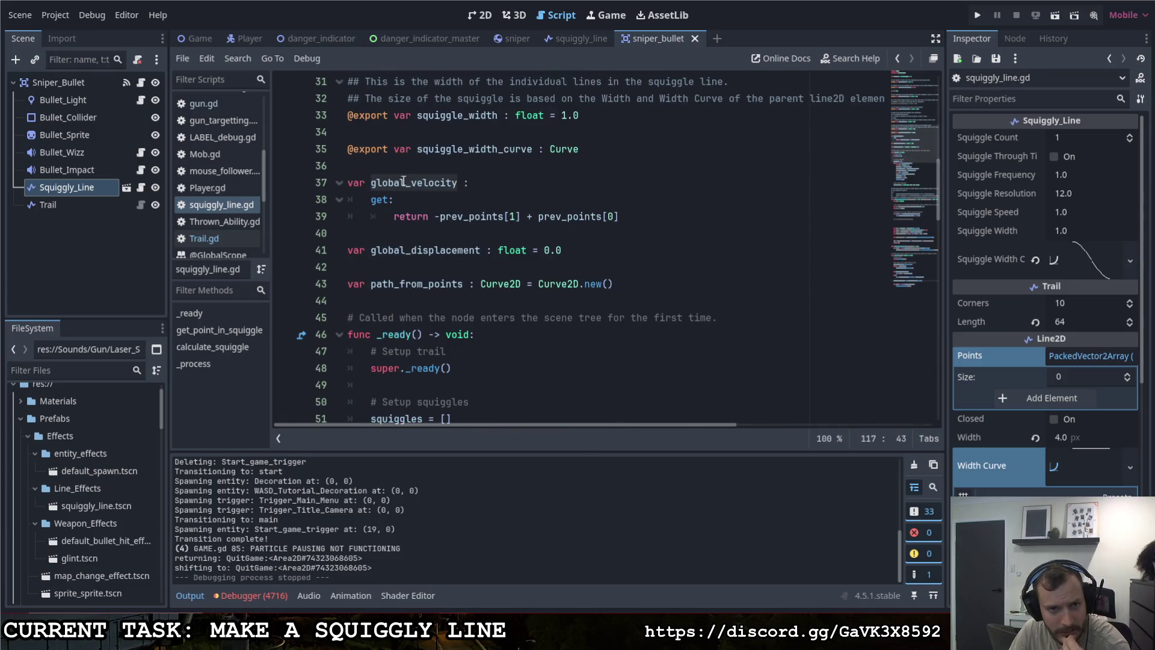
left_click_drag(439, 216, 618, 216)
left_click(625, 217)
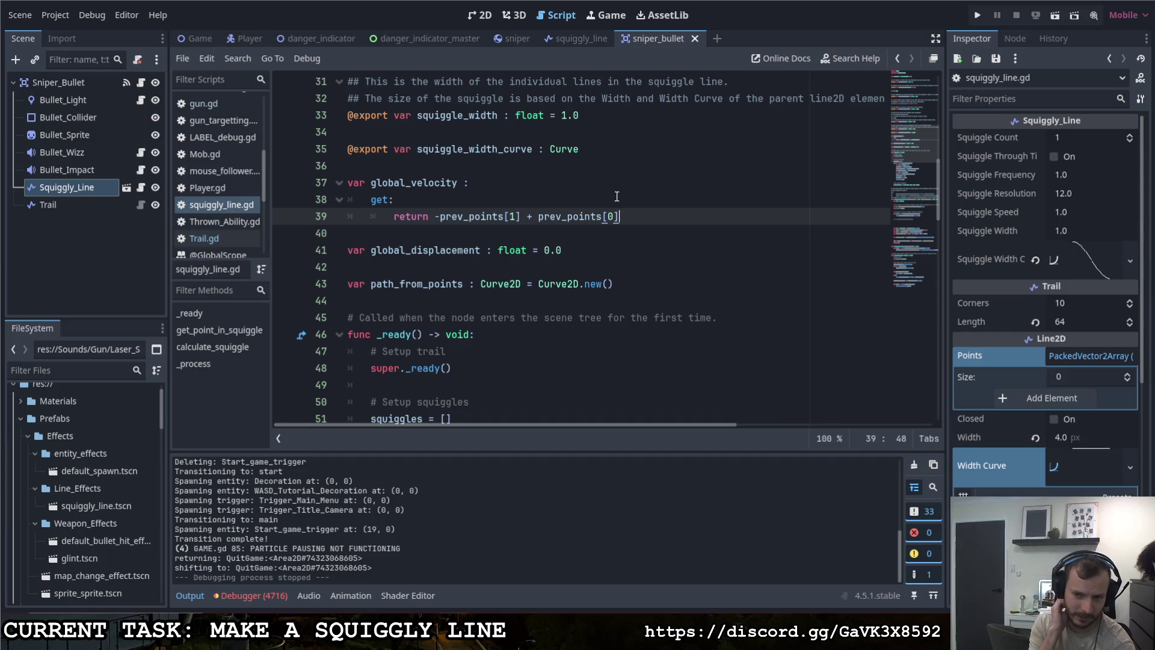
scroll(602, 193, "down", 10)
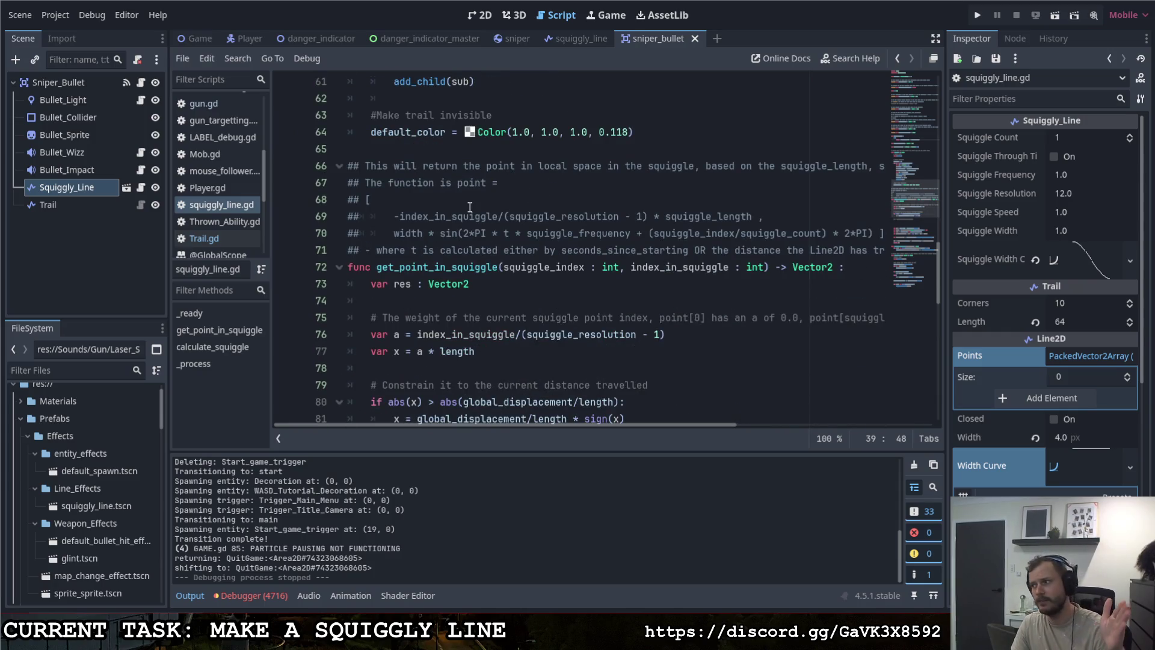
Step: Select the Trail node and look over its Trail.gd script and width curve
left_click(114, 203)
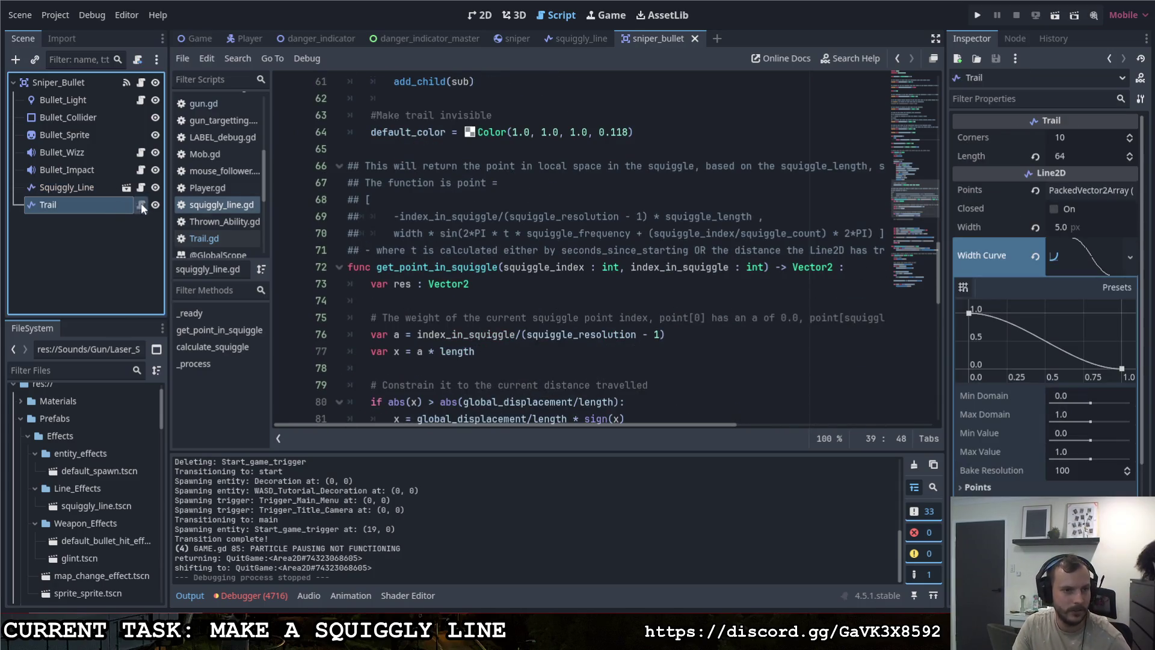
scroll(451, 265, "down", 8)
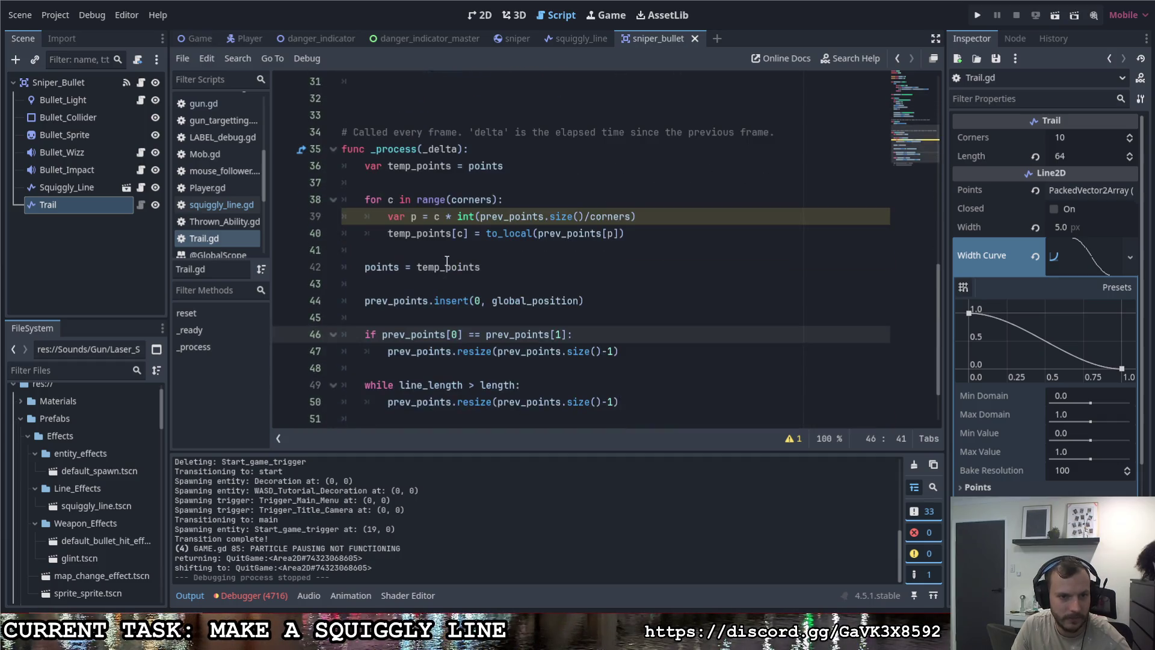
scroll(444, 259, "up", 6)
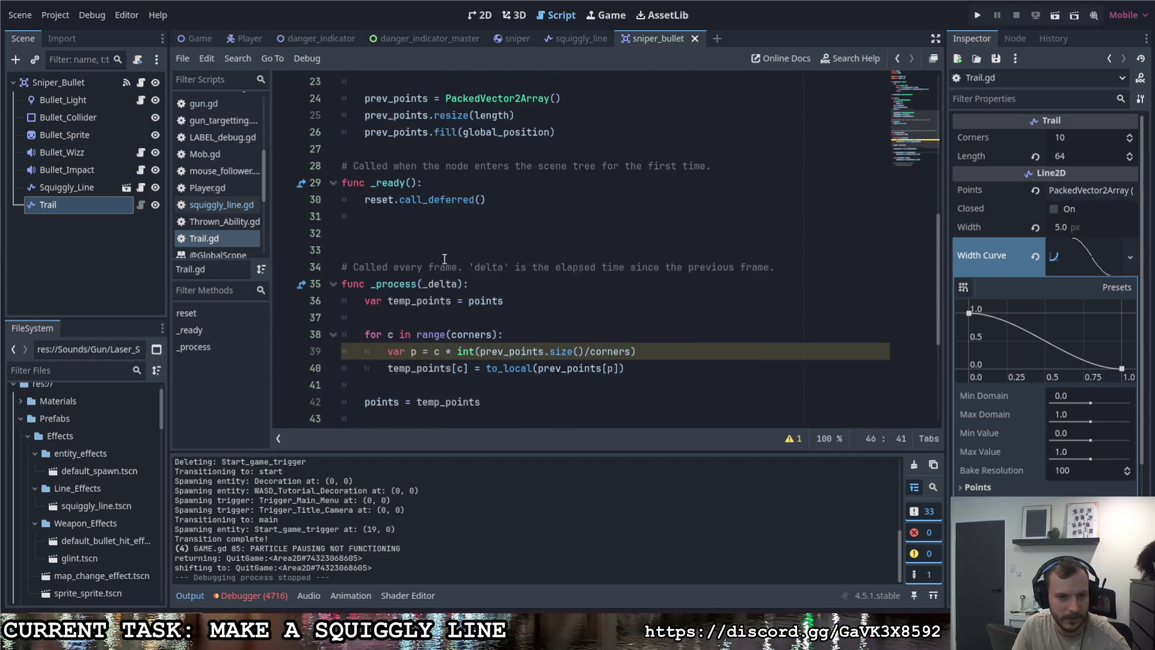
scroll(442, 259, "up", 5)
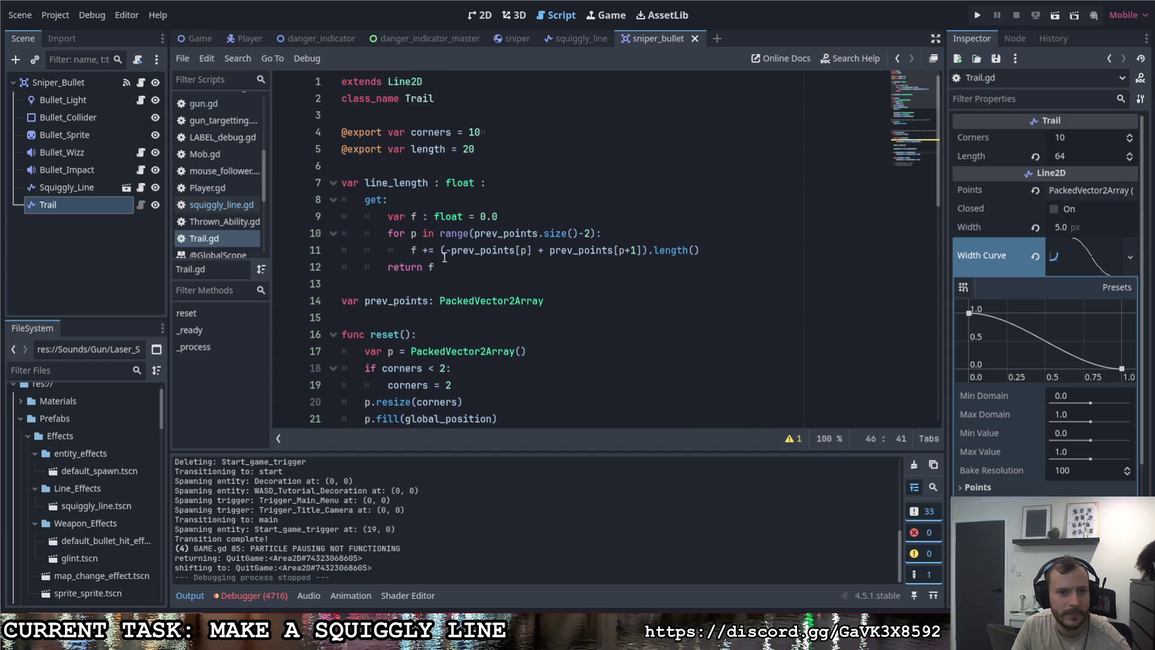
scroll(444, 257, "down", 5)
Step: Open Squiggly_Line's squiggly_line.gd and scroll through get_point_in_squiggle
left_click(142, 188)
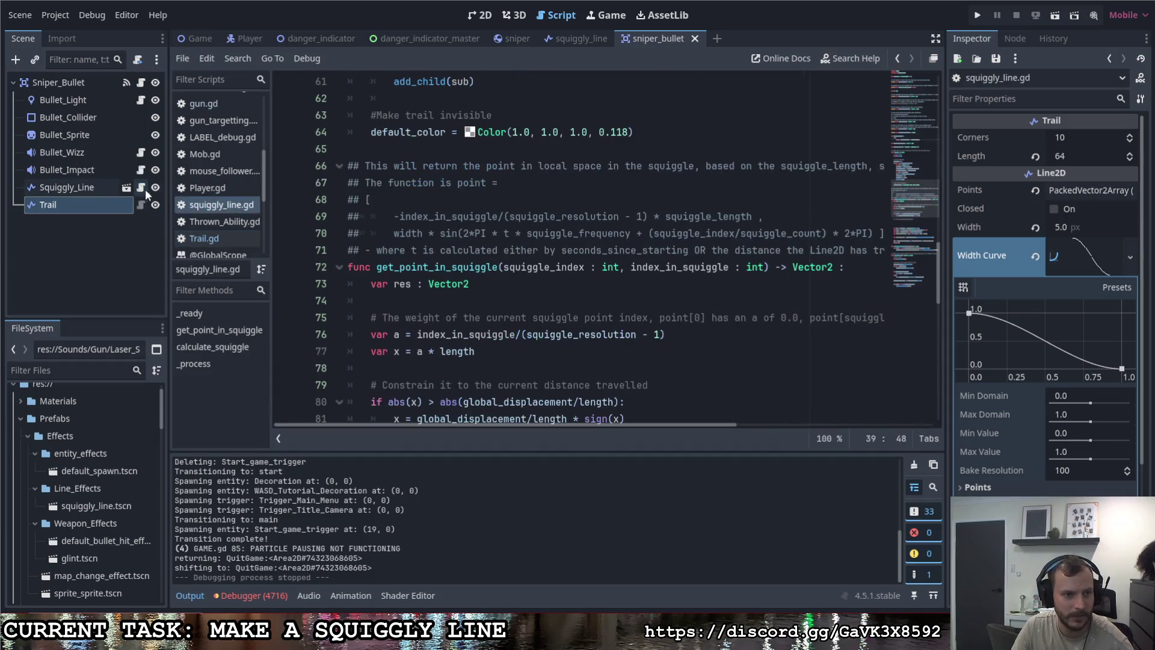
scroll(433, 259, "down", 1)
scroll(437, 271, "up", 6)
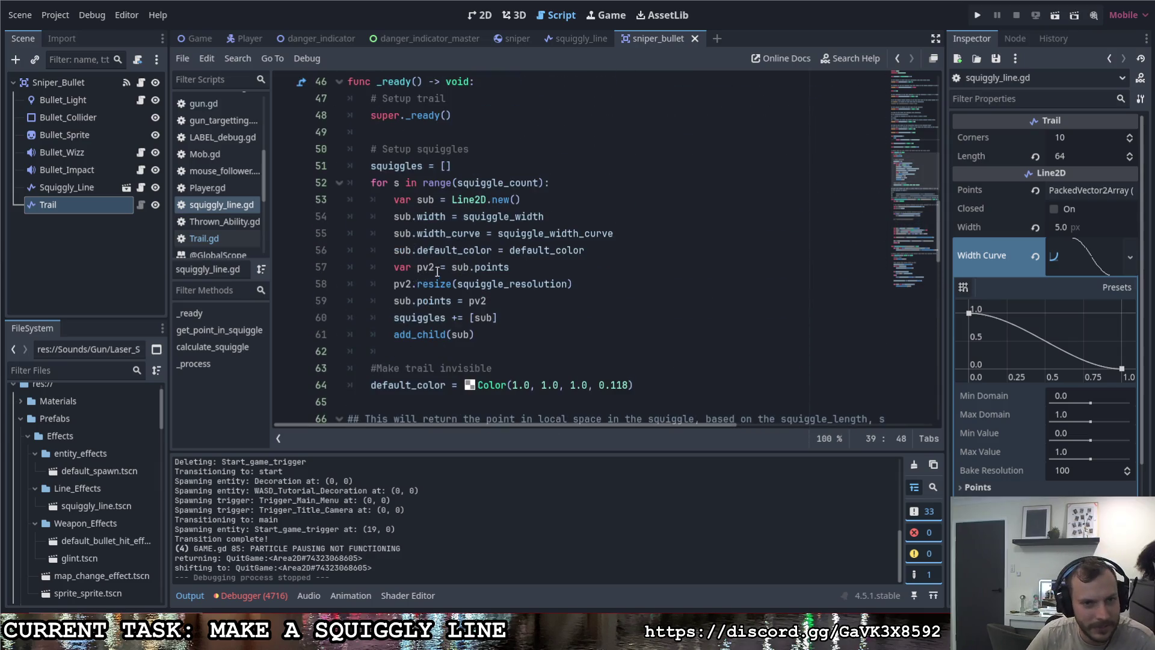
scroll(437, 271, "up", 8)
scroll(430, 276, "down", 8)
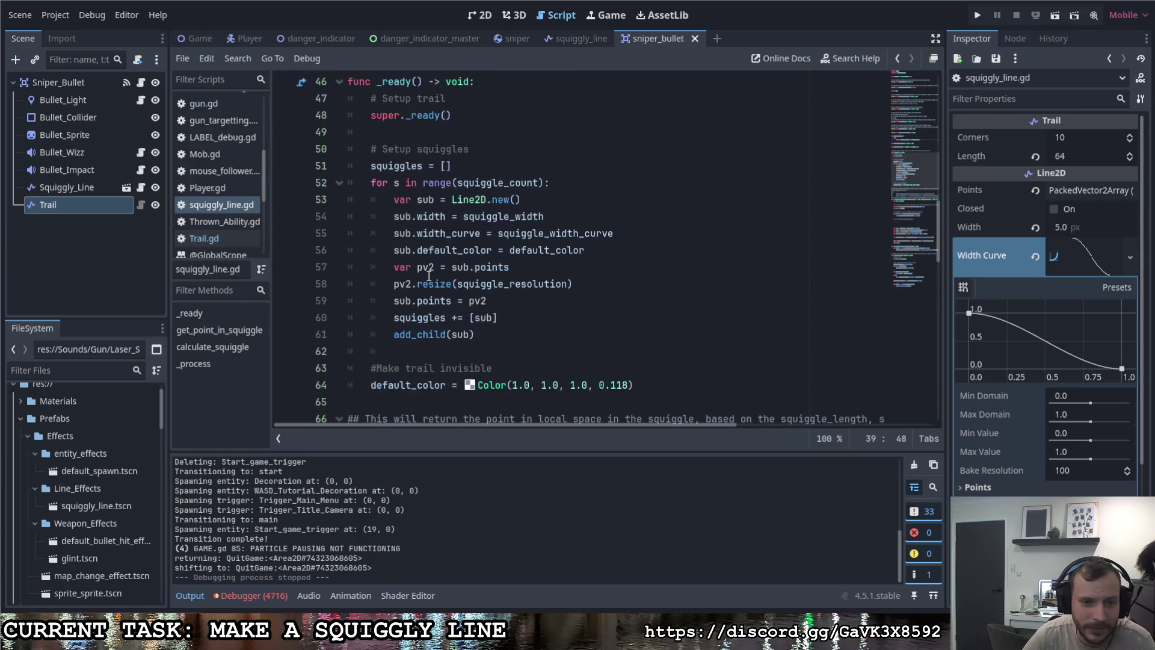
scroll(430, 275, "down", 9)
scroll(431, 269, "up", 3)
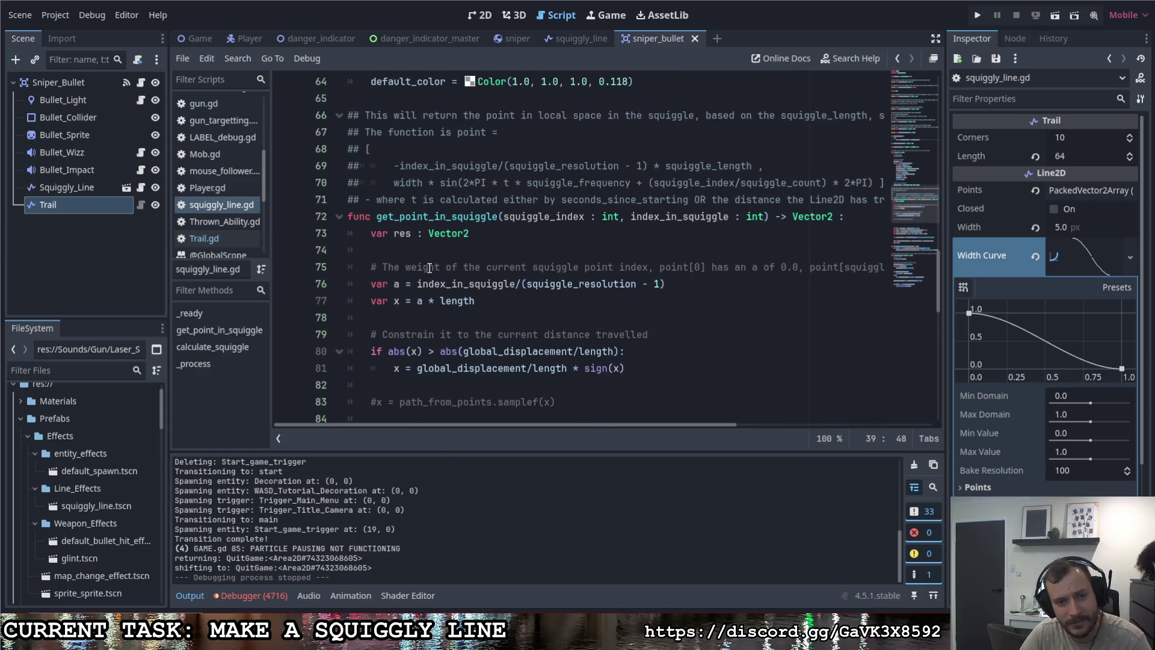
scroll(428, 267, "down", 2)
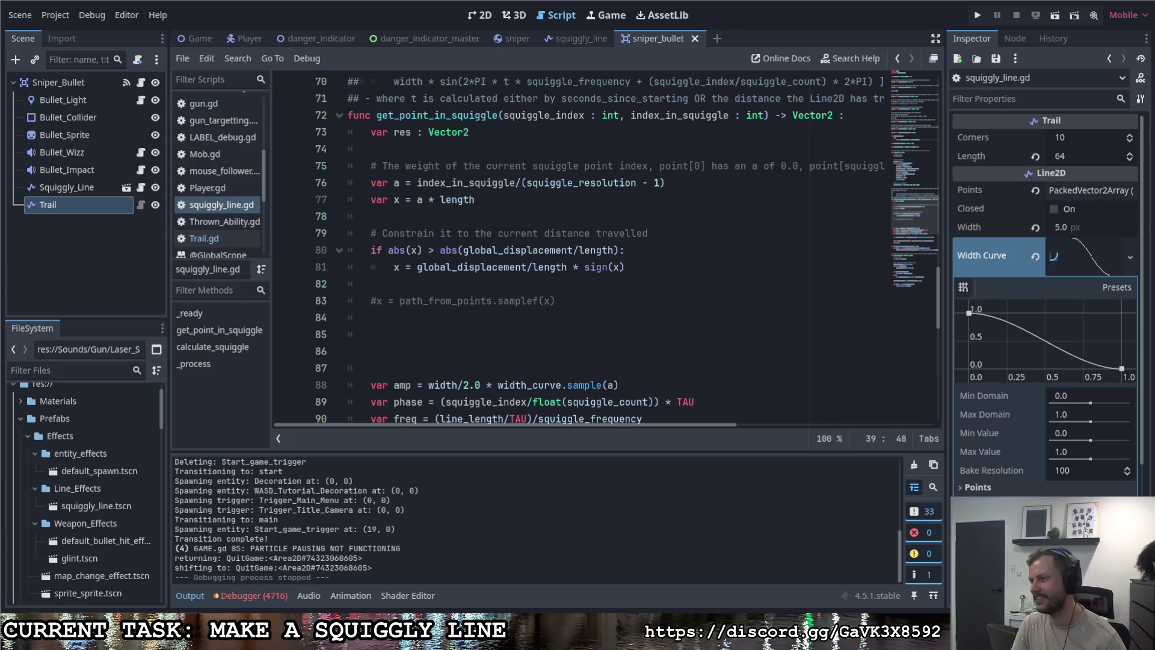
Step: Replace global_displacement with line_length on lines 80–81 and save the script
left_click(564, 304)
left_click(657, 270)
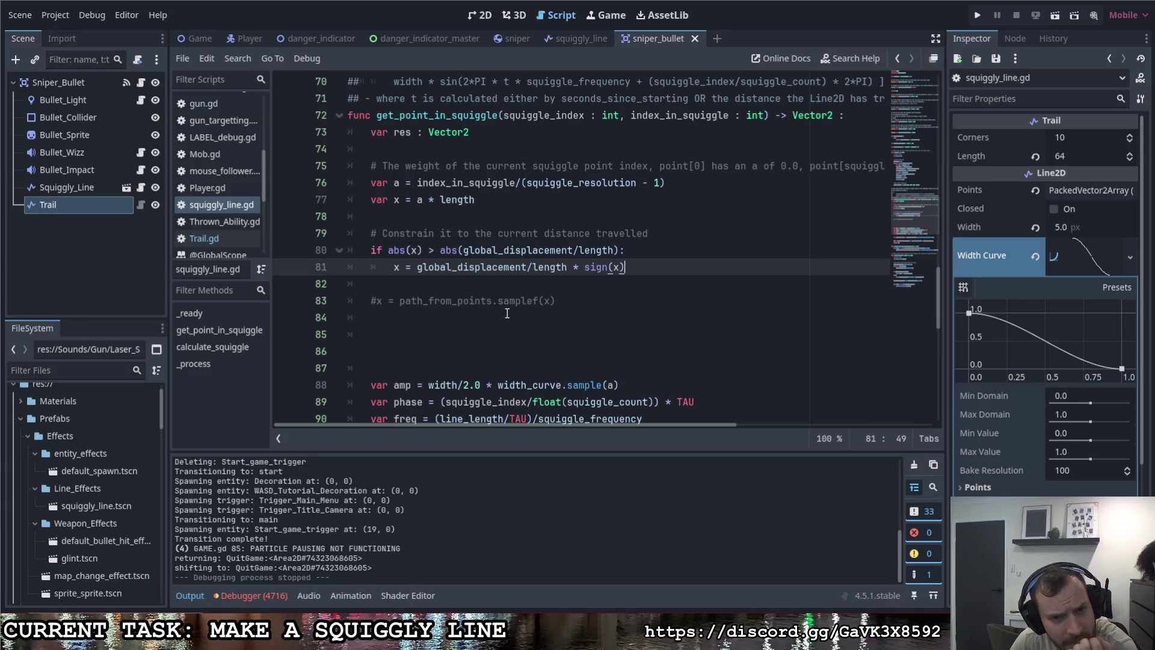
double_click(571, 253)
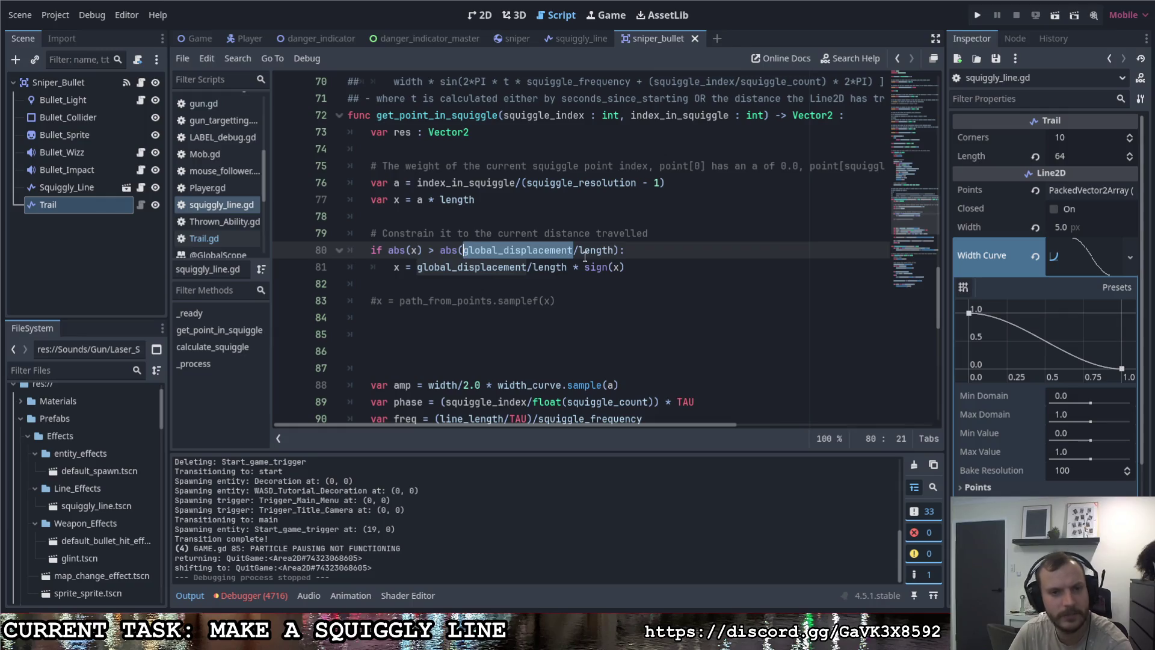
type("line_length")
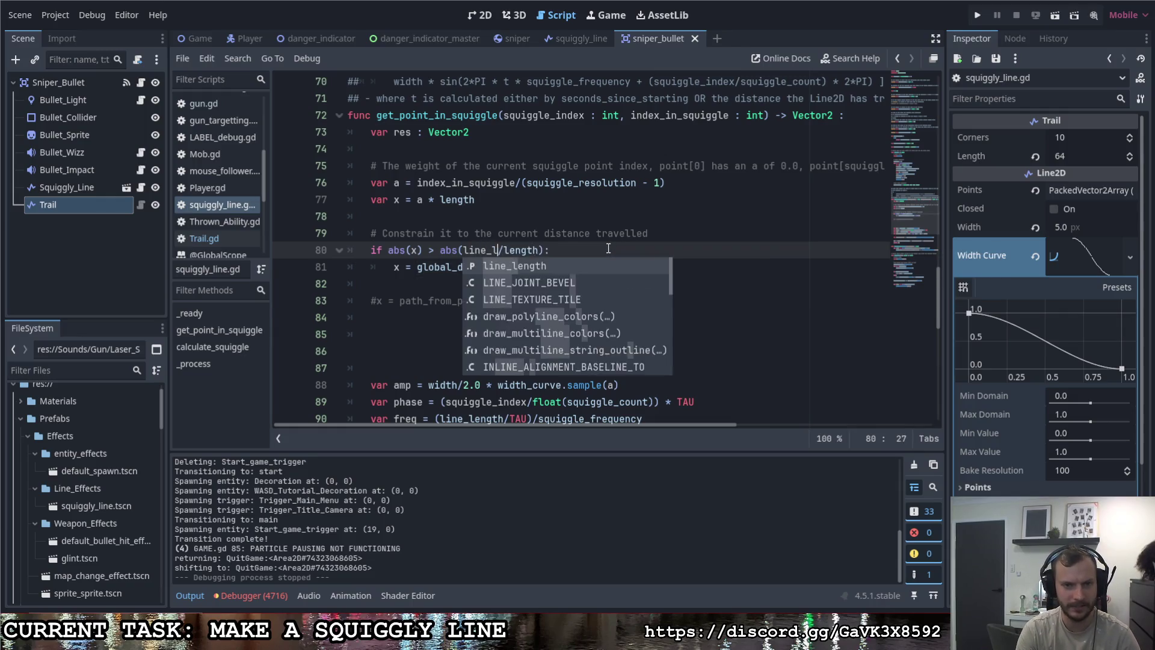
mouse_move(462, 253)
left_mouse_down()
mouse_move(527, 253)
mouse_move(517, 267)
mouse_move(417, 267)
left_mouse_up()
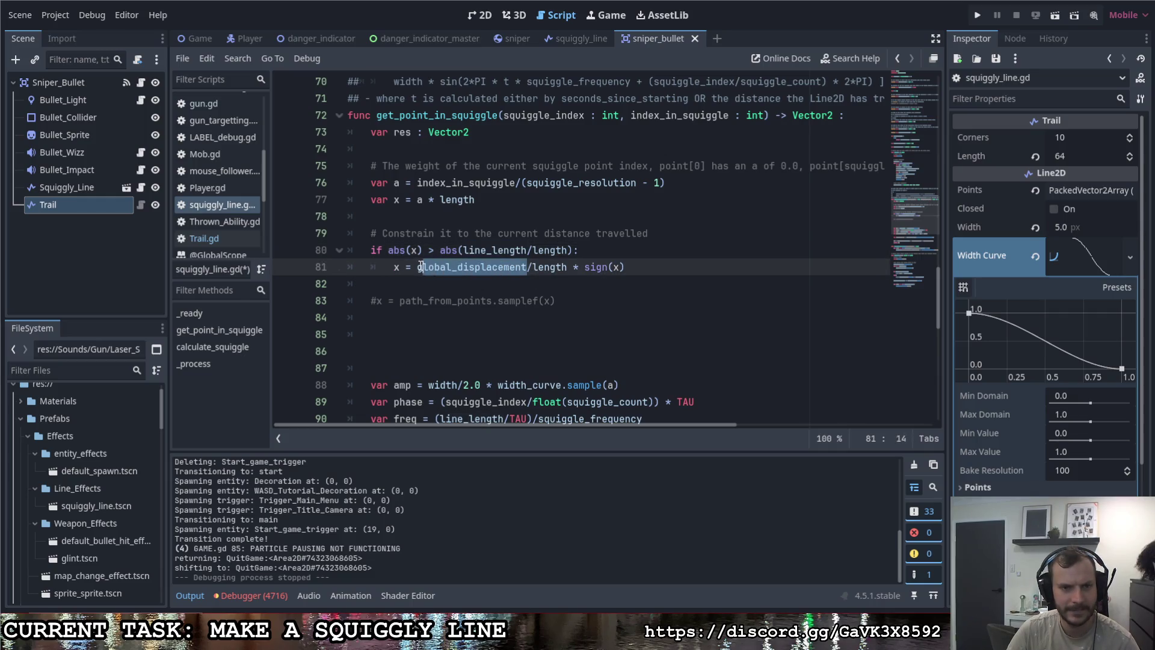
type("line_length")
key("ctrl+s")
Step: Remove the /length divisor from the clamp on lines 80–81, save, and run the project
left_click(637, 254)
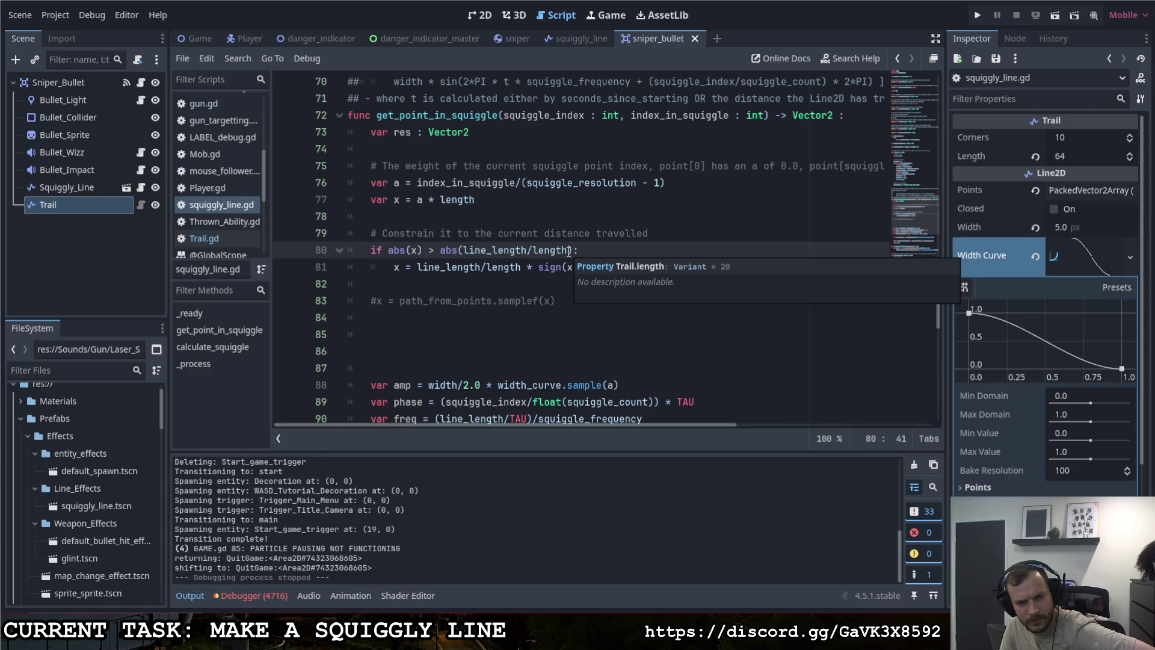
left_click_drag(568, 251, 481, 267)
key("BackSpace")
key("BackSpace")
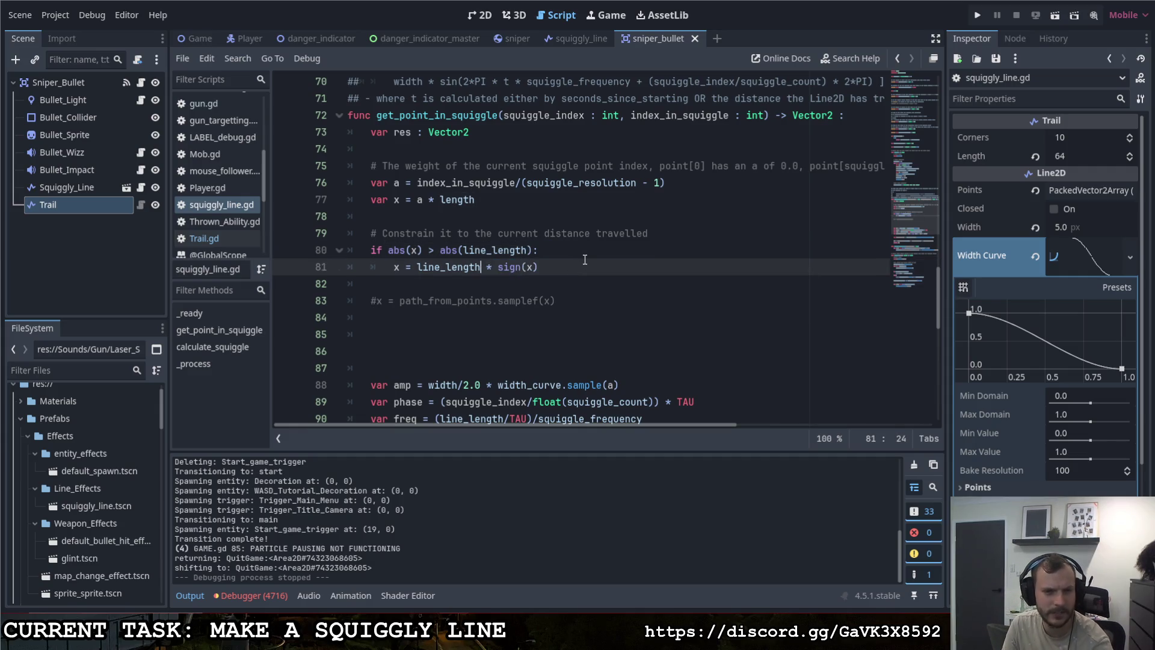
key("ctrl+s")
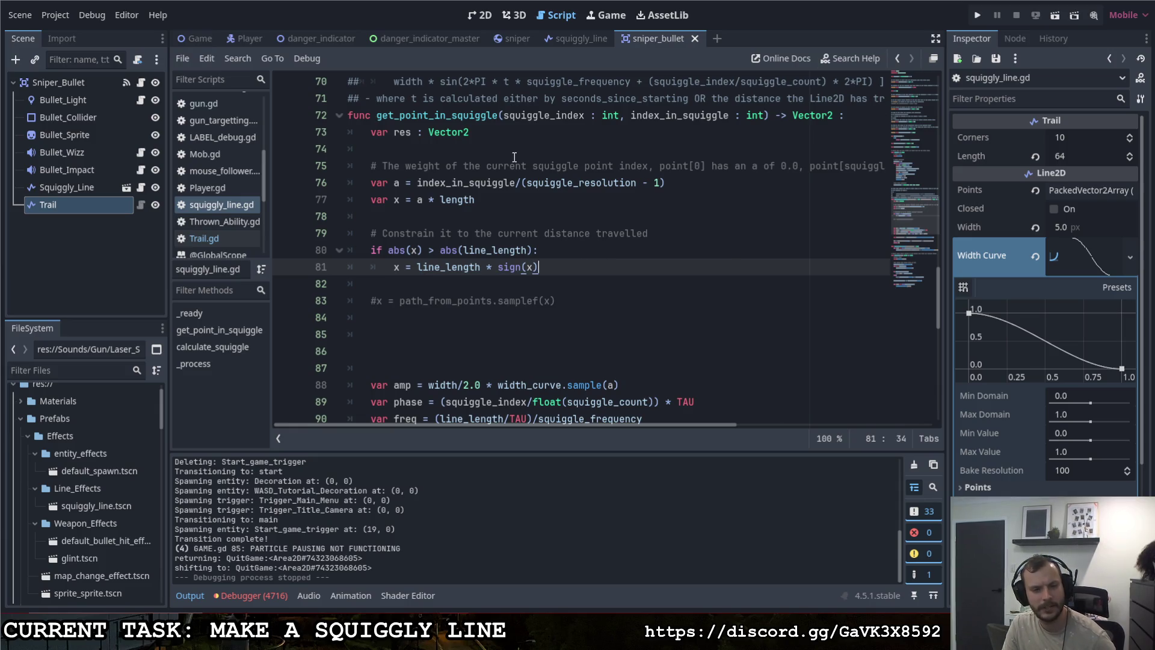
left_click_drag(477, 200, 435, 200)
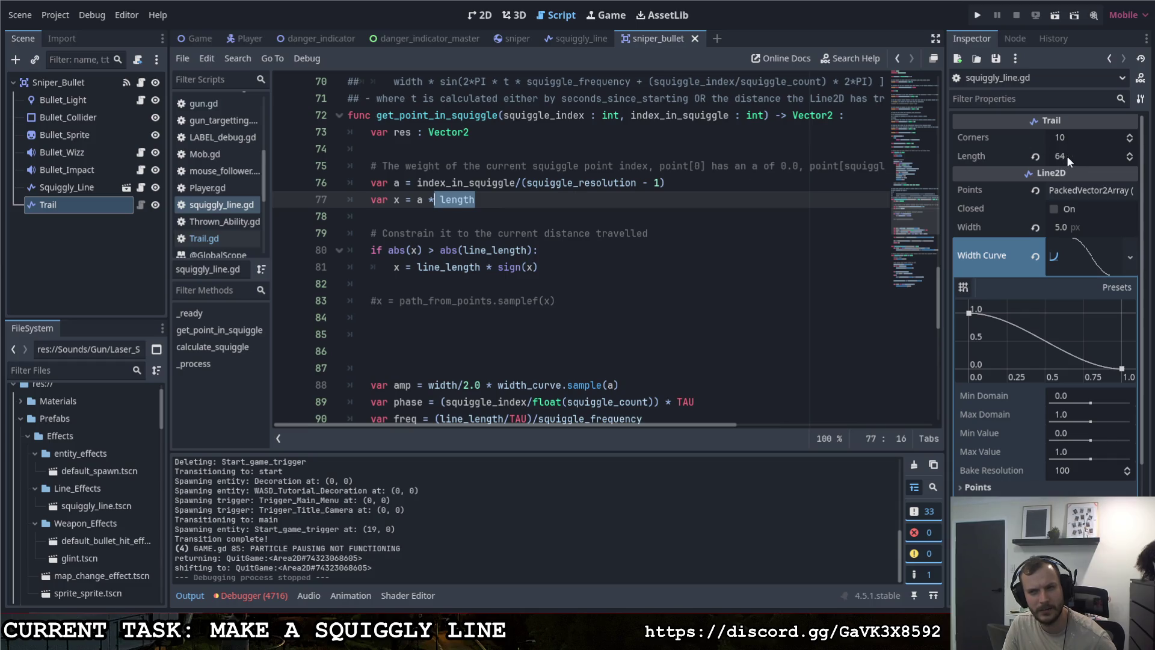
left_click(976, 14)
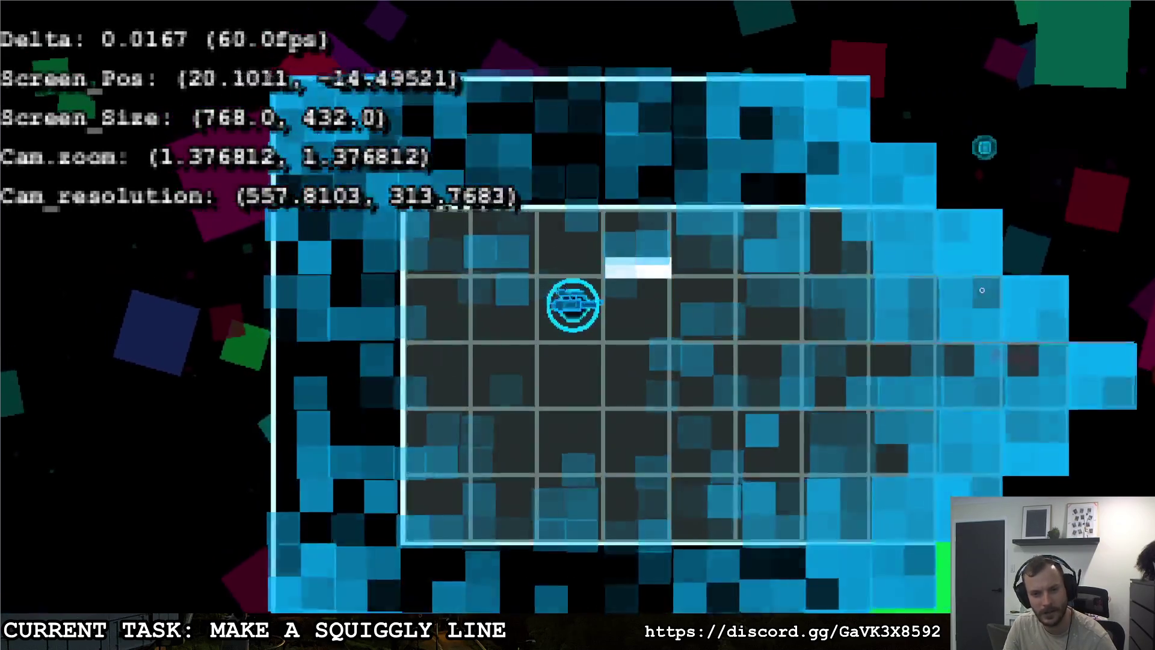
Step: Fire two sniper bullets in the running game to watch the trail, then exit
left_click(984, 289)
key("w")
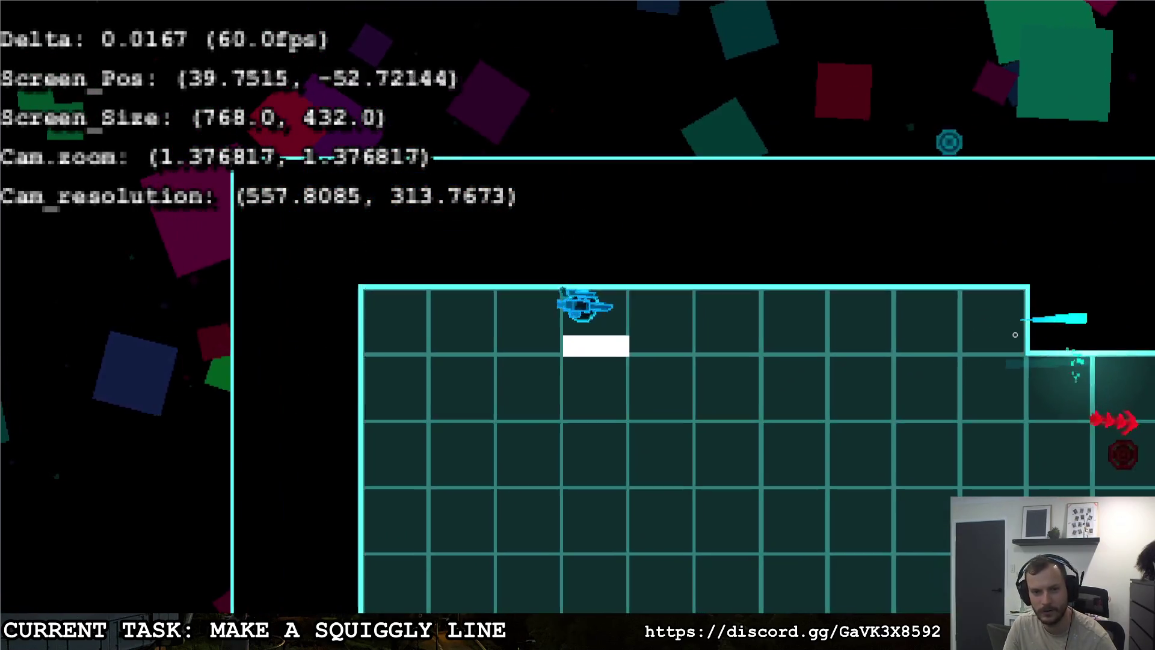
left_click(1073, 289)
key("Escape")
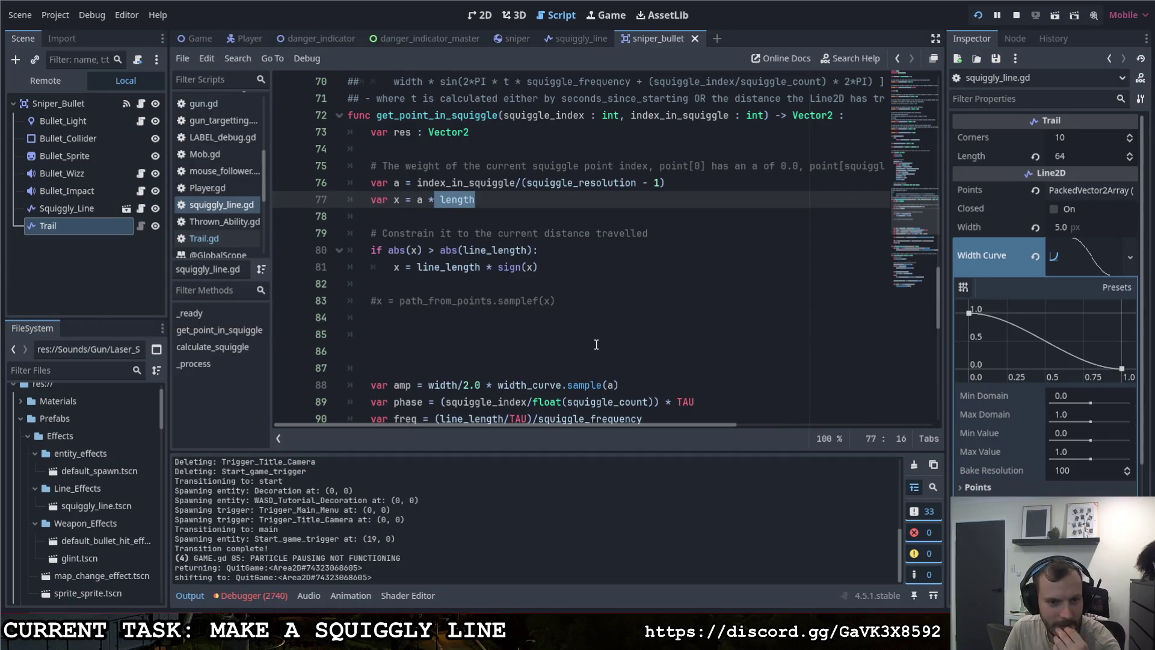
Step: Review path_from_points on line 93 and place the caret inside add_point on line 110
scroll(605, 317, "down", 1)
scroll(601, 318, "up", 3)
scroll(595, 318, "down", 6)
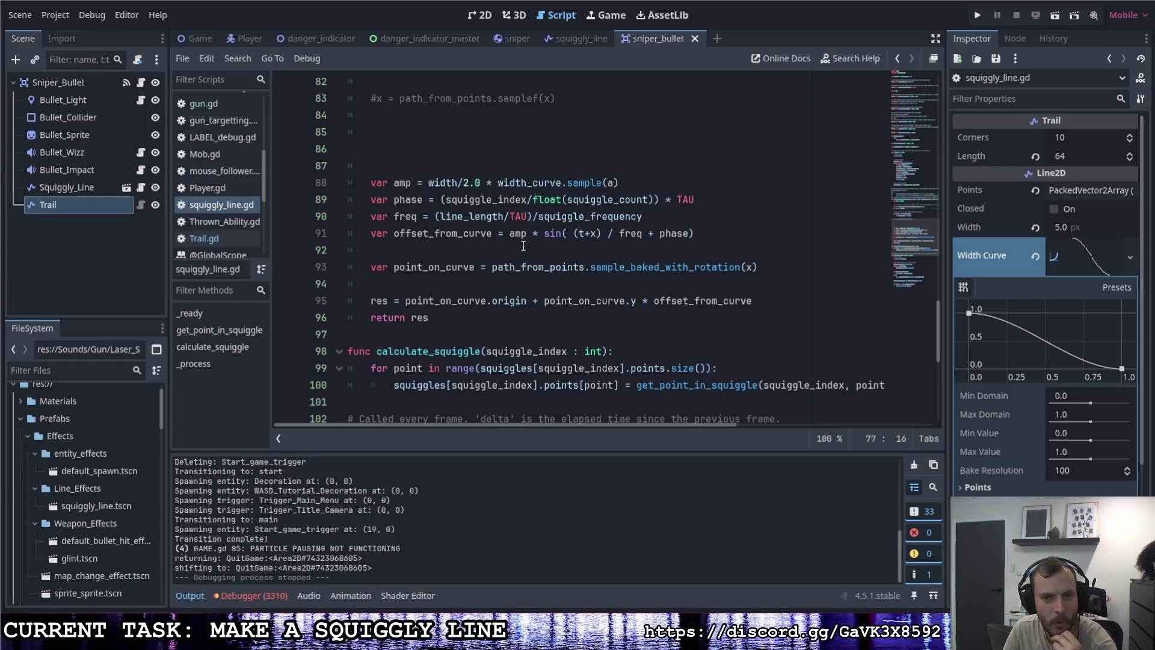
left_click_drag(583, 267, 491, 269)
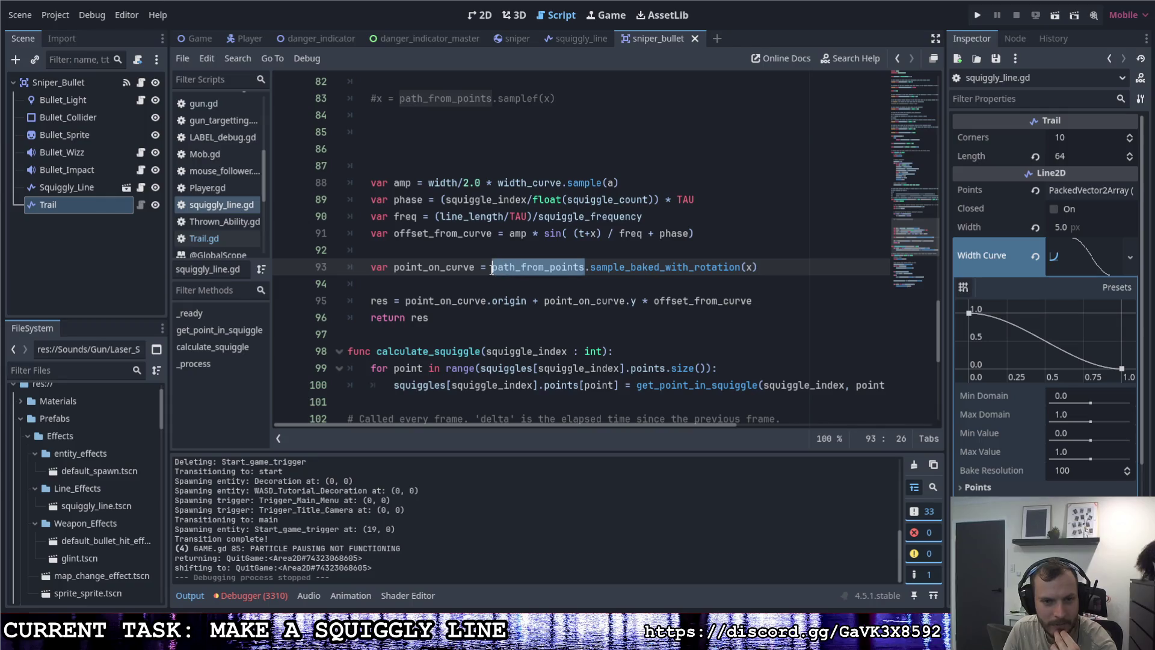
scroll(503, 292, "up", 3)
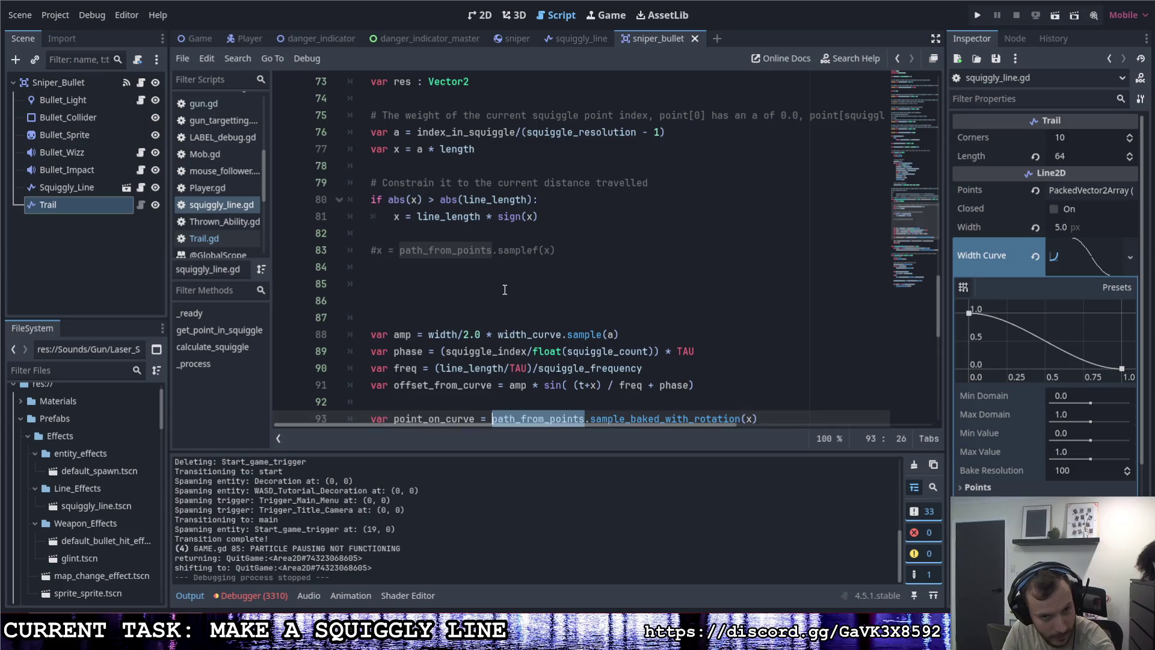
scroll(505, 289, "down", 8)
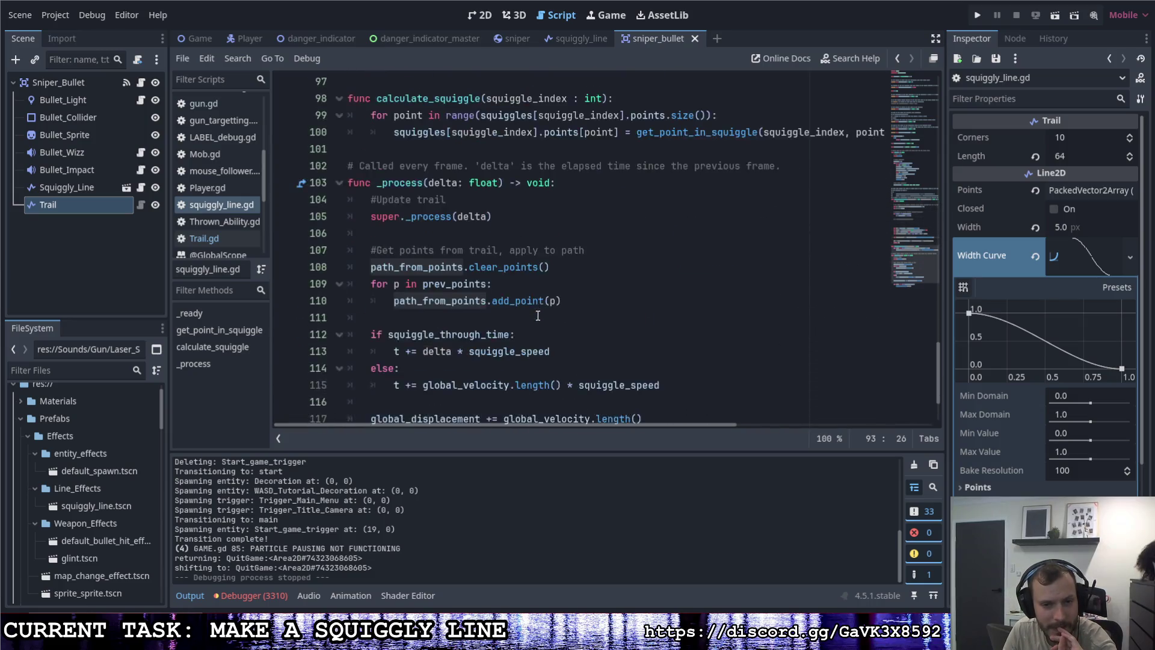
scroll(538, 315, "down", 2)
scroll(537, 313, "up", 1)
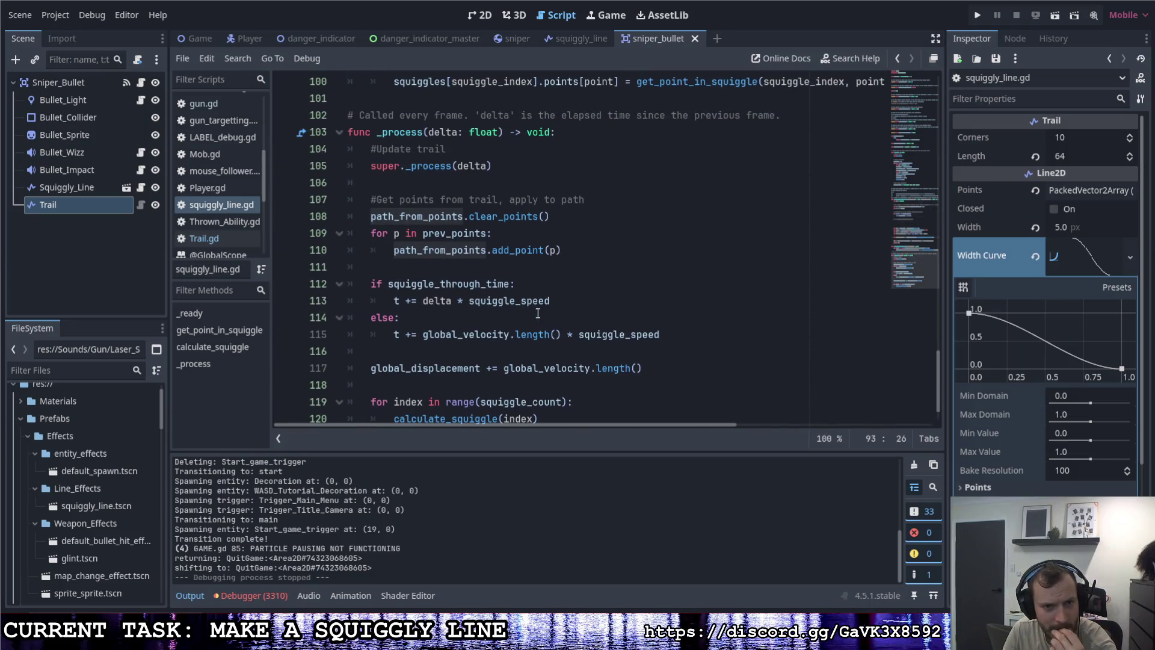
left_click(550, 253)
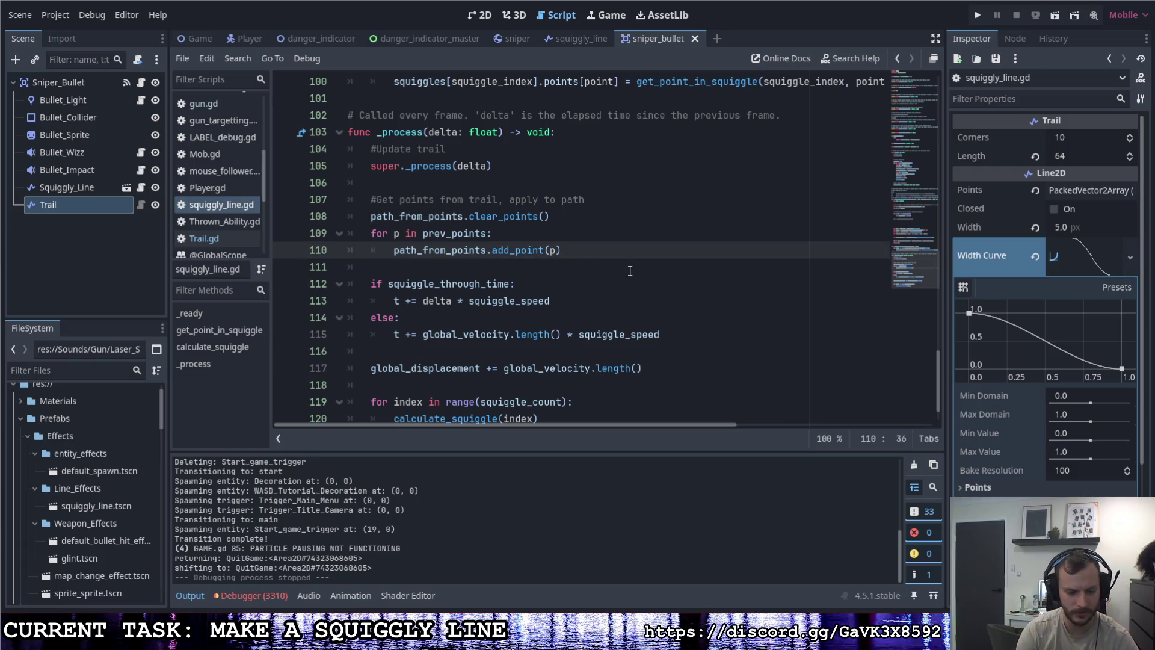
Step: Make add_point on line 110 use local(p), then run the game and fire two test shots
type("to_local(p")
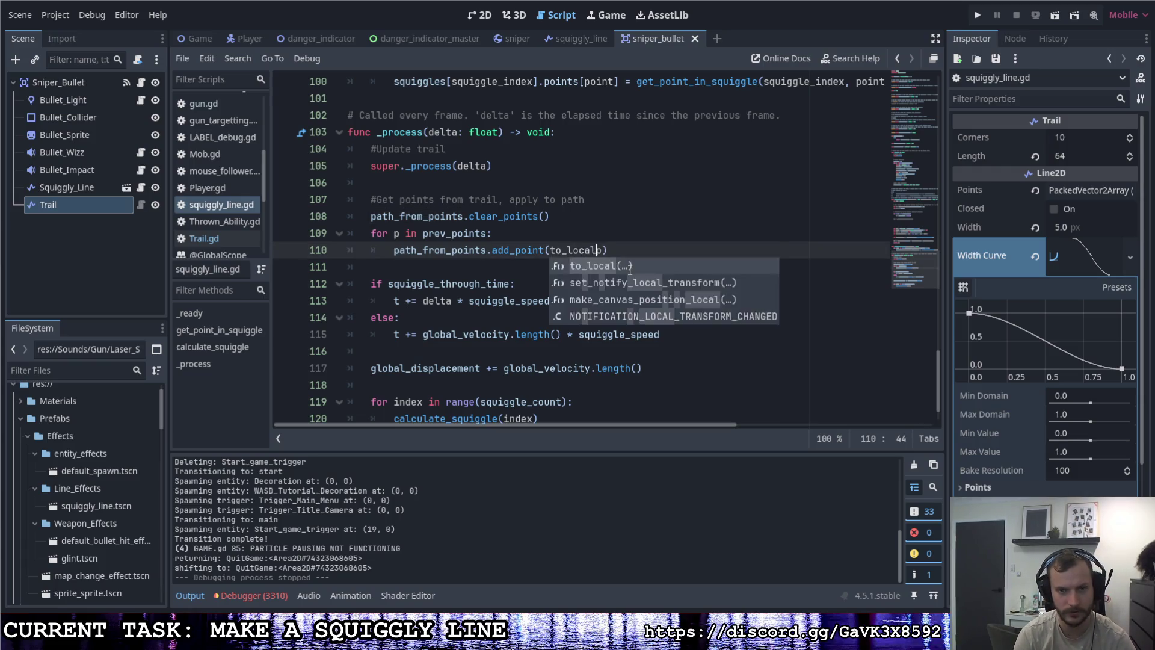
type("))")
left_click(976, 16)
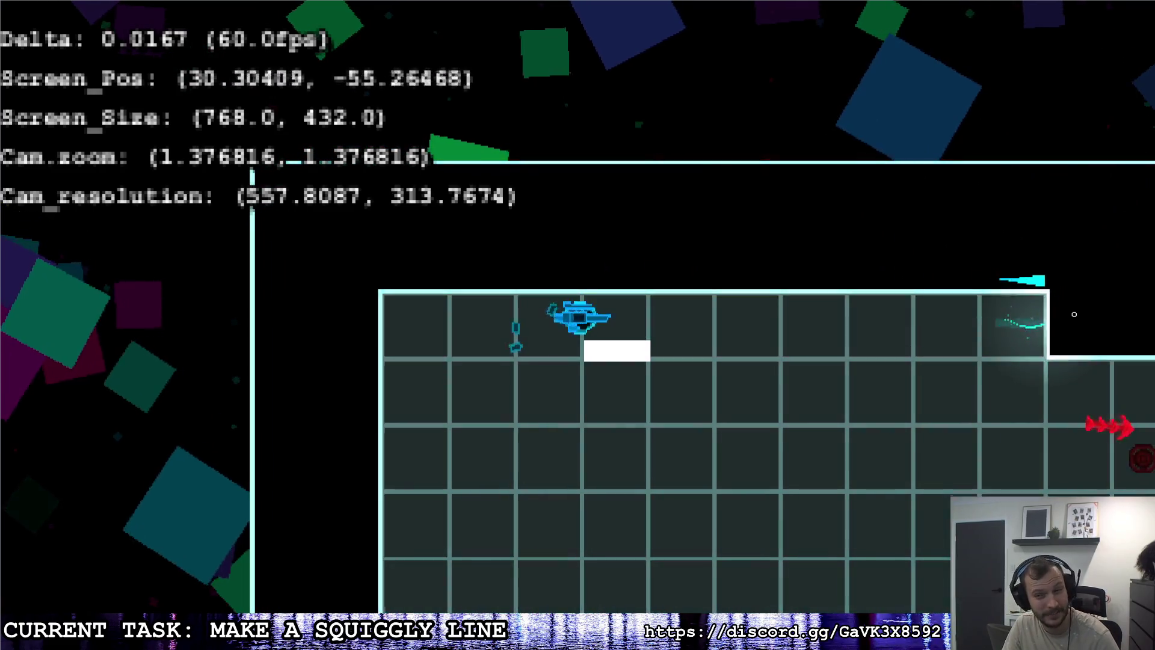
left_click(1068, 305)
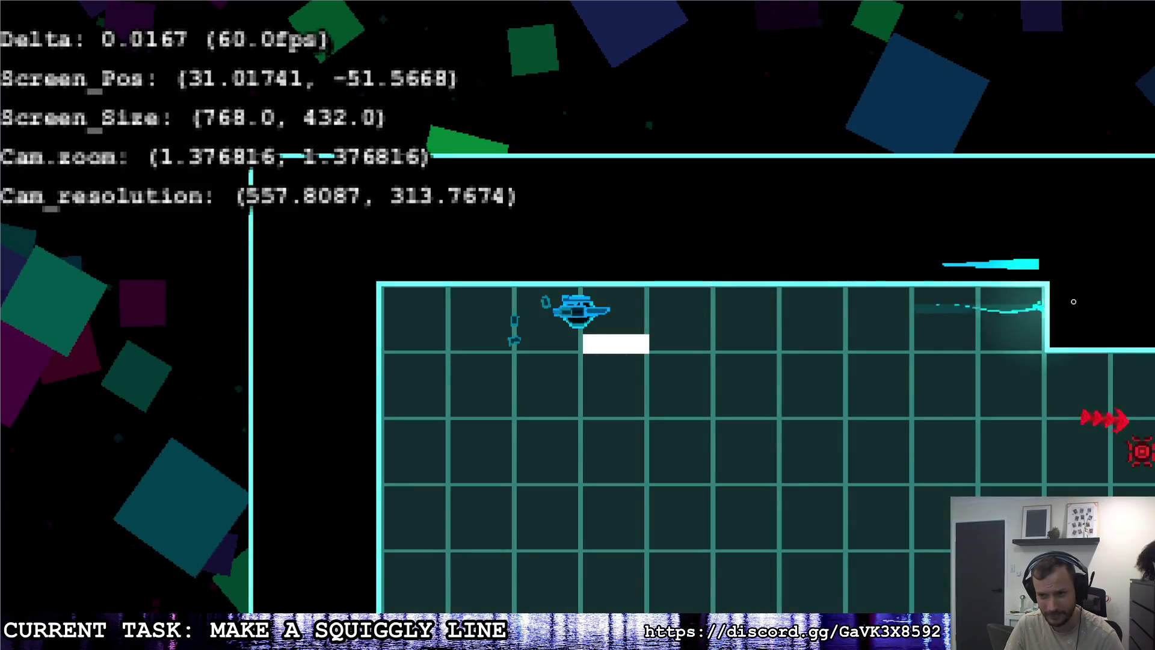
left_click(1088, 291)
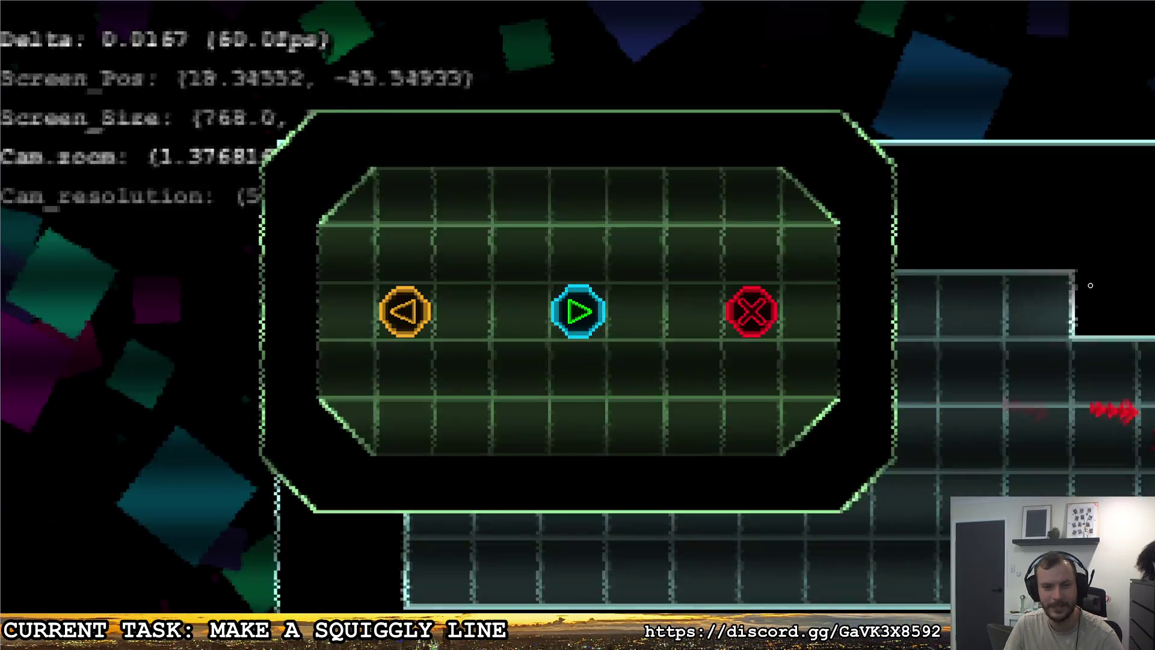
key("Escape")
left_click(751, 311)
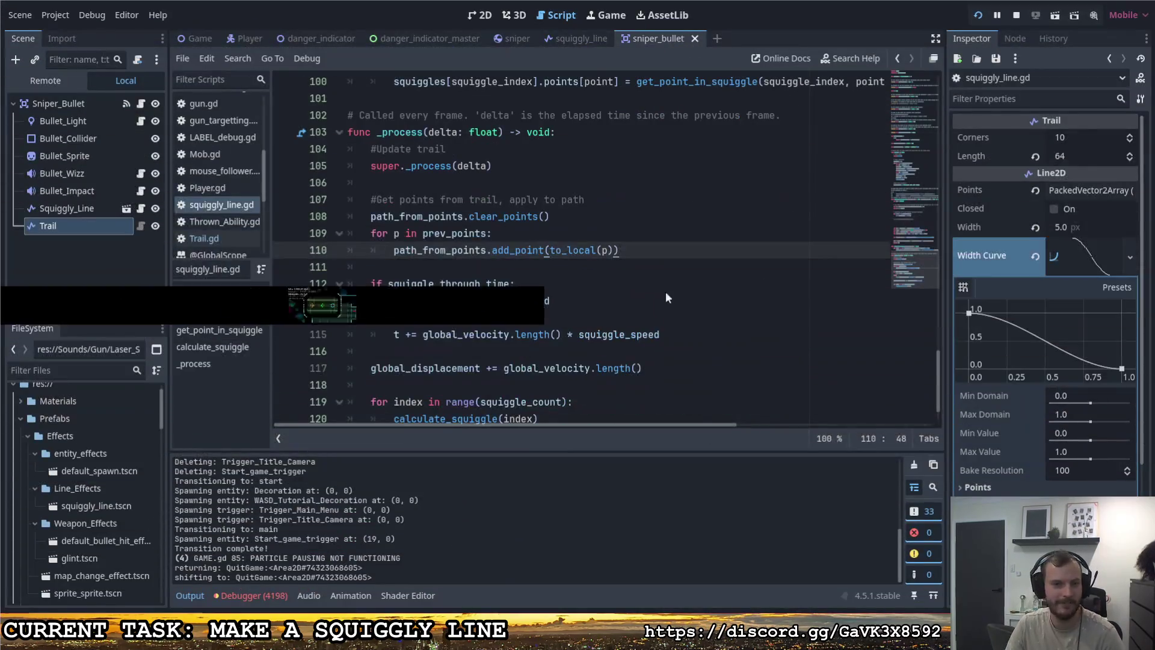
left_click(616, 298)
Step: Scroll back through squiggly_line.gd to review the code
scroll(615, 292, "up", 3)
scroll(615, 292, "down", 5)
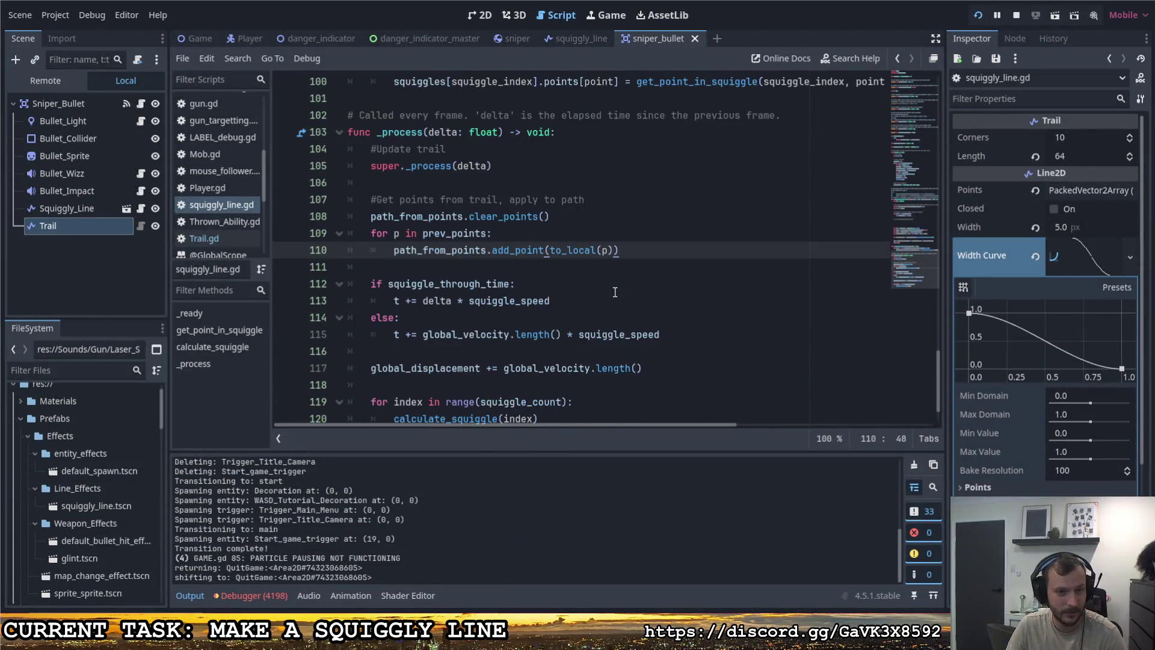
scroll(613, 291, "up", 4)
scroll(611, 294, "up", 12)
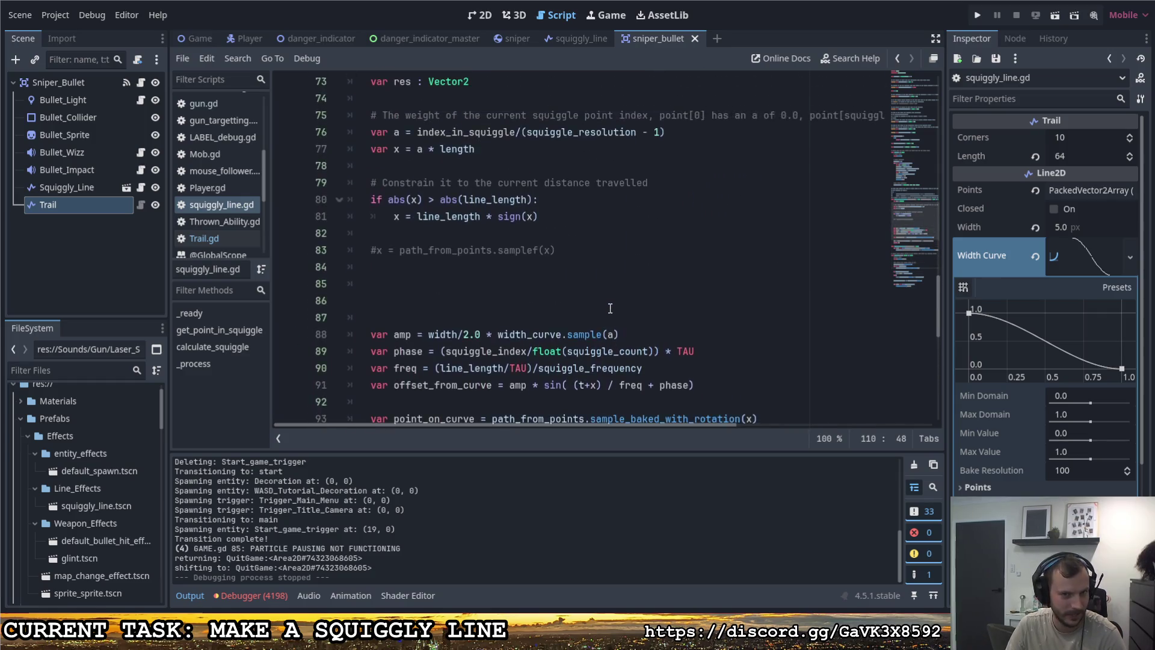
scroll(606, 301, "up", 14)
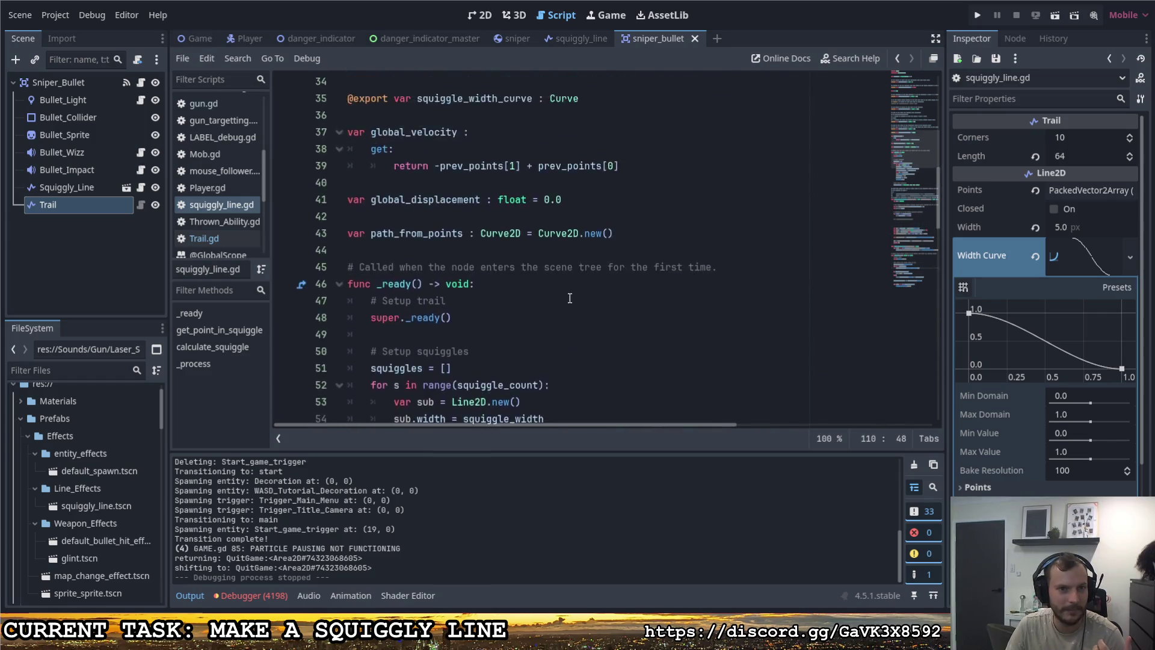
scroll(521, 285, "down", 19)
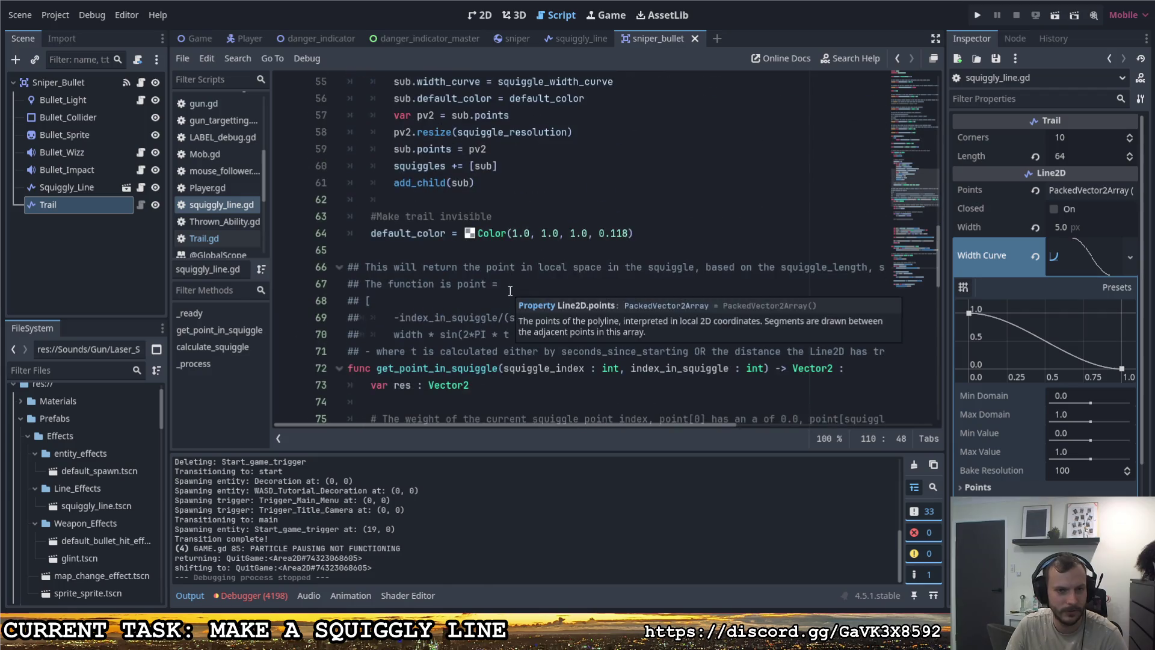
Step: Run the game and fire a sniper shot to check the current trail
left_click(418, 200)
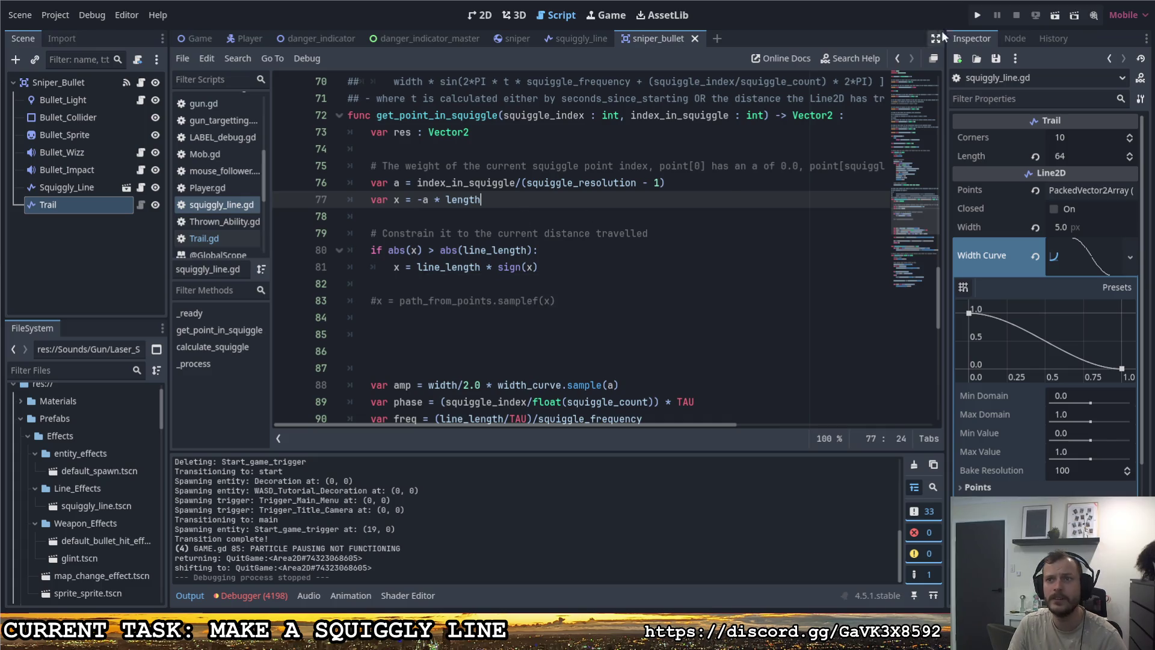
left_click(976, 14)
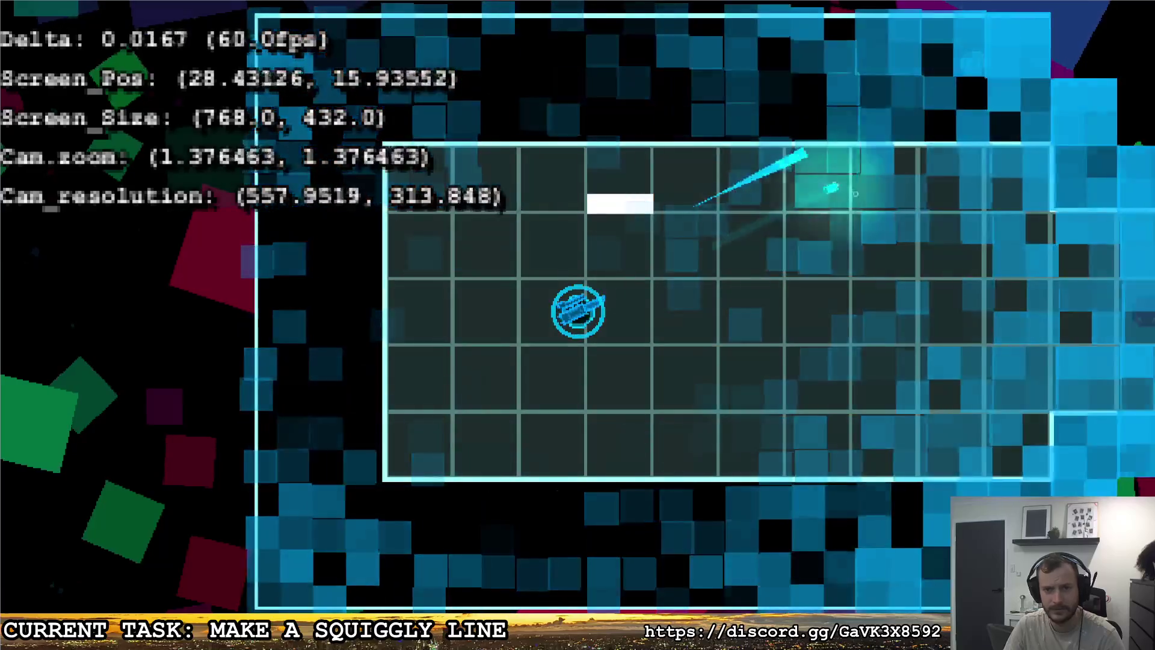
key("w")
left_click(1028, 303)
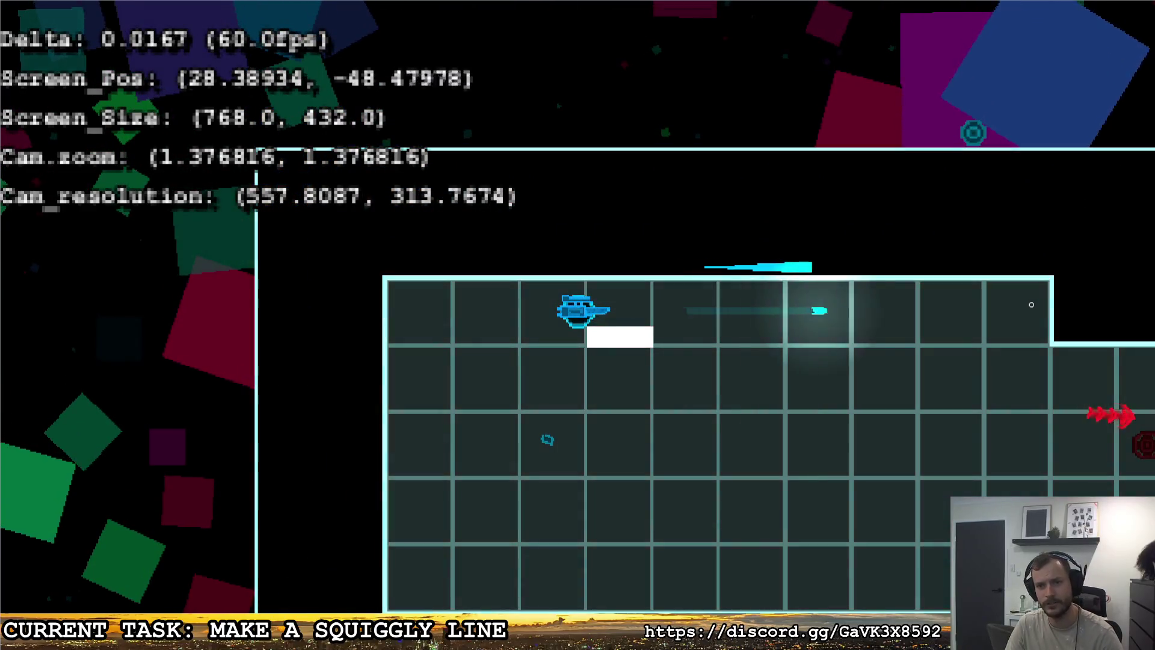
key("Escape")
left_click(750, 309)
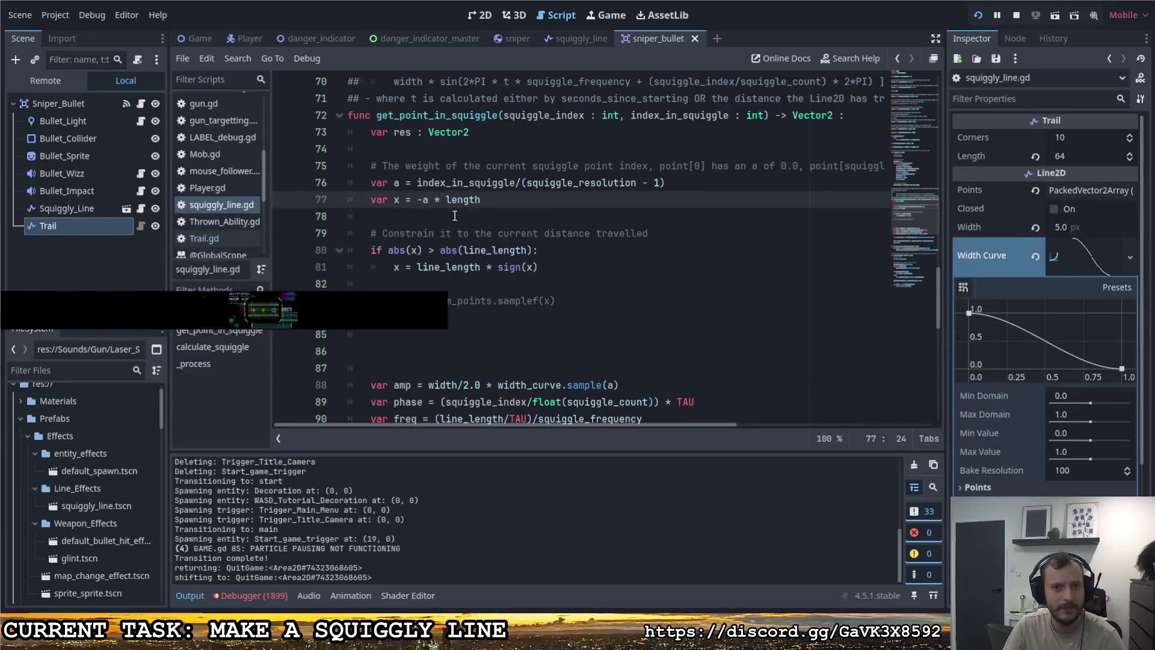
Step: Drop the minus from -a on line 77, negate (t+x) on line 91, save and test
key("BackSpace")
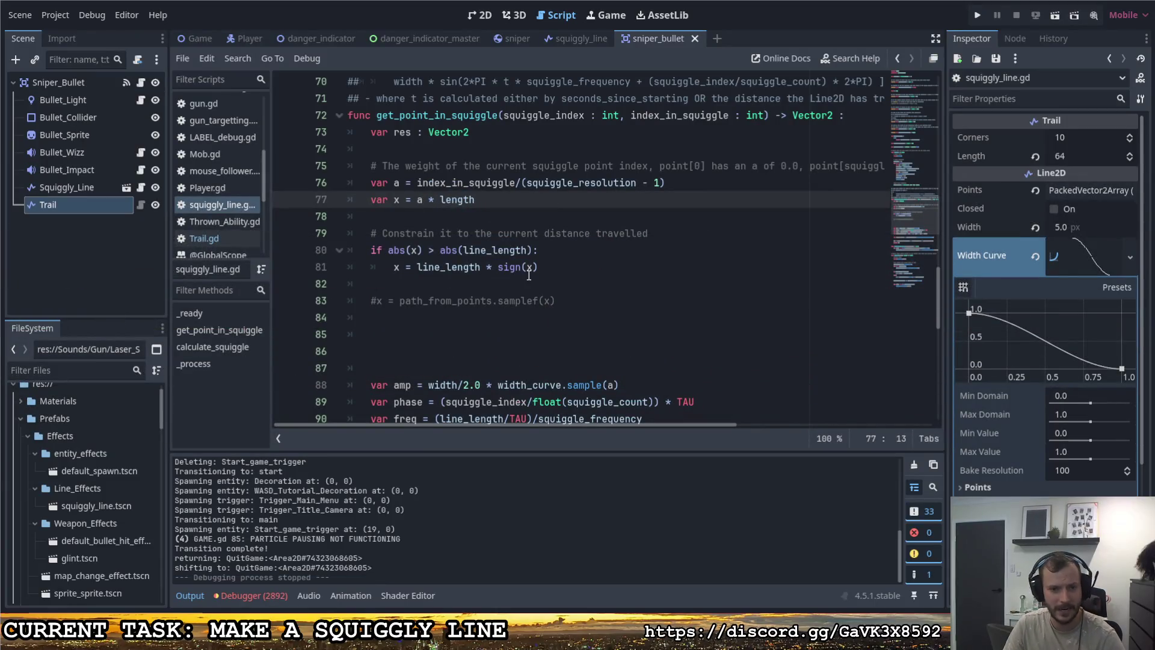
left_click(521, 267)
scroll(522, 267, "down", 2)
scroll(516, 266, "down", 1)
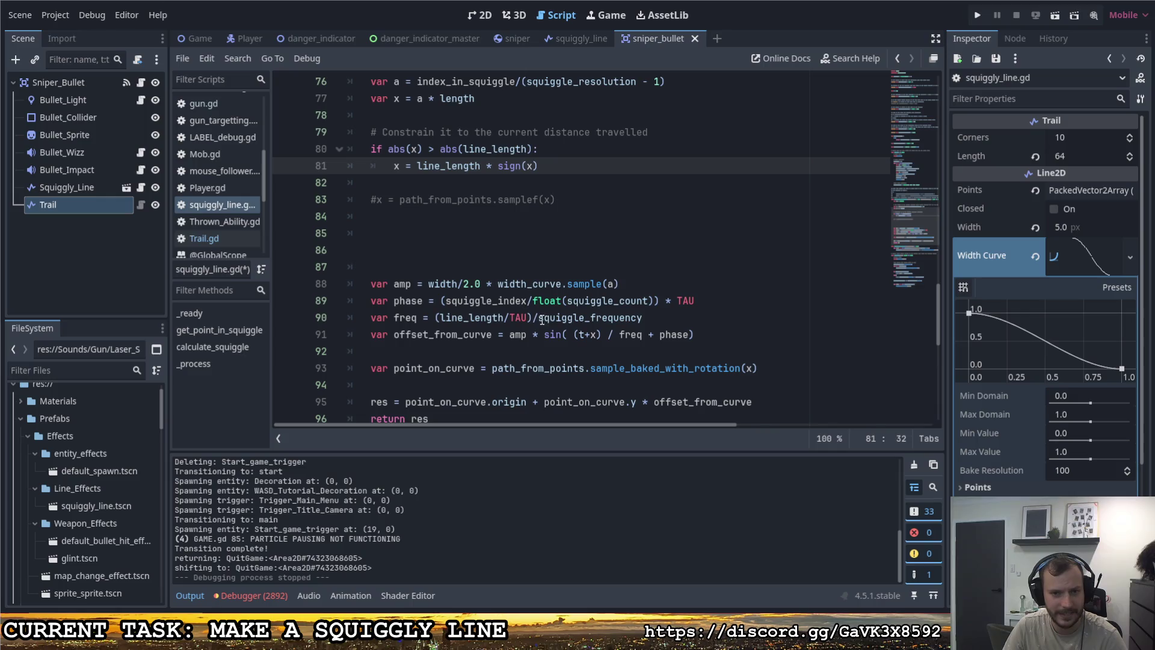
left_click(573, 335)
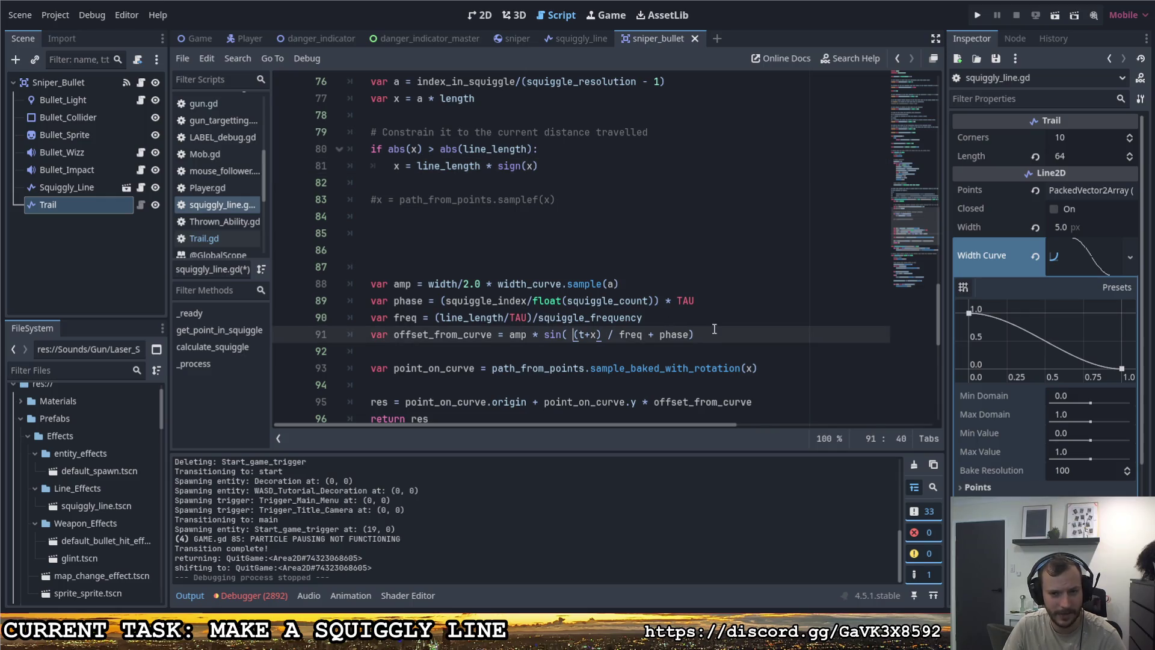
type("-")
key("End")
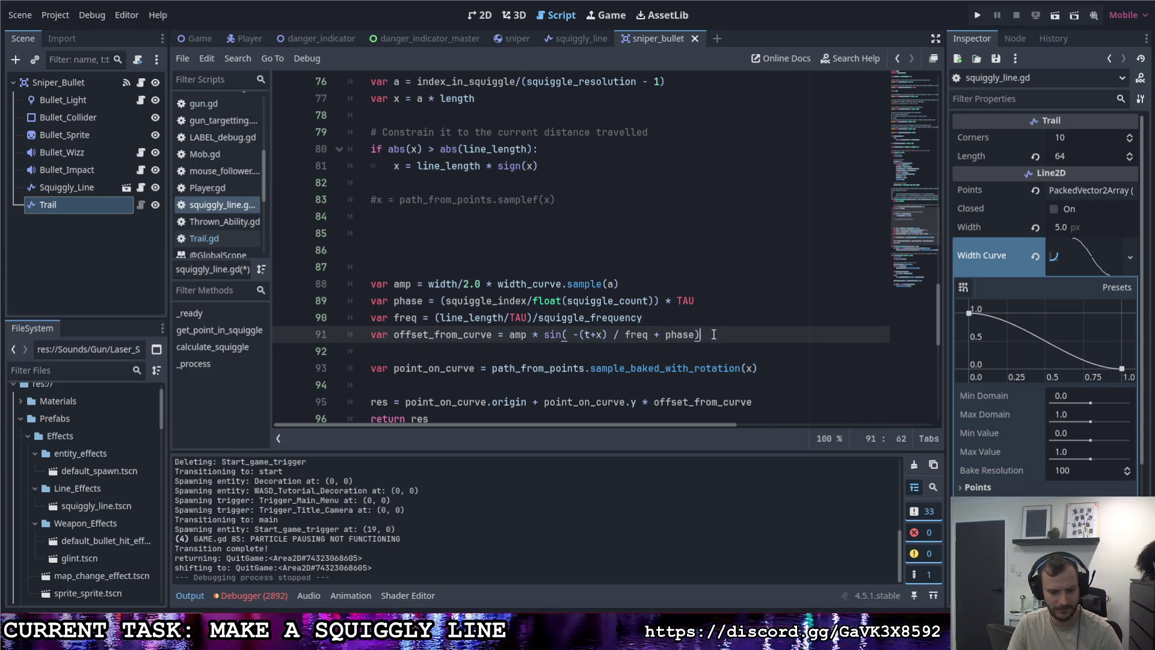
key("ctrl+s")
left_click(980, 15)
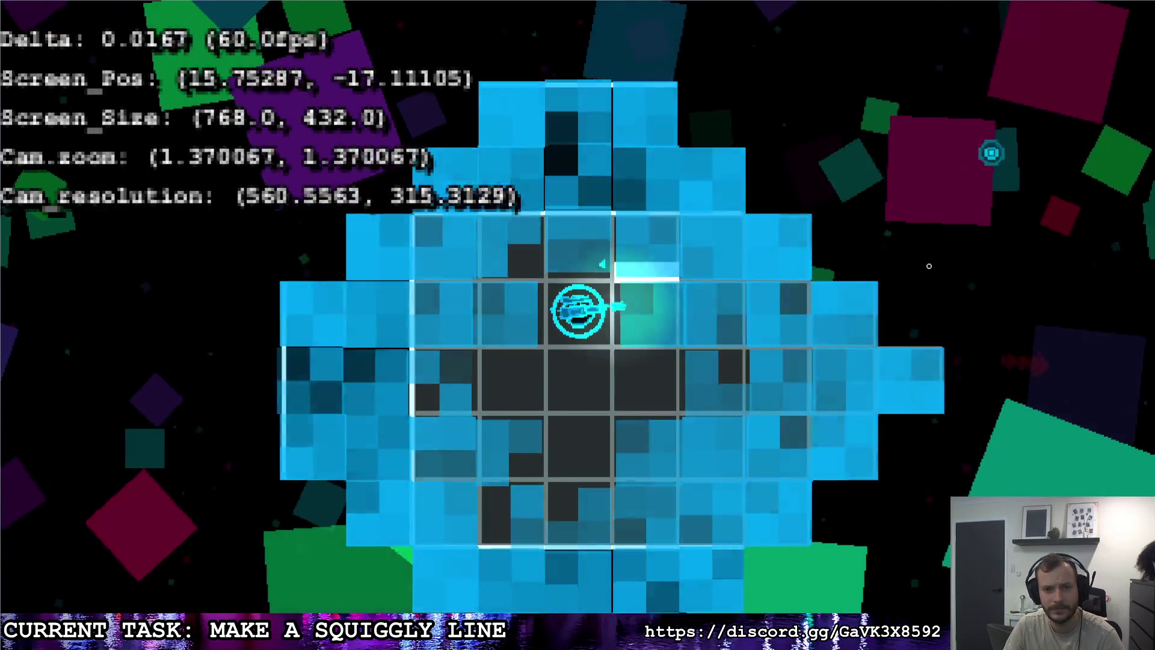
key("Escape")
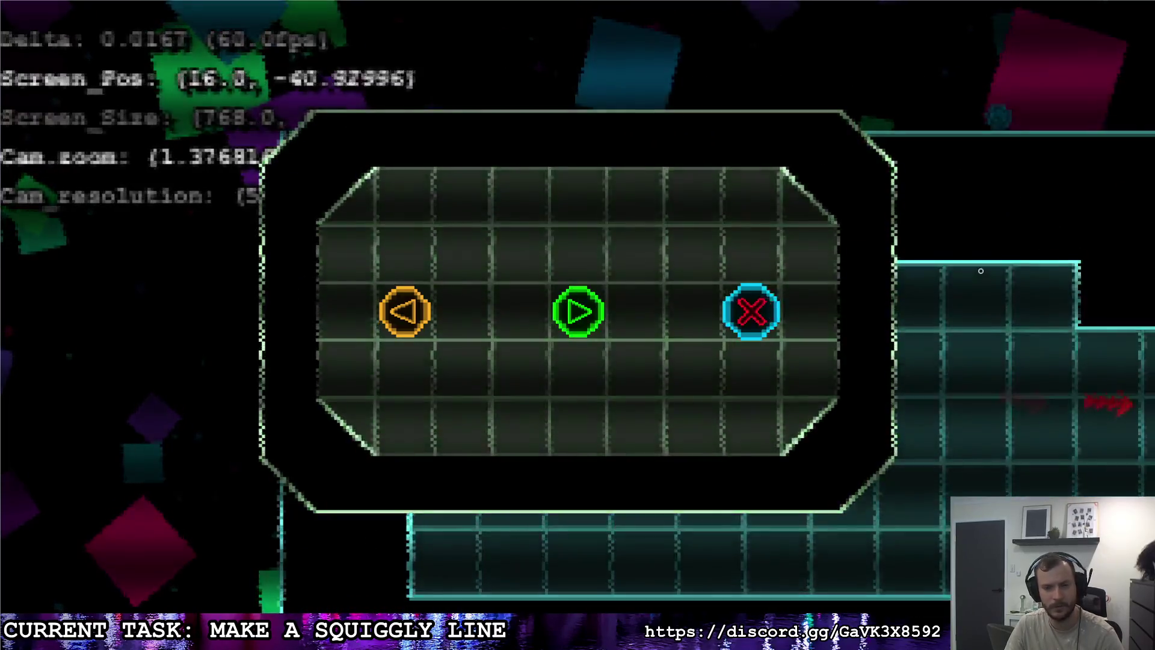
left_click(748, 309)
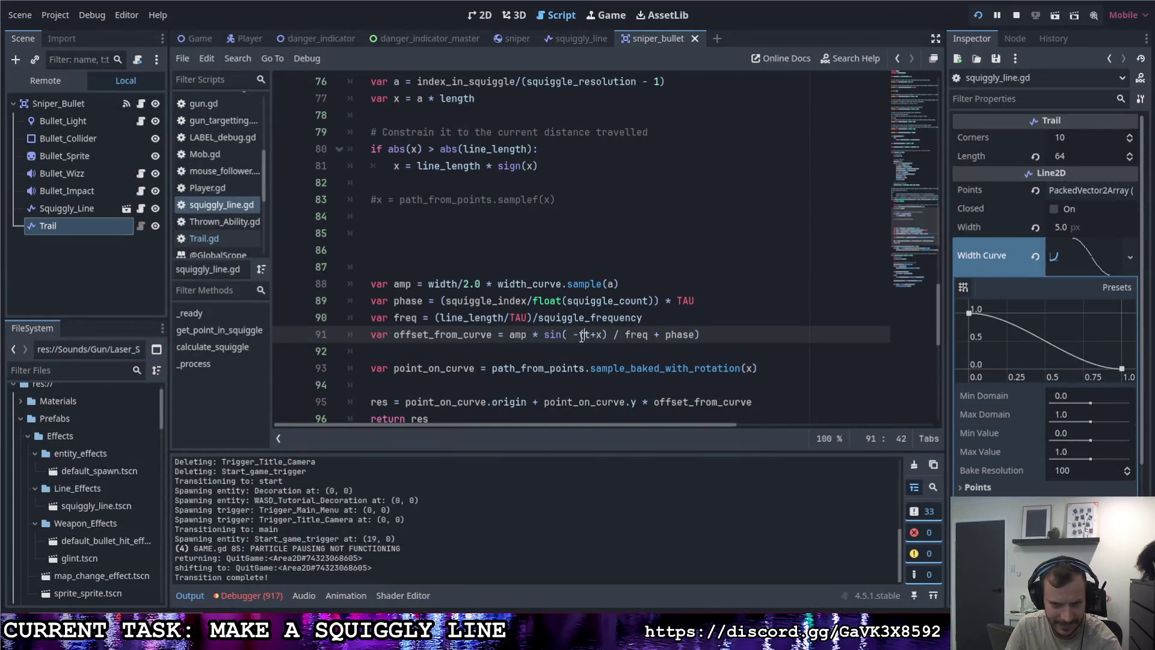
Step: Move the minus on line 91 from (t+x) to before freq and save
key("Left")
key("BackSpace")
left_click(619, 335)
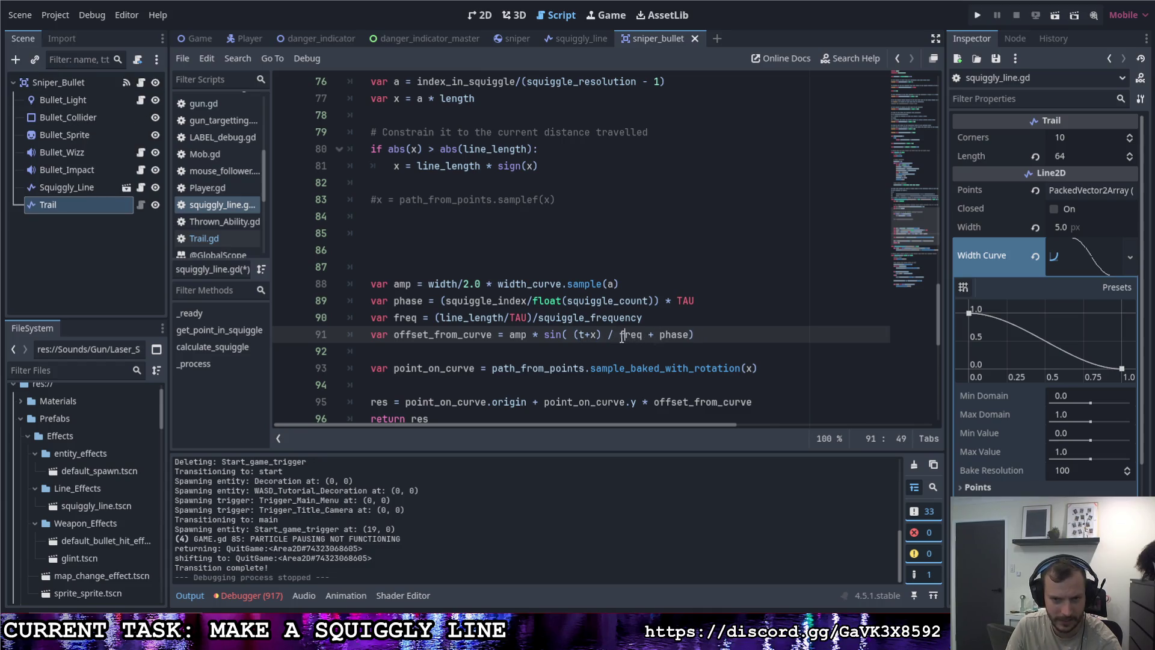
type("-")
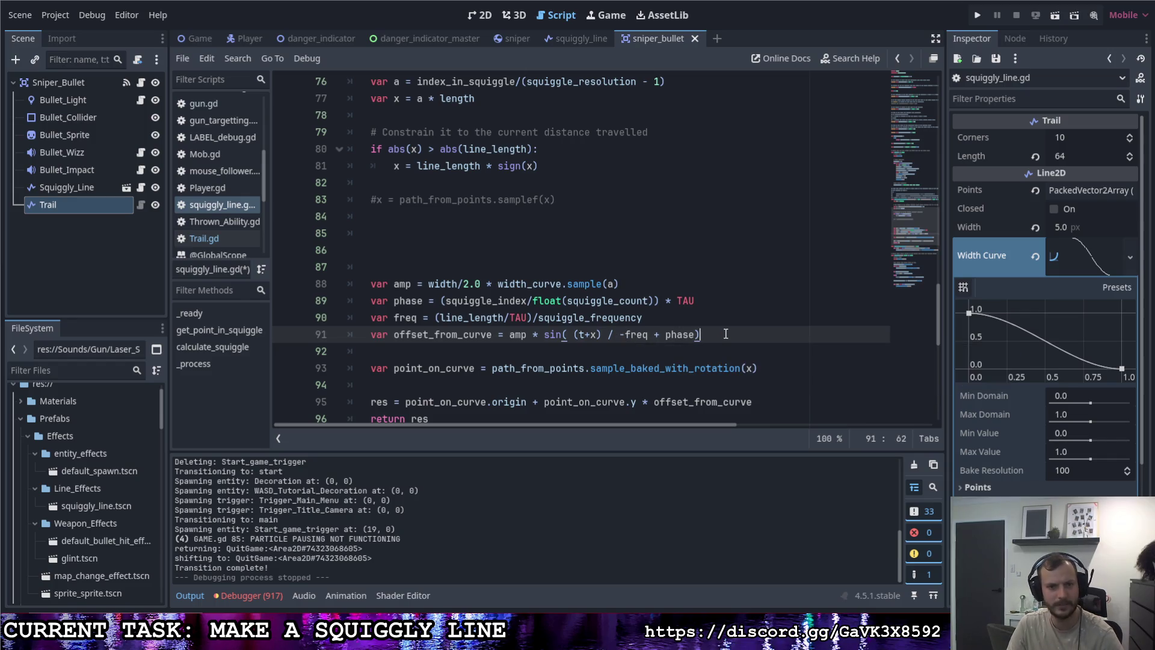
key("ctrl+s")
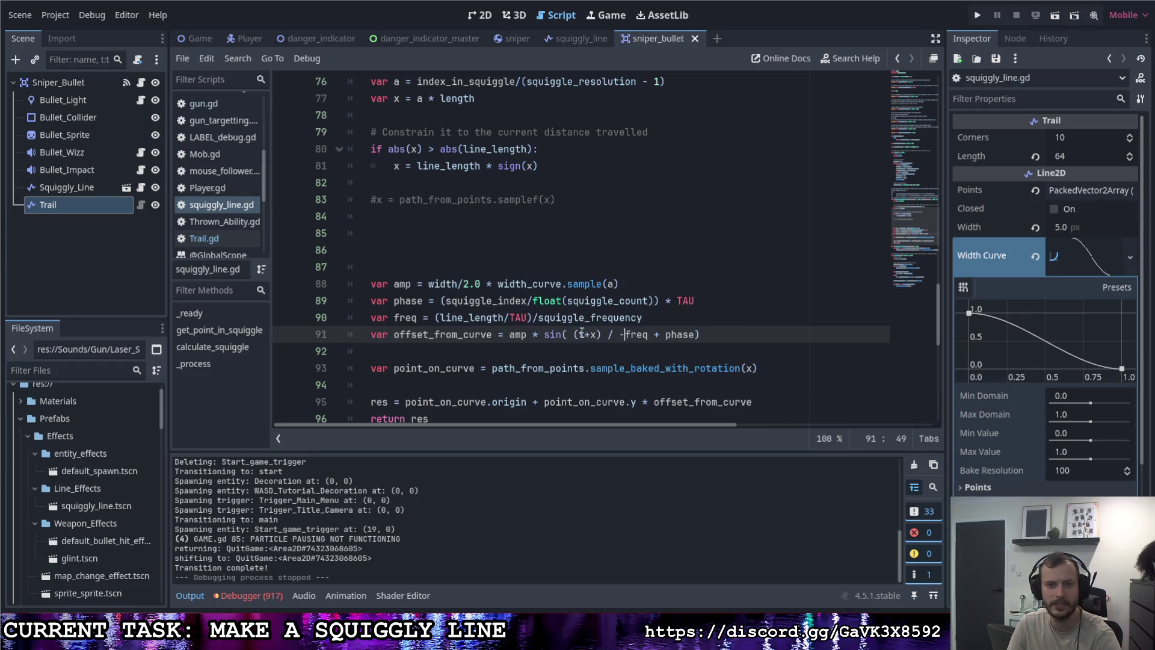
Step: Try negating sin on line 91 instead, test it in-game, then remove that minus
key("BackSpace")
left_click(545, 334)
type("-")
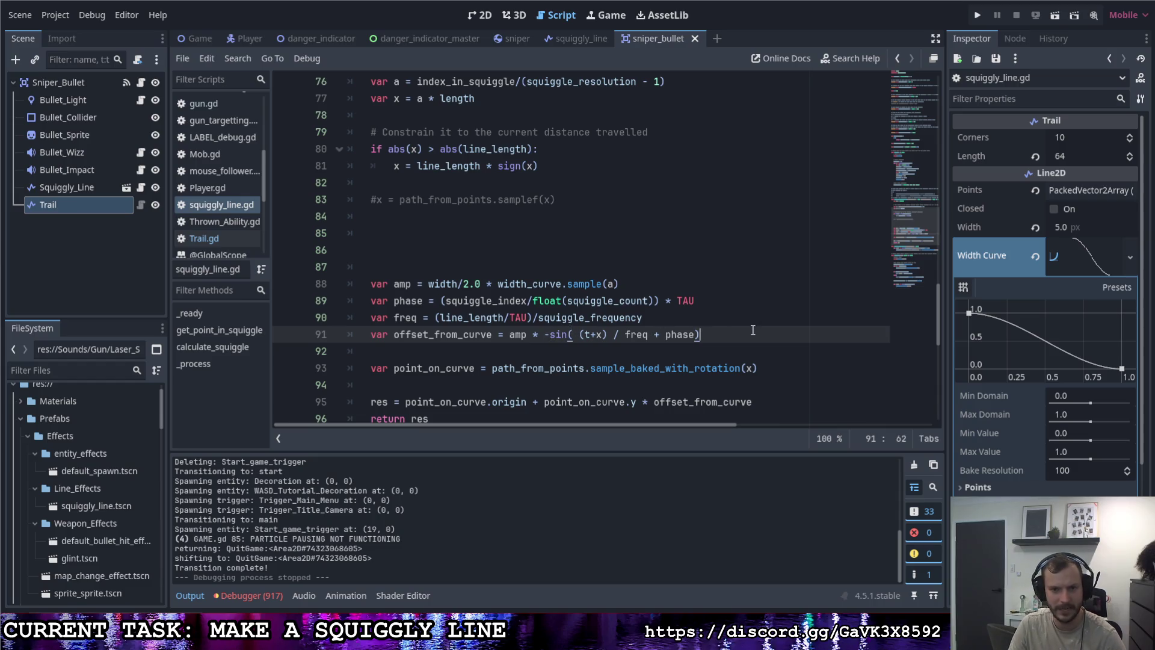
key("F5")
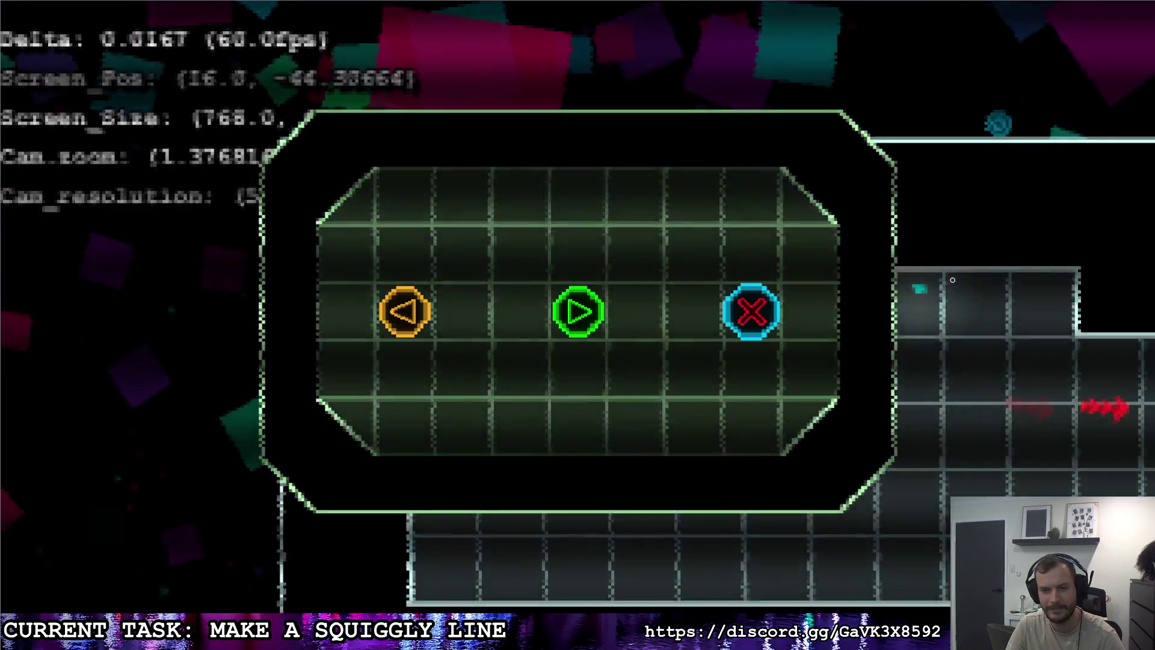
left_click(748, 308)
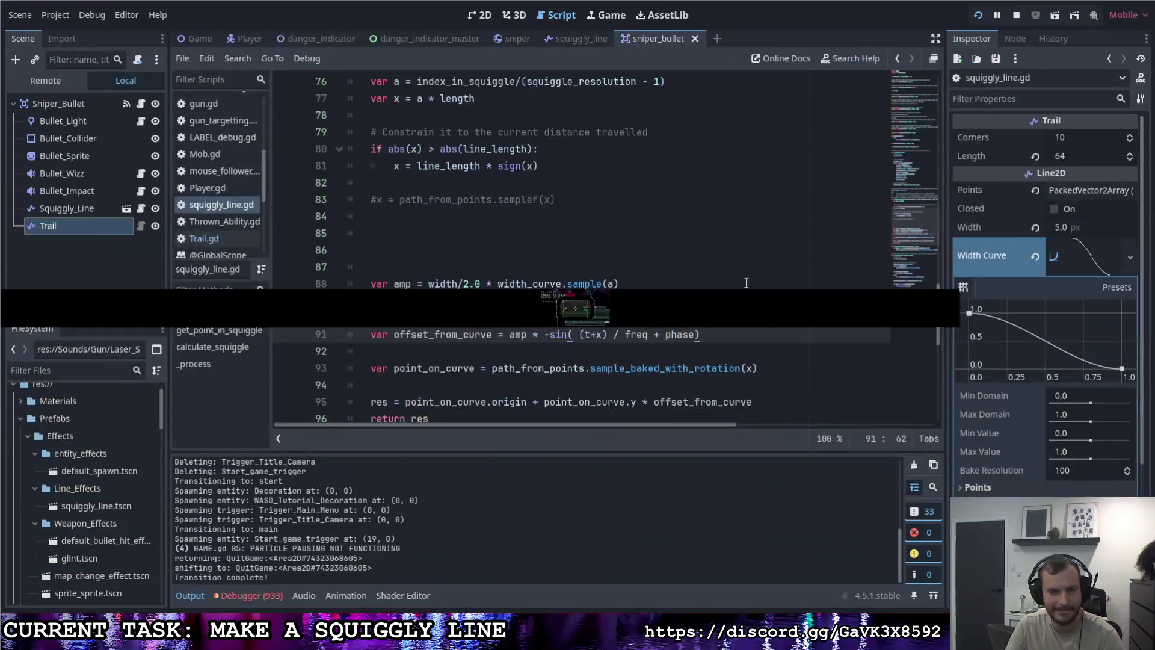
key("BackSpace")
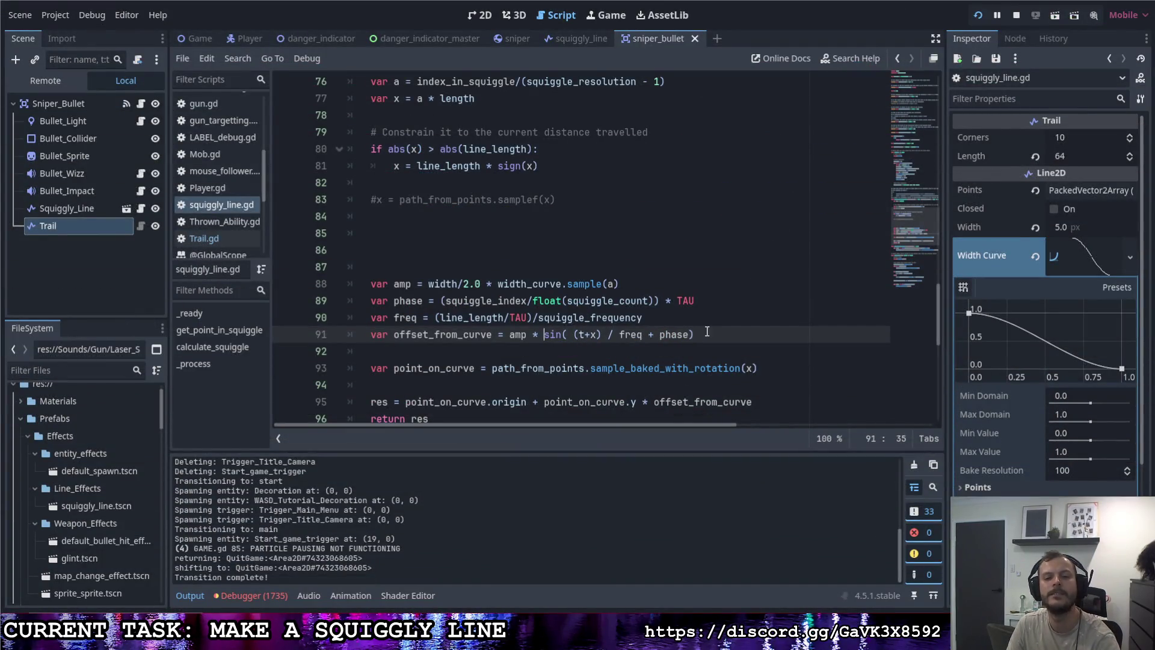
Step: Change the '+' on line 95 to '-' and test-fire the bullet trail in-game
left_click(713, 335)
scroll(717, 330, "down", 1)
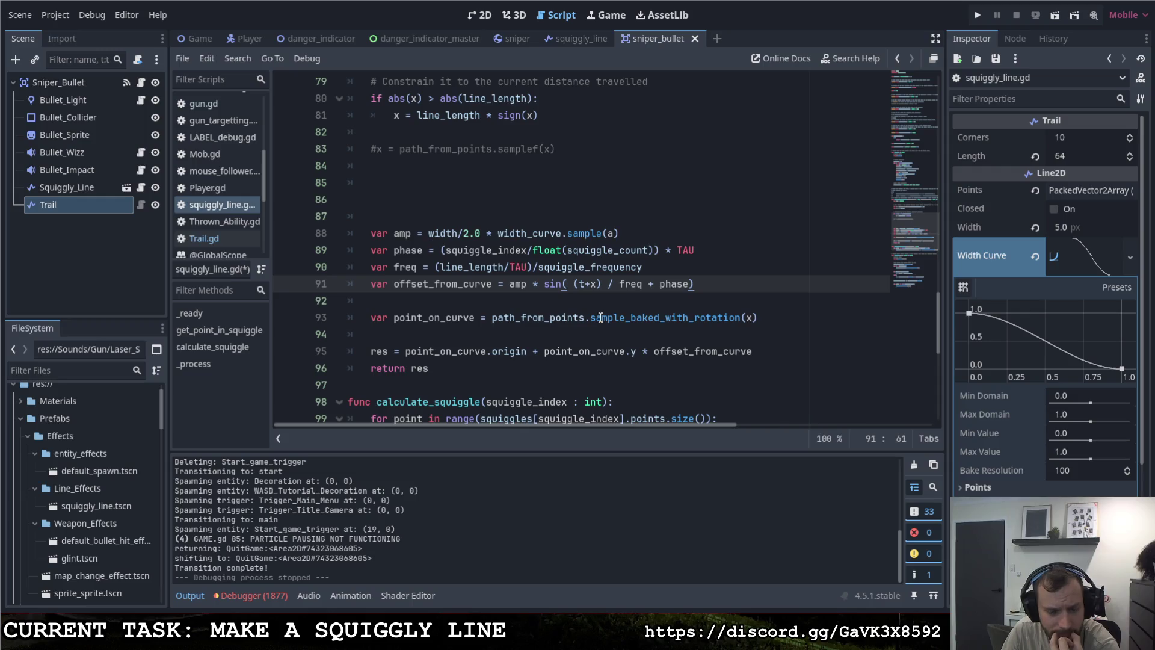
mouse_move(600, 315)
left_click(535, 352)
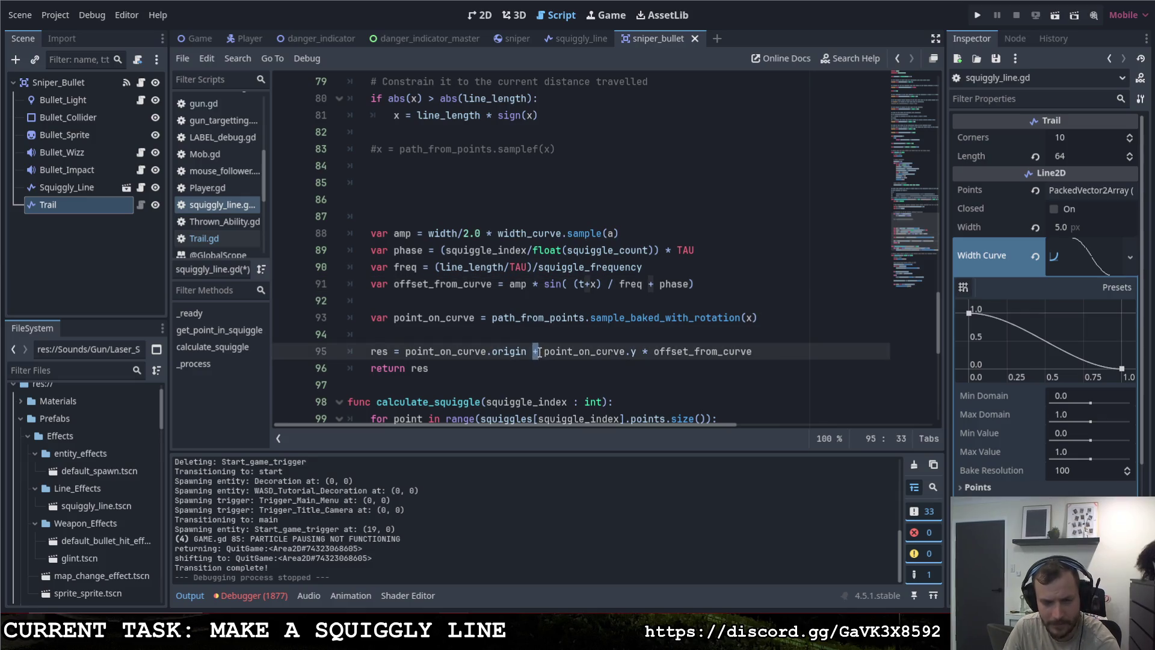
type("-")
key("F5")
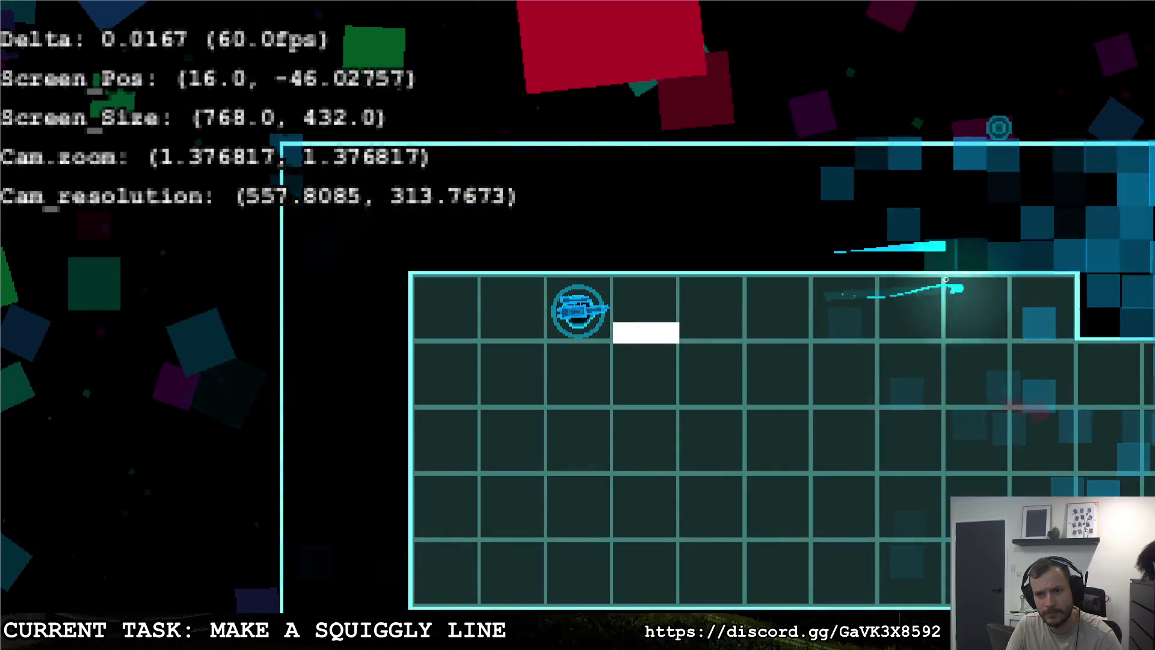
left_click(1019, 294)
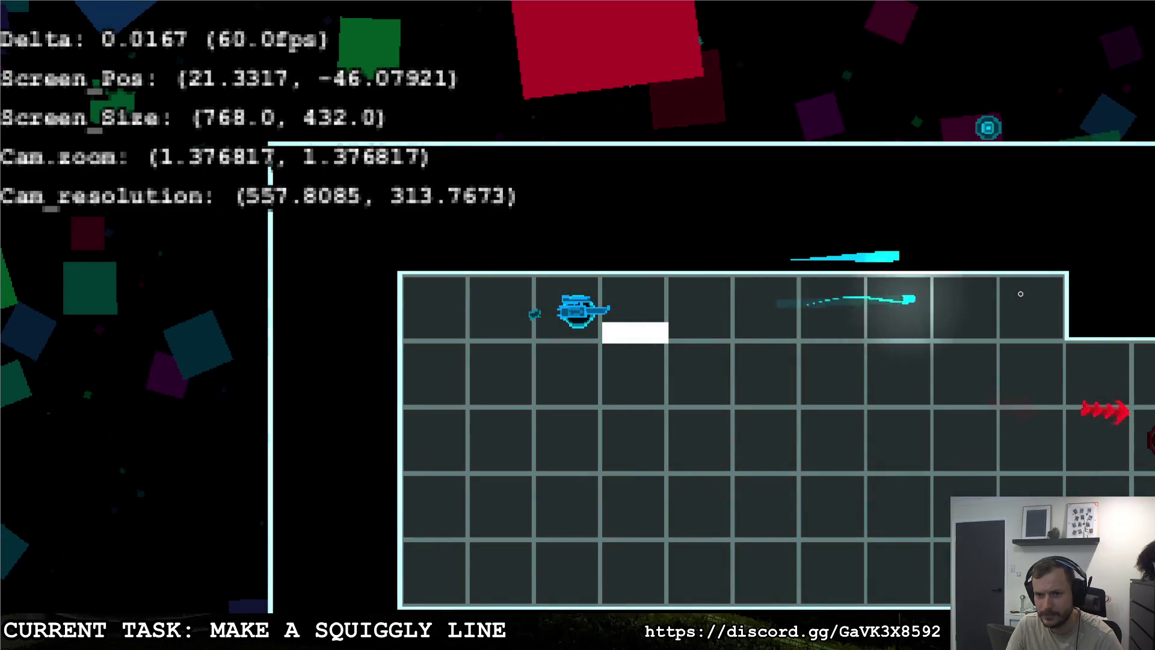
key("Escape")
left_click(751, 311)
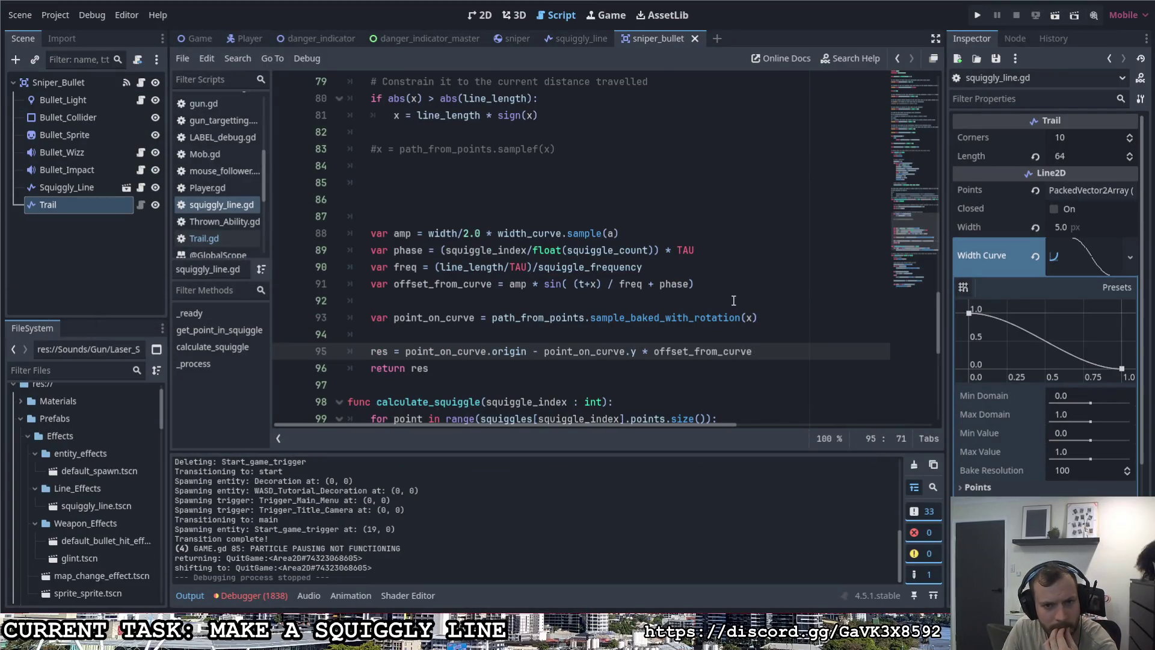
Step: Change length to line_length in the x calculation on line 77
scroll(733, 300, "up", 2)
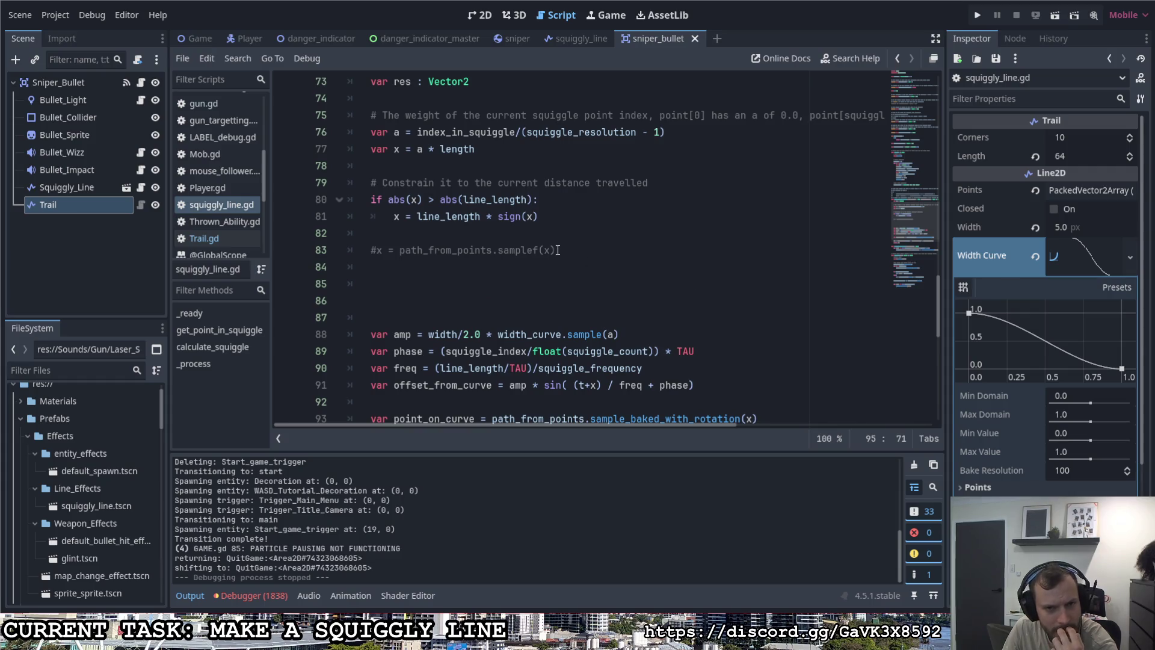
left_click(527, 199)
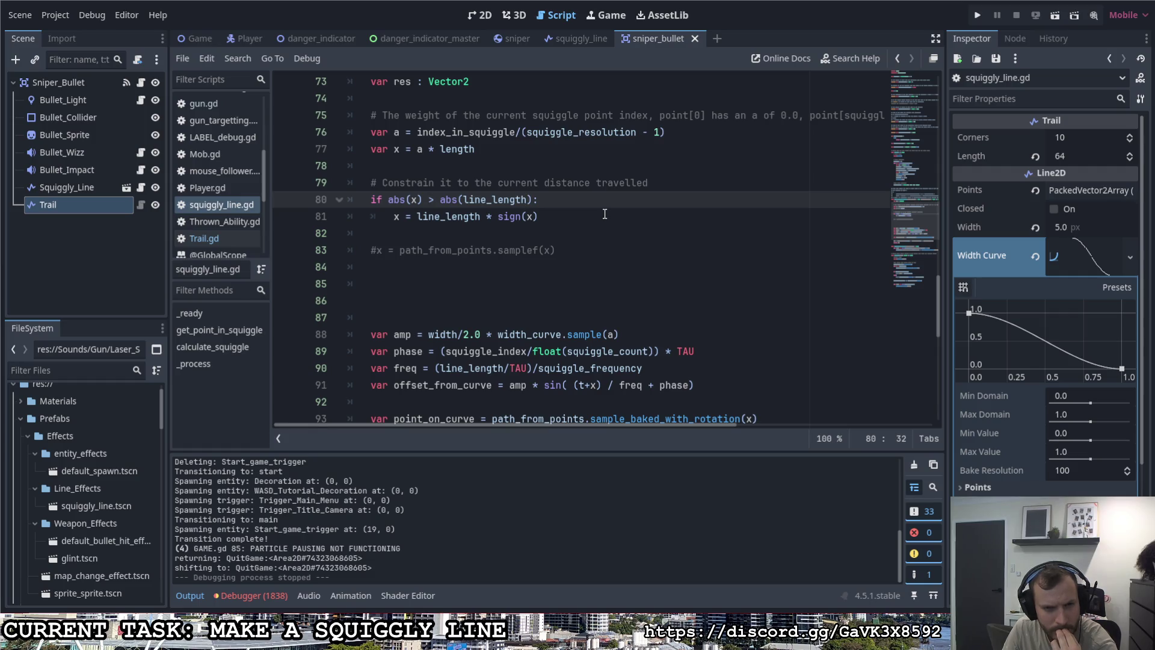
mouse_move(416, 200)
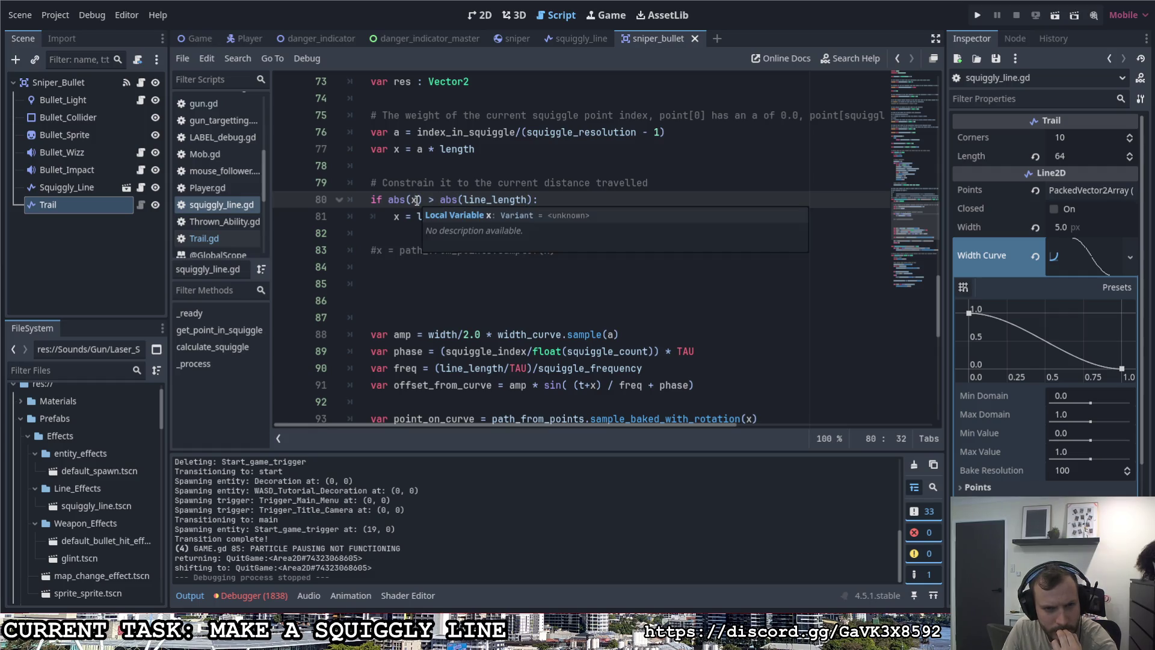
mouse_move(538, 216)
left_mouse_down()
mouse_move(352, 201)
mouse_move(359, 184)
left_mouse_up()
left_click(446, 184)
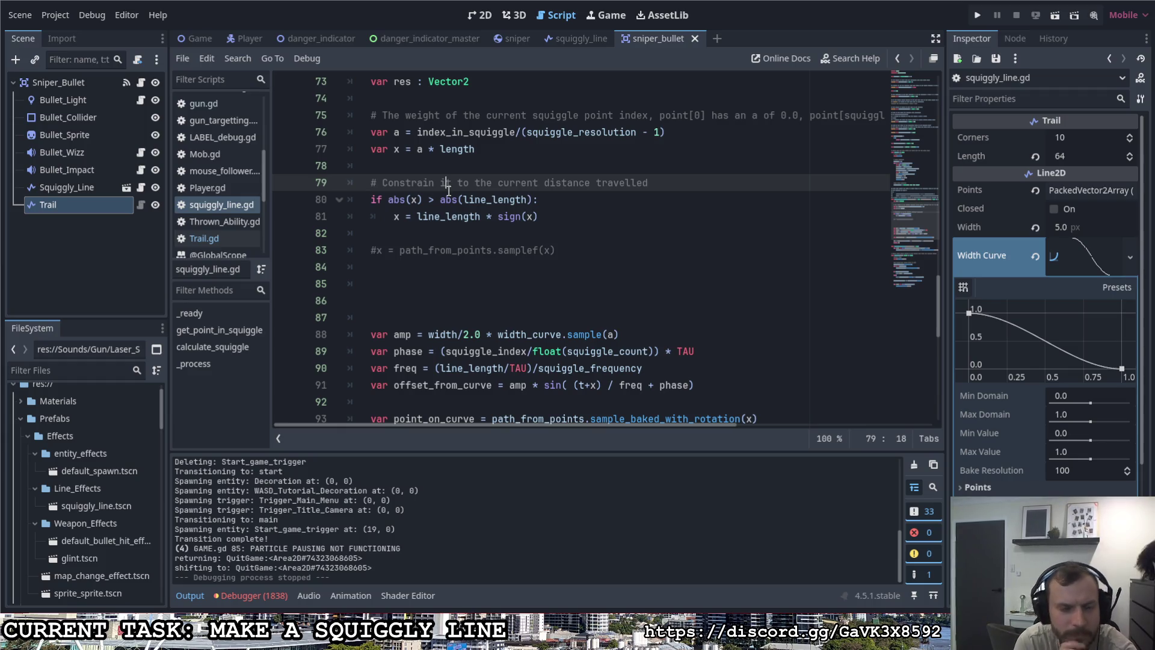
left_click(441, 151)
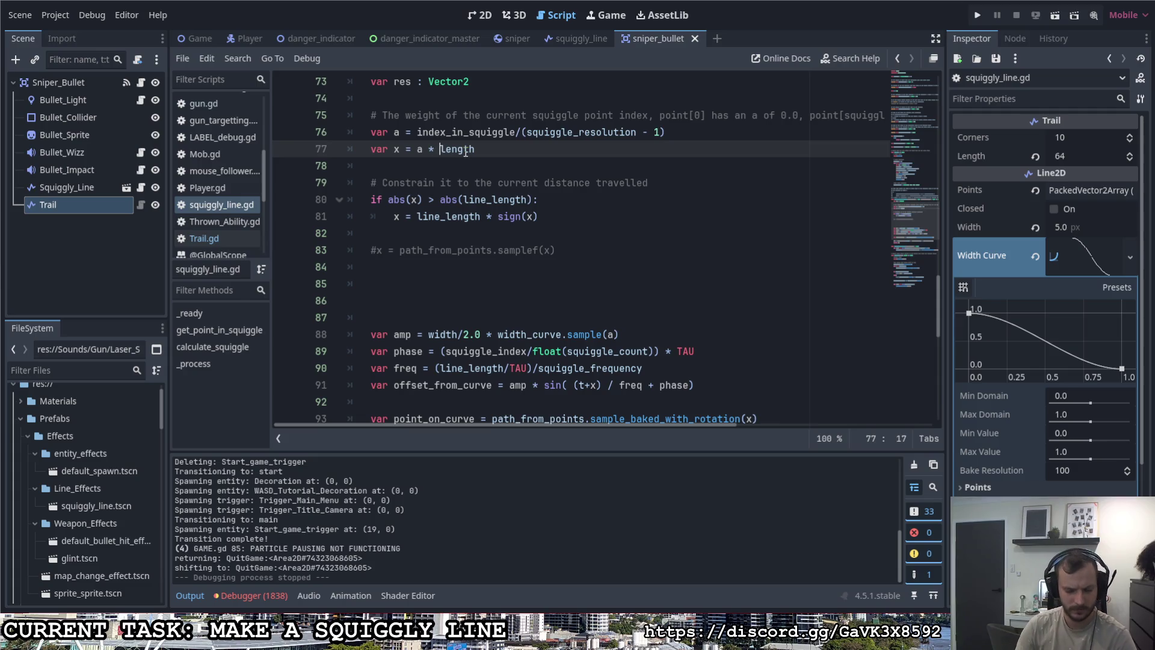
type("line_")
key("Escape")
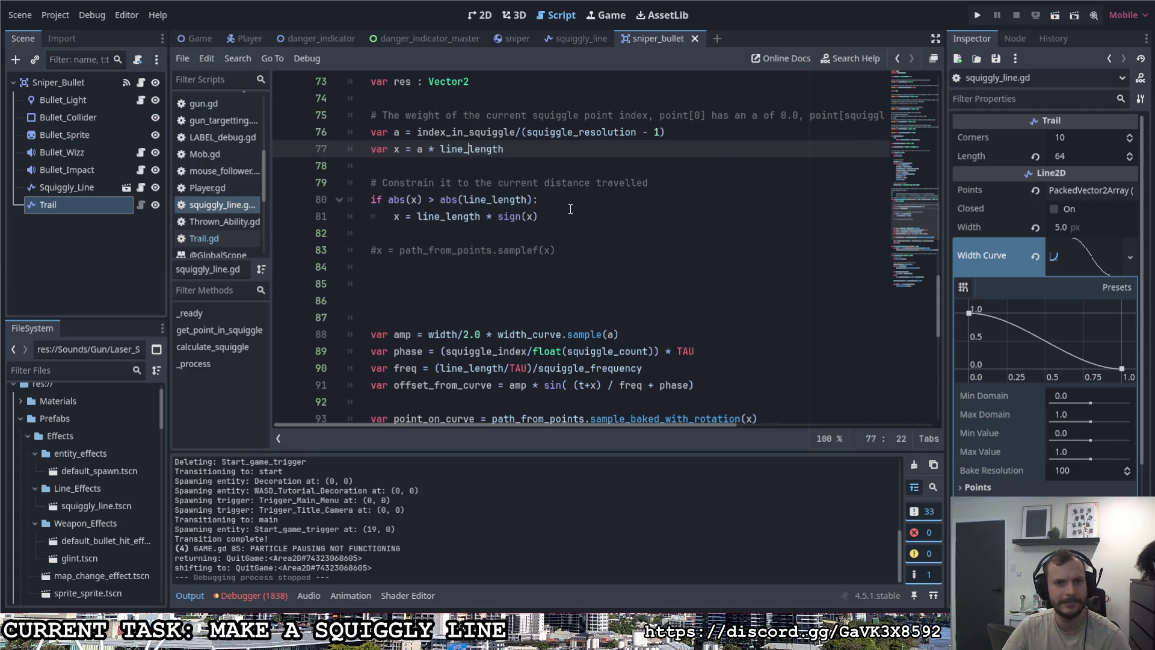
Step: Comment out the distance clamp on lines 80–81 with Ctrl+K, save, and run the game
left_click(556, 218)
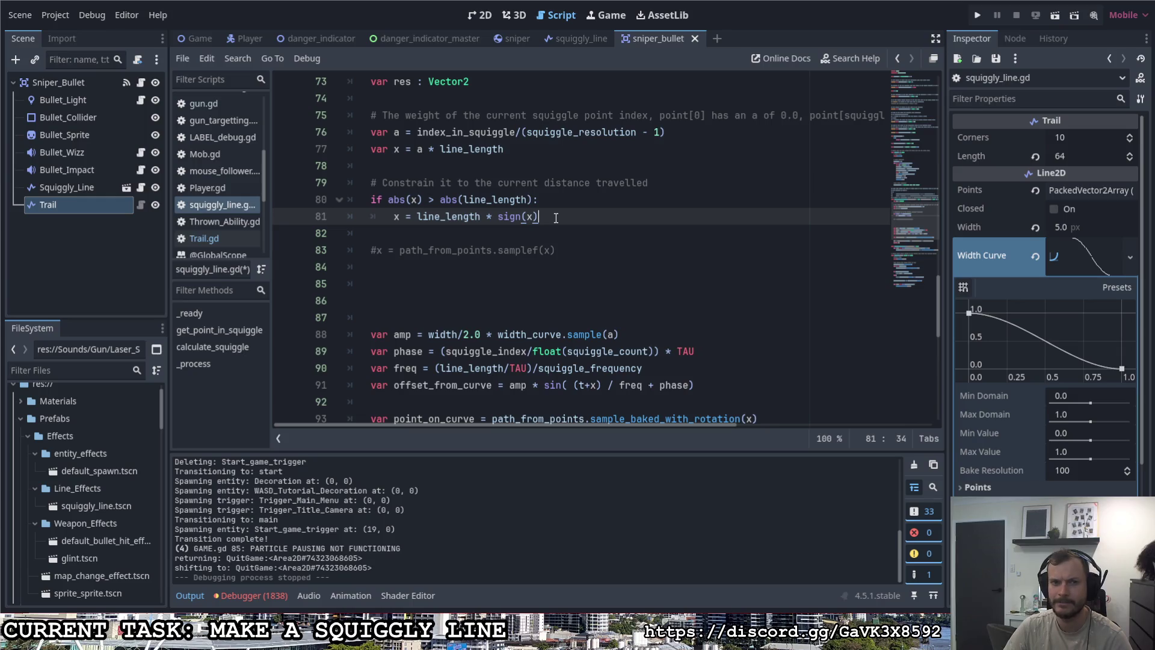
left_click(371, 200)
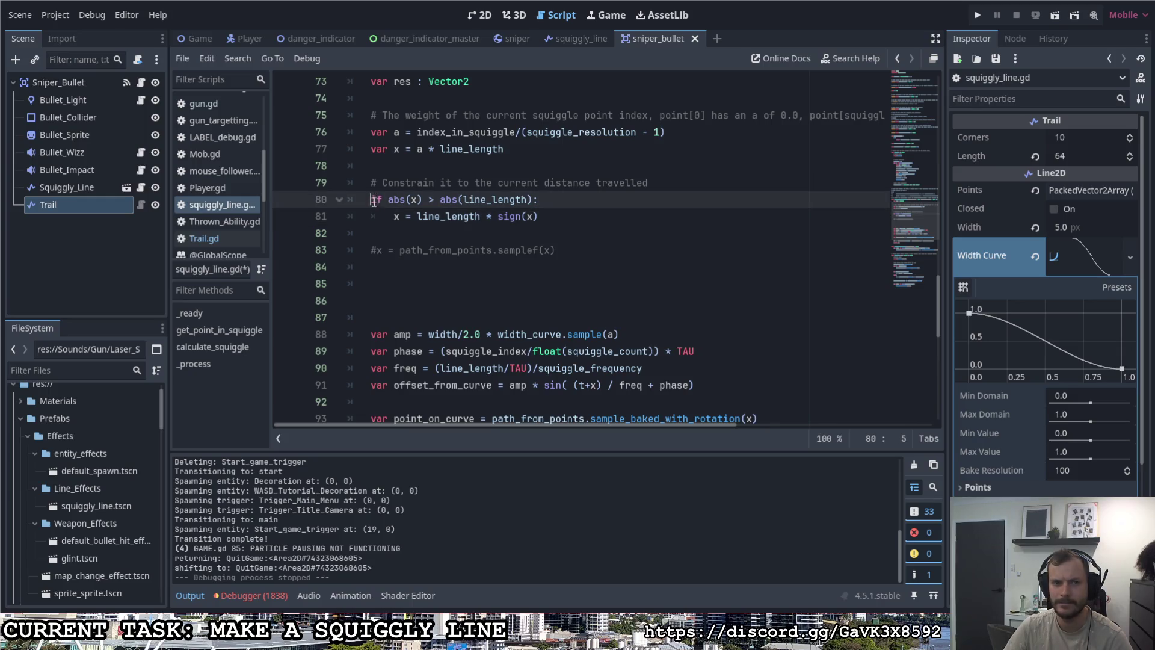
left_click(545, 217, "shift")
key("ctrl+k")
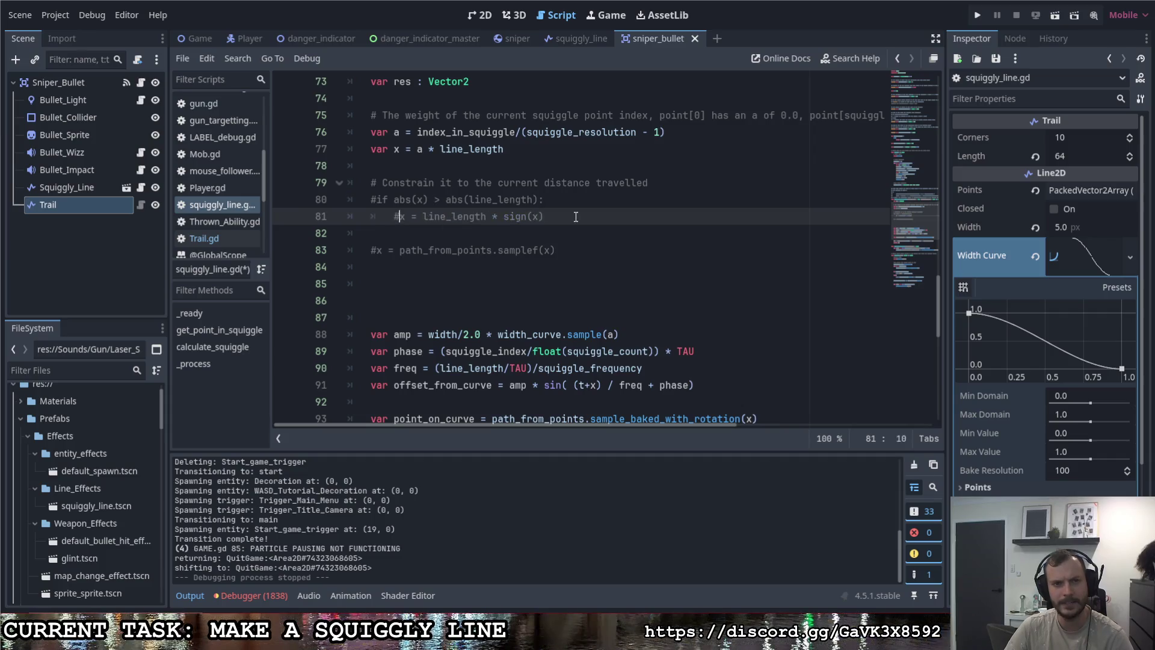
key("ctrl+s")
key("F5")
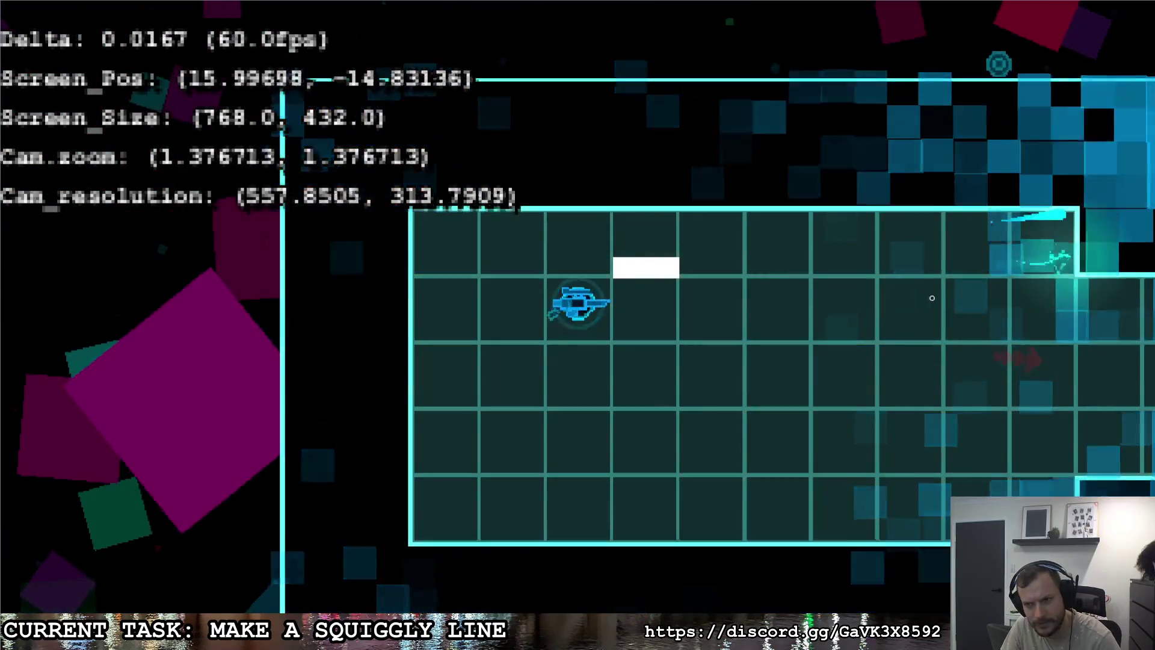
Step: Fire four sniper shots, including at the red enemy, then fly right to quit
left_click(1080, 312)
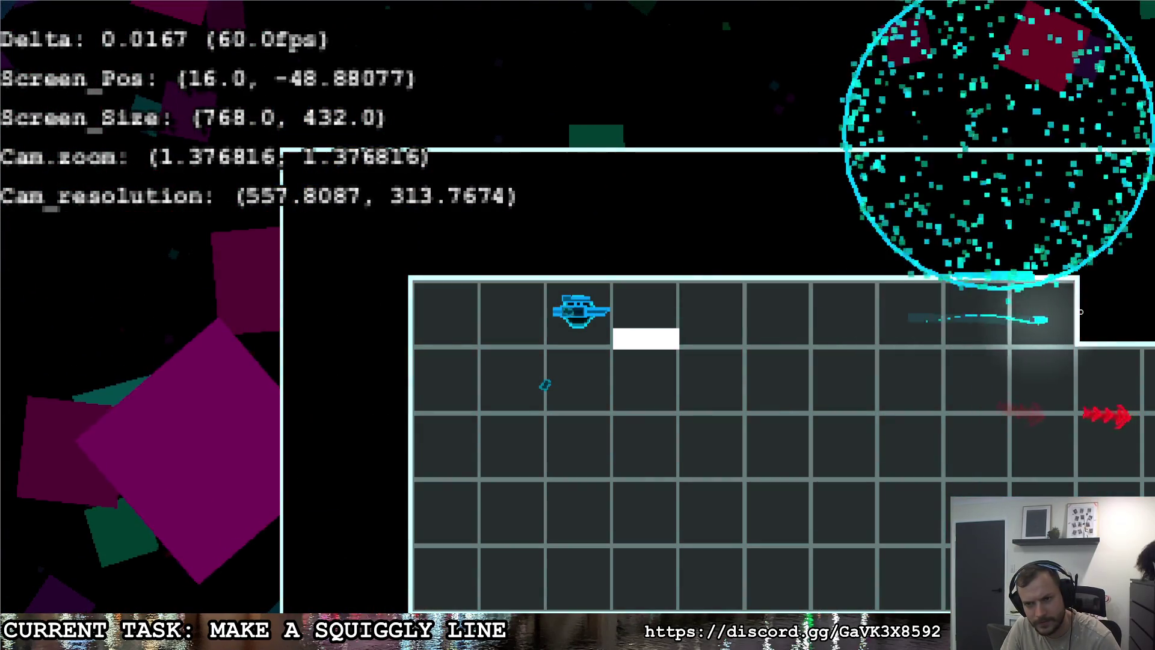
left_click(1073, 273)
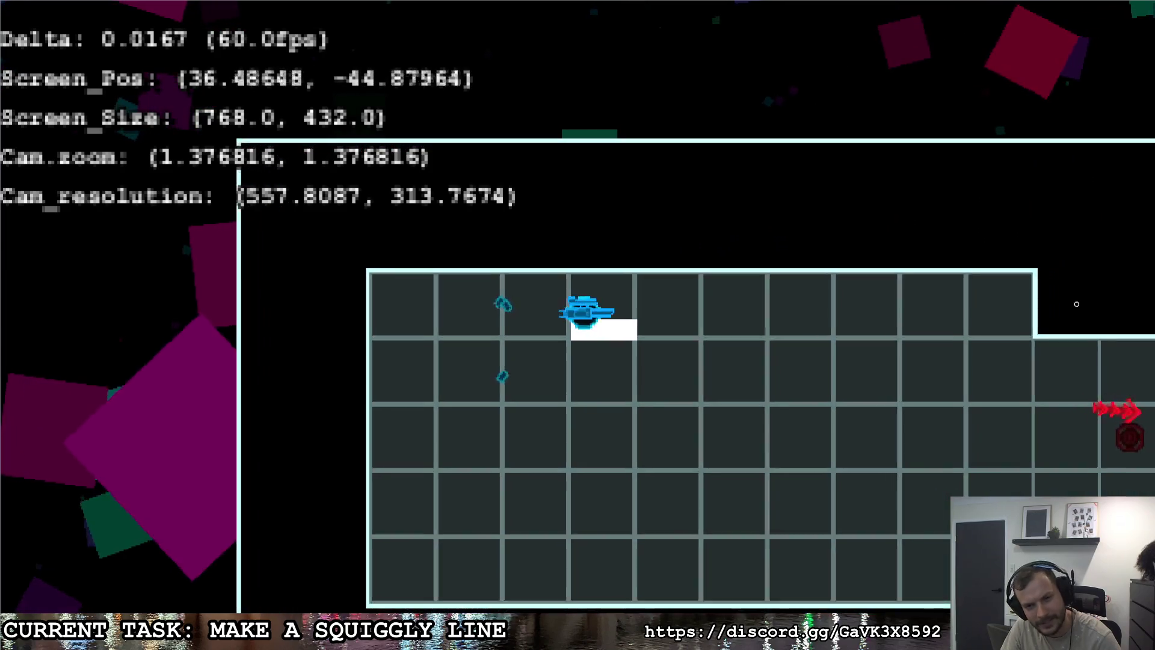
left_click(1076, 303)
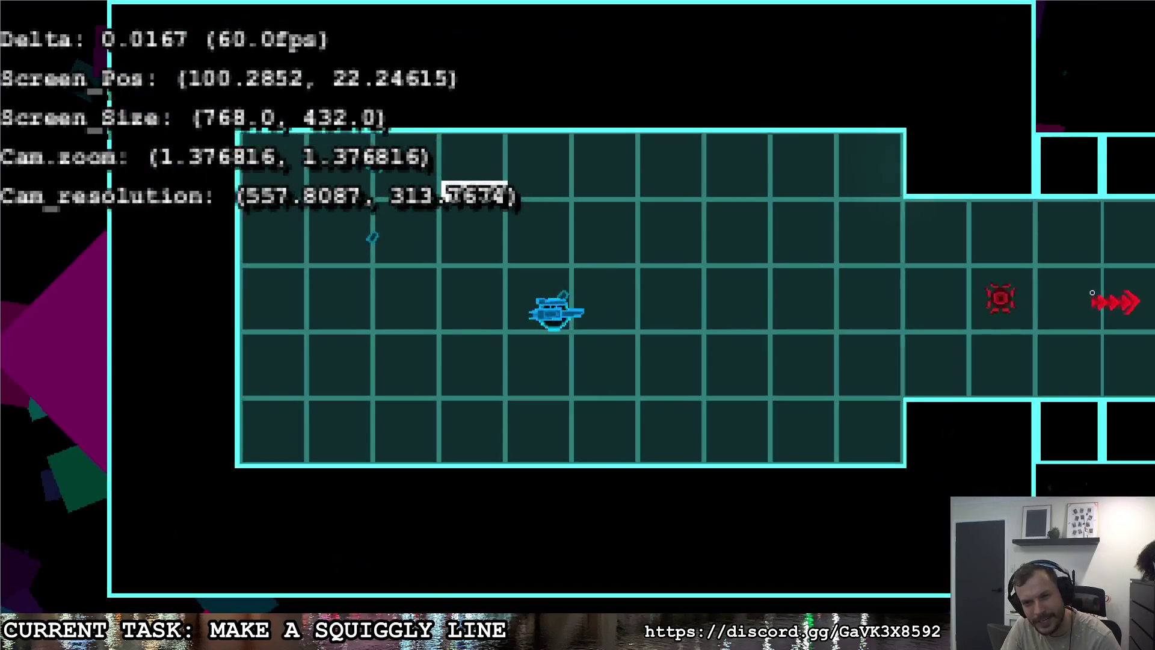
left_click(1092, 293)
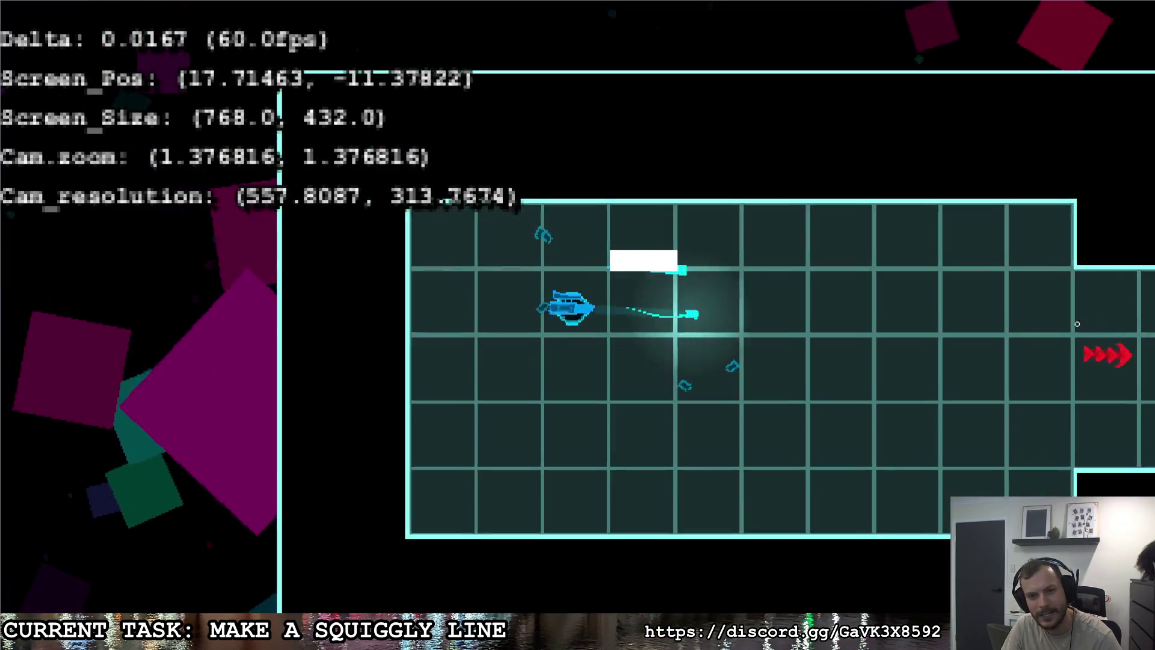
key("d")
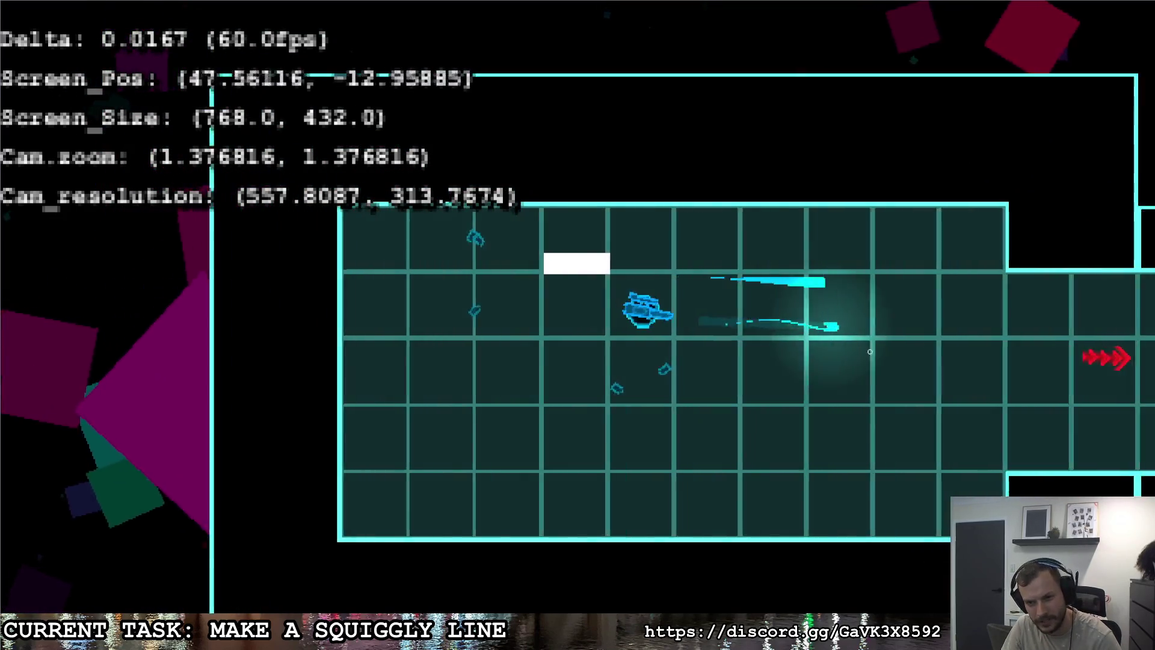
key("d")
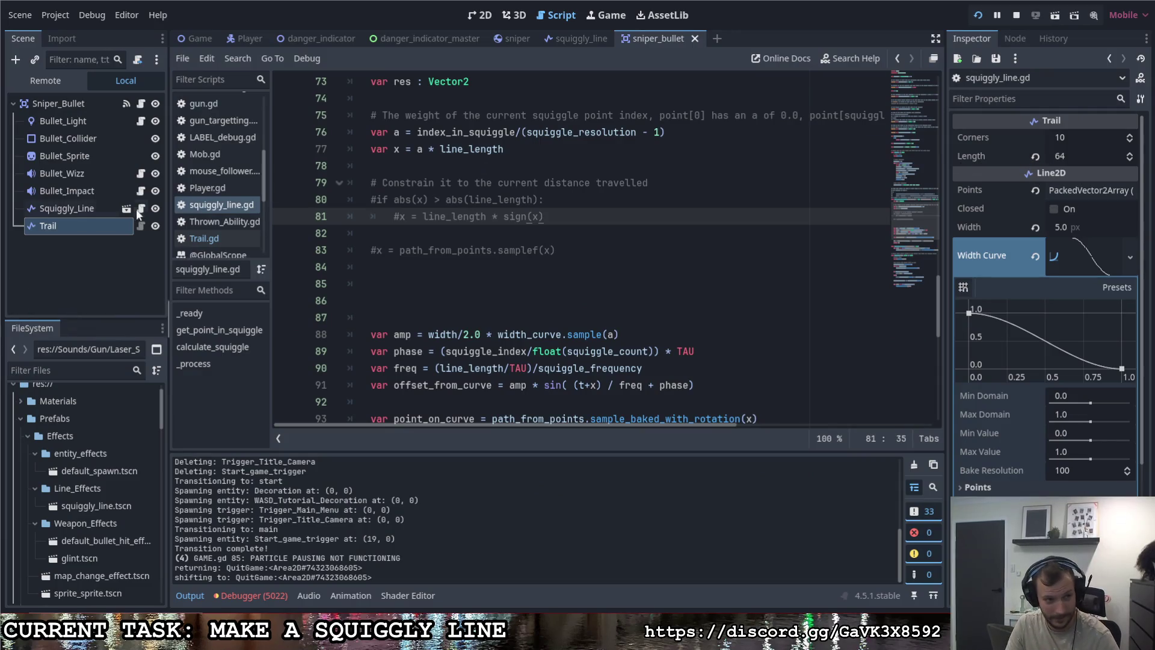
Step: Stop the game, select Squiggly_Line, and check how x is used on lines 77 and 91
left_click(106, 191)
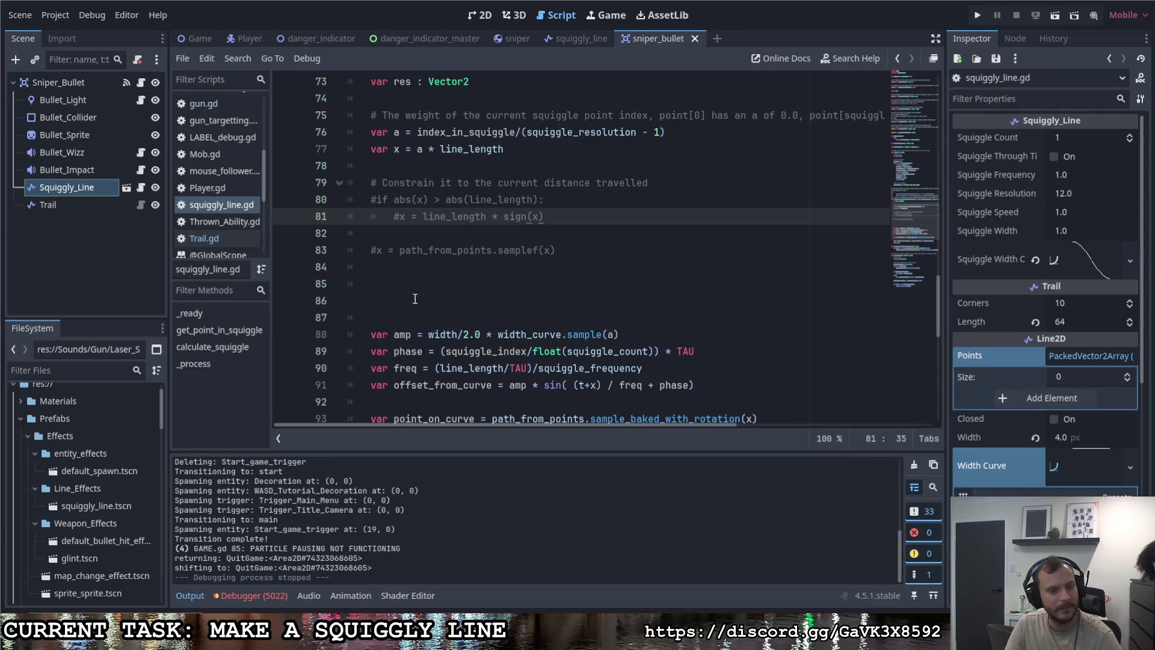
scroll(415, 299, "down", 5)
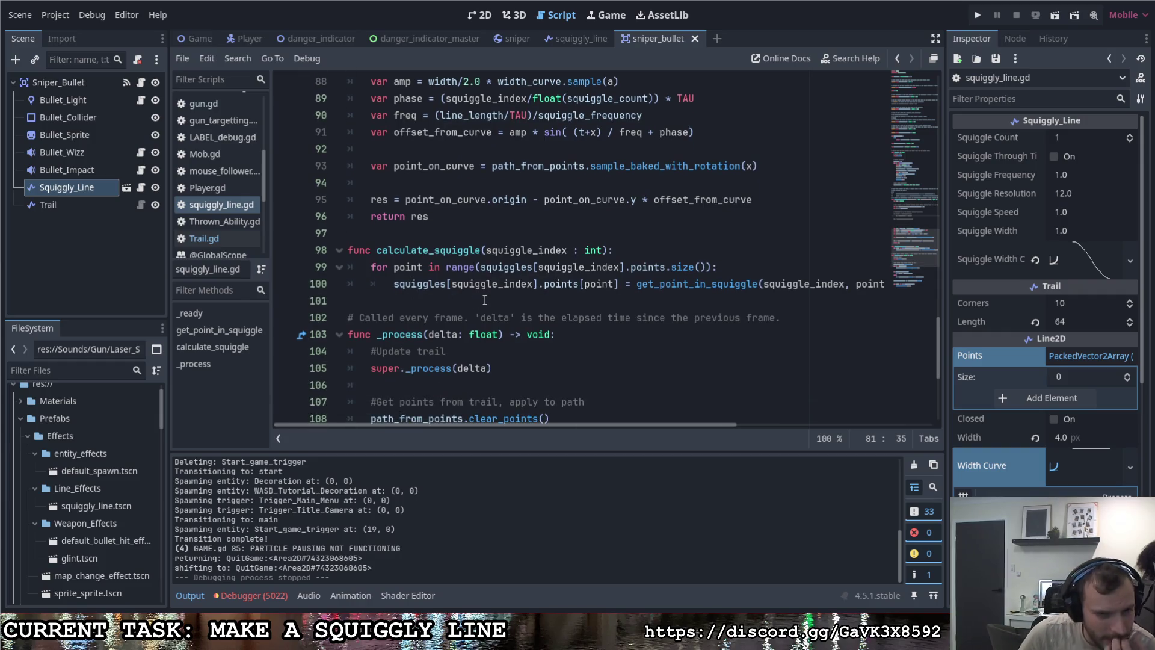
scroll(484, 299, "up", 4)
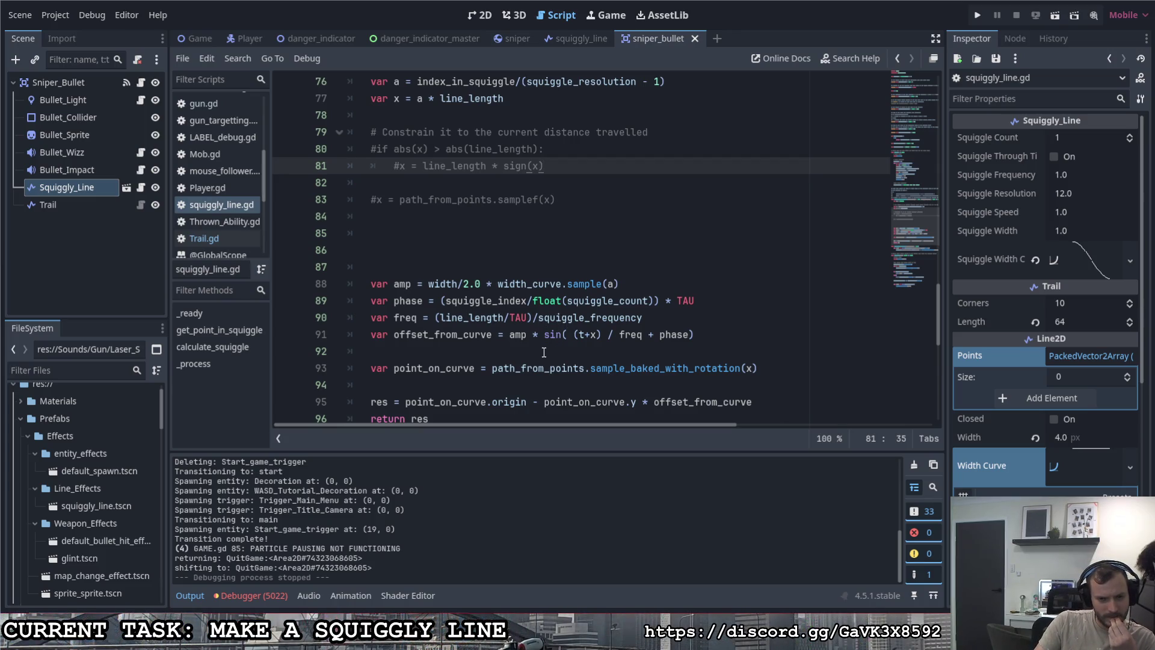
scroll(535, 360, "up", 2)
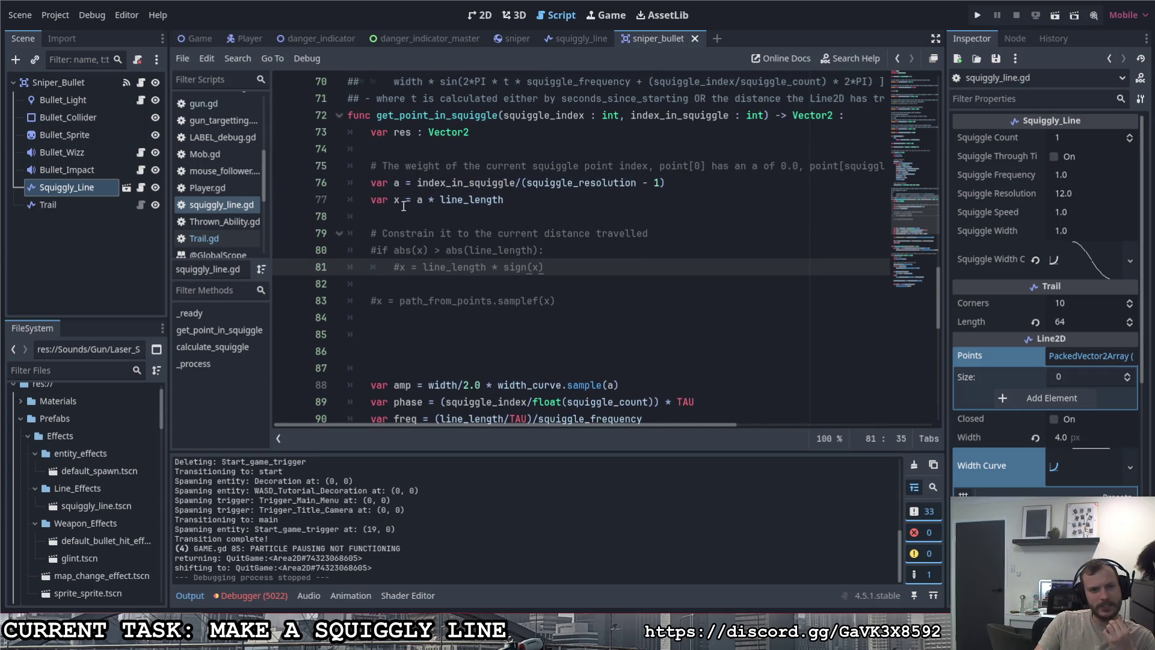
left_click(400, 203)
scroll(428, 241, "down", 1)
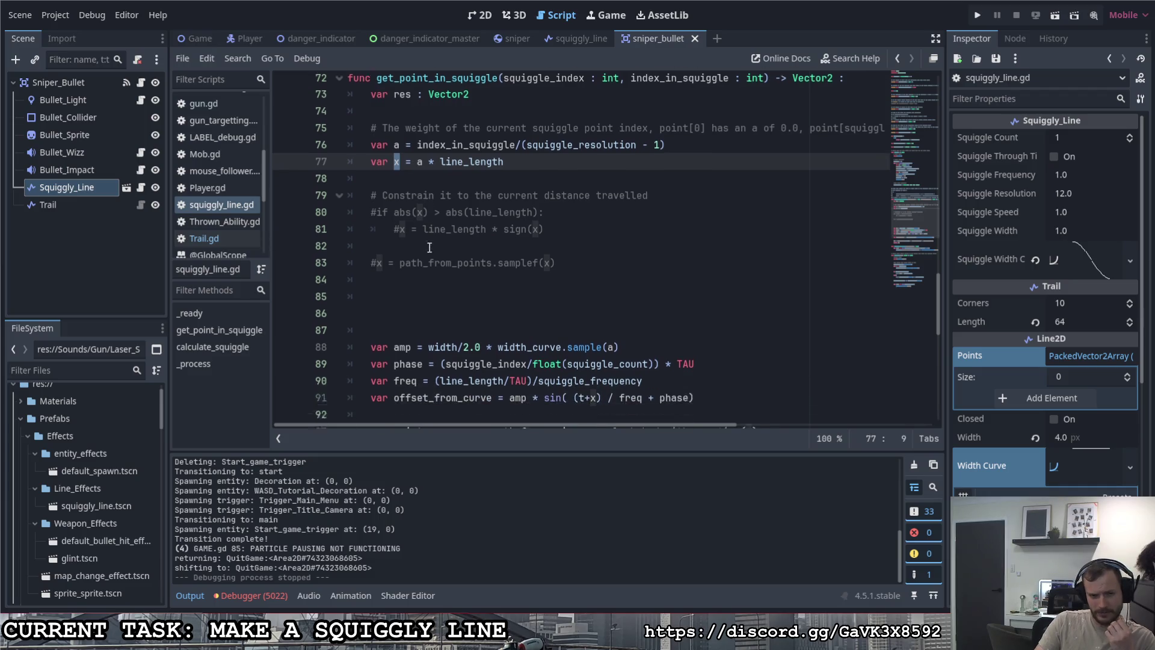
left_click(586, 385)
type("-")
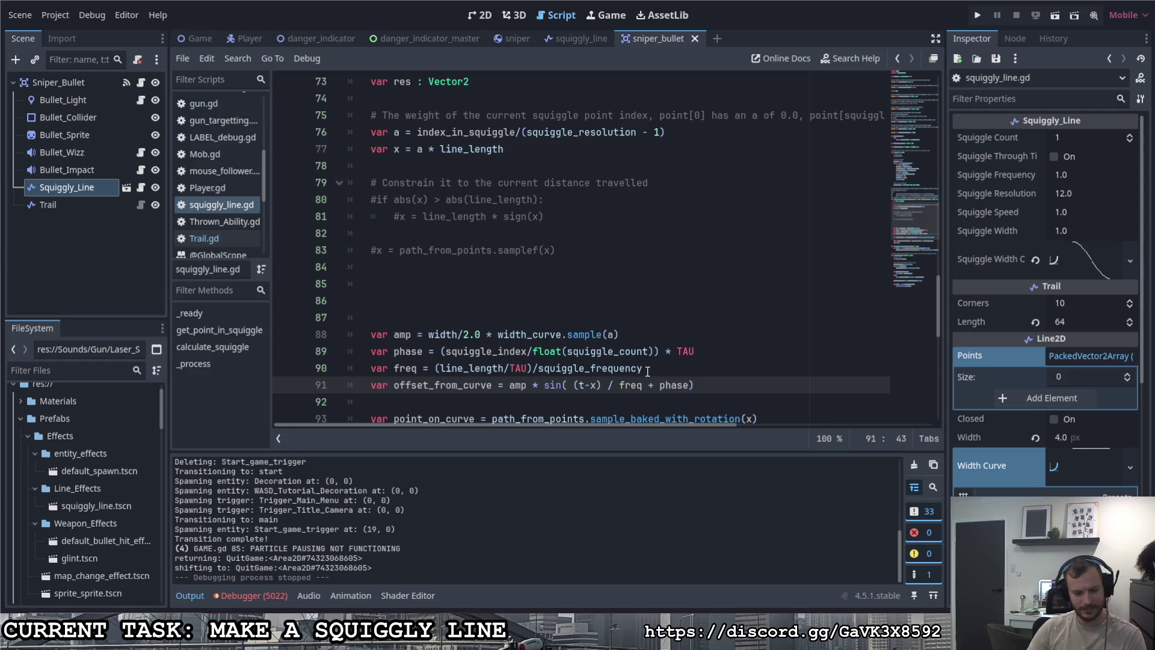
Step: Rerun the game and fire three sniper shots to the right
key("F5")
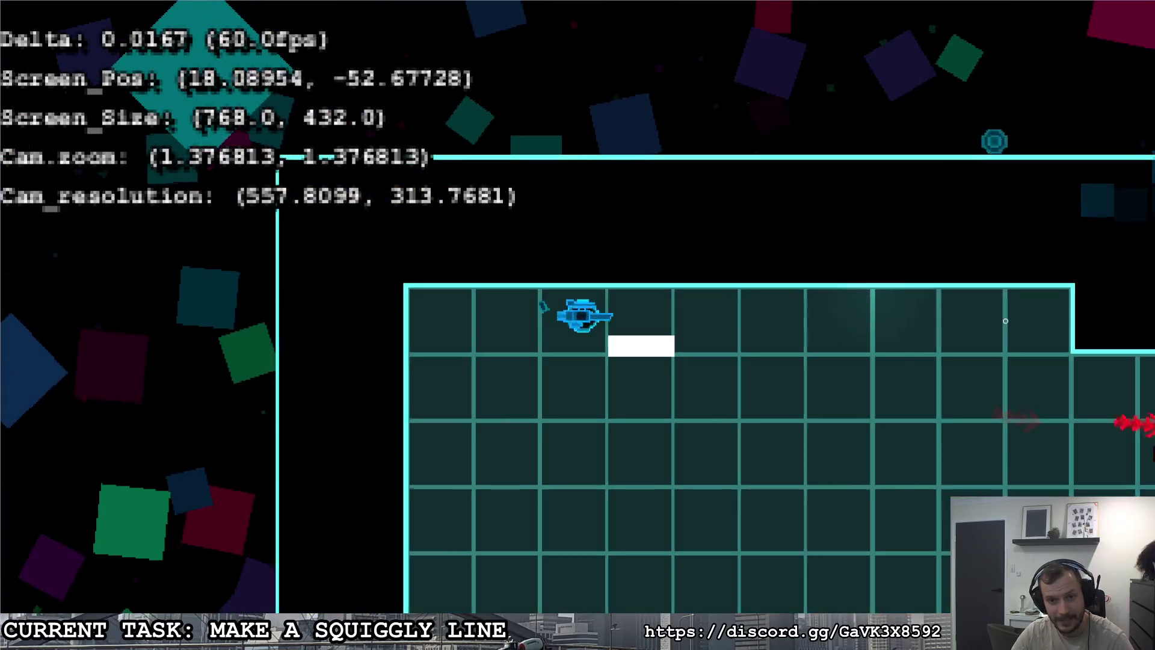
left_click(1030, 309)
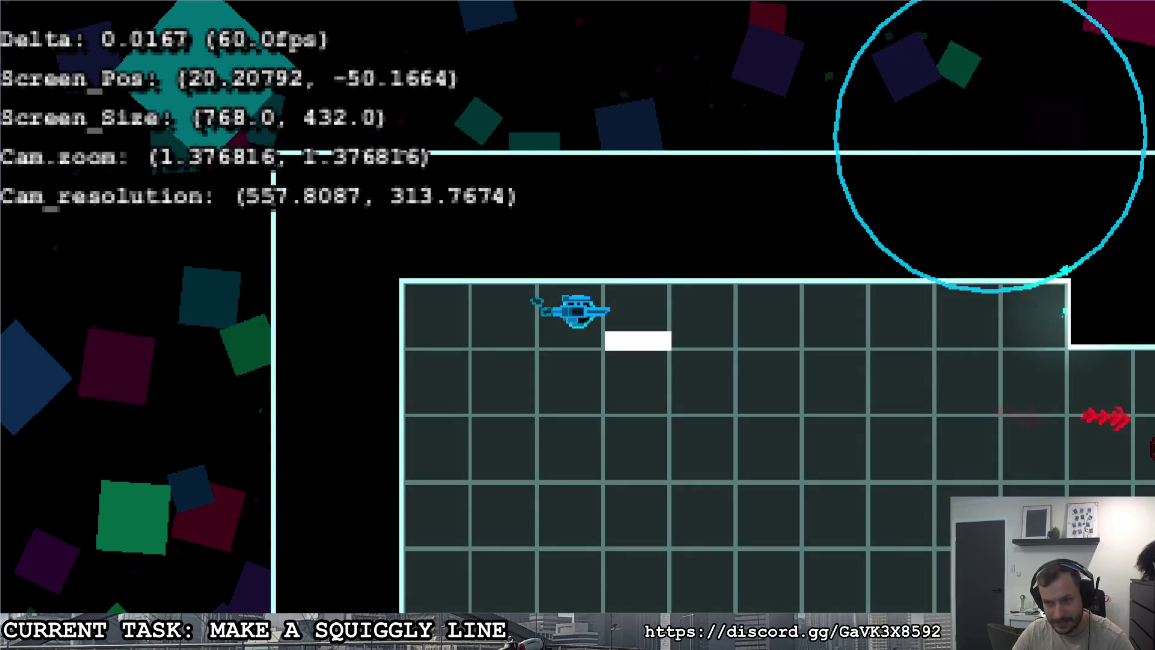
left_click(1076, 301)
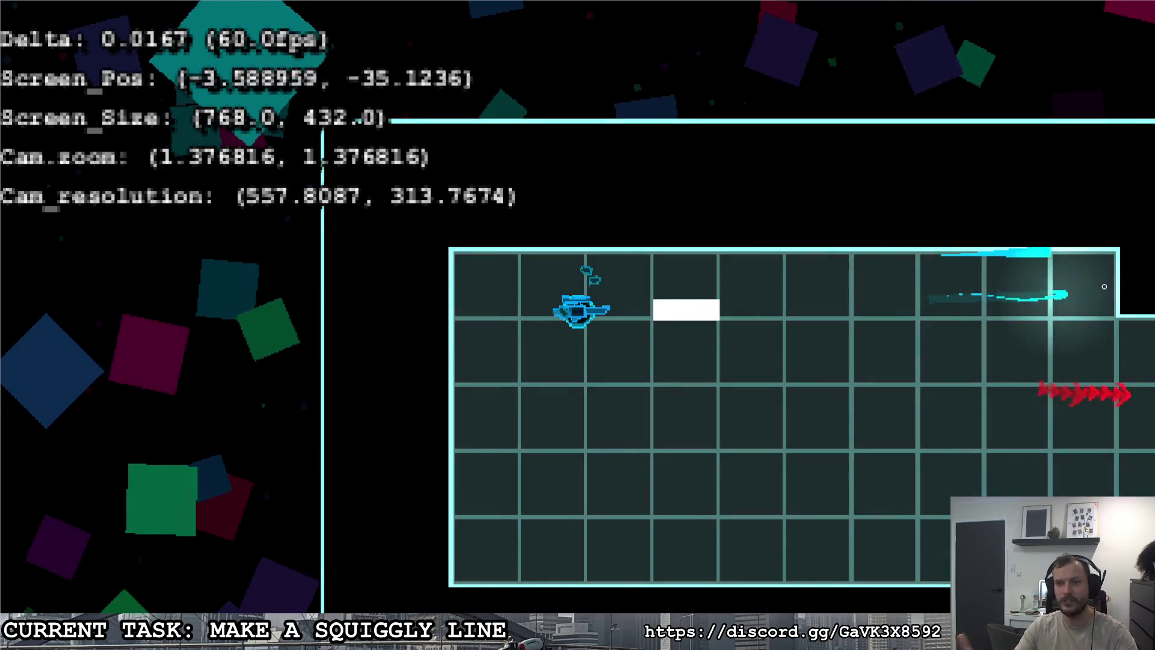
left_click(1111, 291)
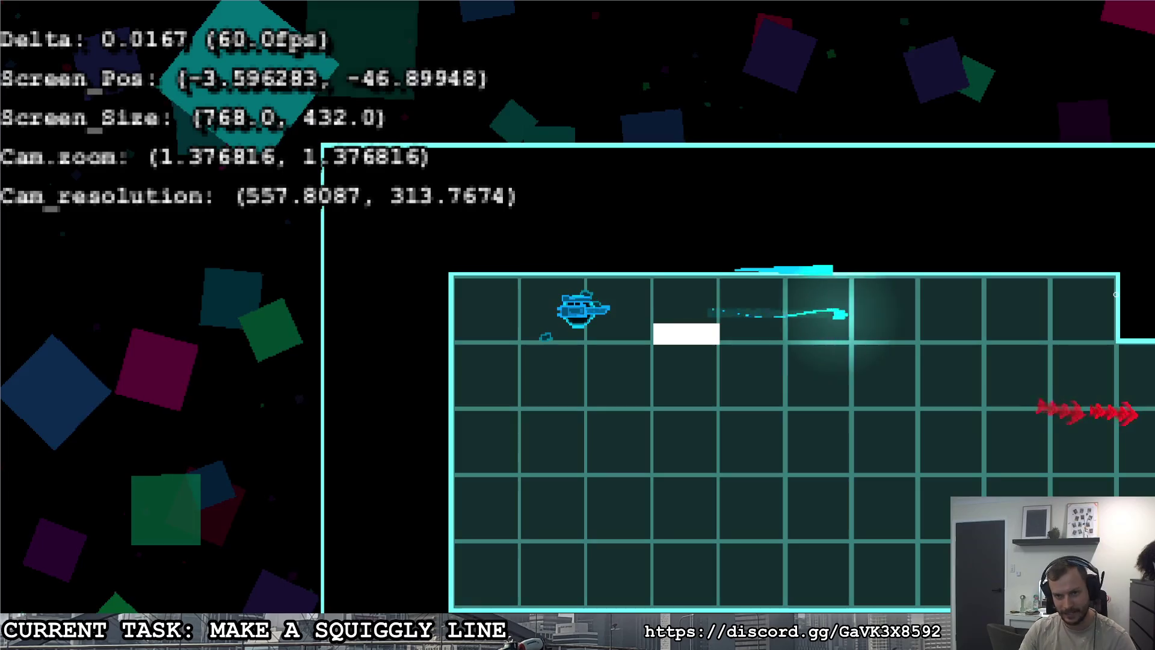
key("Escape")
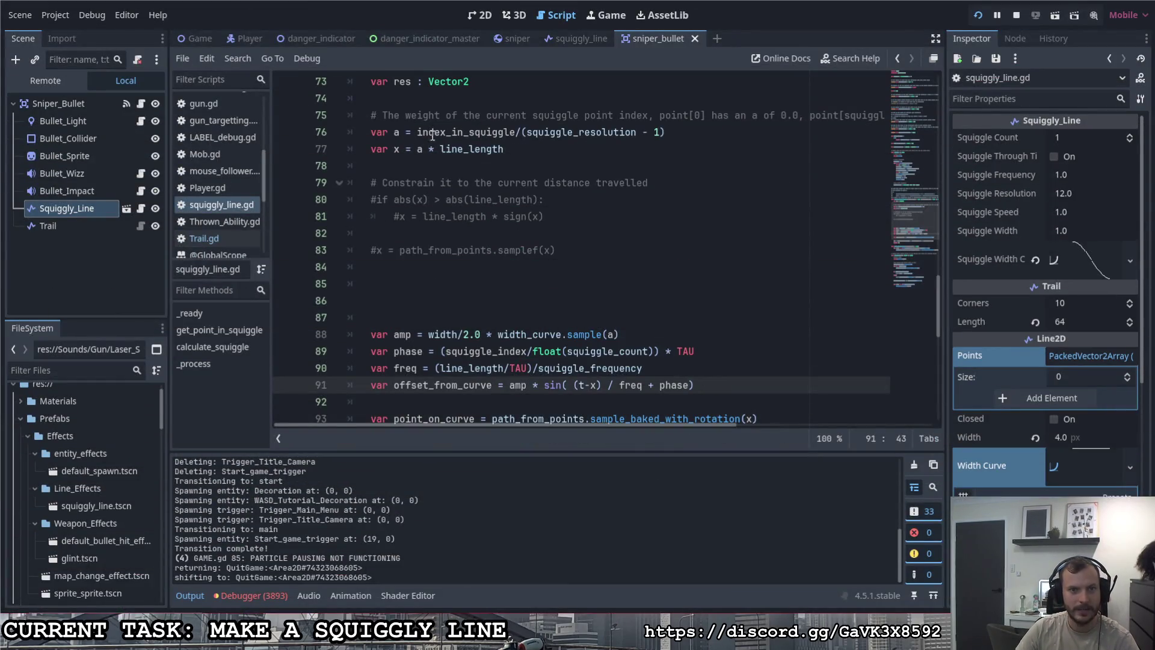
Step: Delete 'line_' so line 77 reads x = a * length, and save
left_click_drag(469, 154, 443, 153)
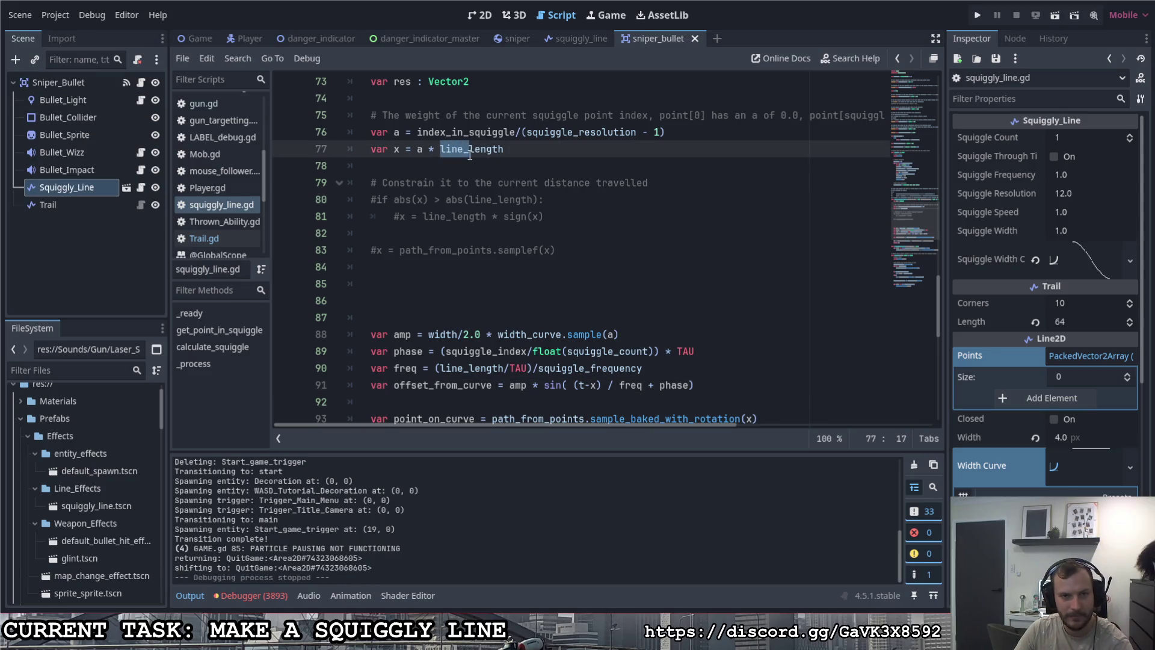
key("BackSpace")
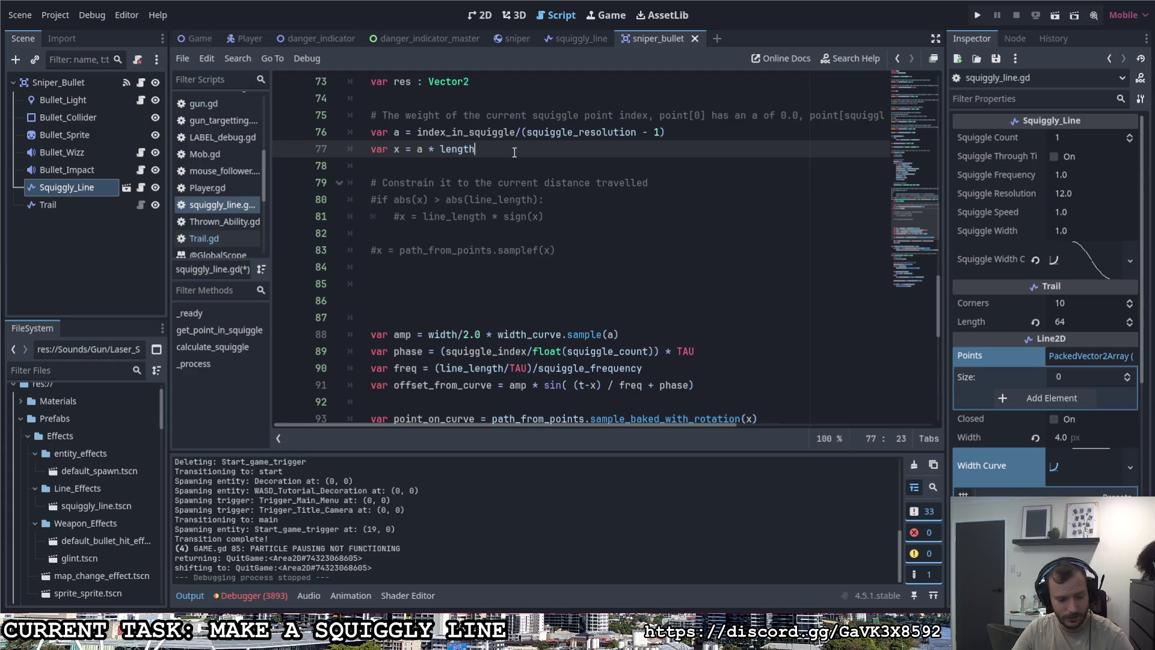
key("ctrl+s")
Step: Run the game, fire several sniper shots to check the bullet trail, then quit
left_click(976, 18)
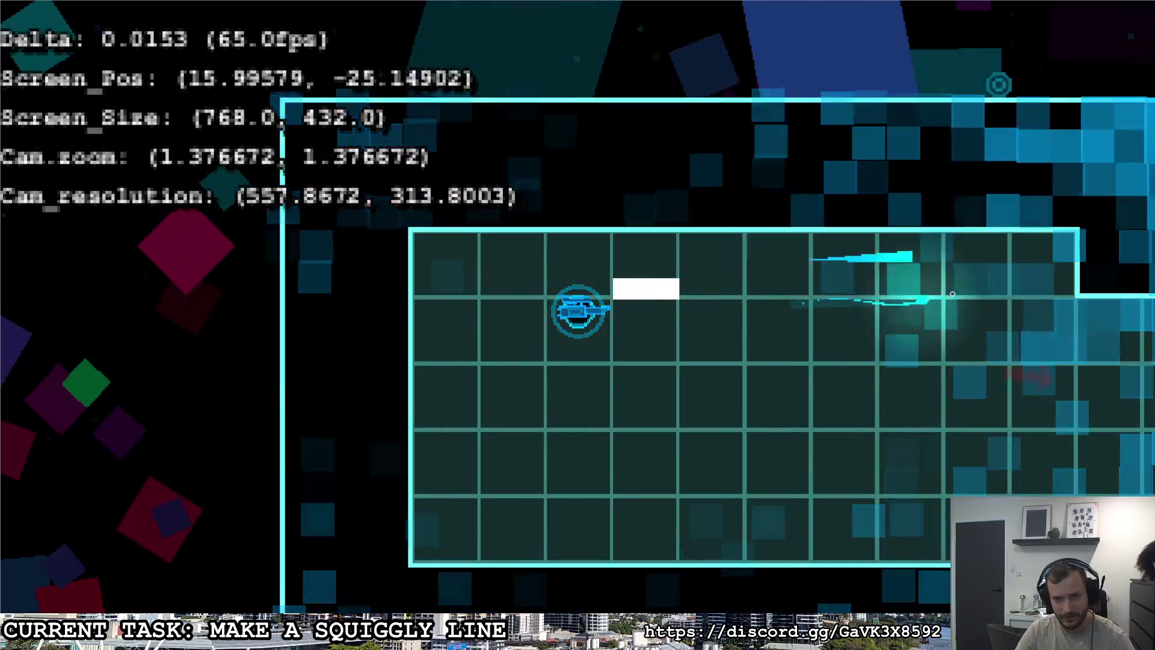
key("w")
left_click(1022, 303)
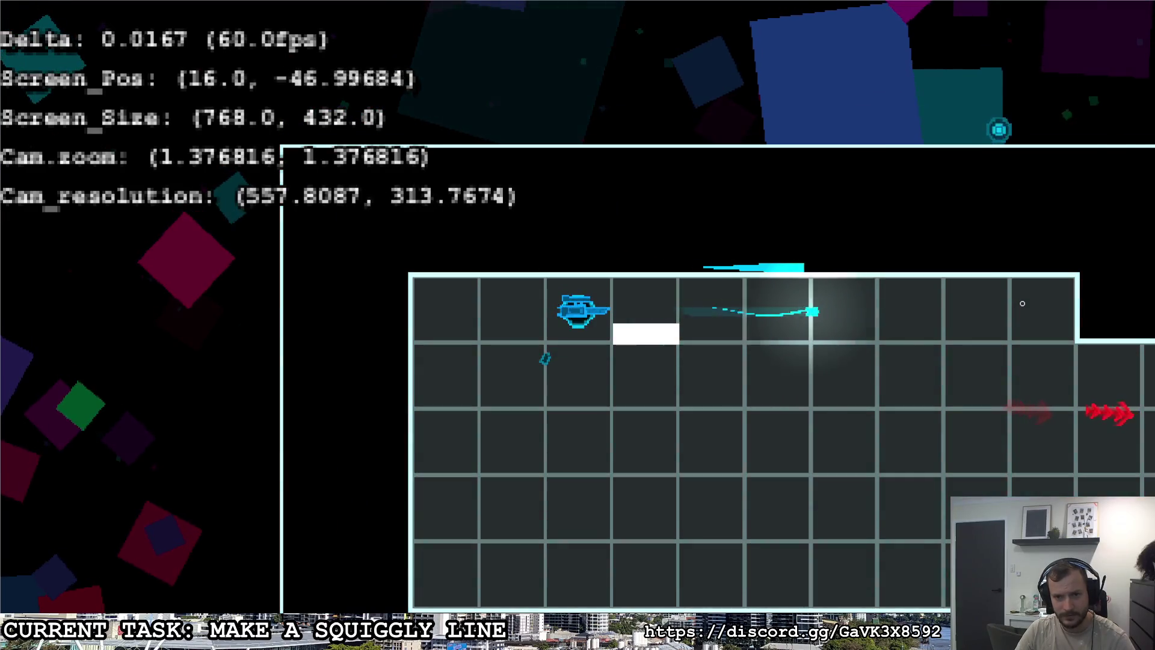
left_click(1036, 292)
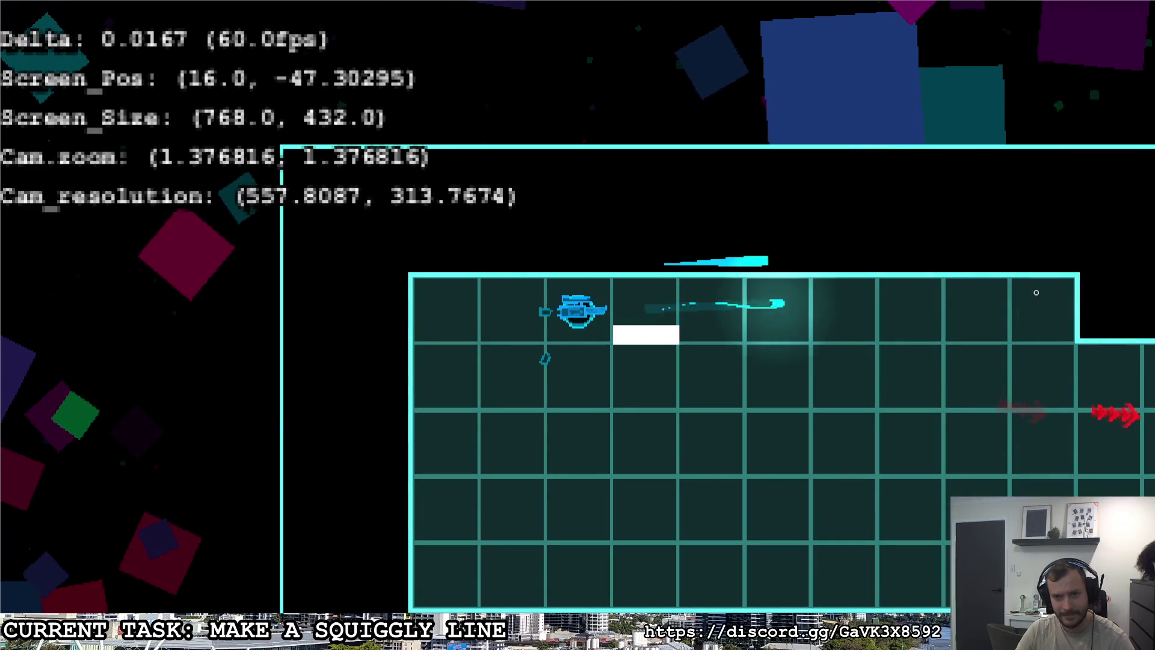
left_click(1036, 292)
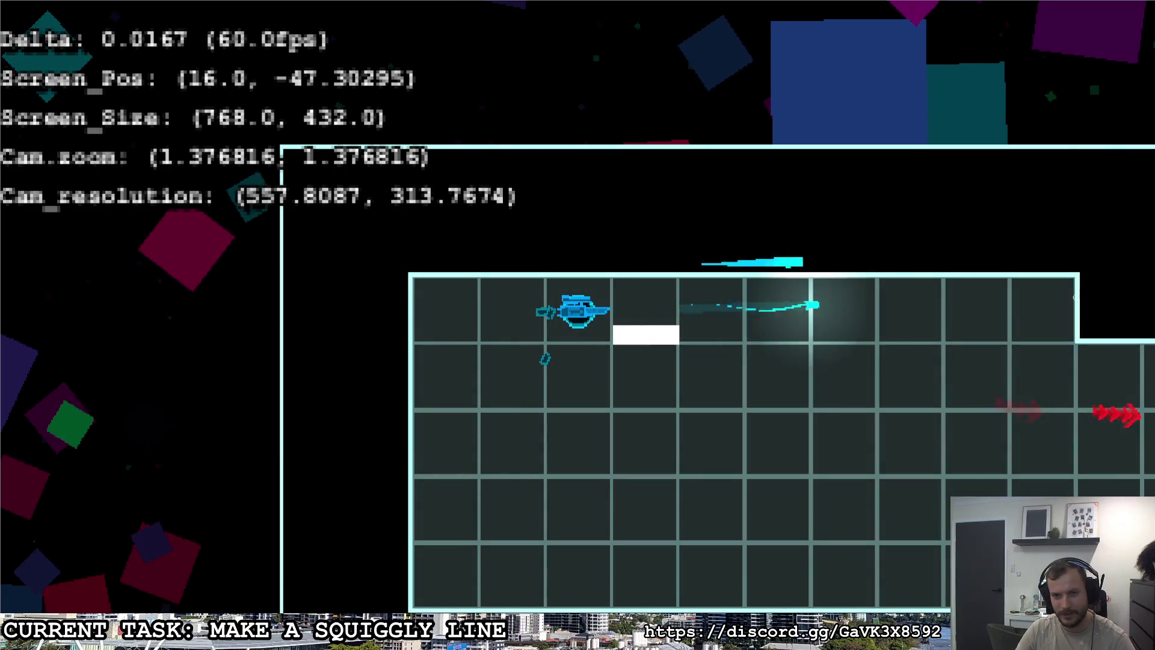
left_click(1036, 300)
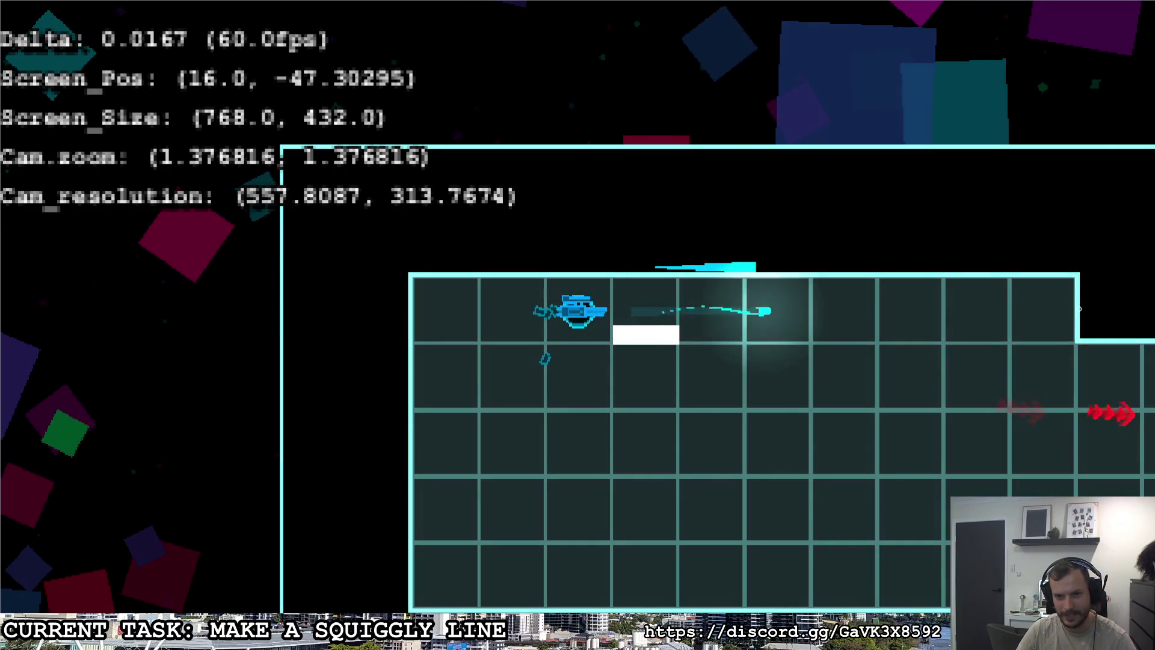
left_click(1062, 306)
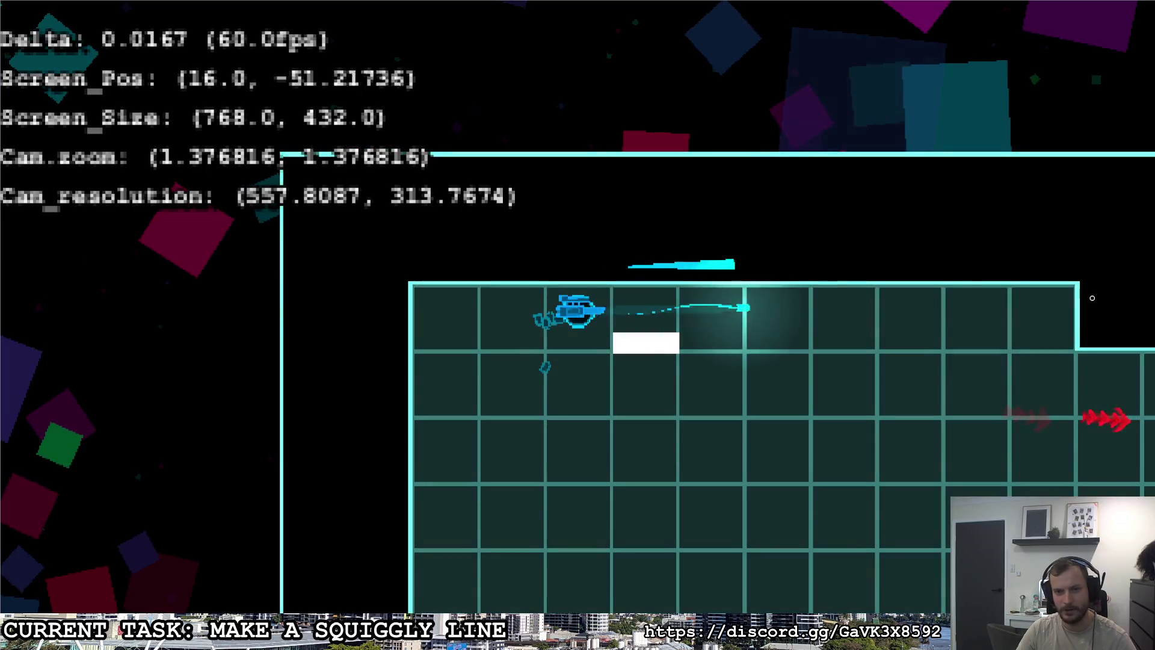
key("Escape")
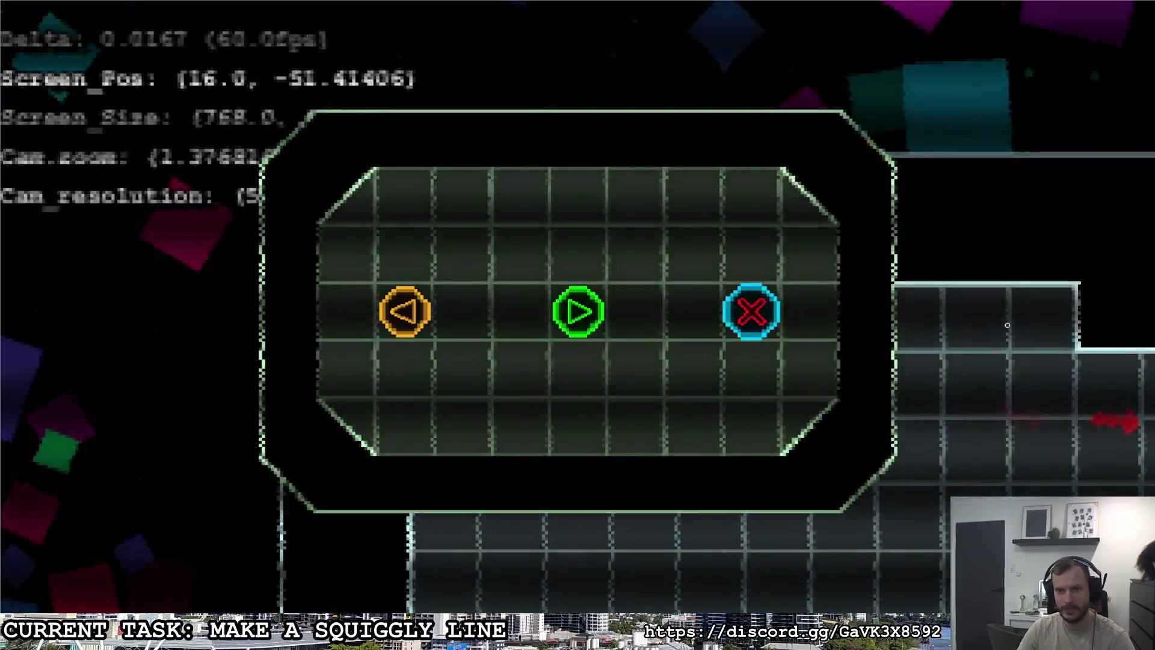
left_click(750, 309)
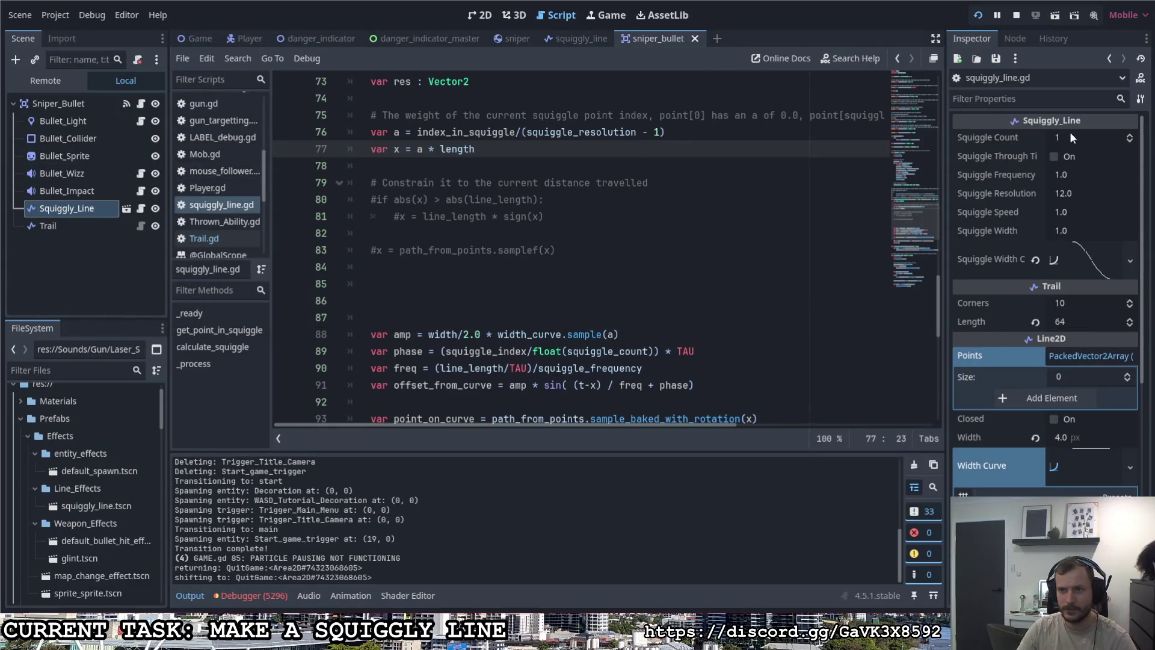
Step: Set Squiggle Count to 2, then play the level again to test the two-squiggle trail
left_click_drag(1069, 137, 1062, 138)
type("2")
key("Return")
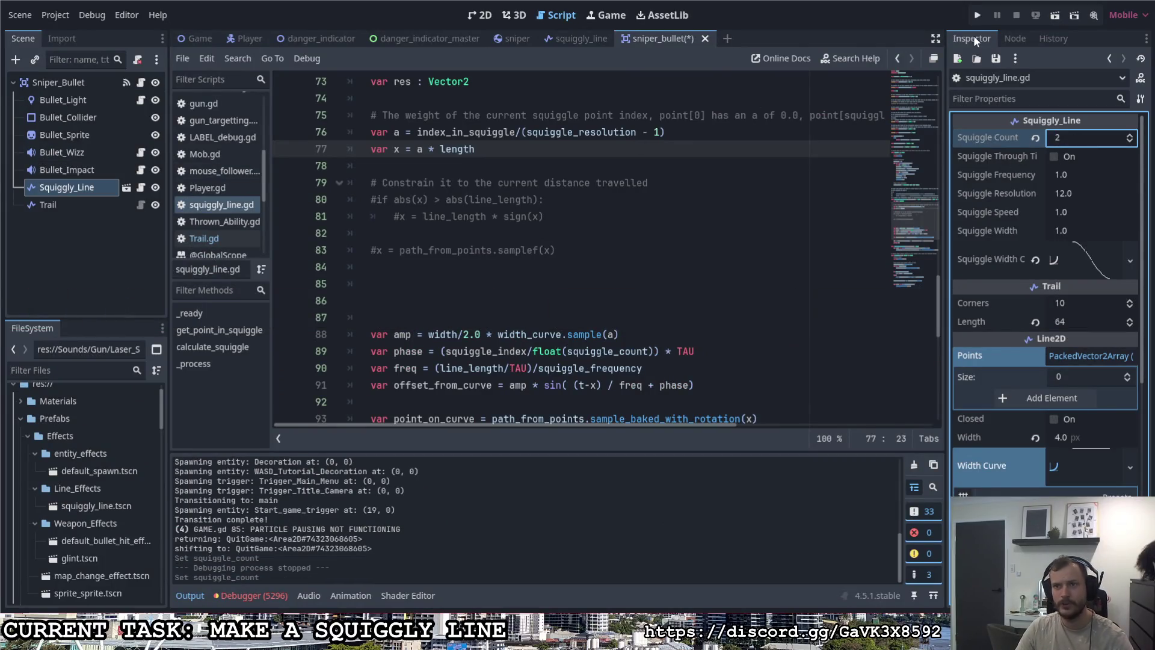
left_click(978, 15)
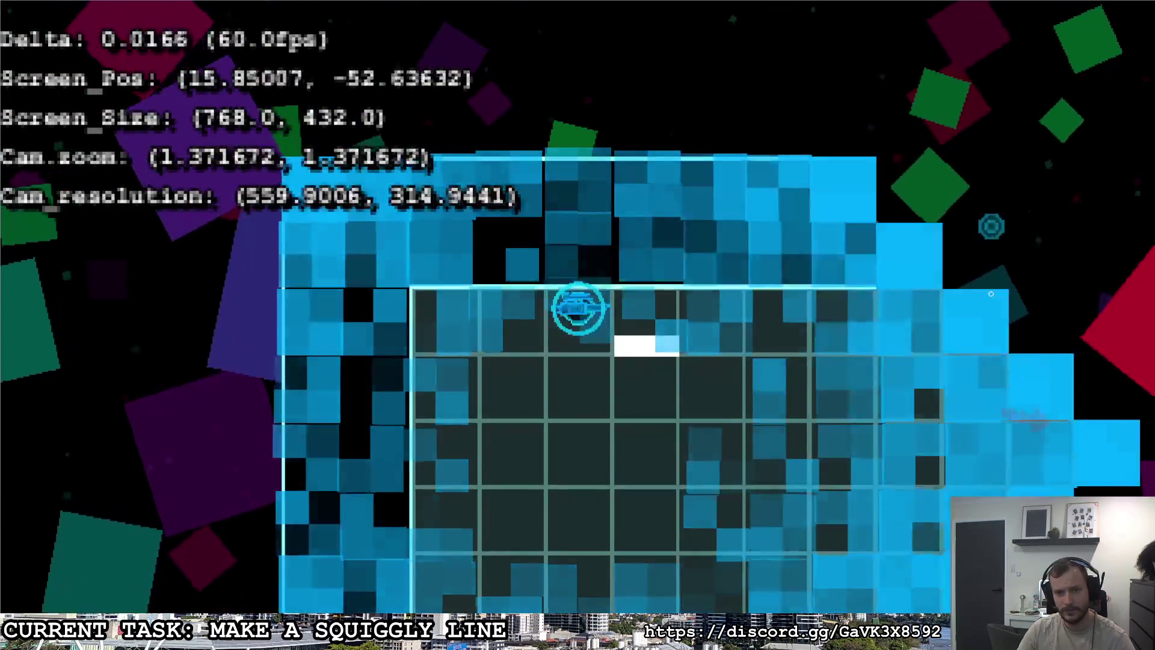
left_click(975, 314)
key("d")
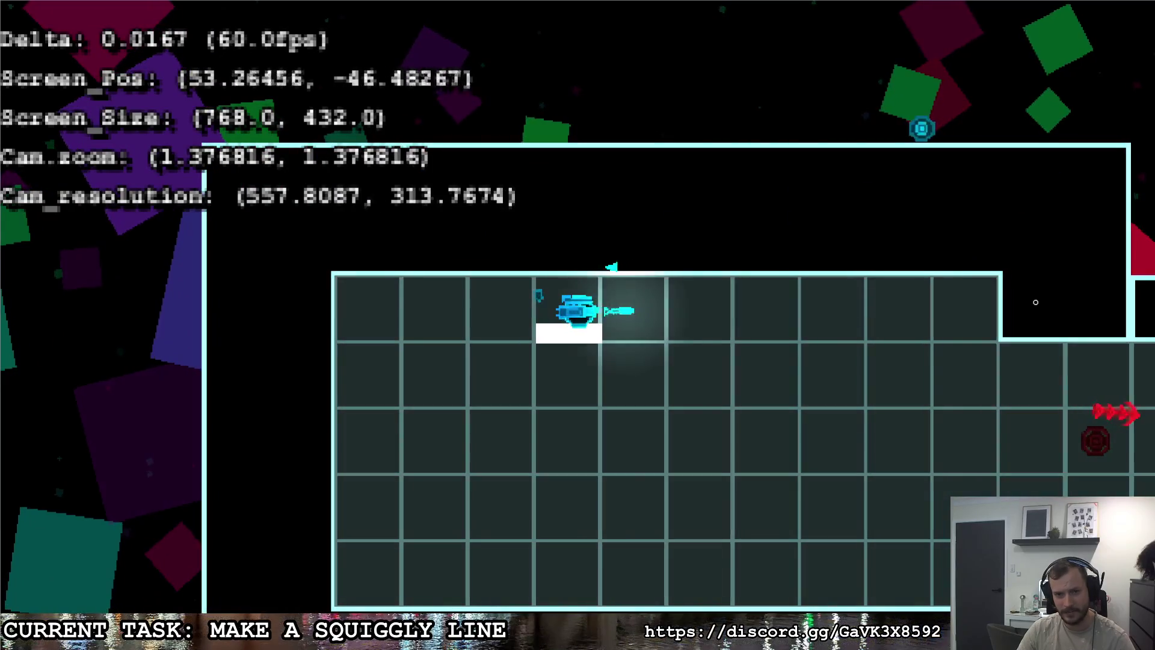
key("a")
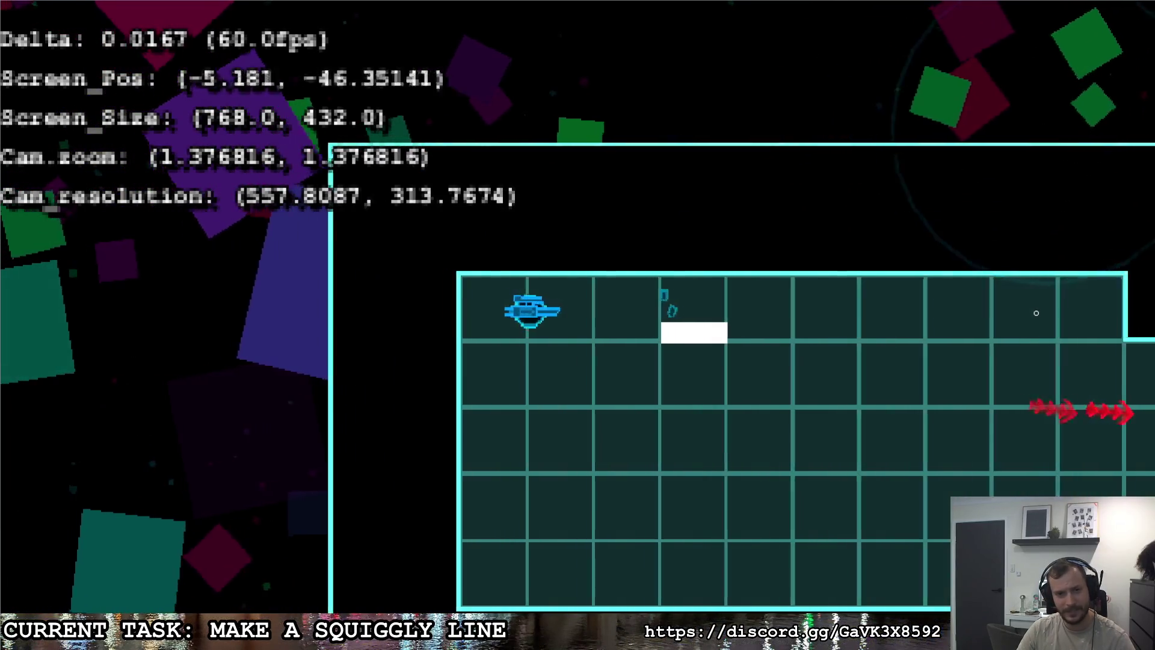
key("Escape")
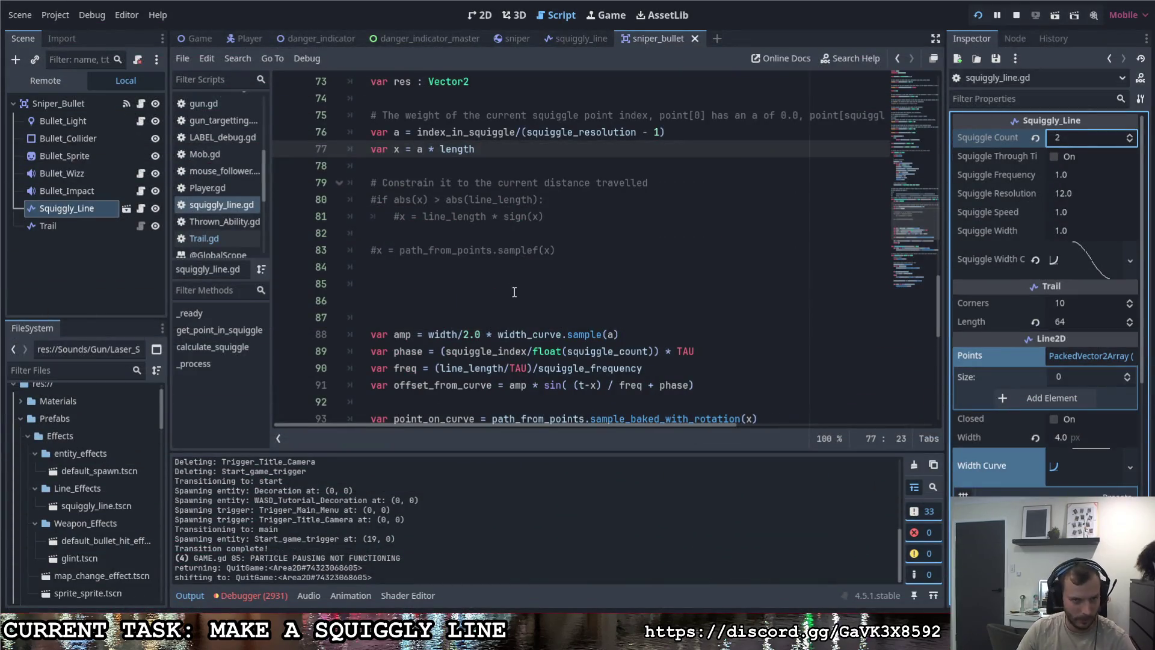
Step: Uncomment the abs(x) > abs(line_length) clamp on lines 80–81, then save and run
scroll(519, 293, "up", 3)
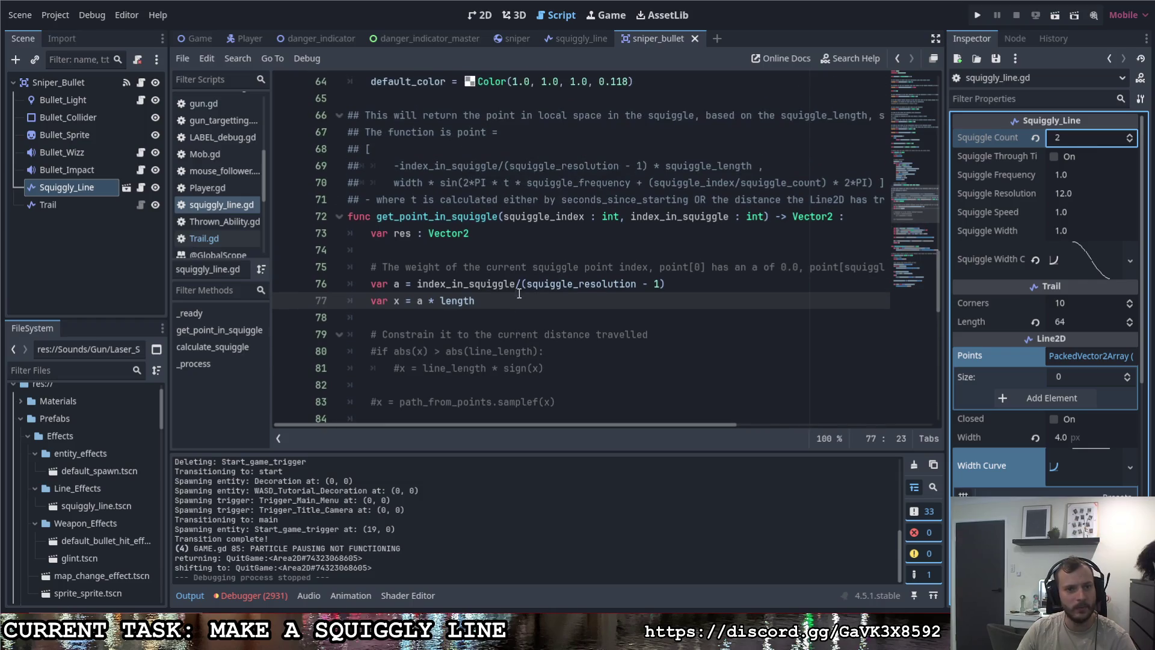
scroll(501, 282, "down", 2)
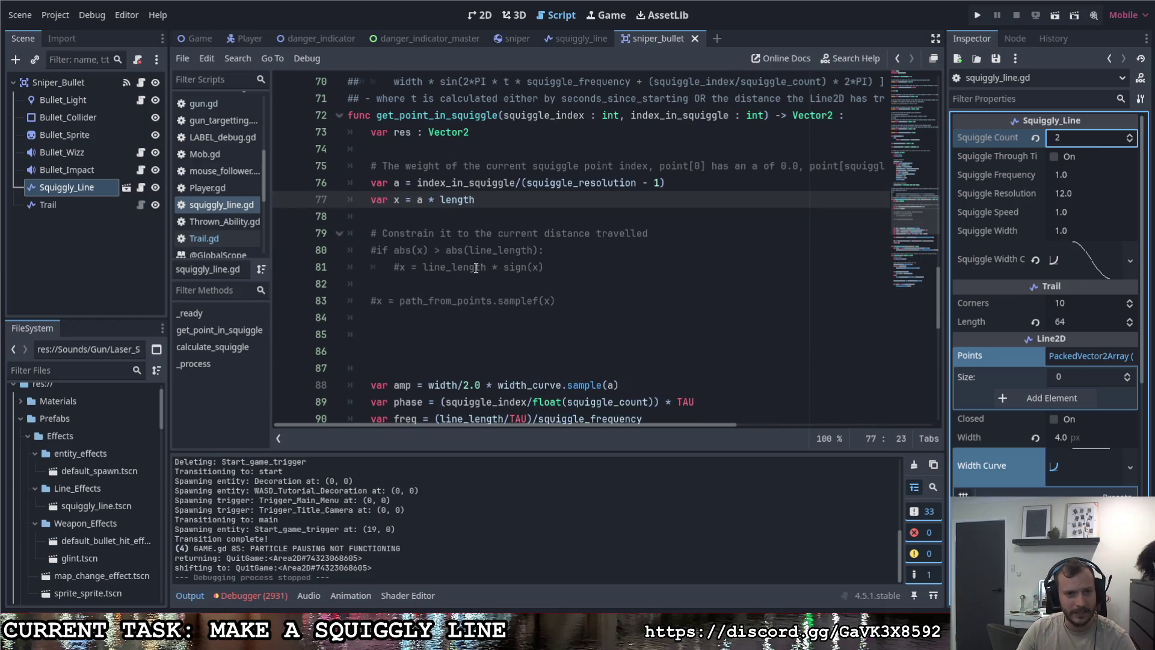
scroll(445, 266, "down", 1)
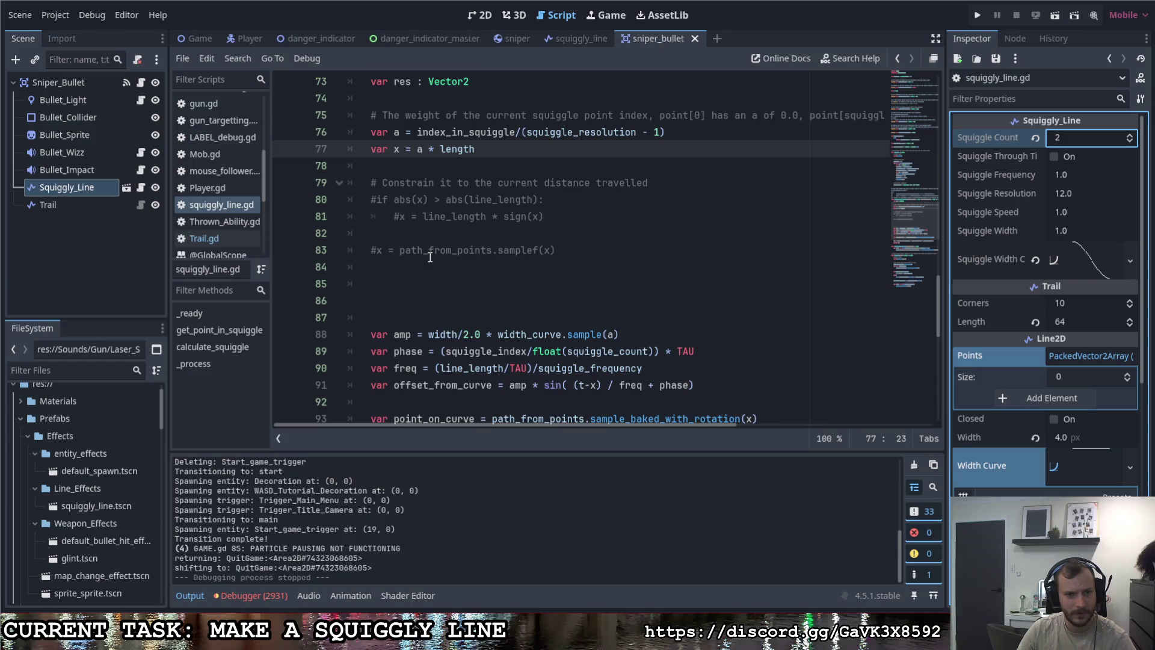
scroll(430, 257, "down", 1)
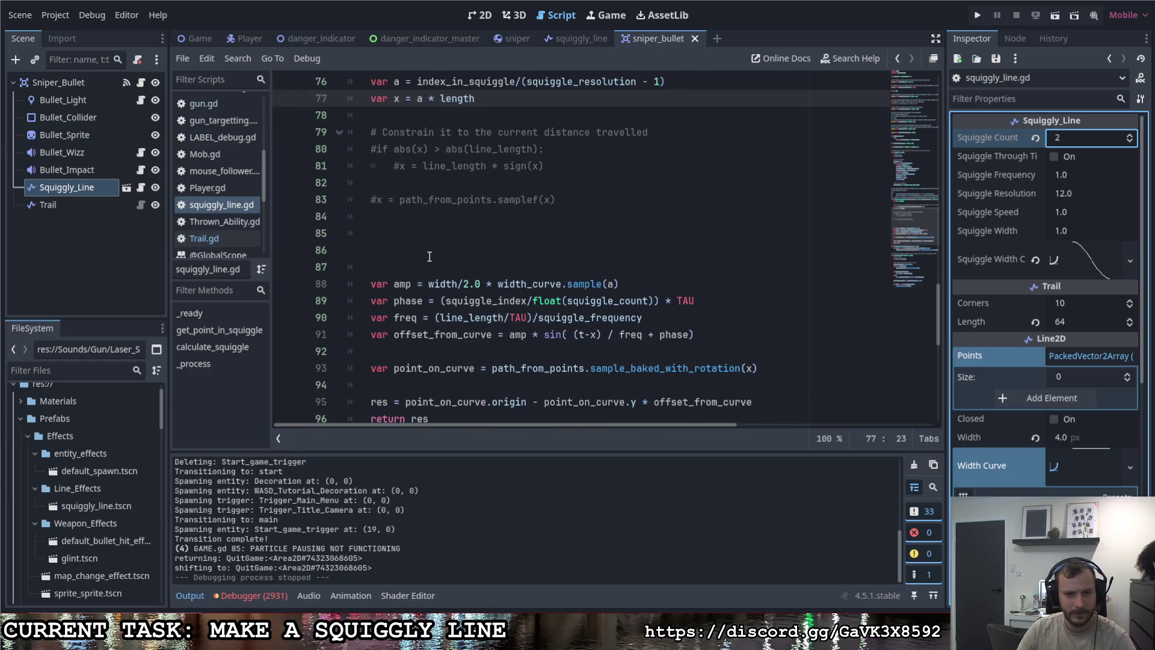
scroll(427, 258, "down", 1)
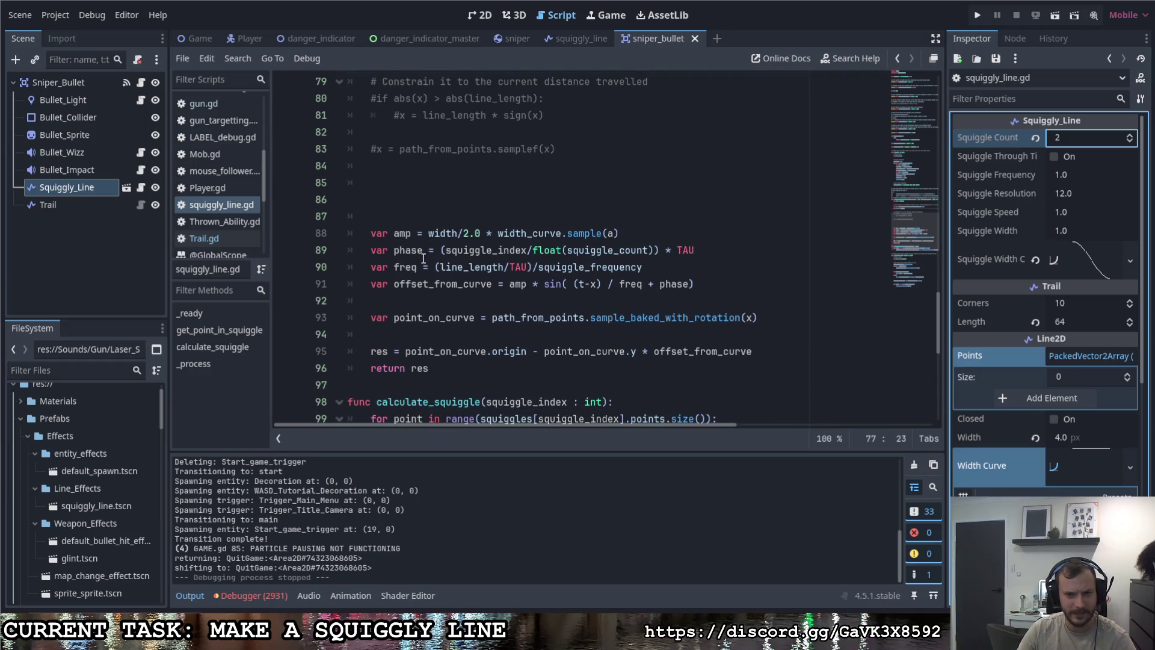
scroll(423, 259, "up", 4)
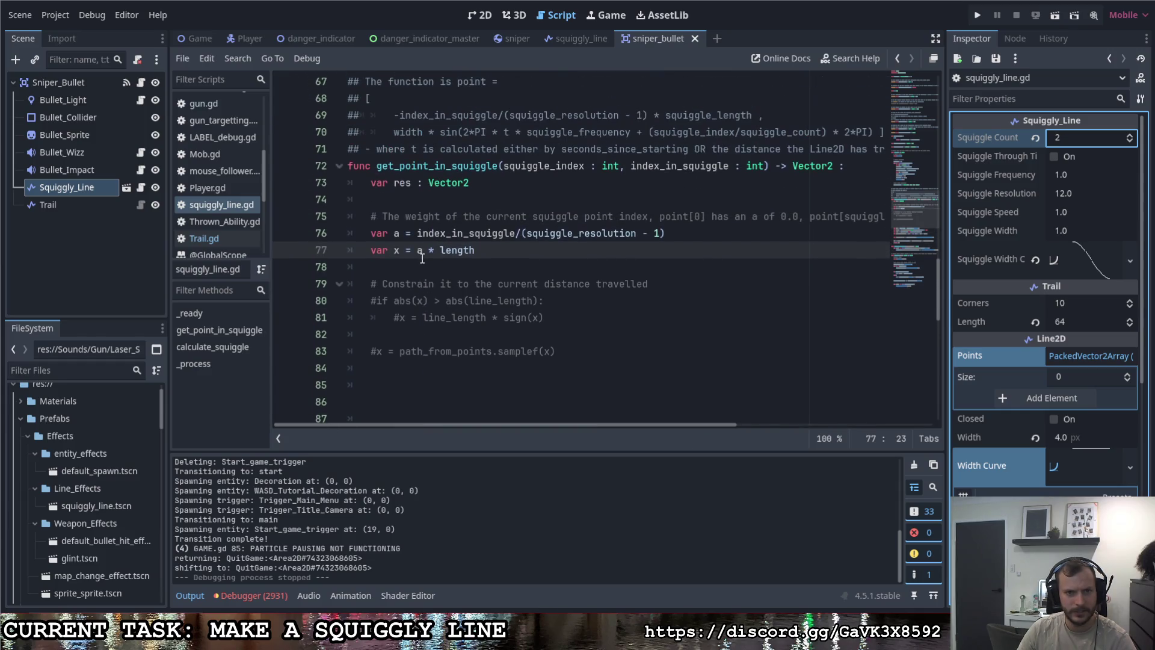
left_click(441, 250, "shift")
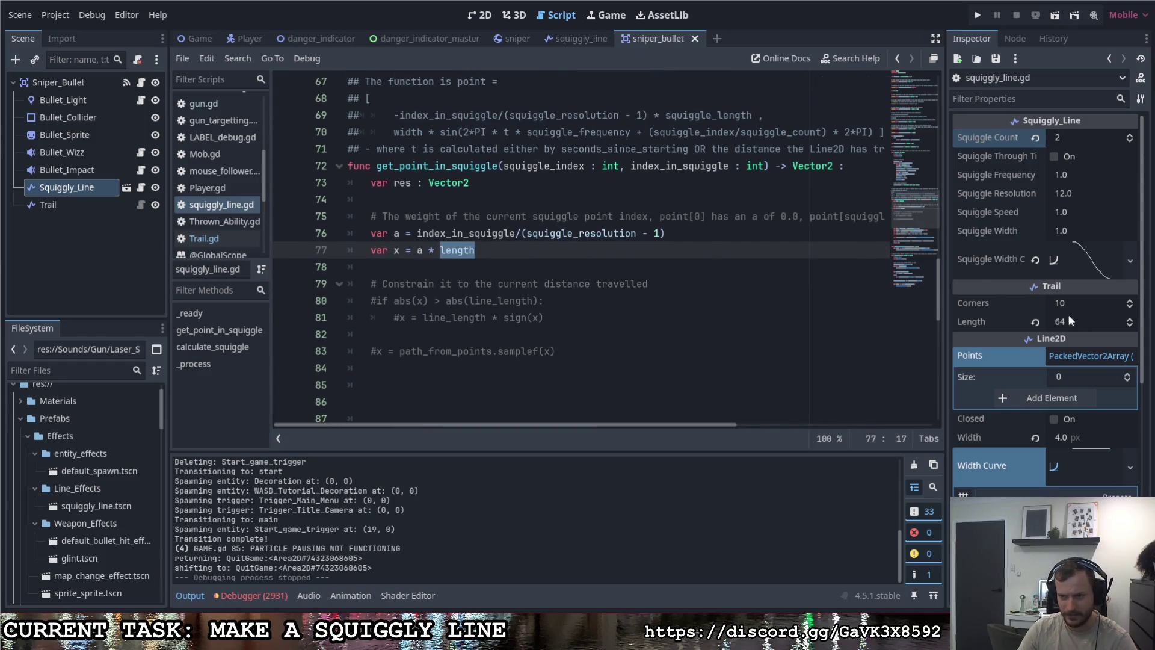
left_click(371, 300)
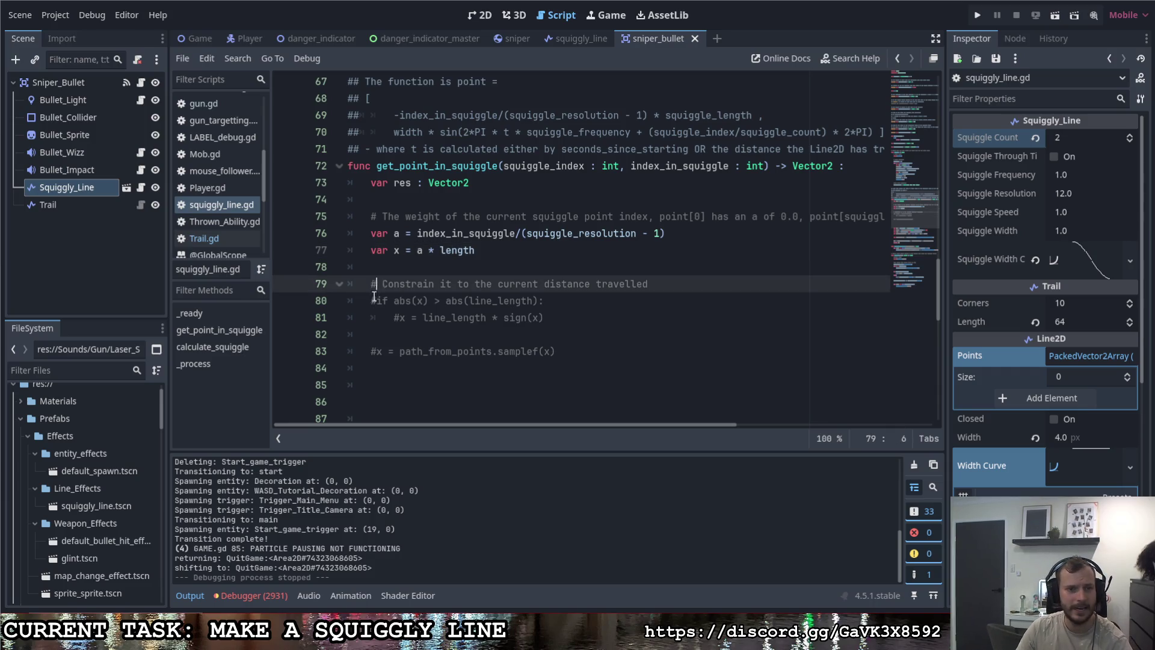
left_click(400, 317)
key("BackSpace")
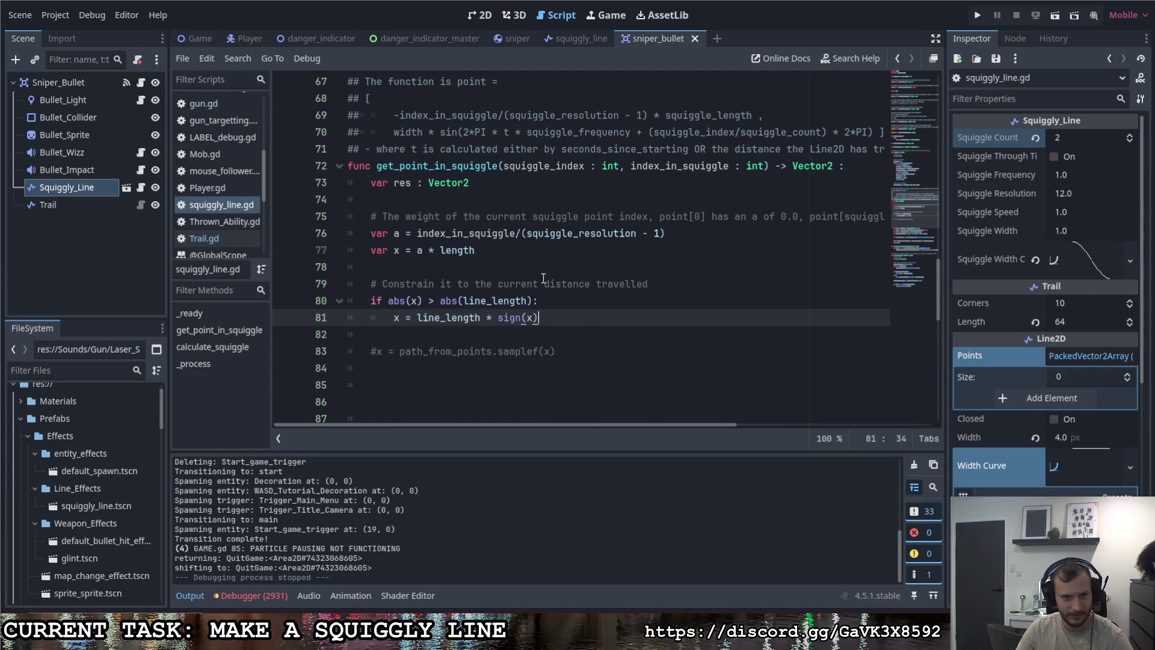
double_click(407, 251)
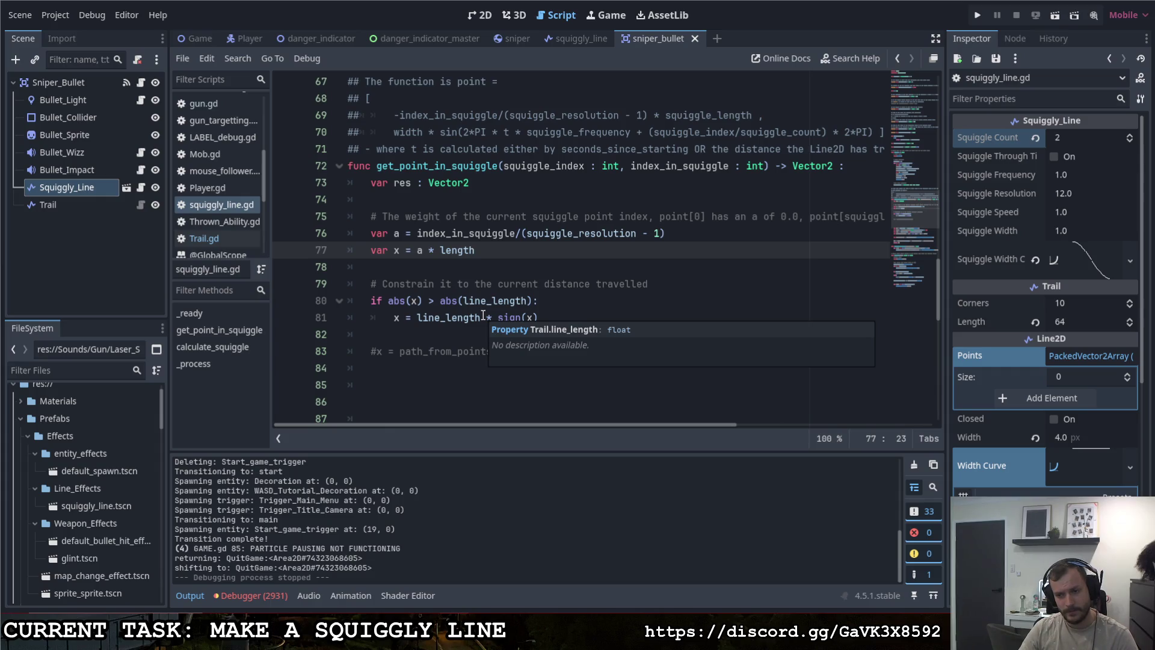
key("ctrl+s")
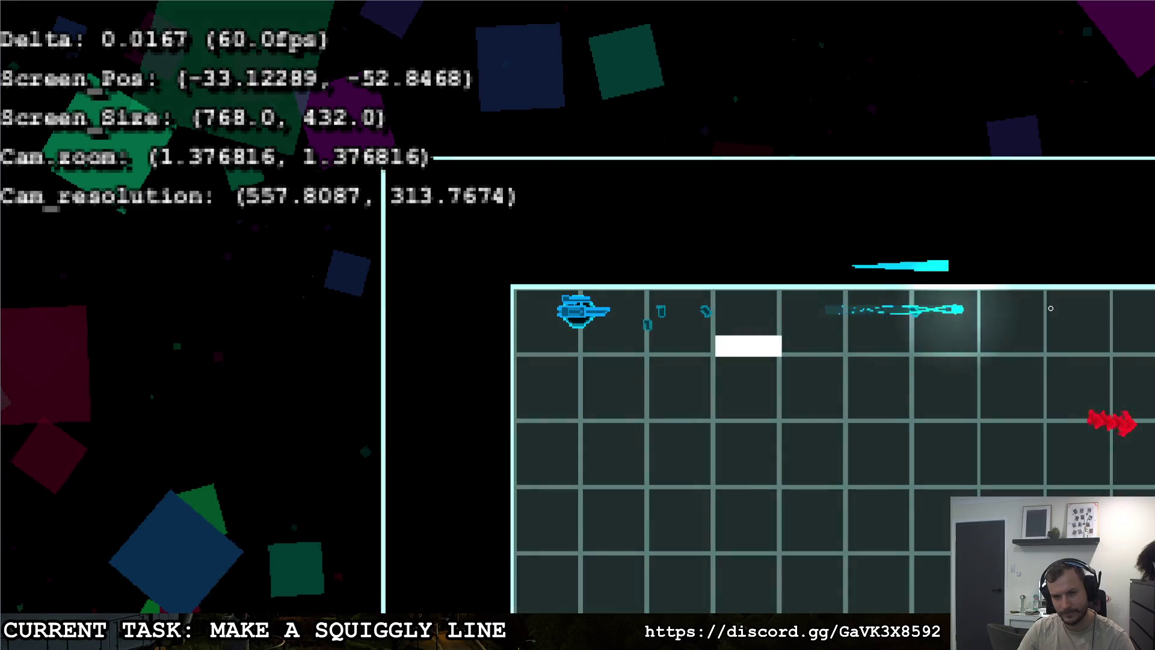
key("Escape")
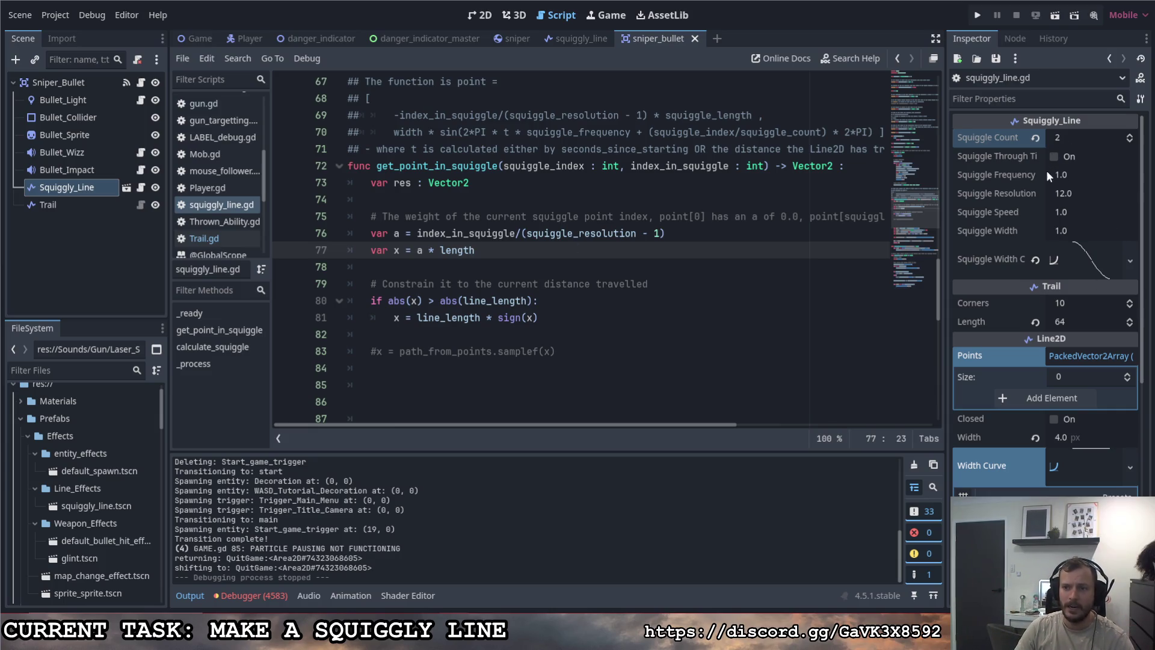
Step: Set the line Width to 10.0 px and run the game
left_click(1088, 438)
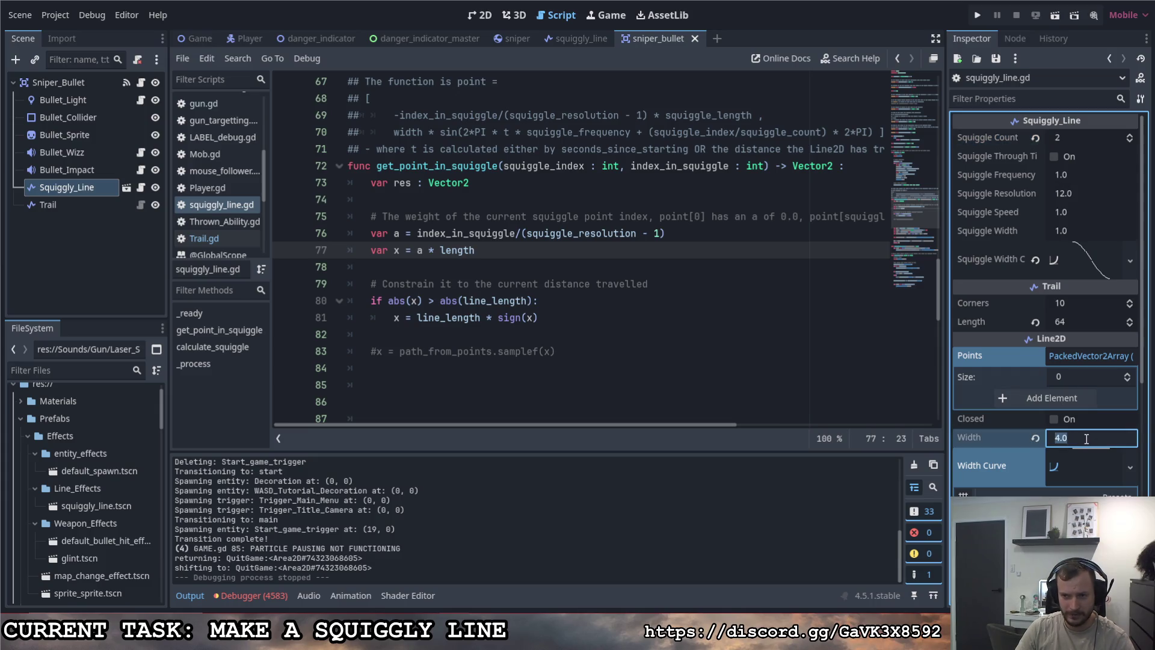
type("10")
key("Return")
key("F5")
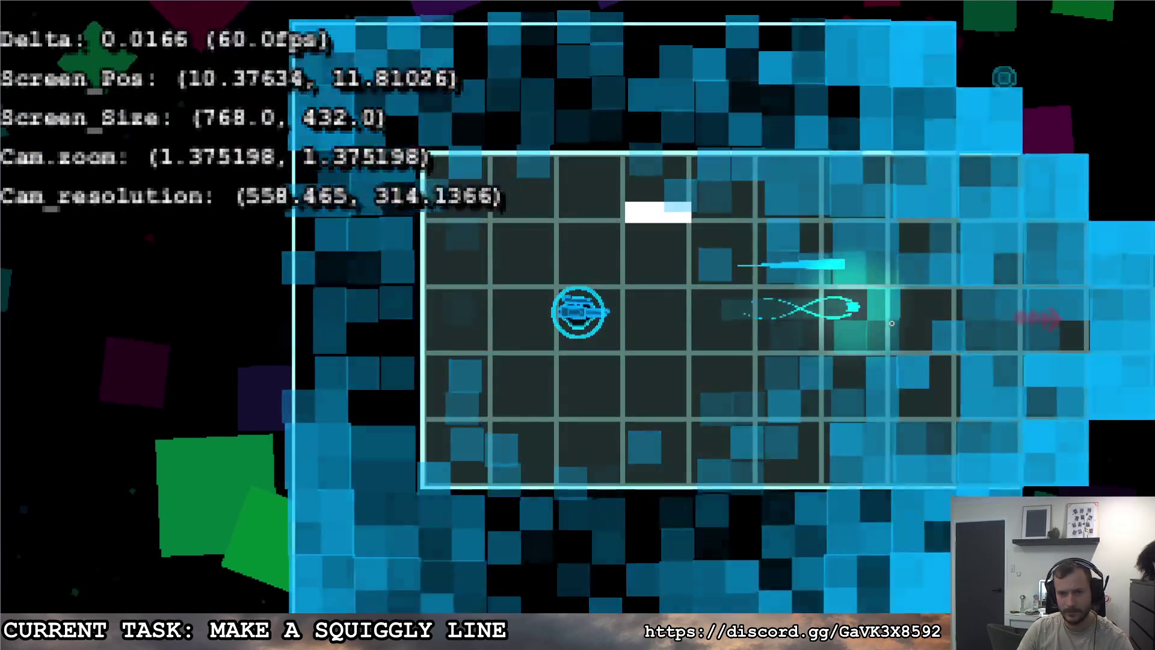
Step: Move the ship around, fire a sniper shot to check the wider trail, then quit to the editor
key("w")
key("d")
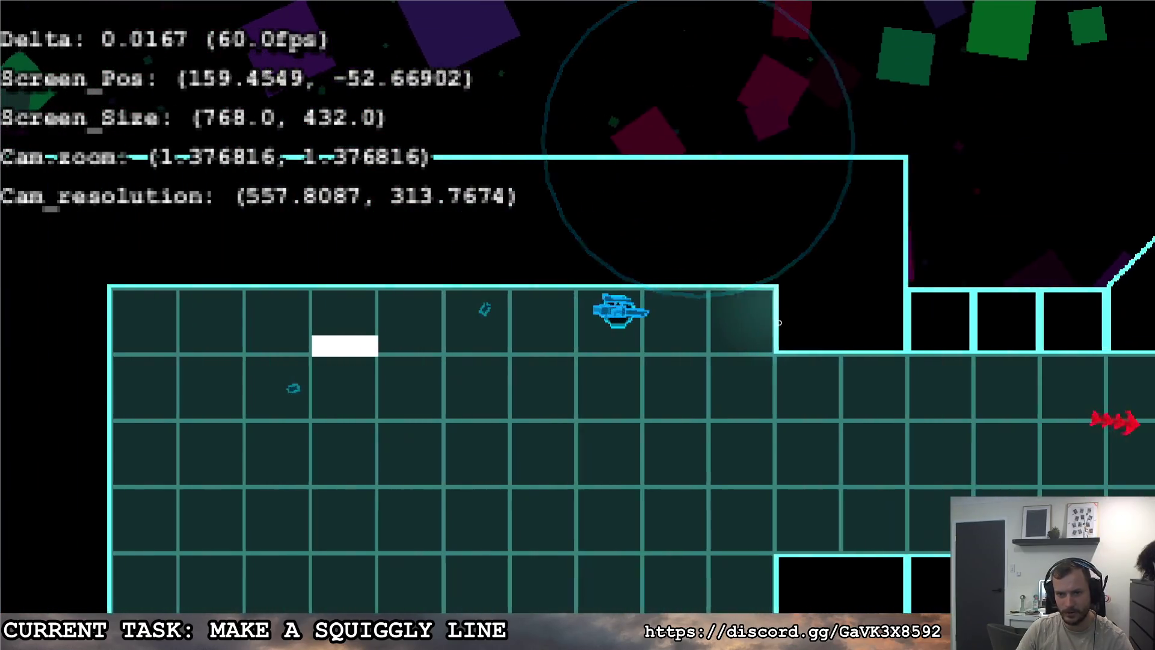
key("a")
key("d")
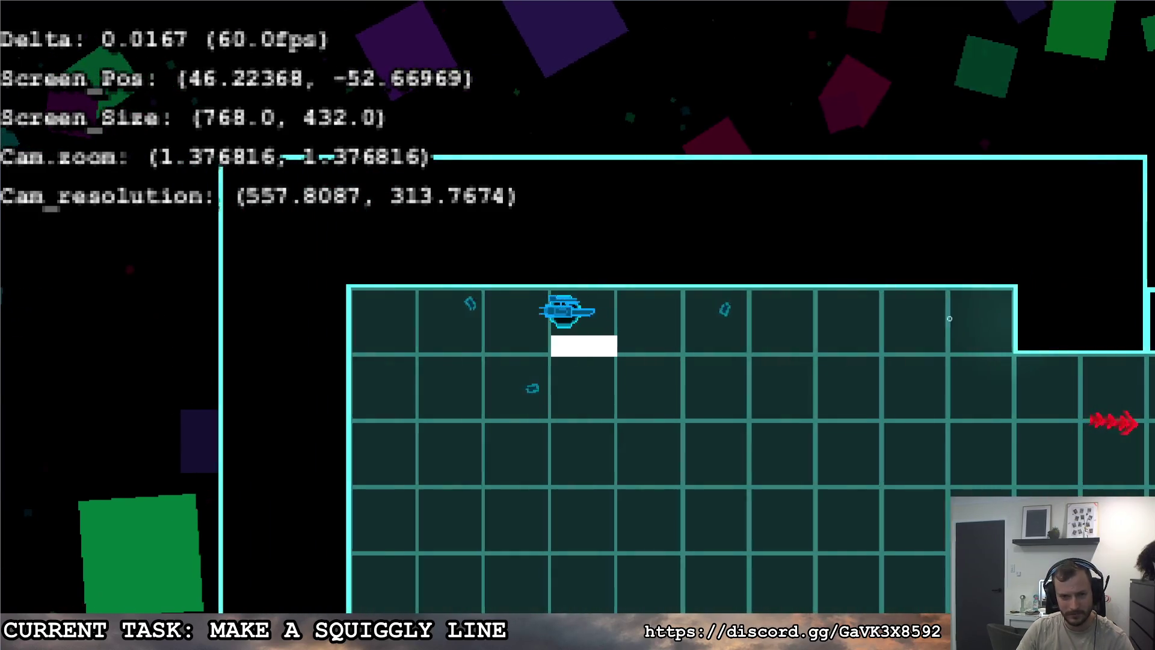
key("a")
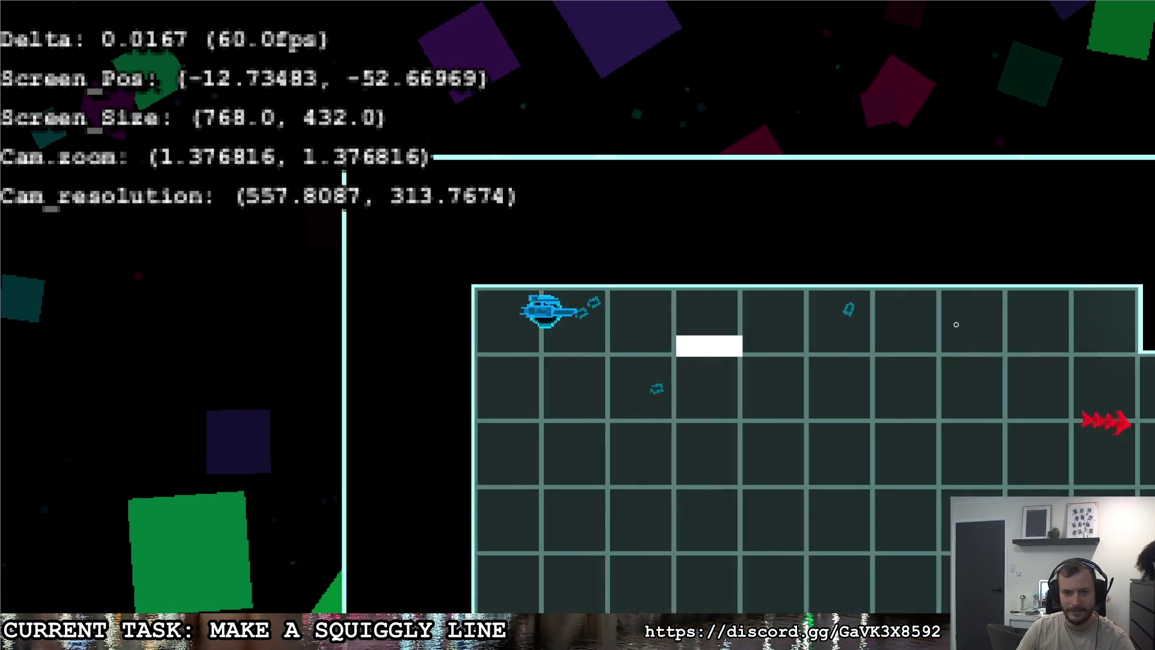
left_click(962, 325)
key("d")
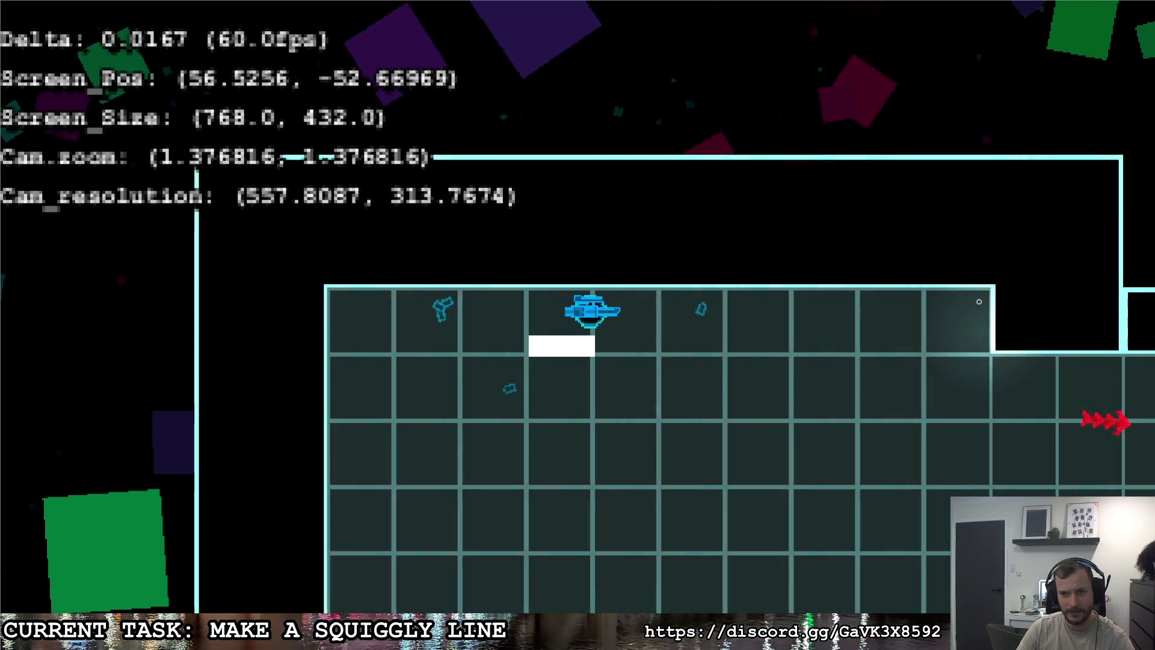
key("Escape")
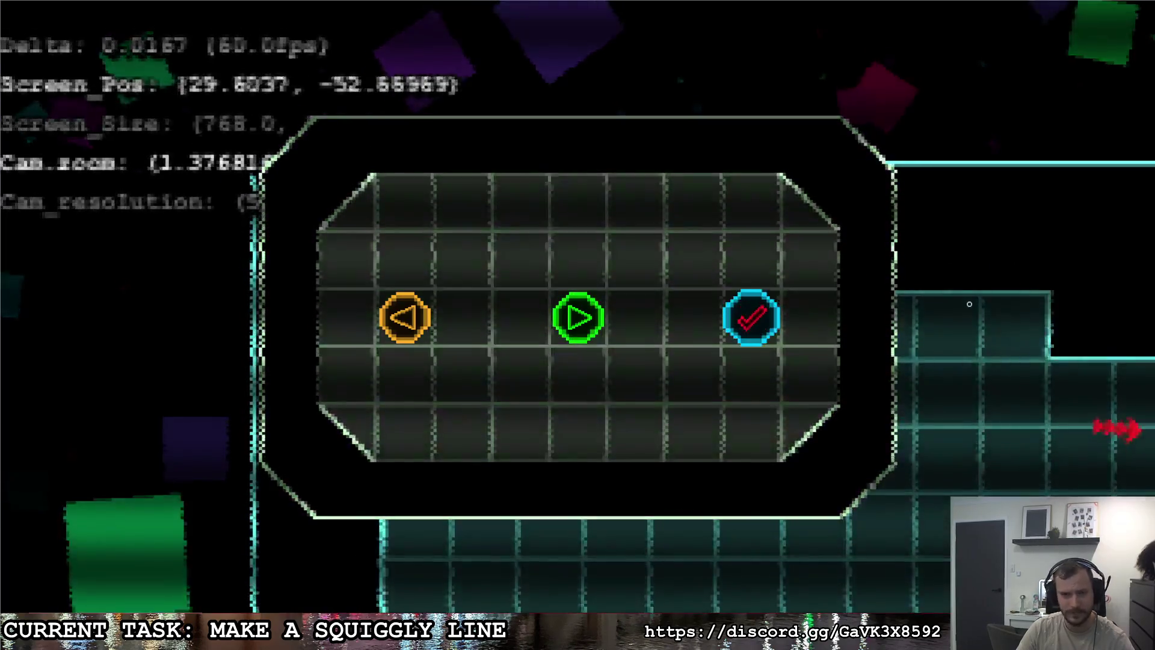
left_click(751, 311)
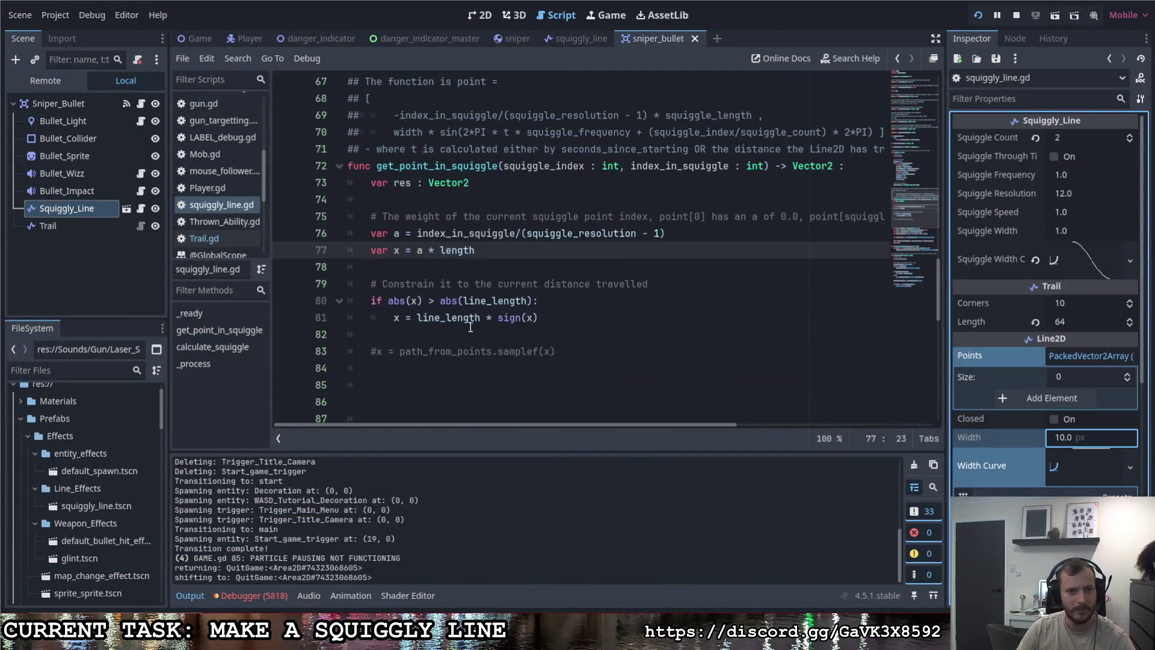
Step: Locate the sample_baked_with_rotation(x) call on line 93 and show its documentation tooltip
scroll(470, 326, "up", 14)
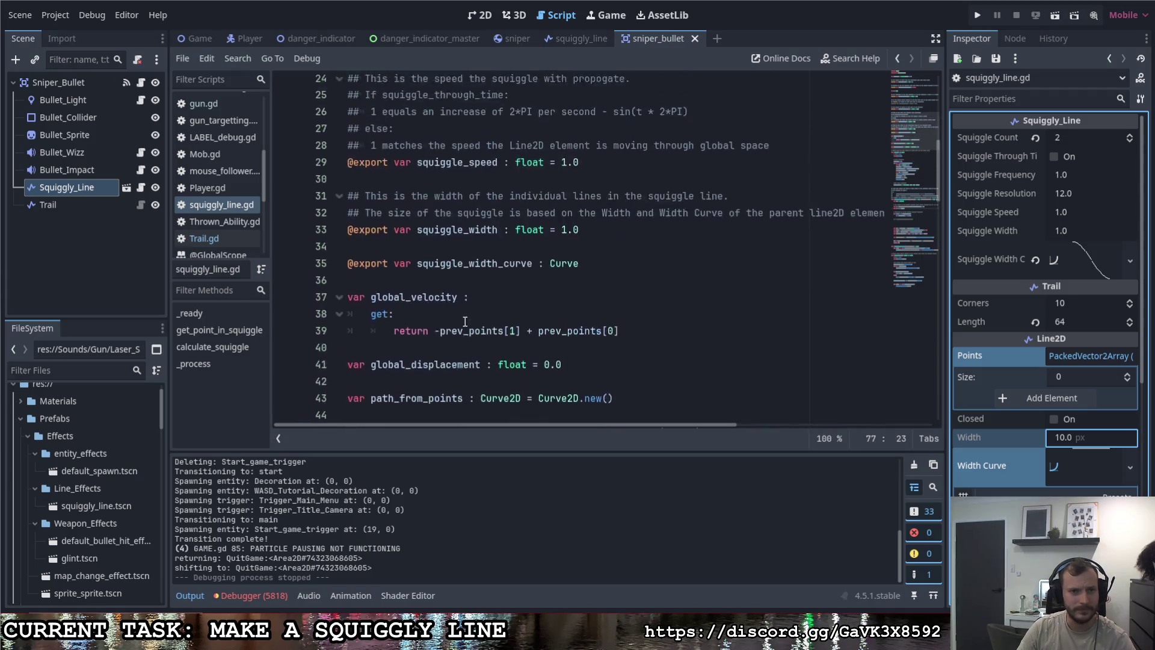
scroll(465, 322, "up", 8)
scroll(463, 322, "down", 12)
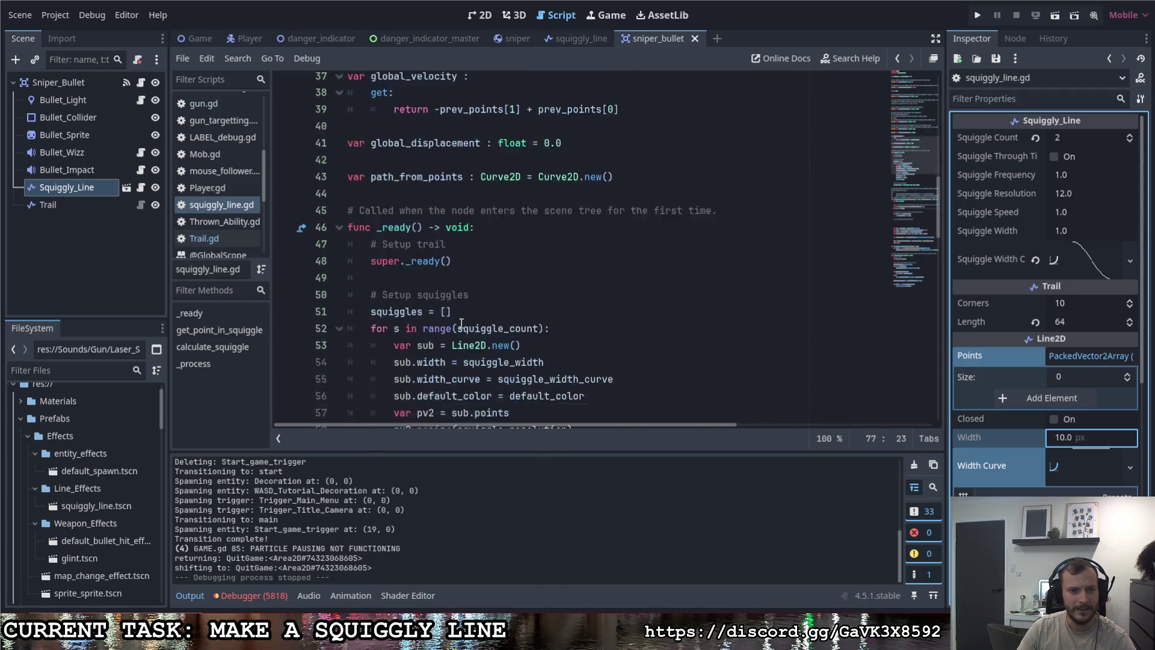
scroll(461, 323, "down", 5)
scroll(462, 323, "down", 10)
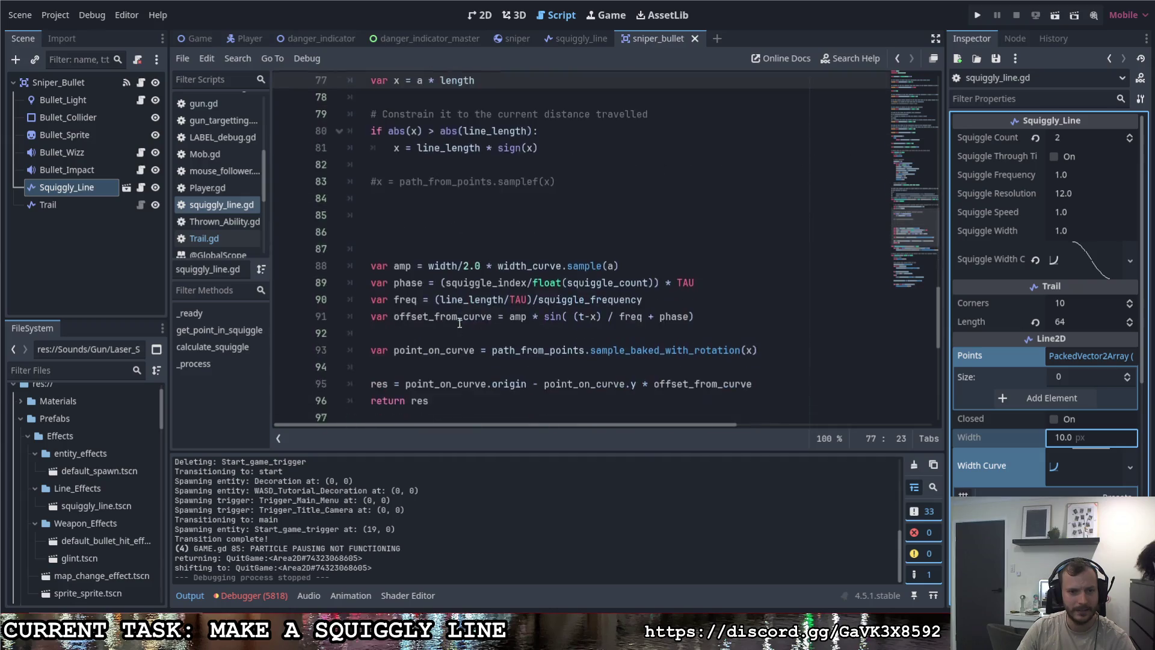
scroll(459, 322, "up", 3)
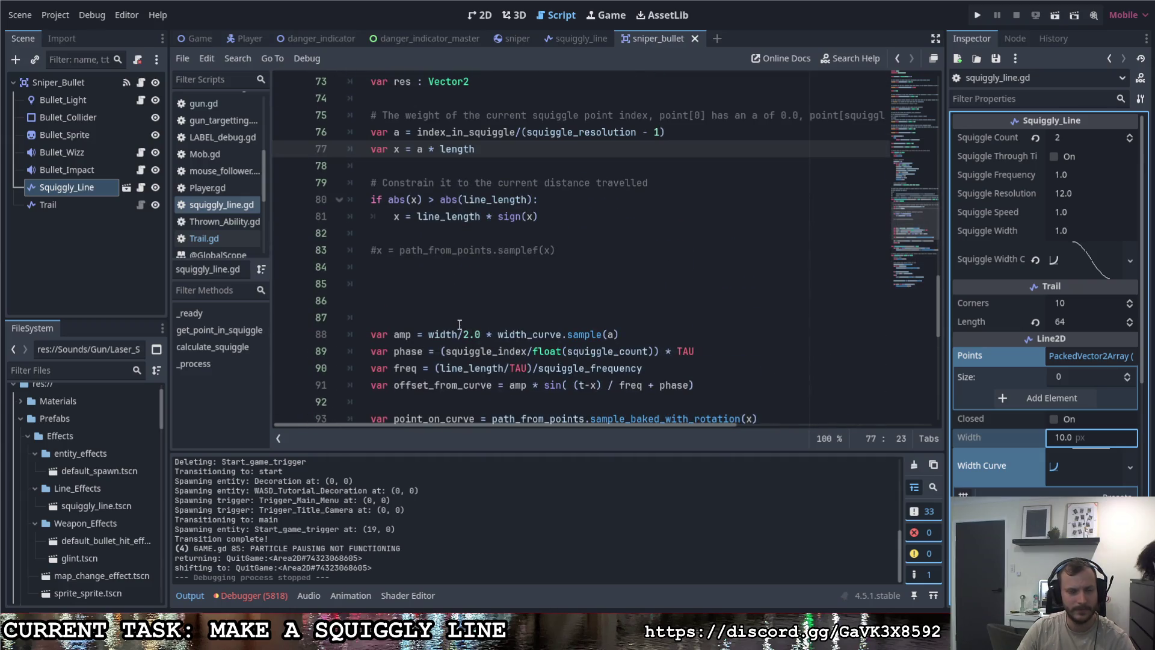
scroll(459, 319, "up", 1)
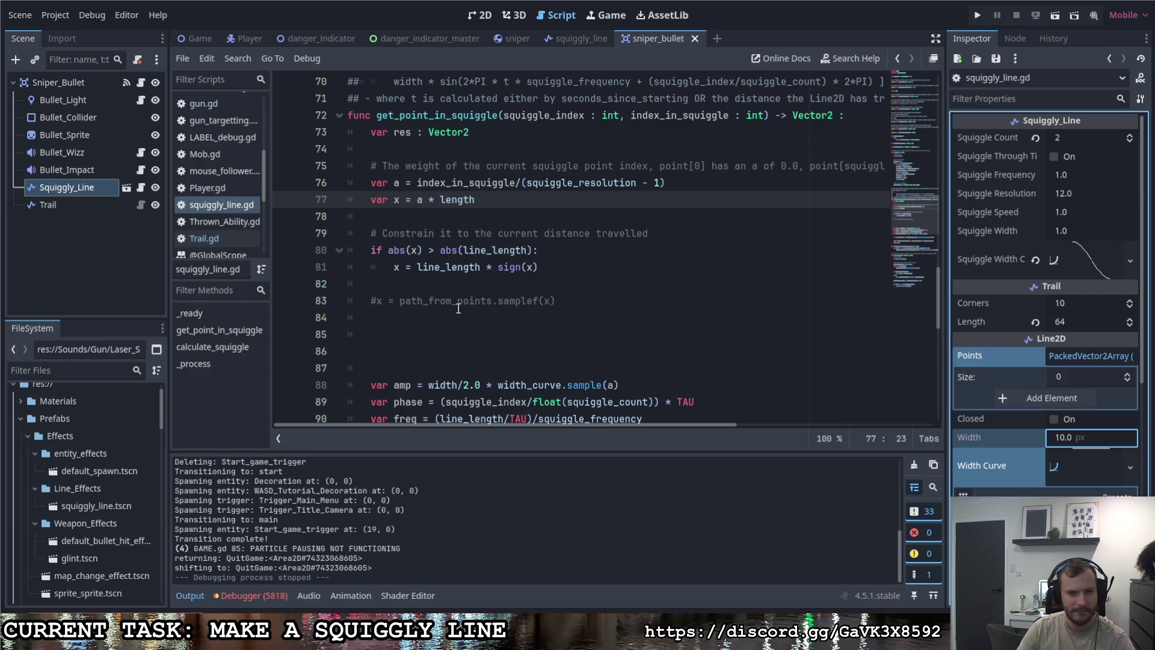
scroll(458, 308, "down", 3)
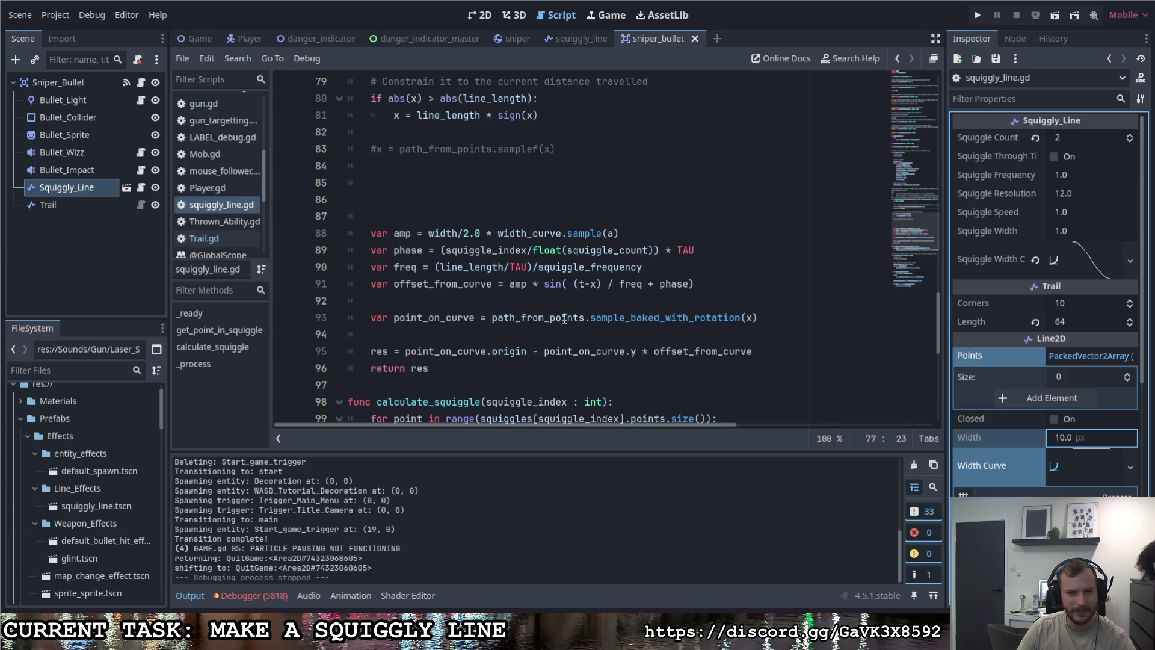
left_click(591, 317)
left_click_drag(732, 315, 759, 317)
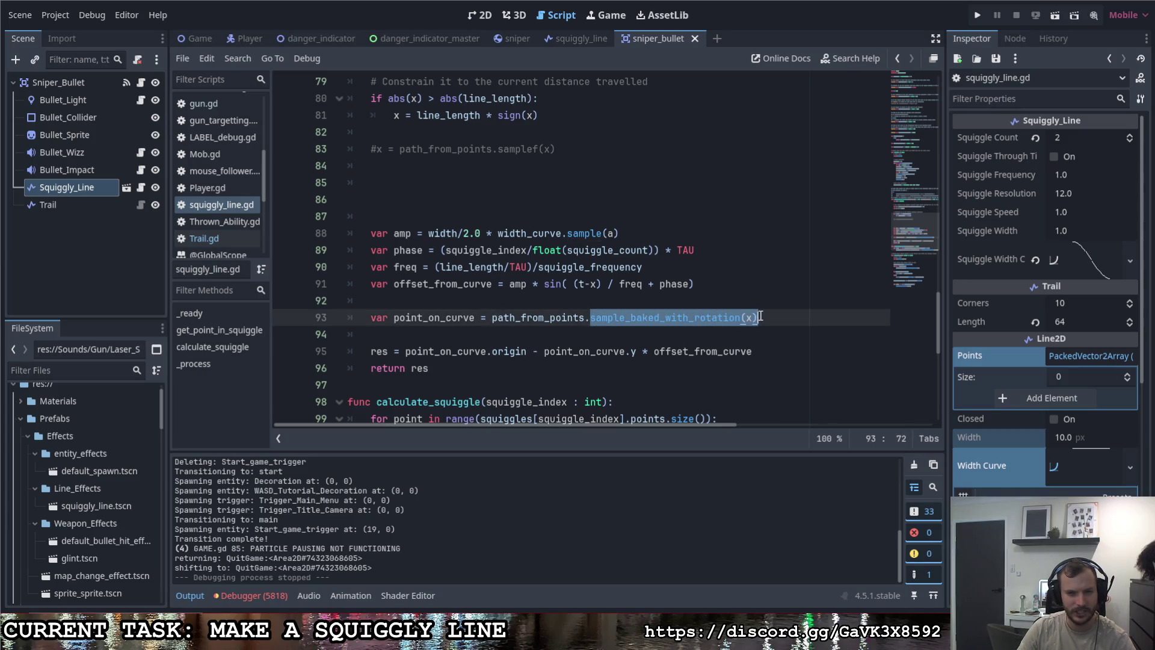
left_click(751, 317)
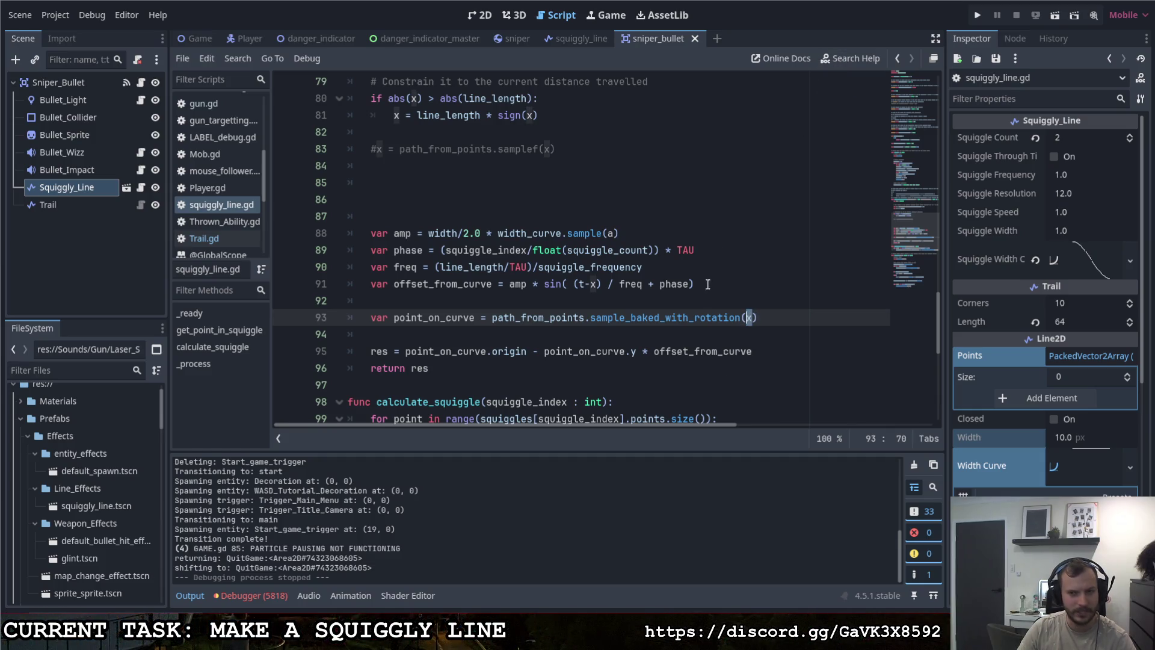
mouse_move(707, 310)
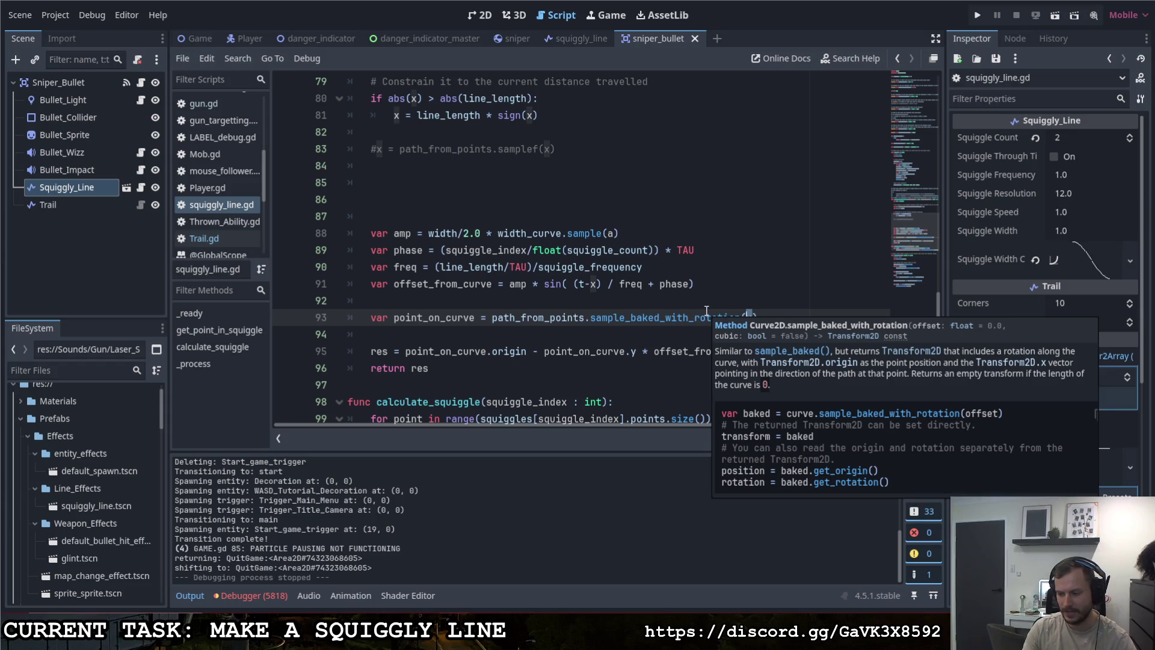
left_click(703, 307)
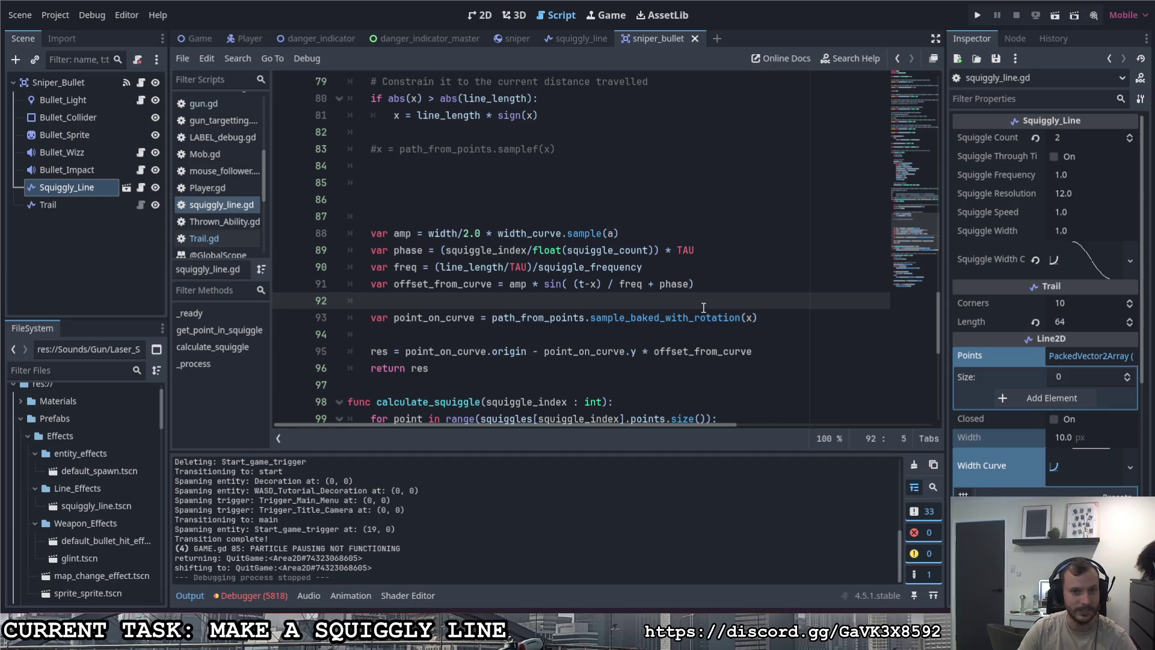
scroll(752, 308, "up", 4)
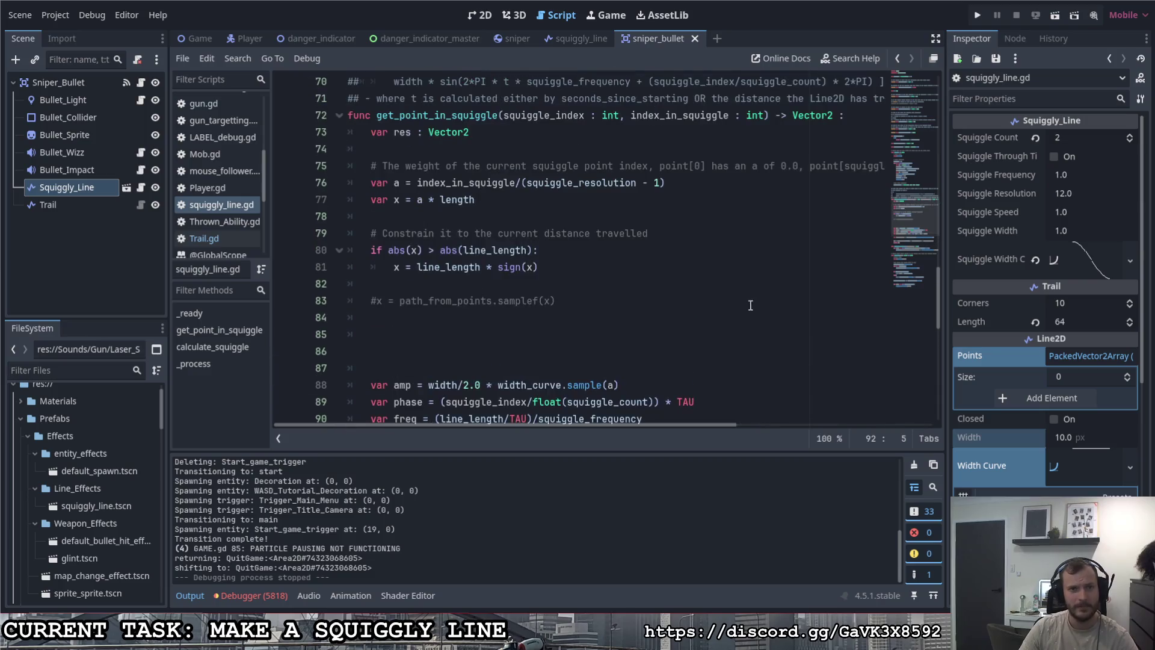
scroll(740, 287, "down", 2)
scroll(742, 274, "down", 1)
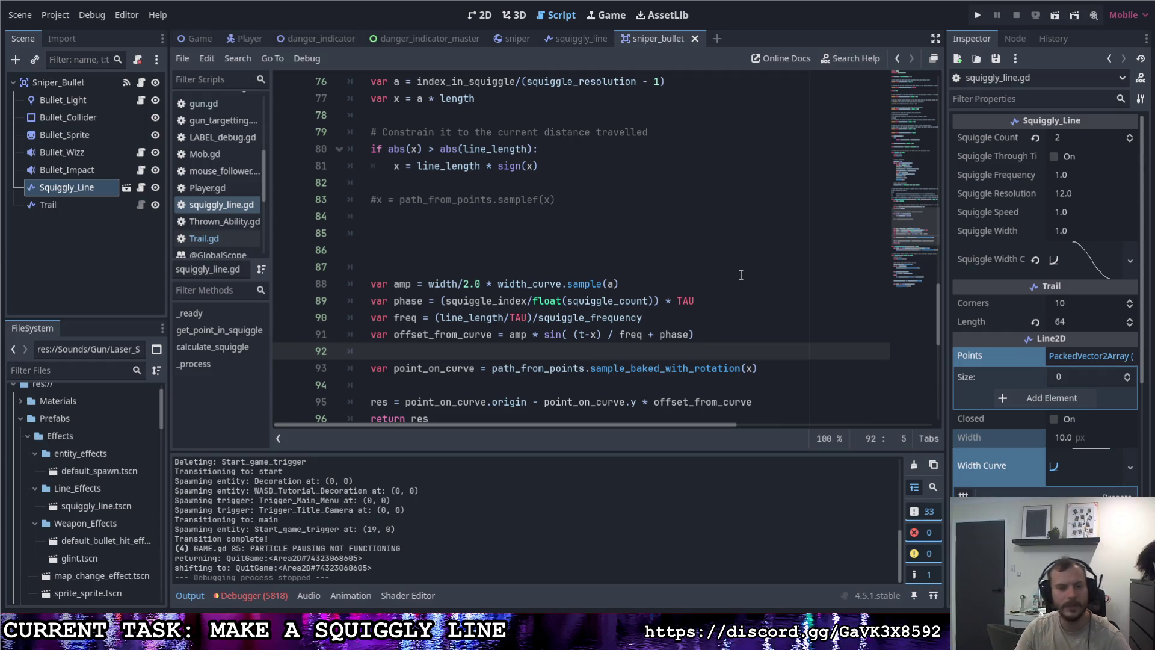
Step: Comment out lines 80 and 81 with # to disable the distance-travelled clamp
left_click(344, 144)
type("#")
key("Down")
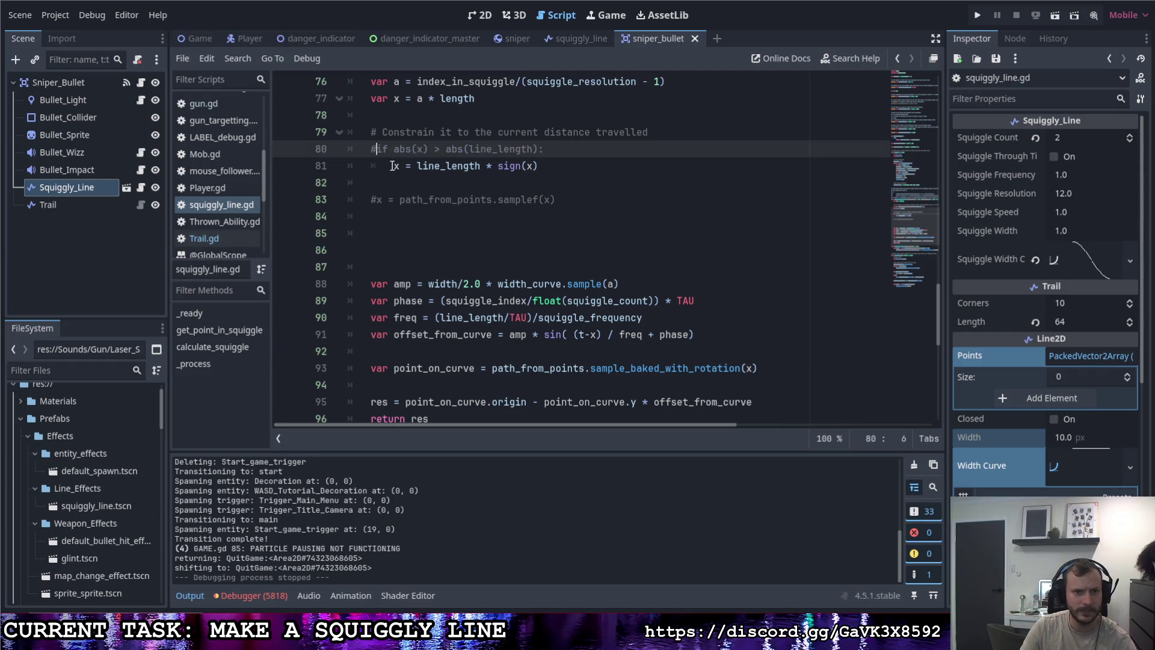
type("#")
Step: Run the game, fire two sniper shots to watch the trail, then quit back to the script
left_click(977, 15)
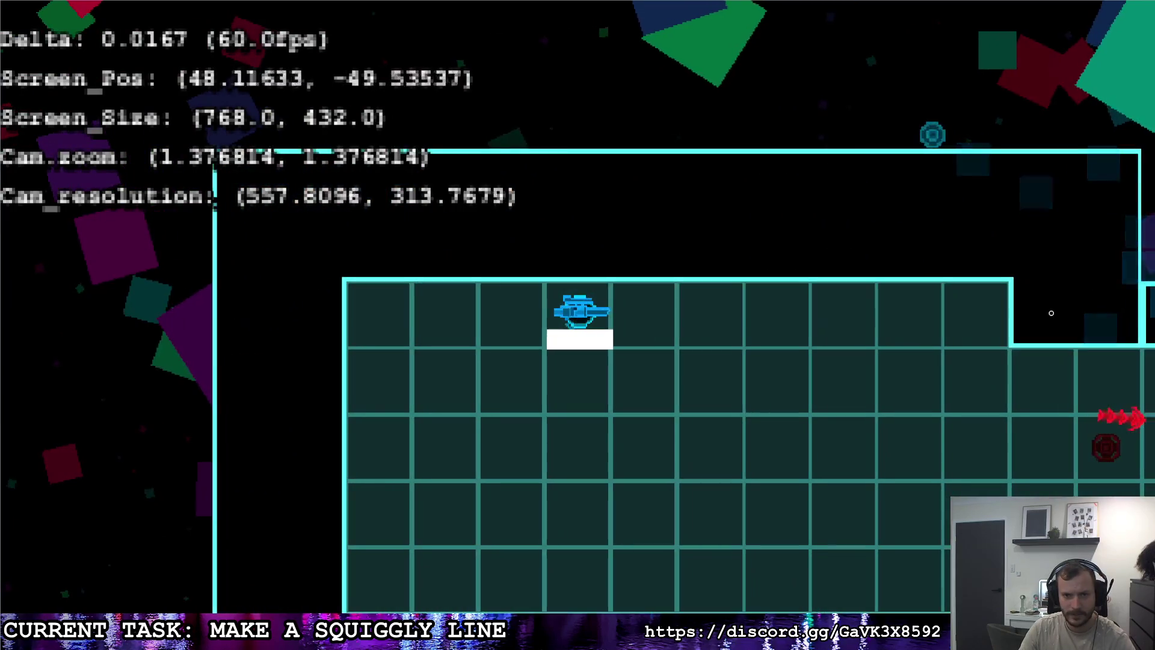
left_click(1053, 314)
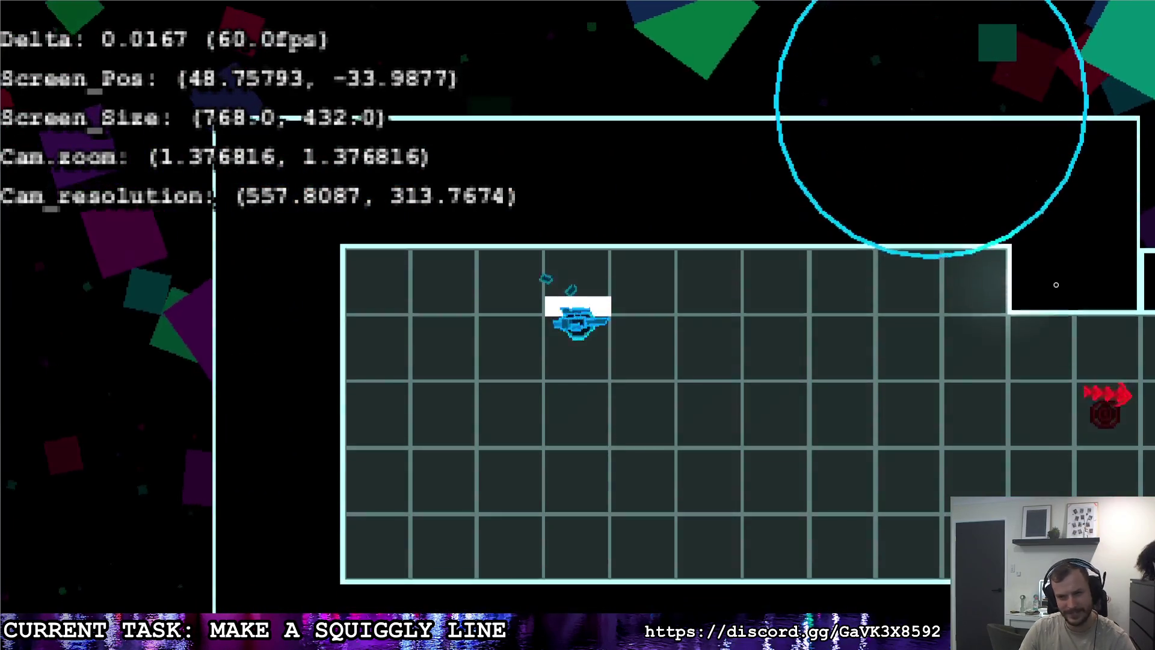
left_click(1039, 264)
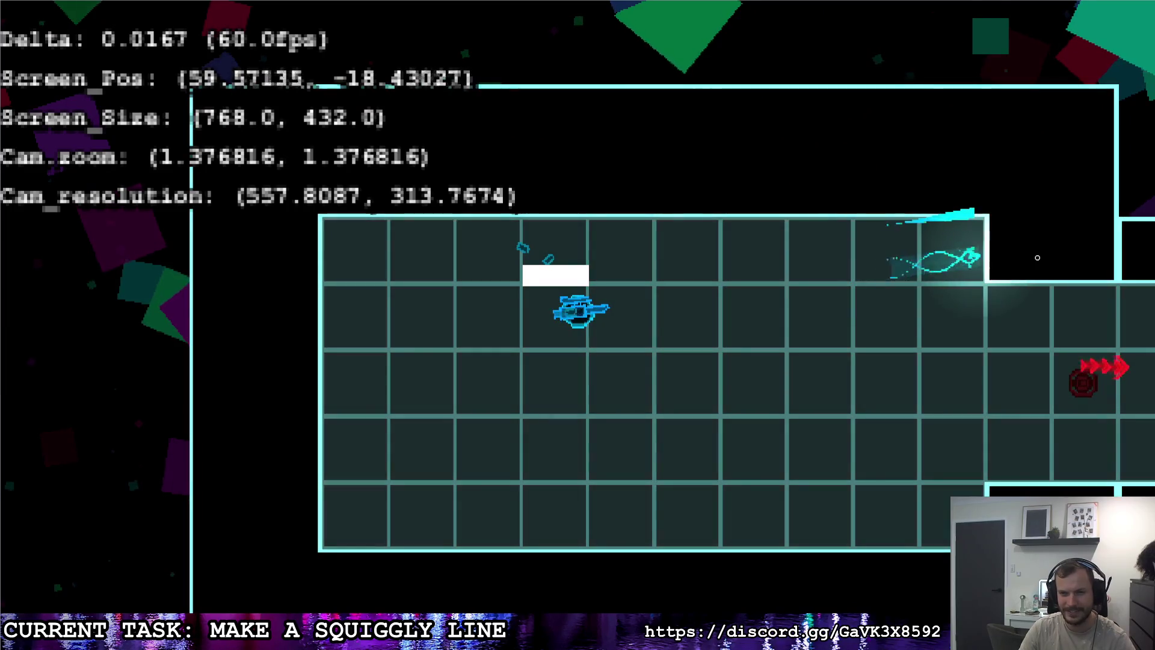
key("Escape")
key("Right")
key("Return")
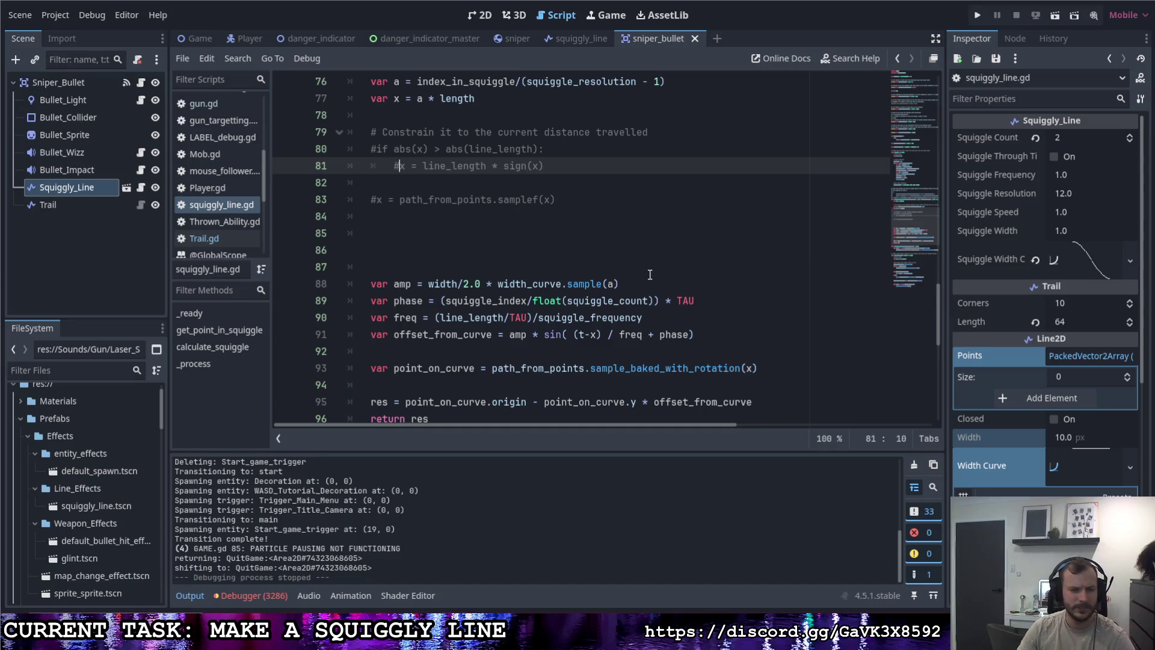
left_click(629, 267)
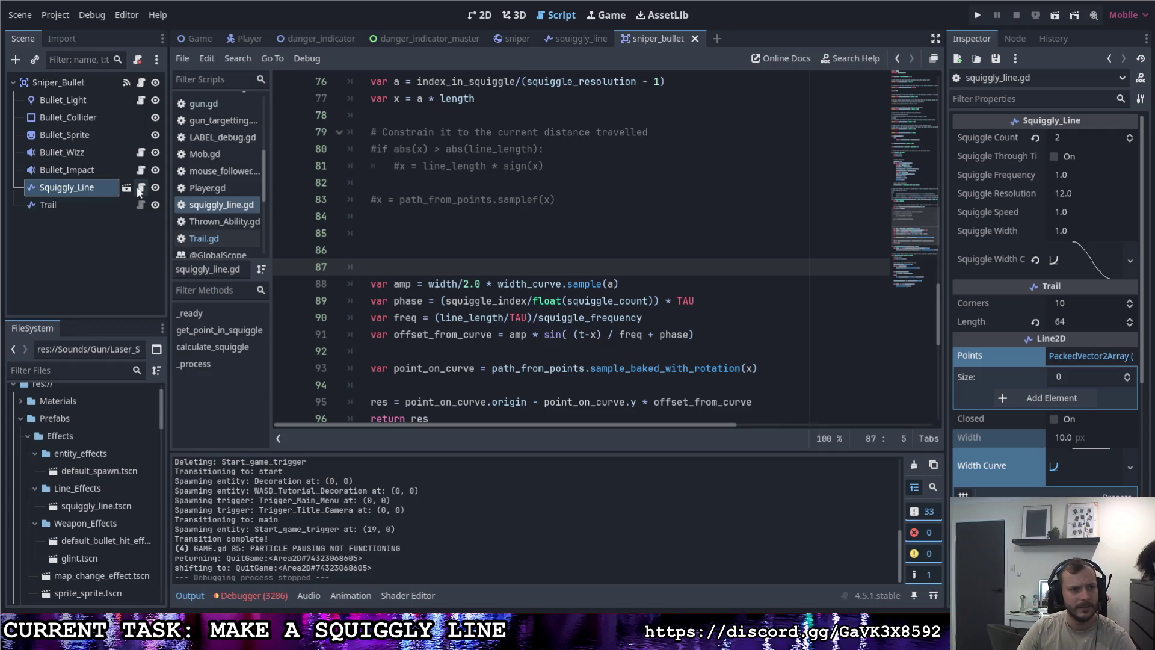
scroll(469, 319, "down", 6)
Step: Change line 109 to loop over points and line 110 to add p without to_local, then save
scroll(457, 312, "up", 4)
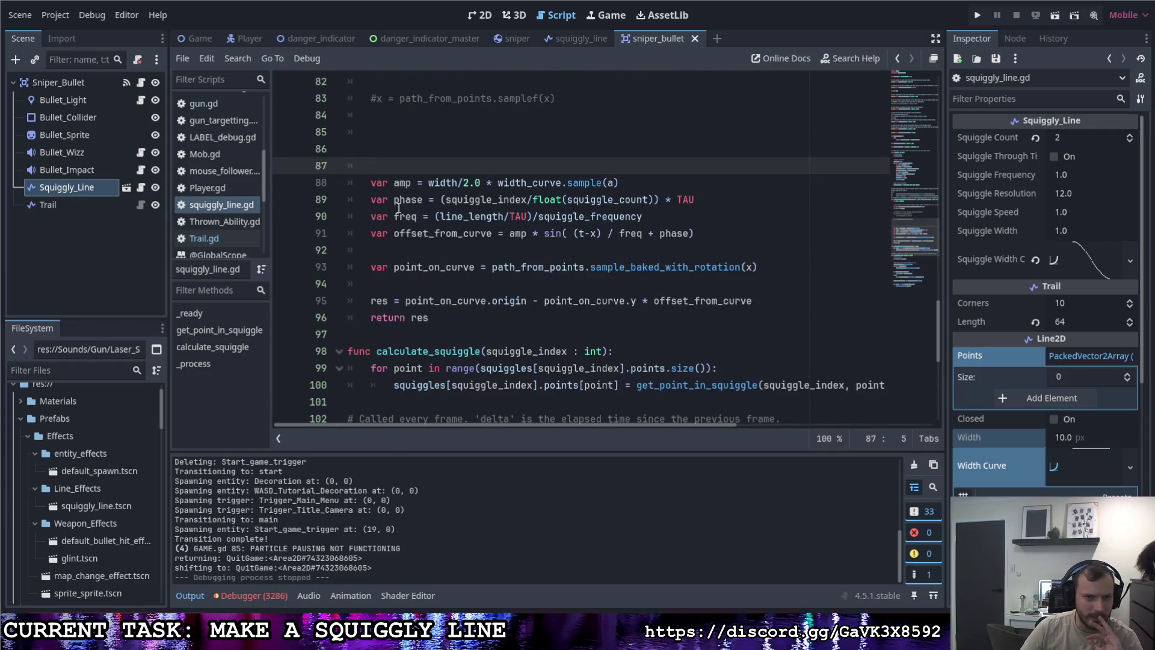
mouse_move(396, 233)
left_mouse_down()
mouse_move(504, 233)
mouse_move(541, 266)
mouse_move(588, 267)
left_mouse_up()
double_click(395, 269)
scroll(583, 268, "down", 5)
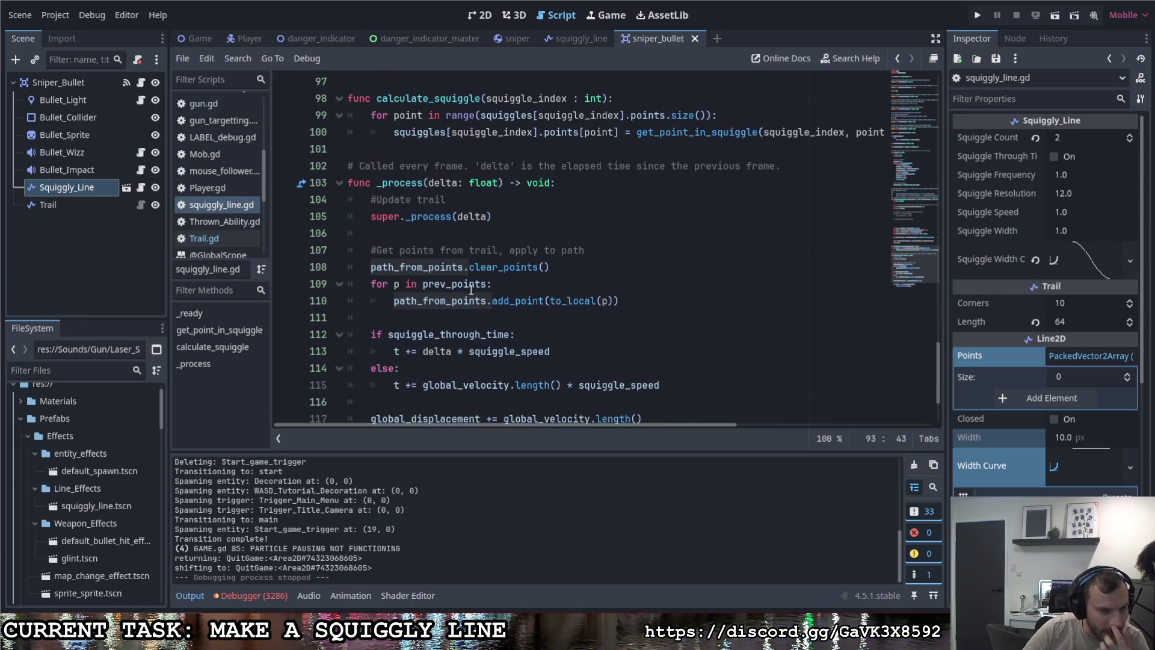
left_click_drag(449, 285, 421, 289)
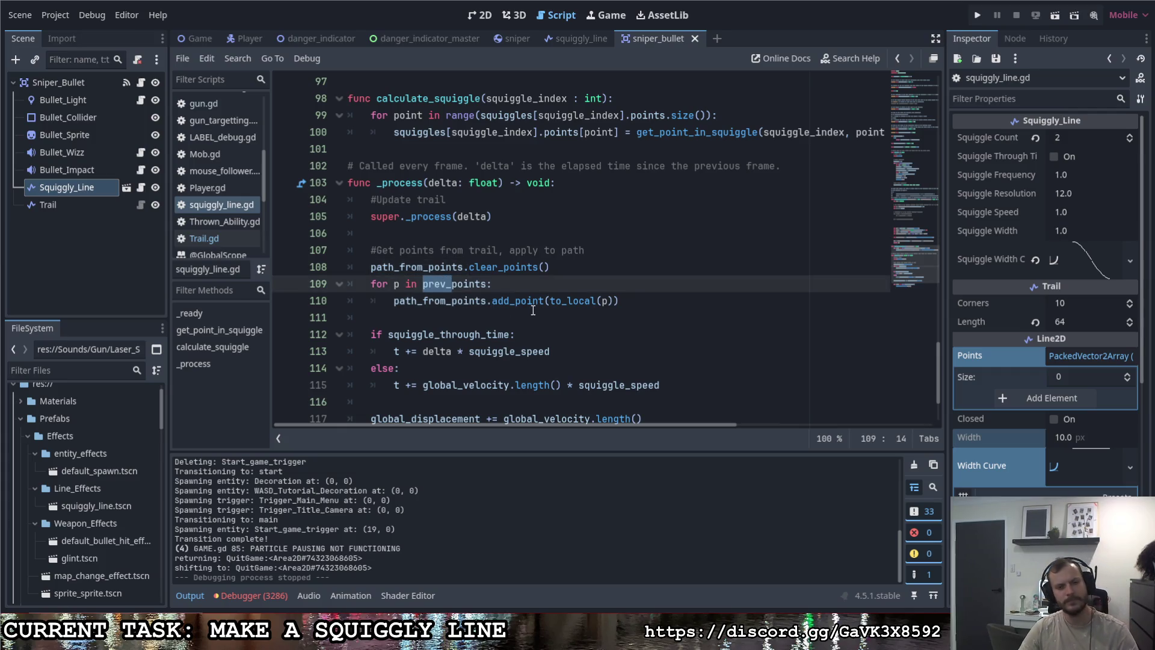
mouse_move(529, 304)
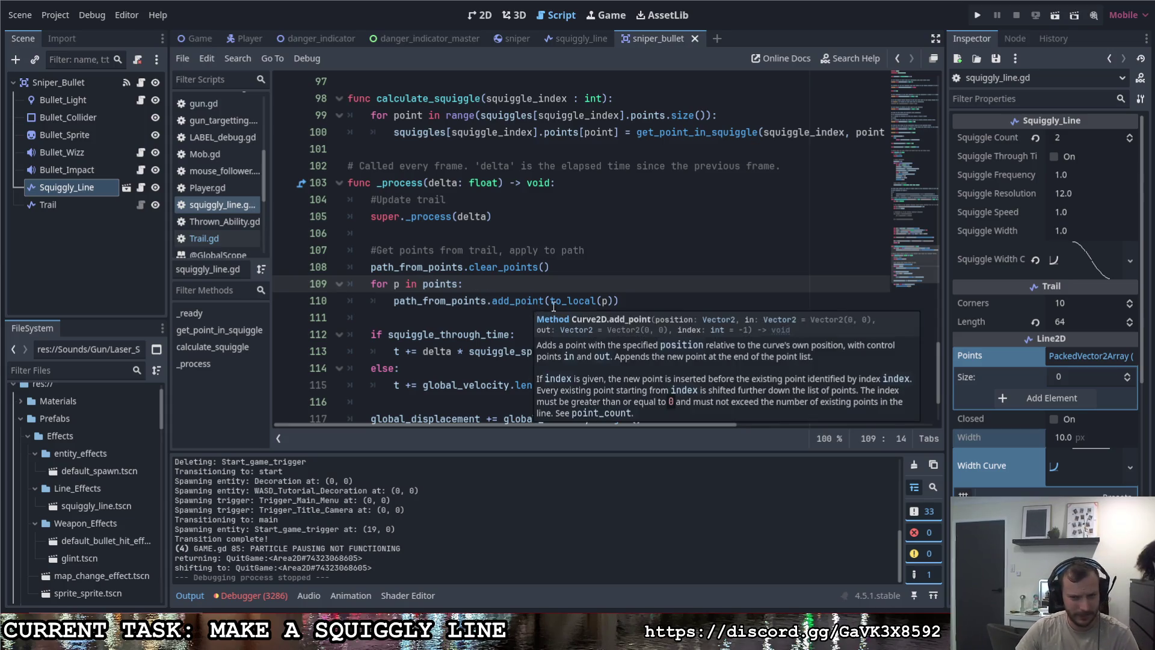
key("BackSpace")
key("Delete")
left_click_drag(602, 301, 554, 304)
key("BackSpace")
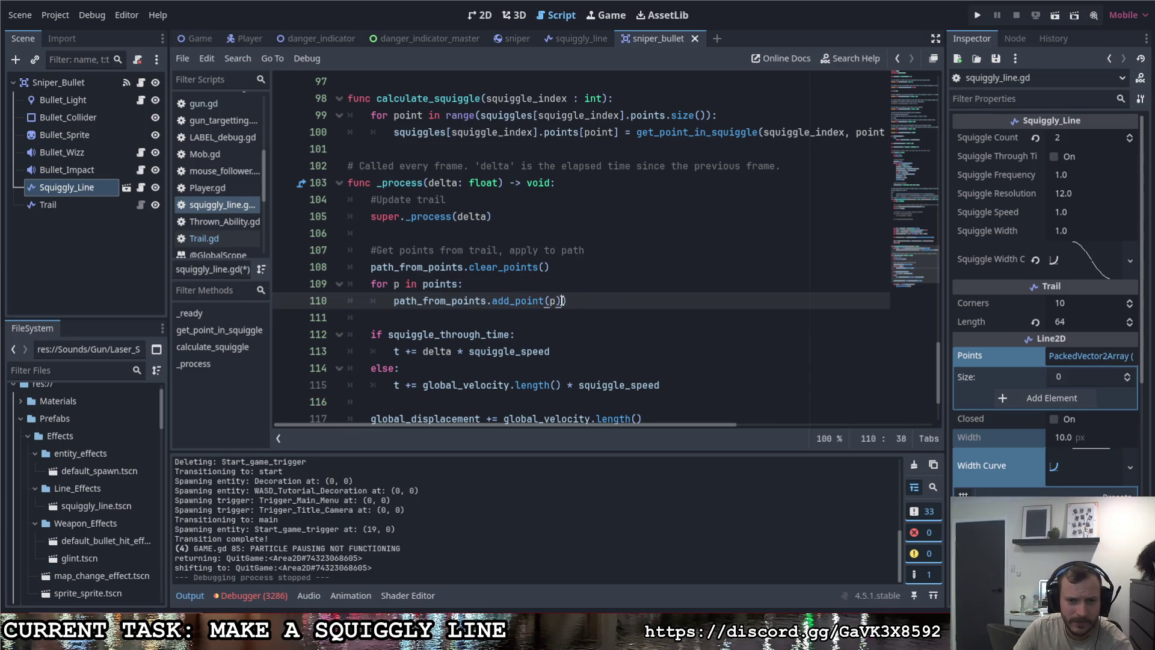
key("ctrl+s")
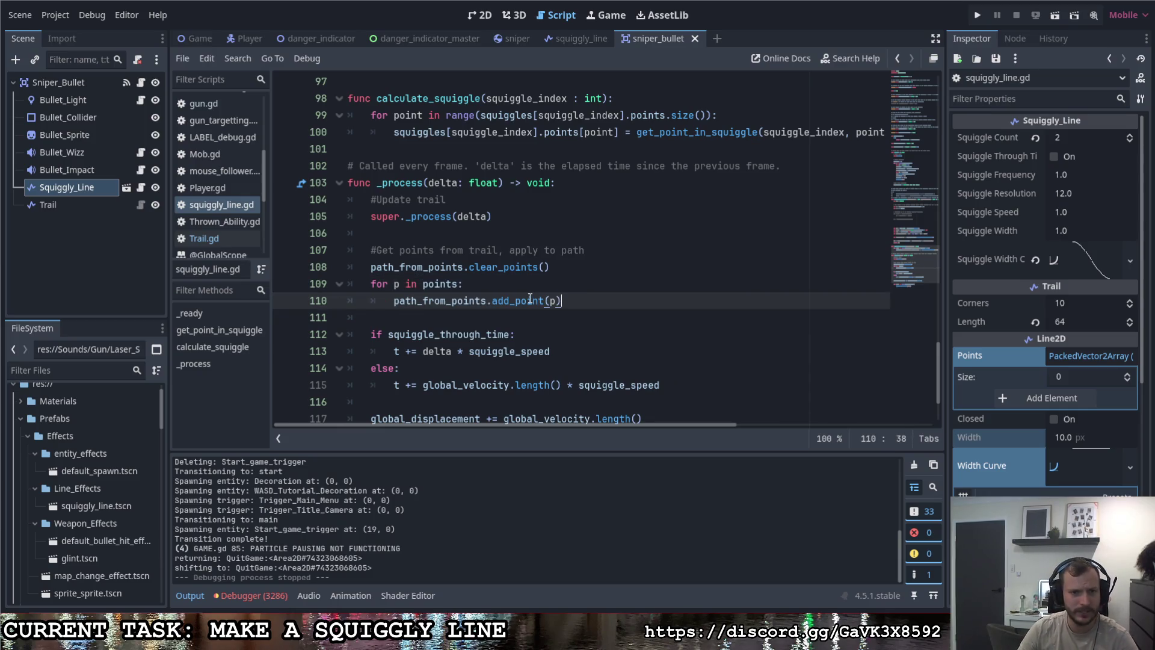
mouse_move(529, 299)
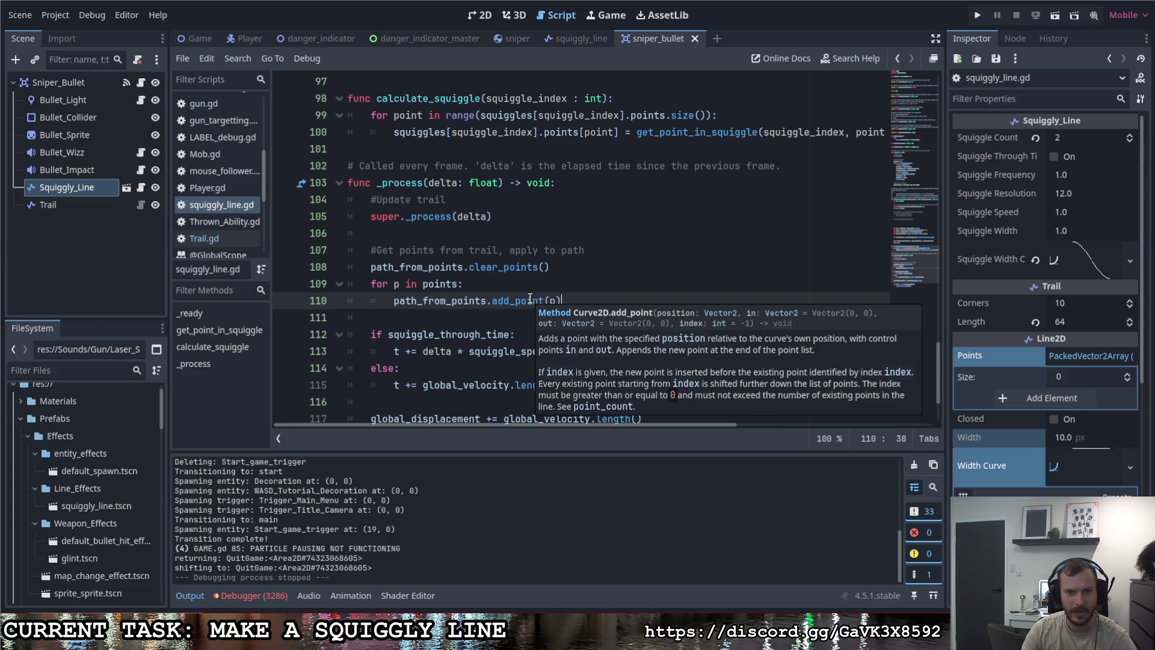
Step: Place the caret on blank line 94 of squiggly_line.gd and run the project with F5
scroll(502, 300, "up", 10)
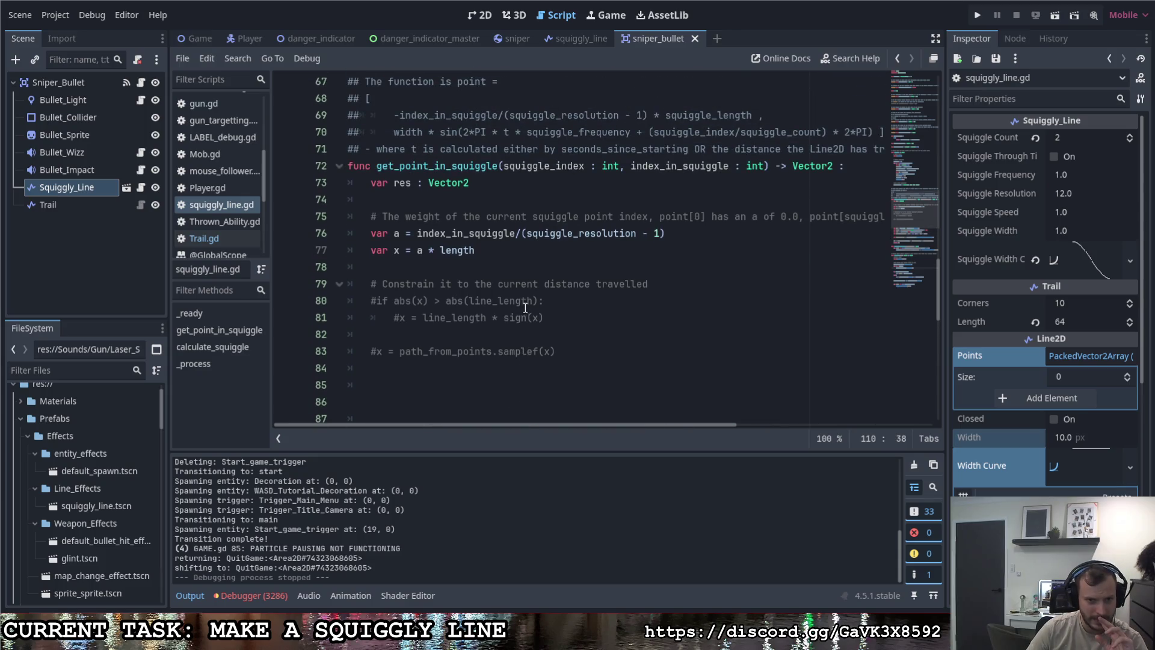
scroll(522, 299, "down", 2)
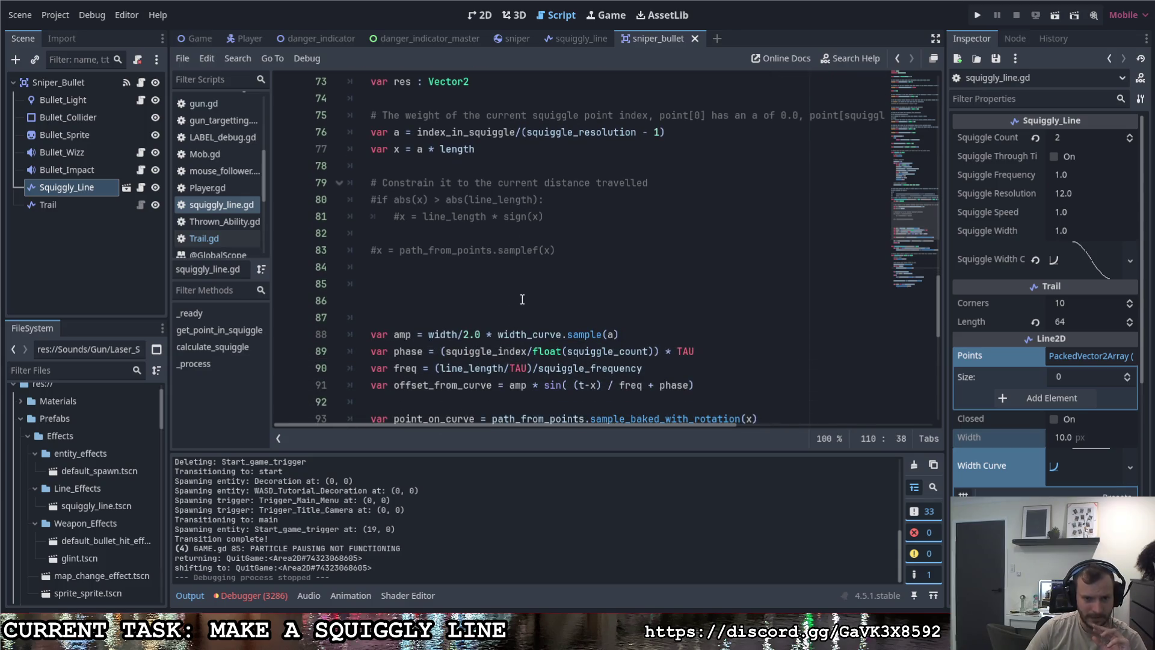
scroll(521, 299, "up", 3)
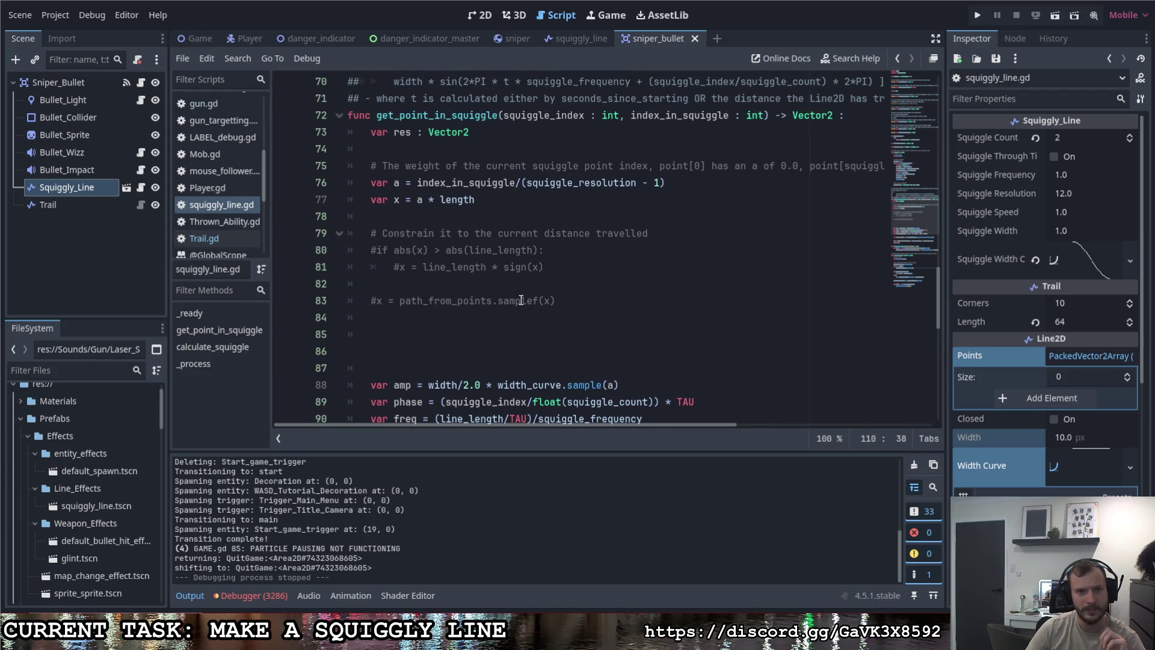
scroll(520, 299, "down", 4)
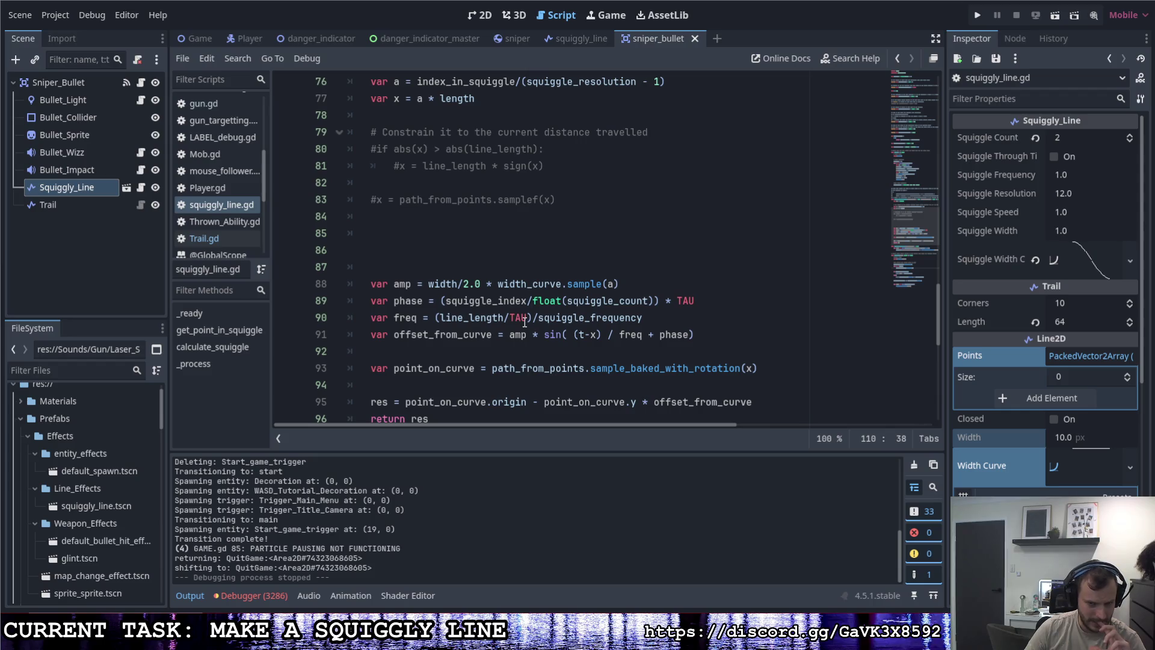
left_click(559, 379)
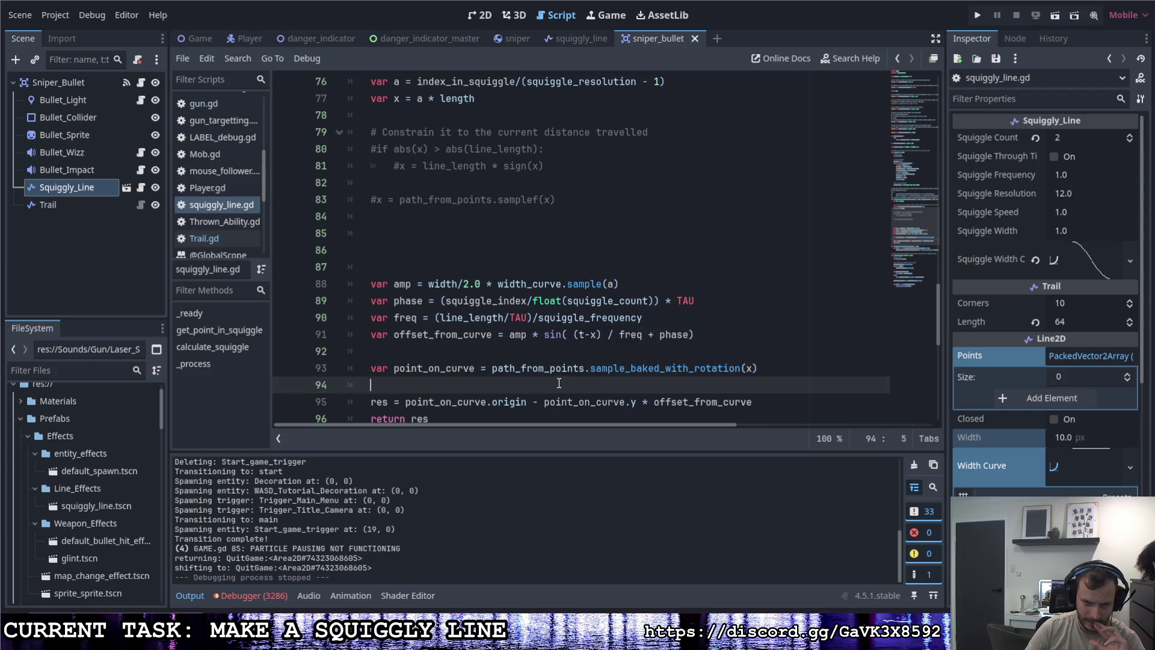
key("F5")
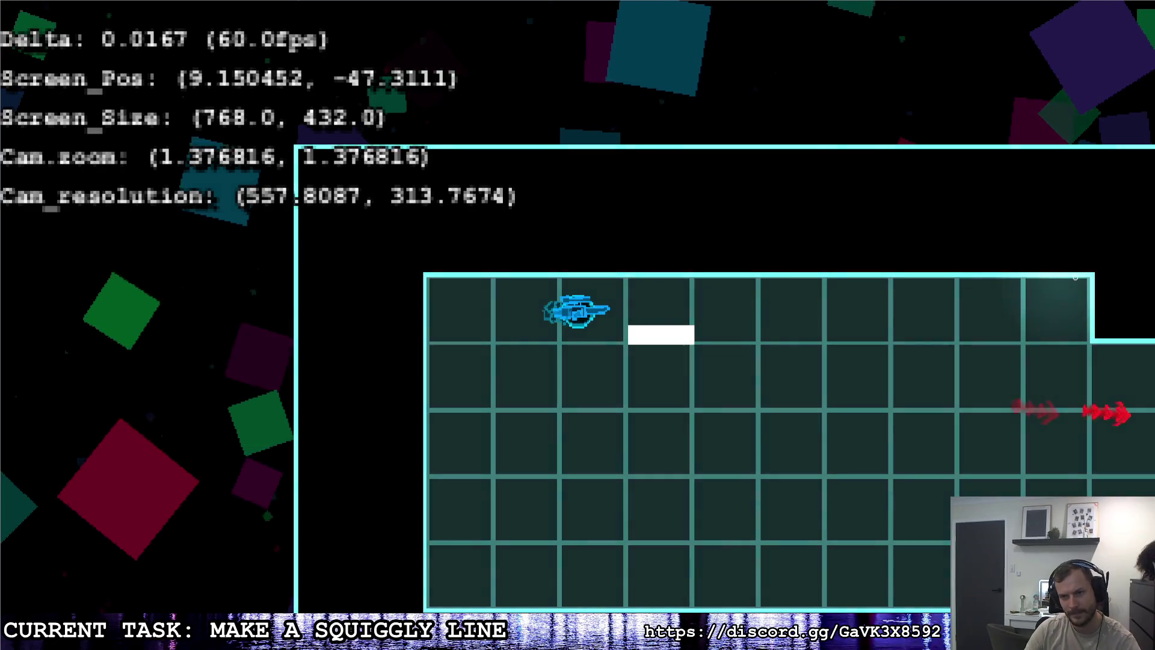
Step: Pause the running game after test-firing the sniper
key("Escape")
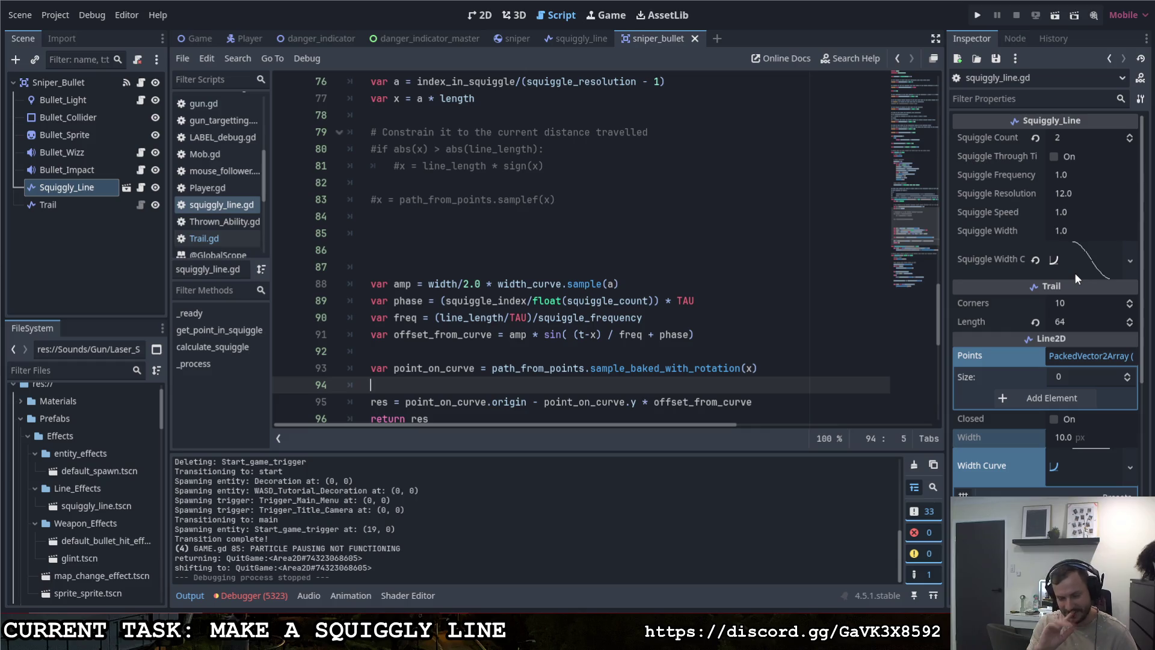
left_click(713, 317)
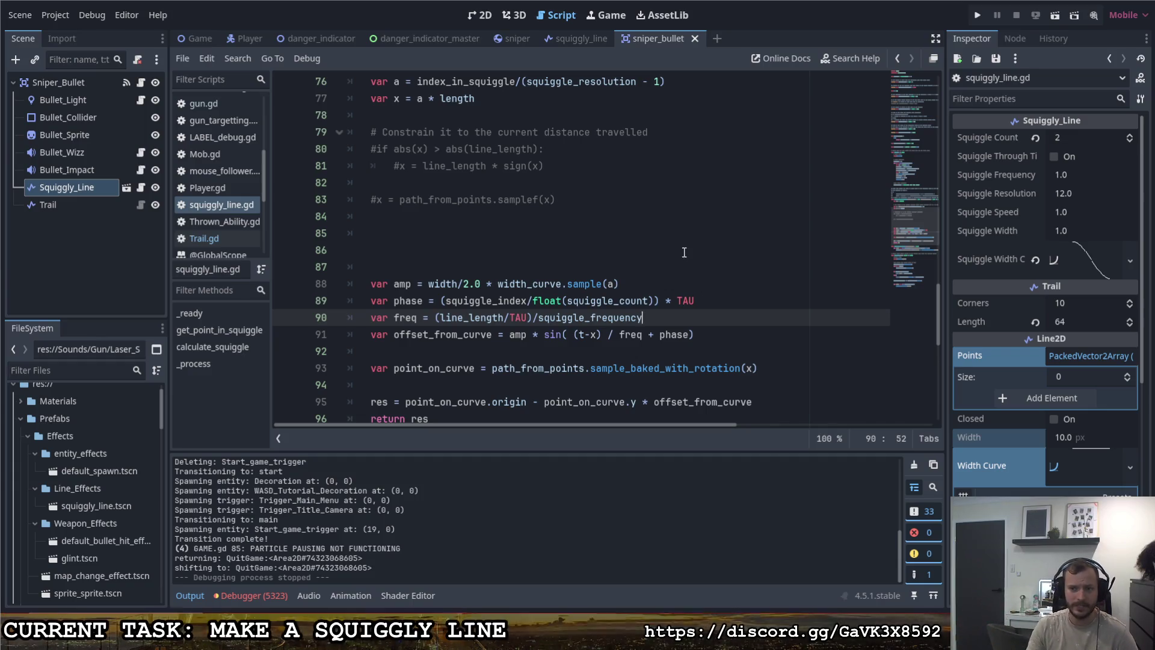
scroll(693, 269, "down", 2)
scroll(972, 334, "down", 5)
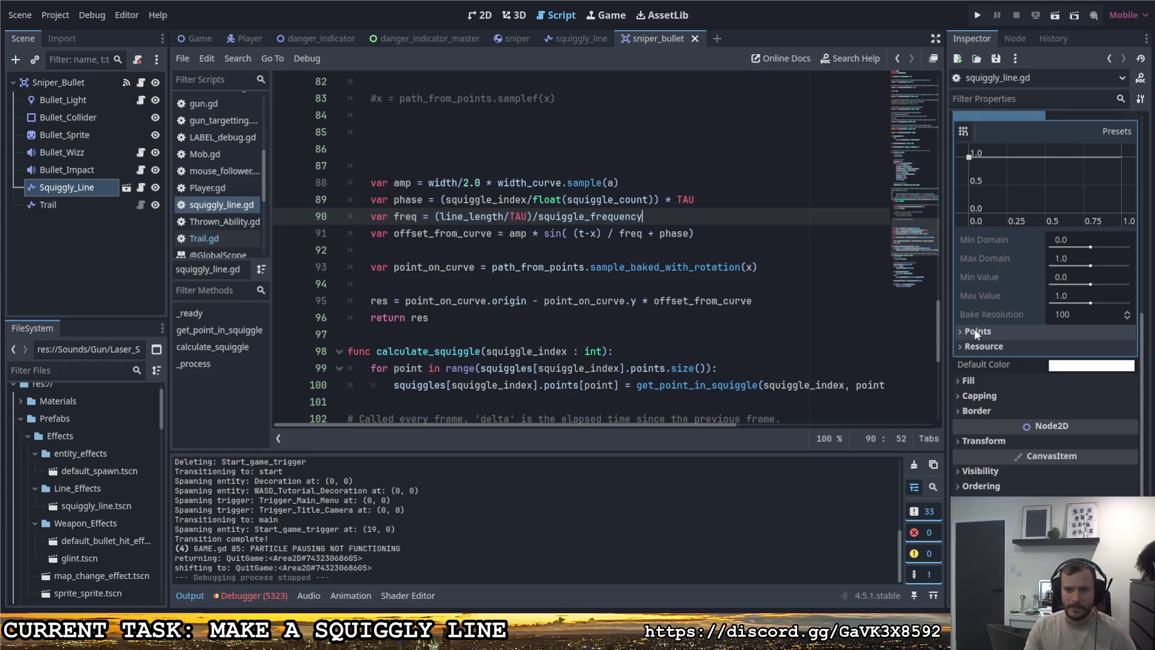
scroll(976, 408, "down", 1)
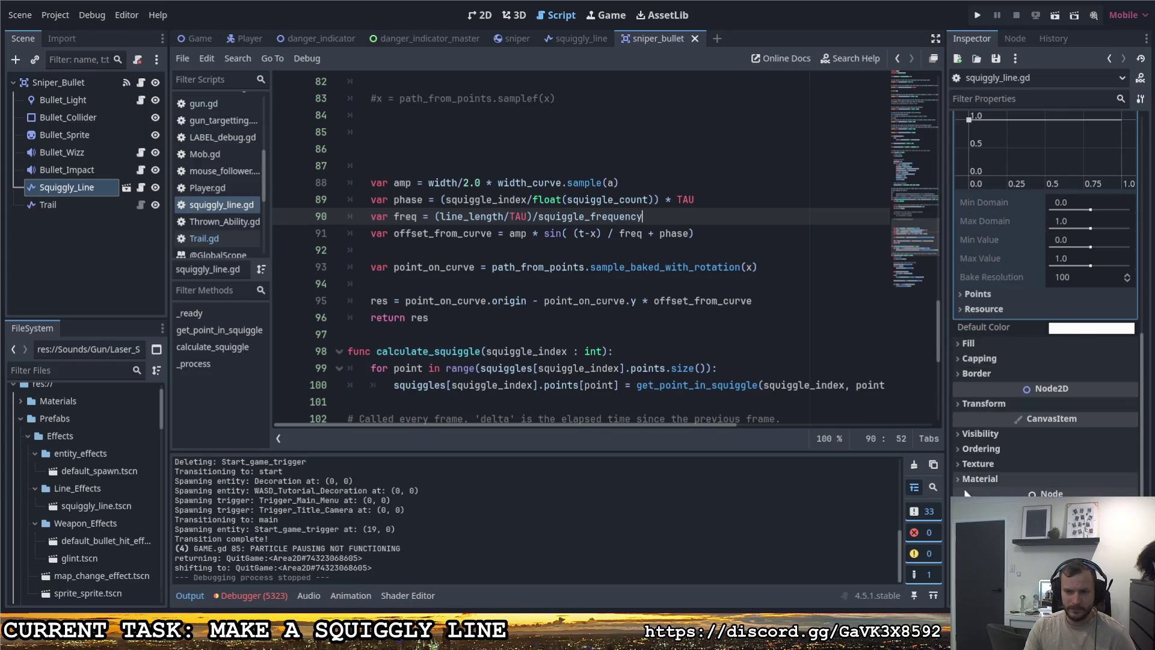
scroll(1047, 303, "down", 5)
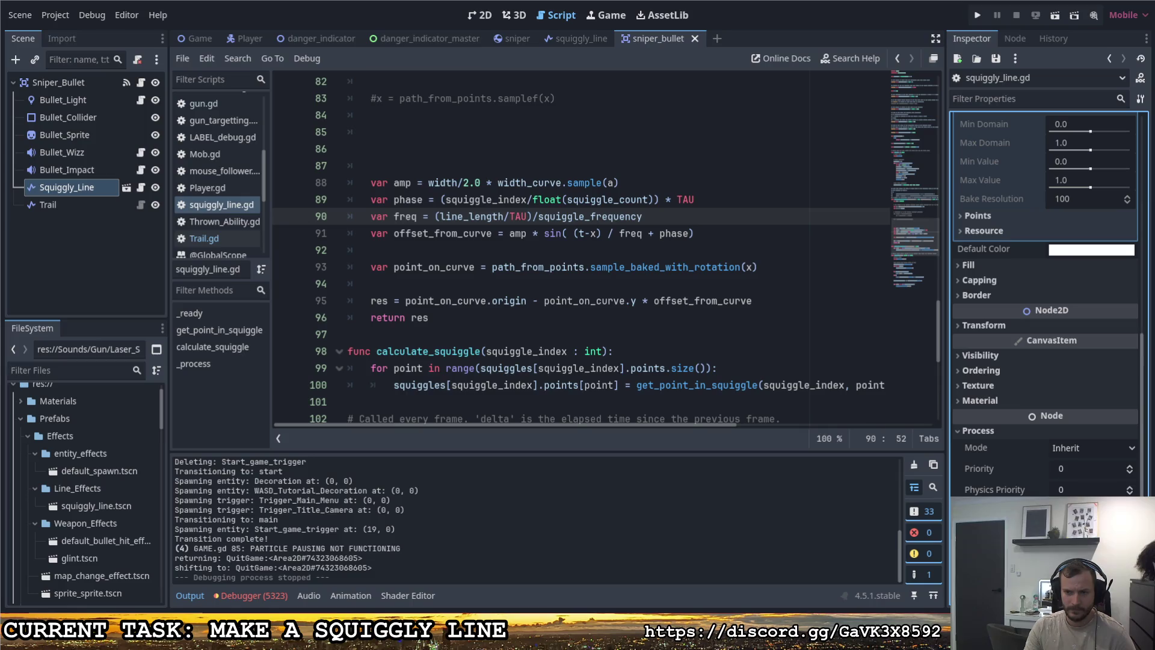
left_click(997, 445)
left_click(998, 431)
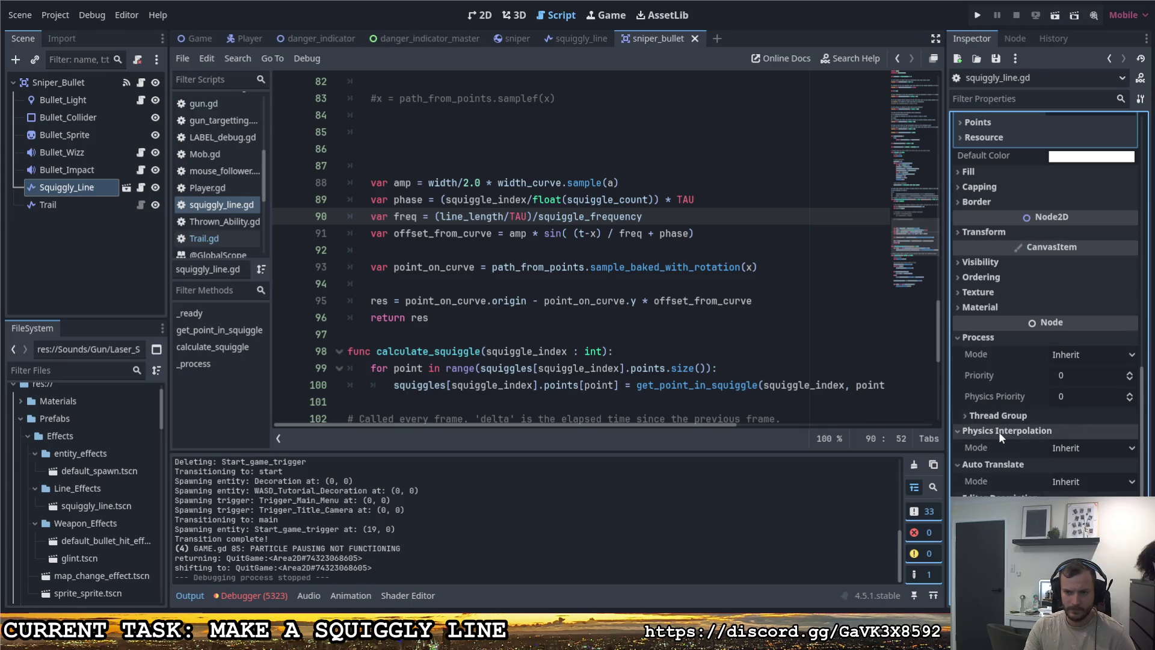
left_click(979, 307)
left_click(978, 293)
left_click(980, 277)
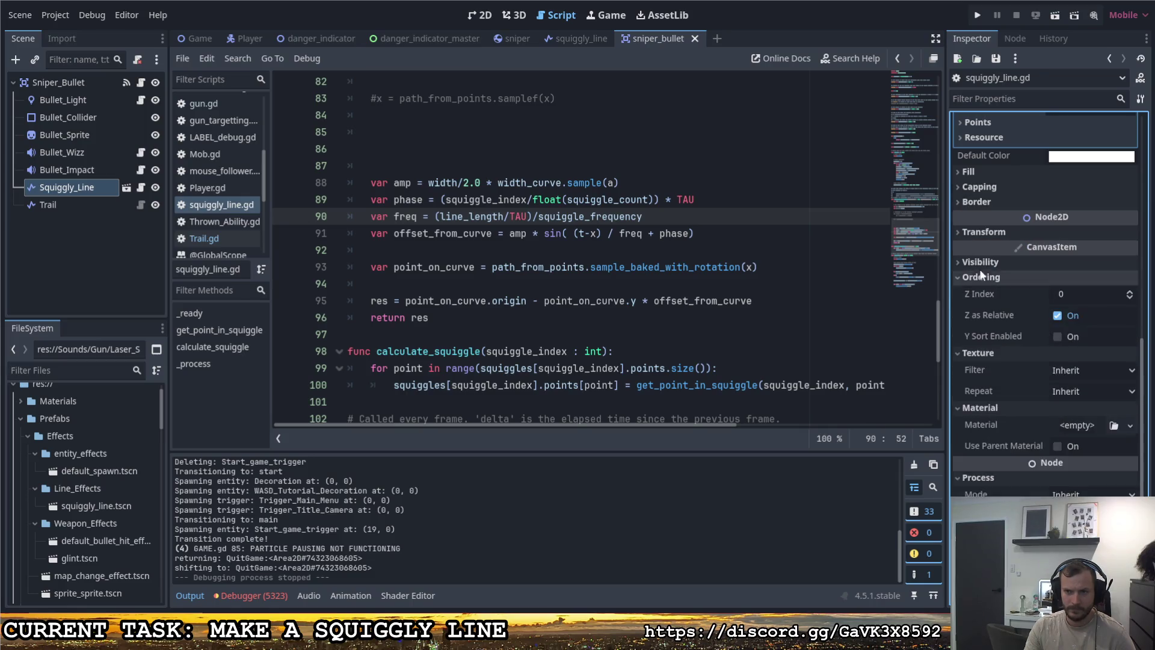
left_click(980, 262)
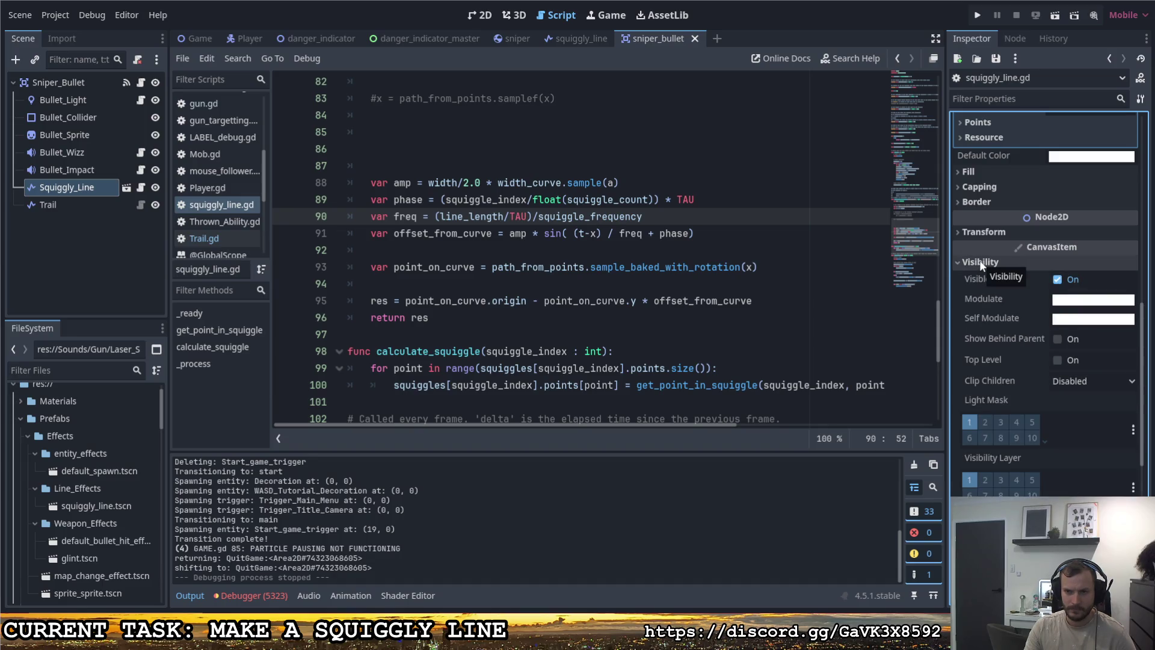
left_click(979, 262)
left_click(981, 232)
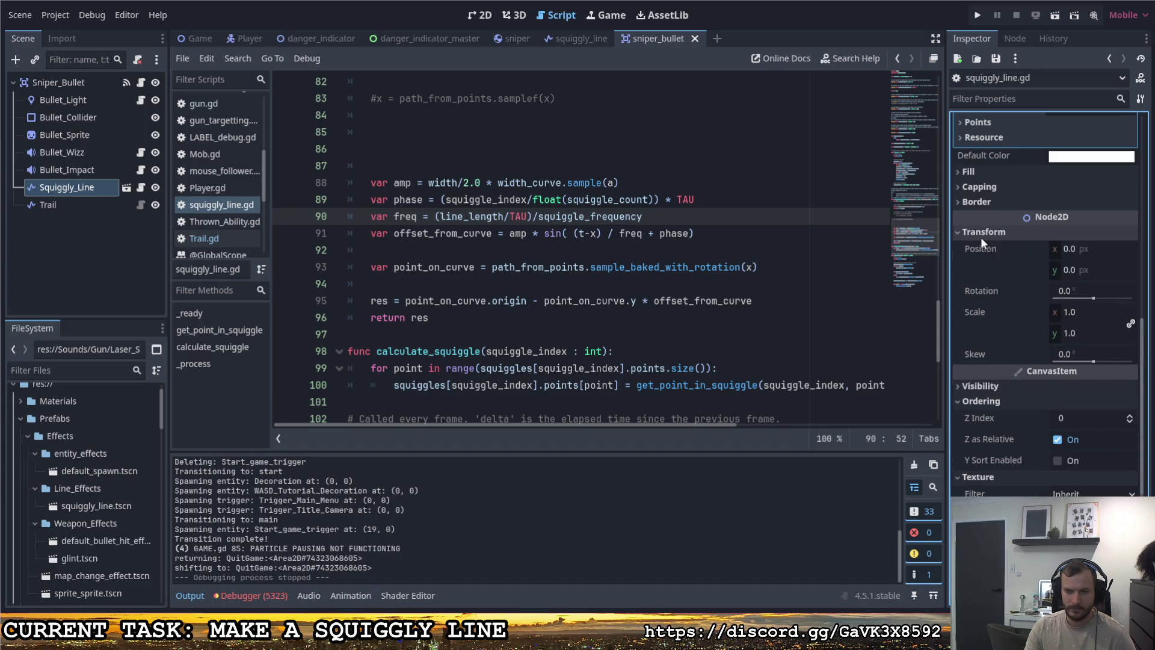
left_click(981, 237)
left_click(978, 278)
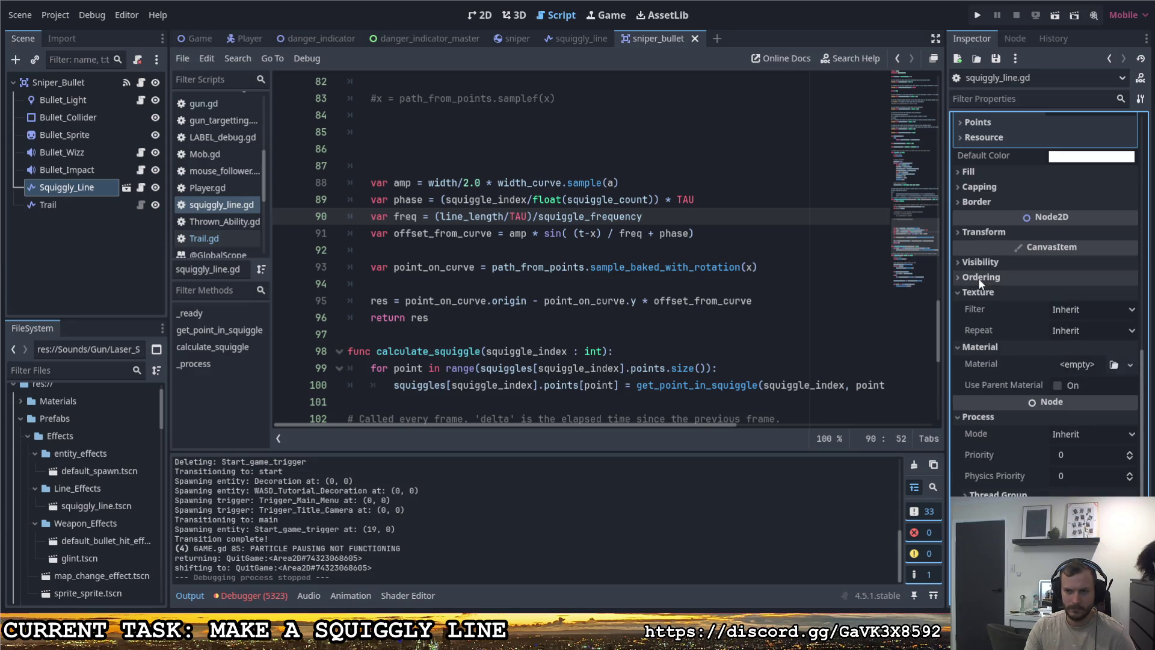
left_click(980, 292)
scroll(989, 315, "up", 10)
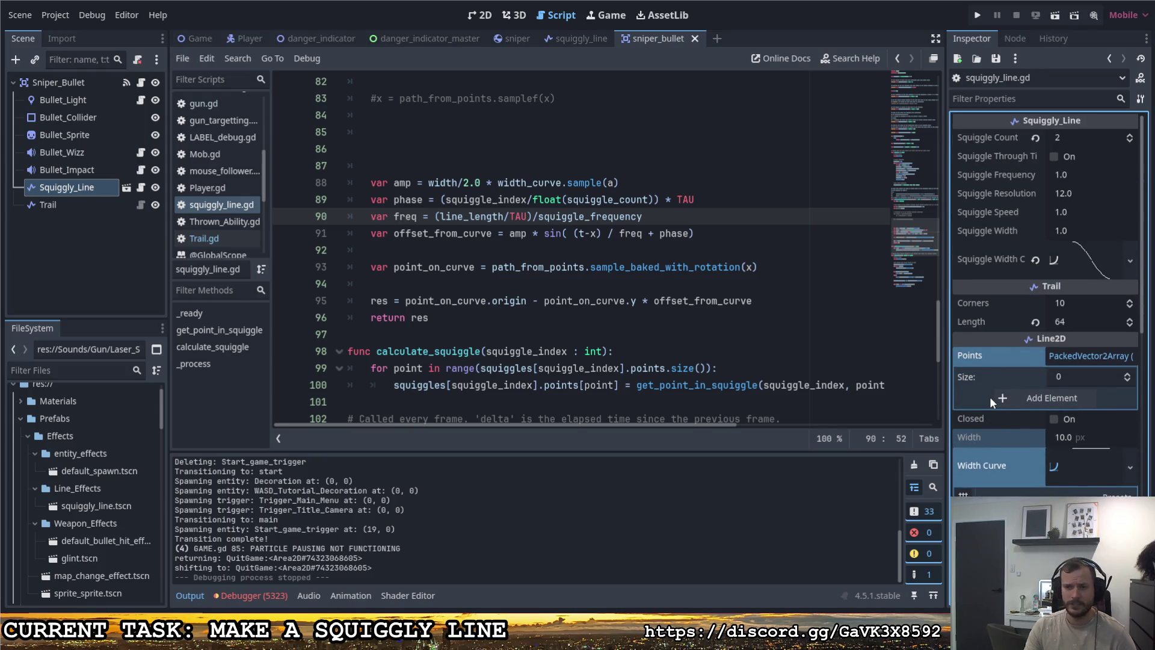
scroll(984, 394, "down", 5)
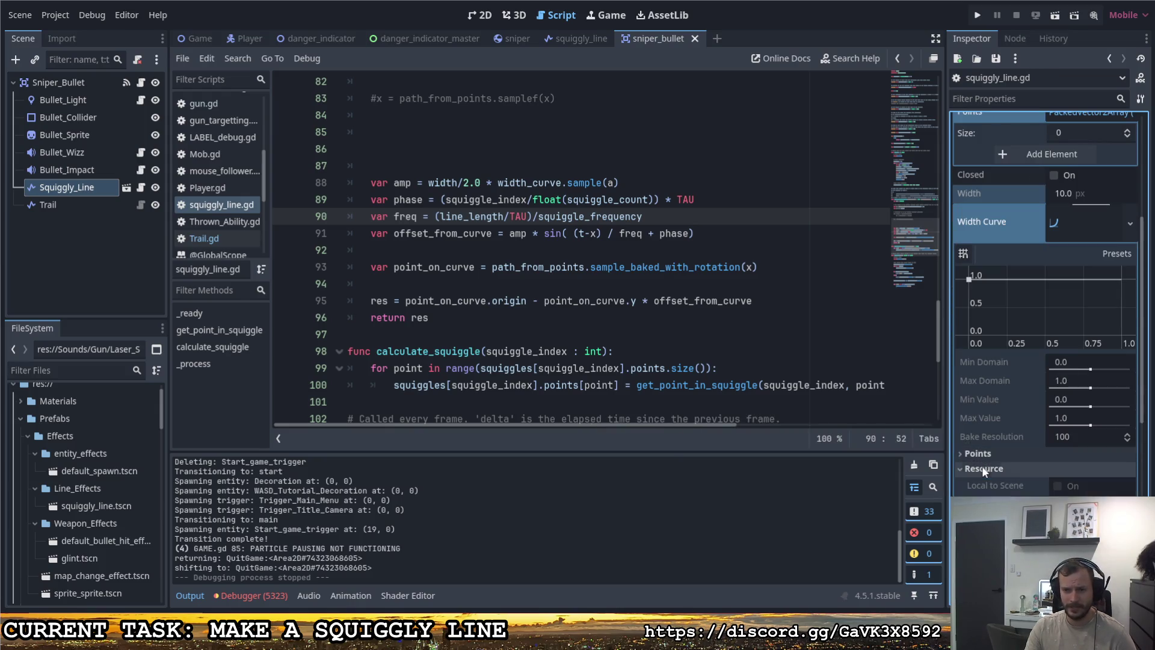
scroll(982, 466, "up", 6)
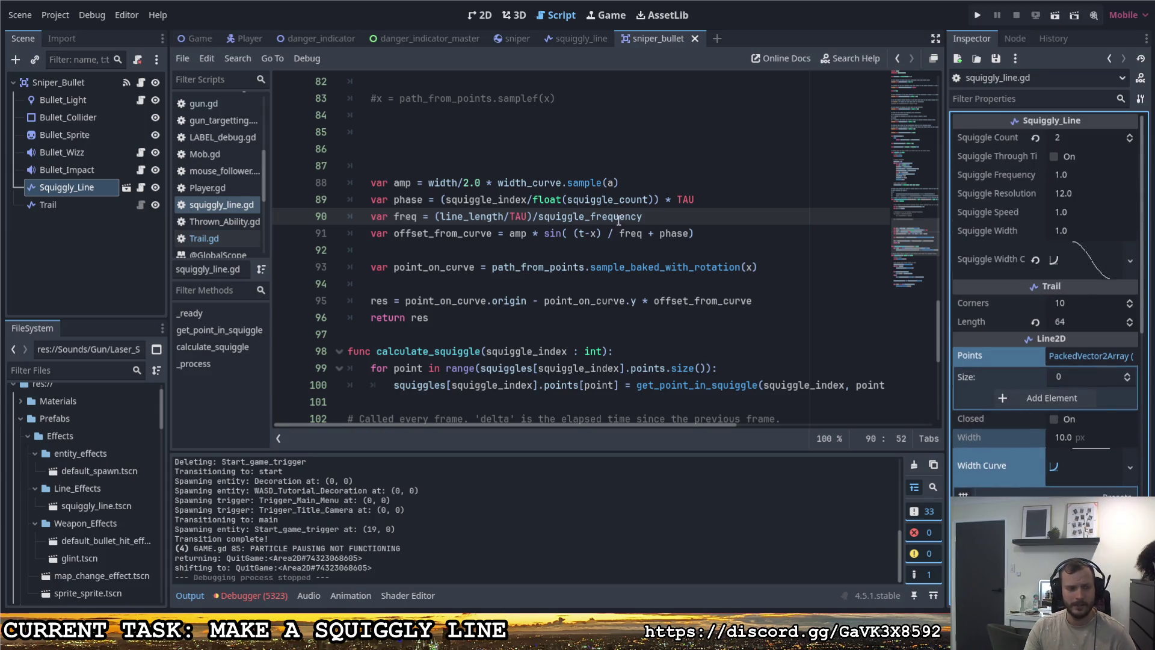
mouse_move(610, 215)
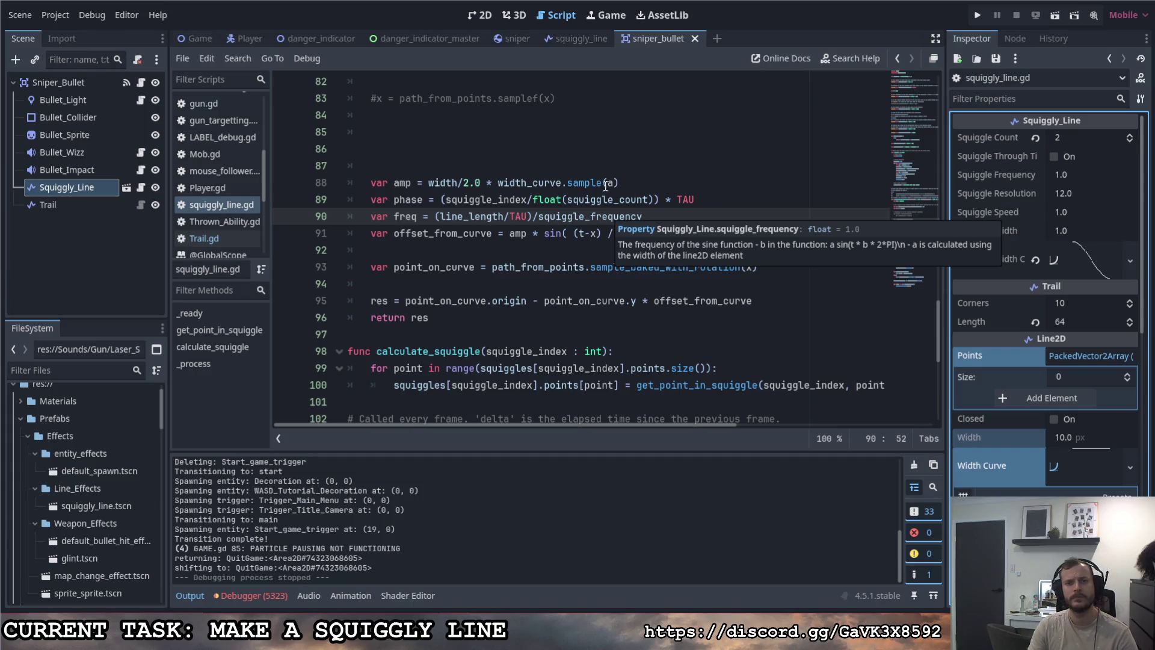
left_click(609, 270)
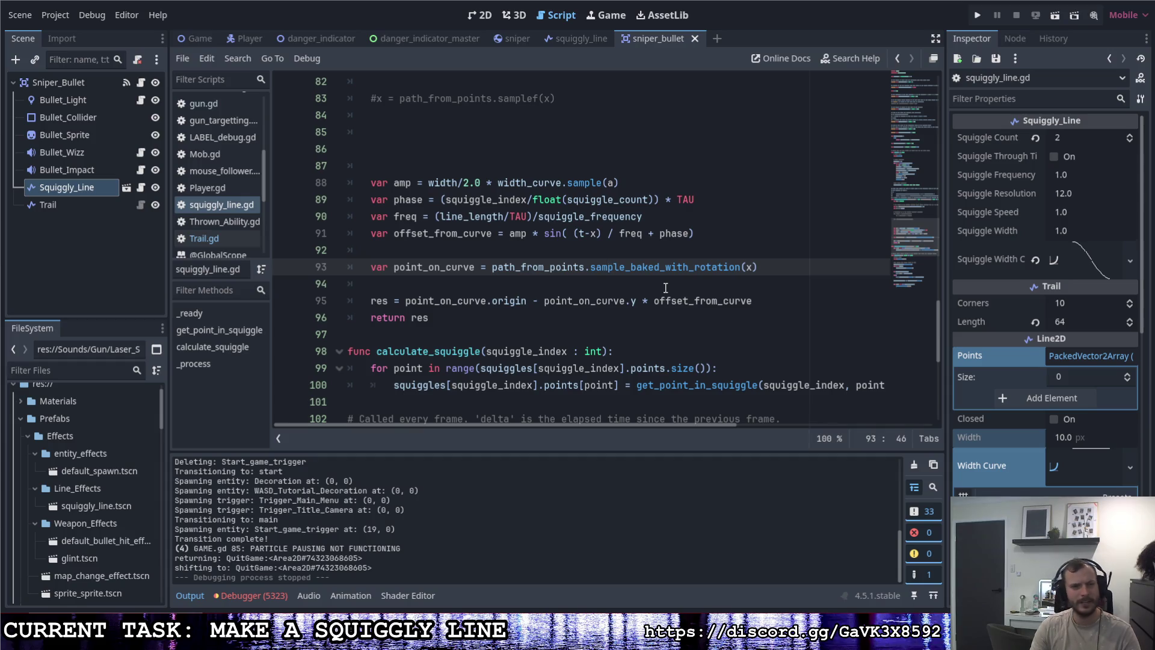
scroll(665, 287, "up", 3)
left_click_drag(475, 148, 414, 149)
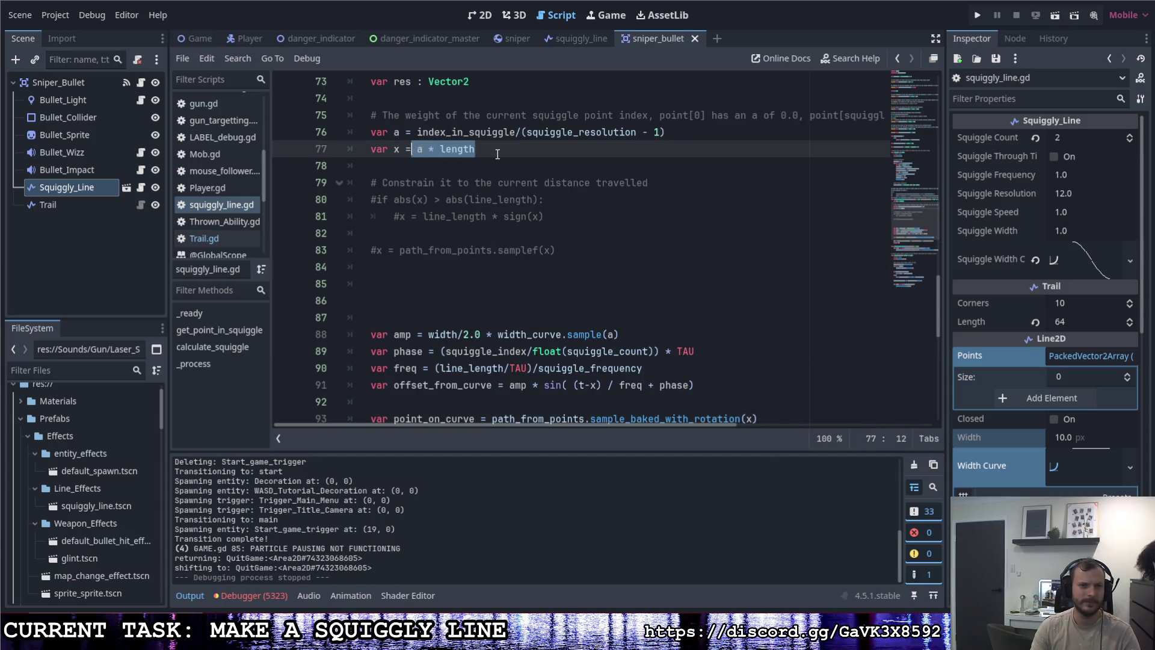
left_click(497, 154)
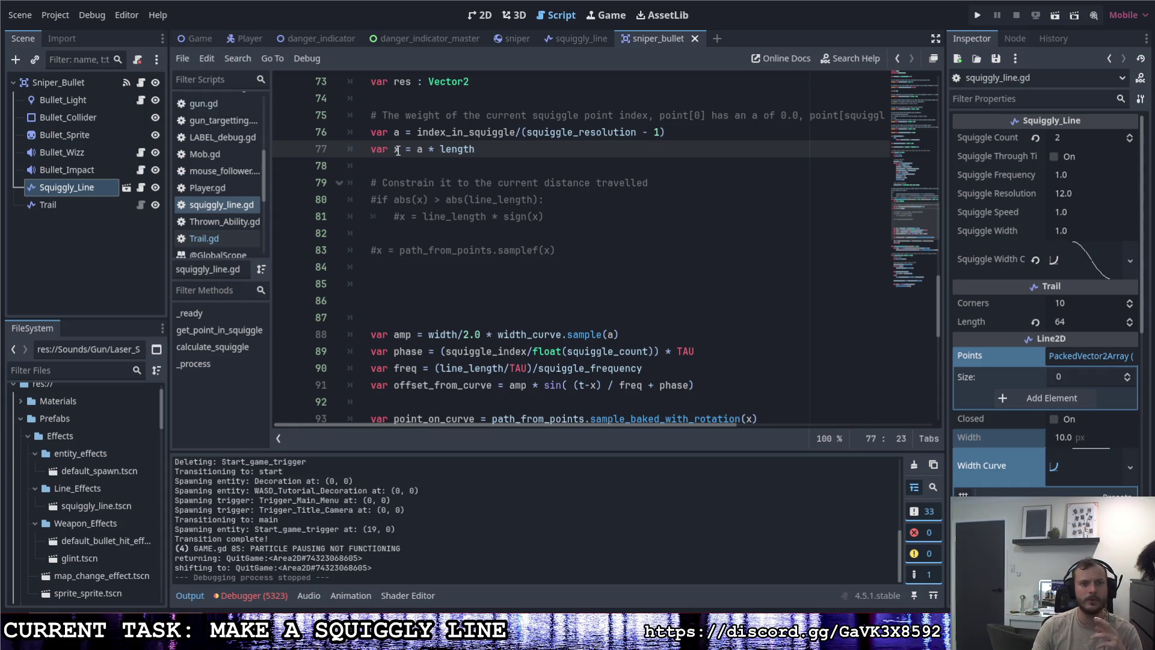
scroll(415, 187, "up", 2)
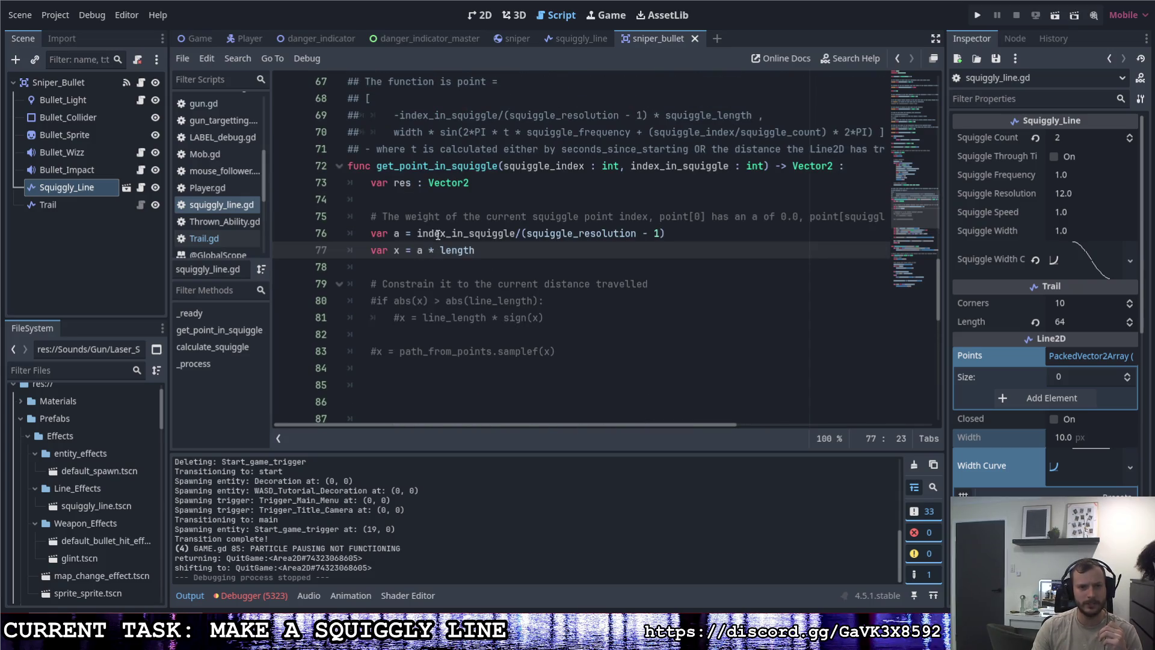
left_click(394, 234)
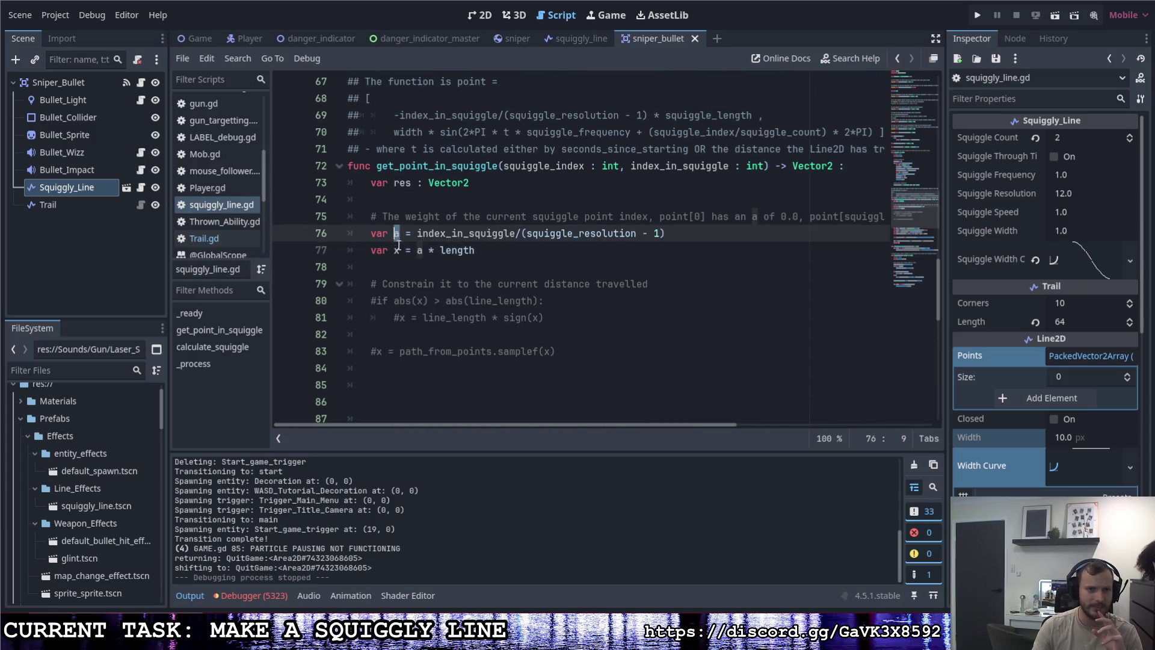
left_click(489, 251)
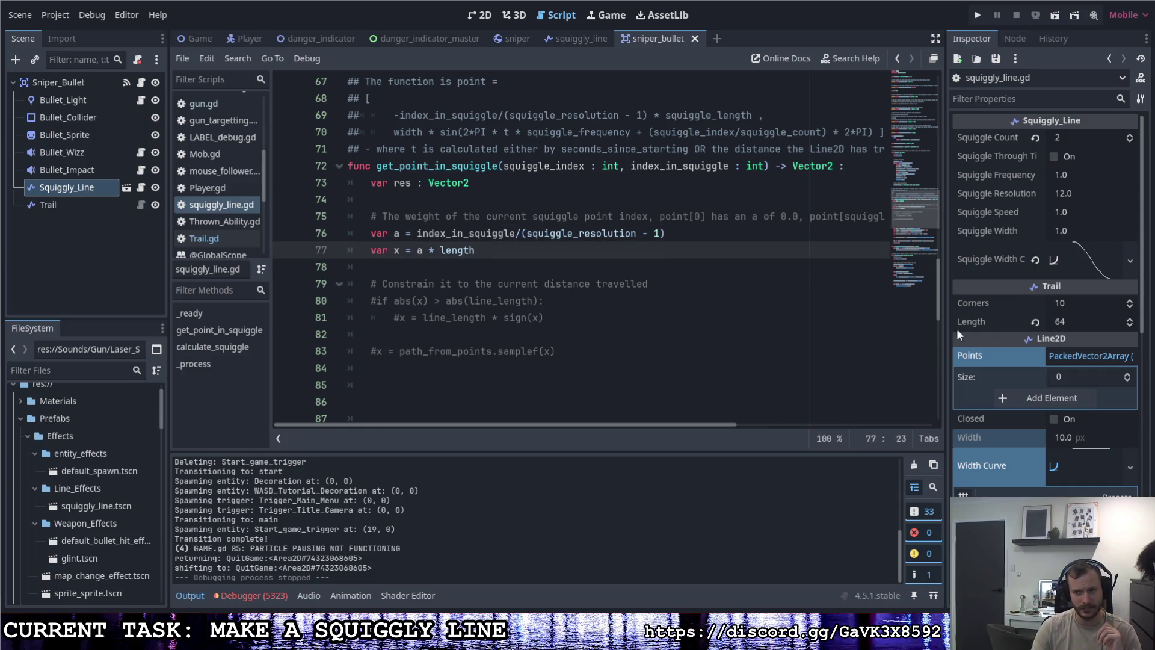
scroll(453, 304, "down", 3)
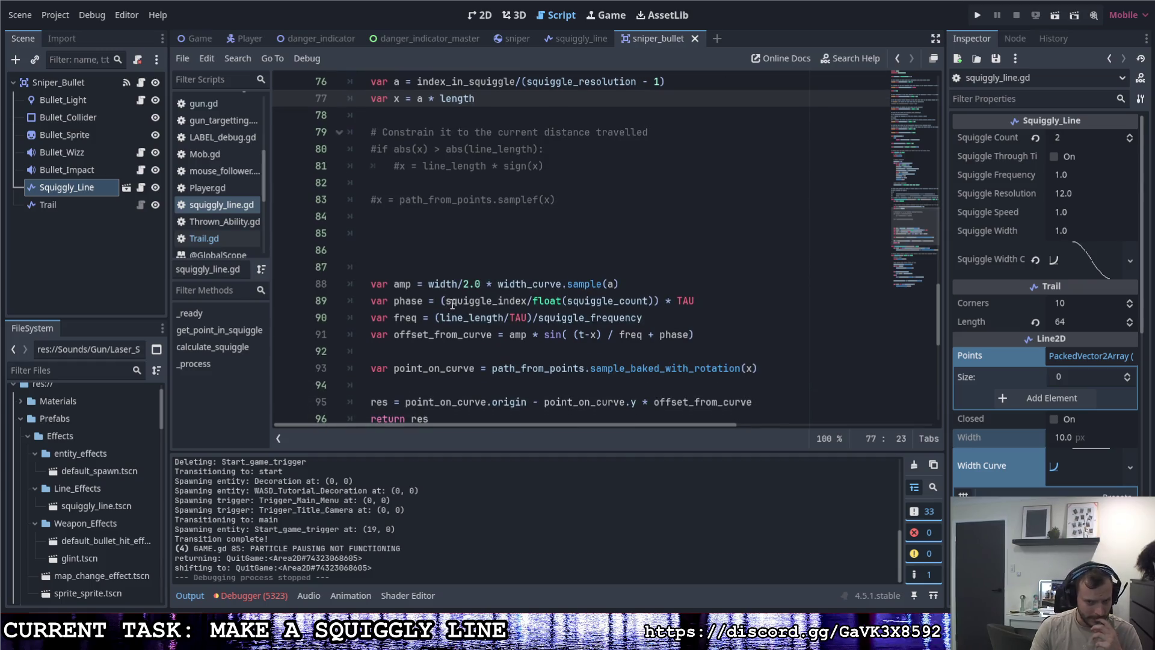
Step: Look up sample_baked_with_rotation from line 93 in the Curve2D docs and scroll up to sample_baked
double_click(599, 368)
right_click(700, 365)
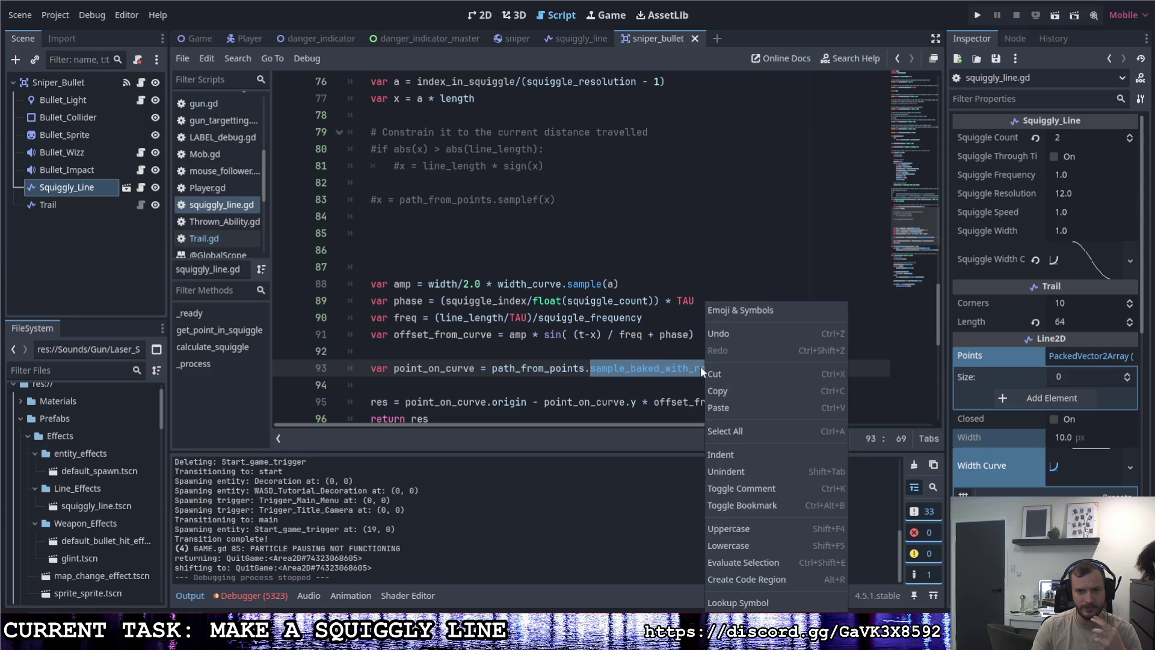
left_click(739, 601)
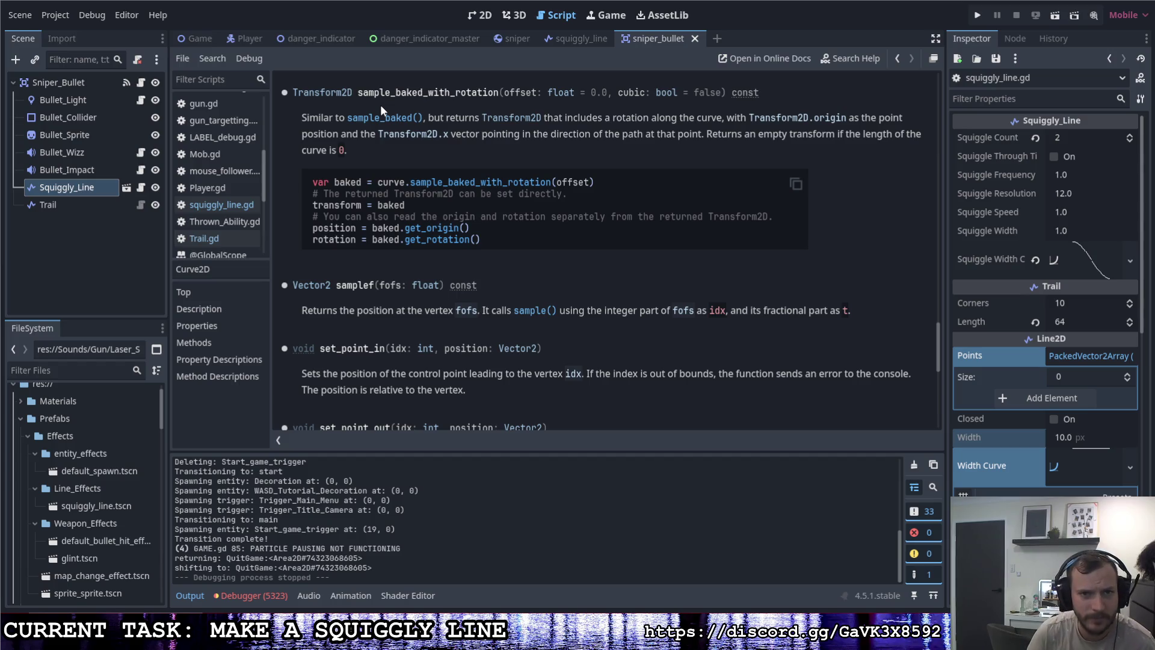
scroll(376, 143, "up", 3)
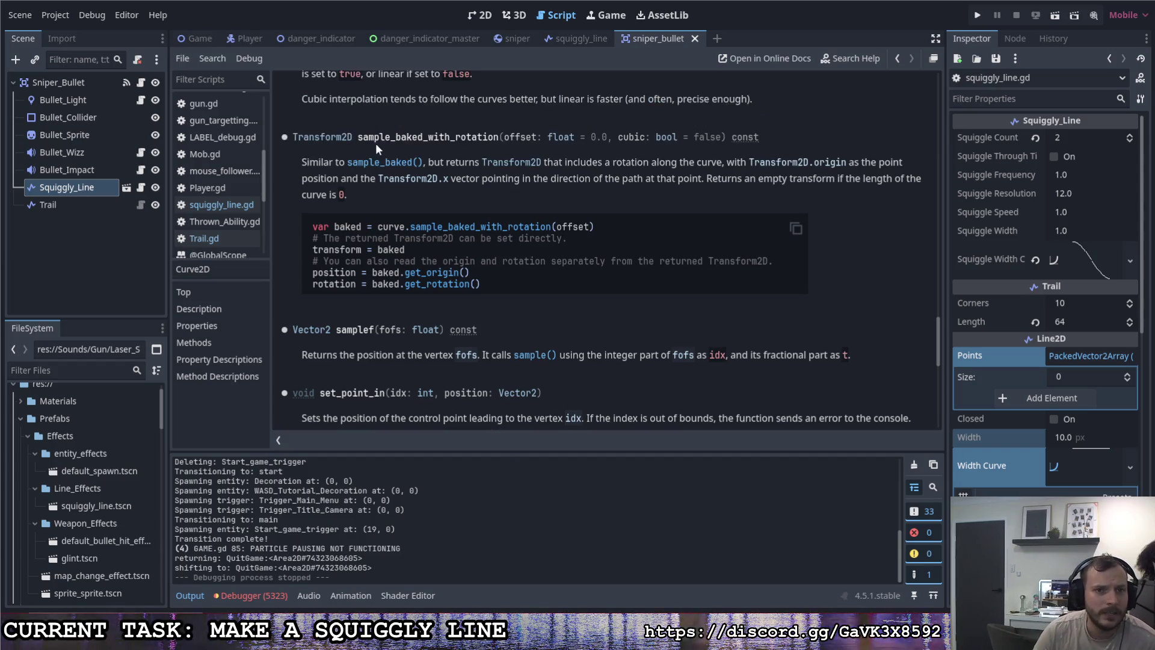
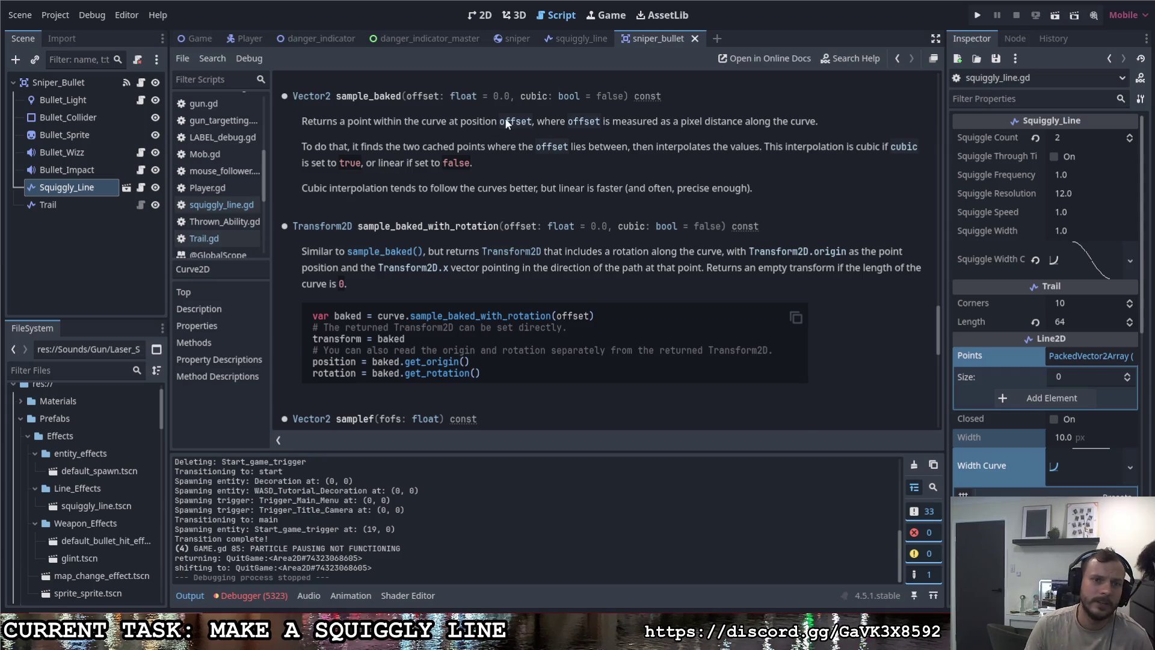
Step: Go back to squiggly_line.gd from the Curve2D docs and select the points variable on line 109
scroll(504, 118, "up", 3)
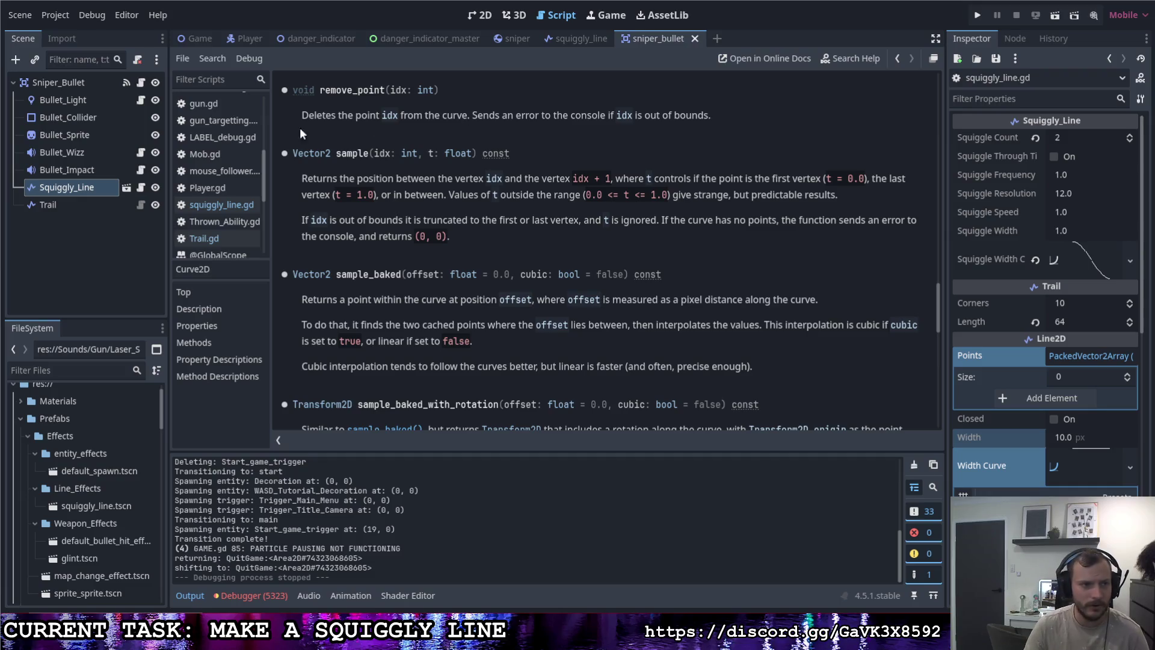
left_click(218, 205)
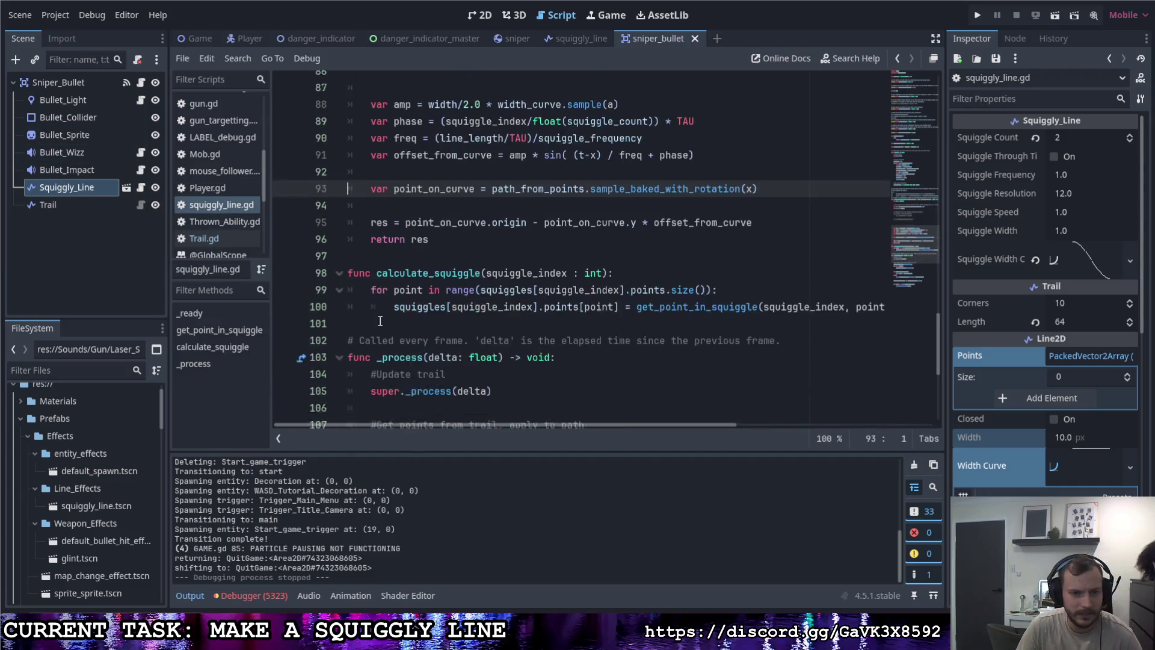
scroll(379, 320, "down", 5)
scroll(424, 241, "up", 1)
double_click(440, 234)
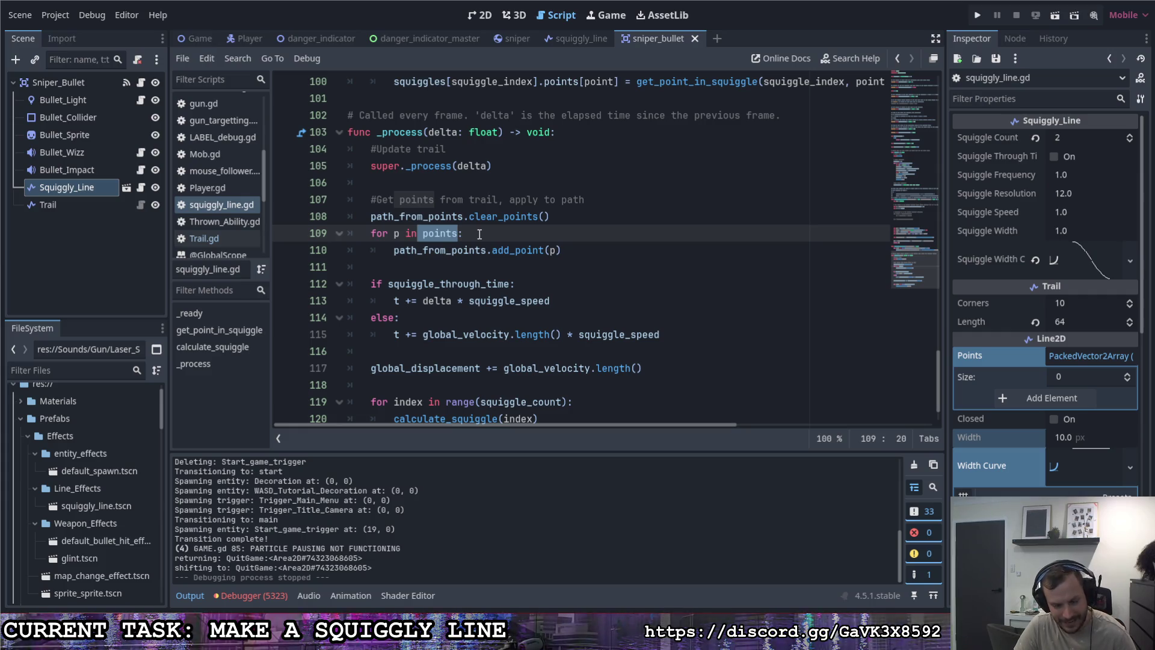
Step: Scroll through _ready, _process and get_point_in_squiggle, then select 'length' on line 77
scroll(491, 361, "up", 15)
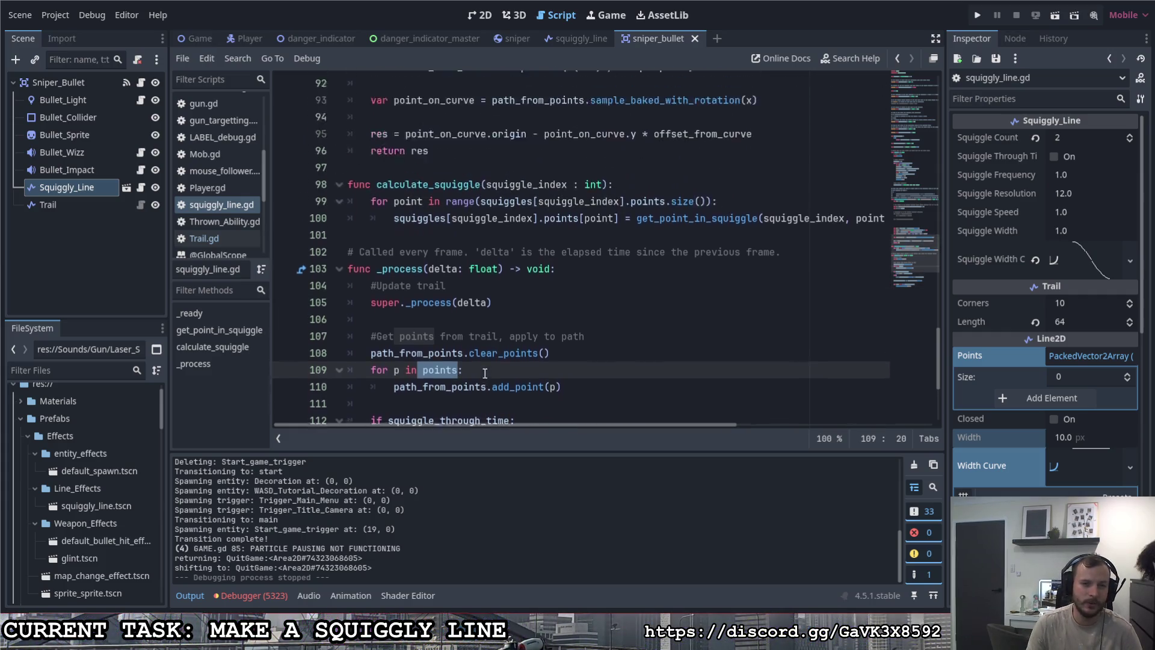
scroll(470, 350, "up", 9)
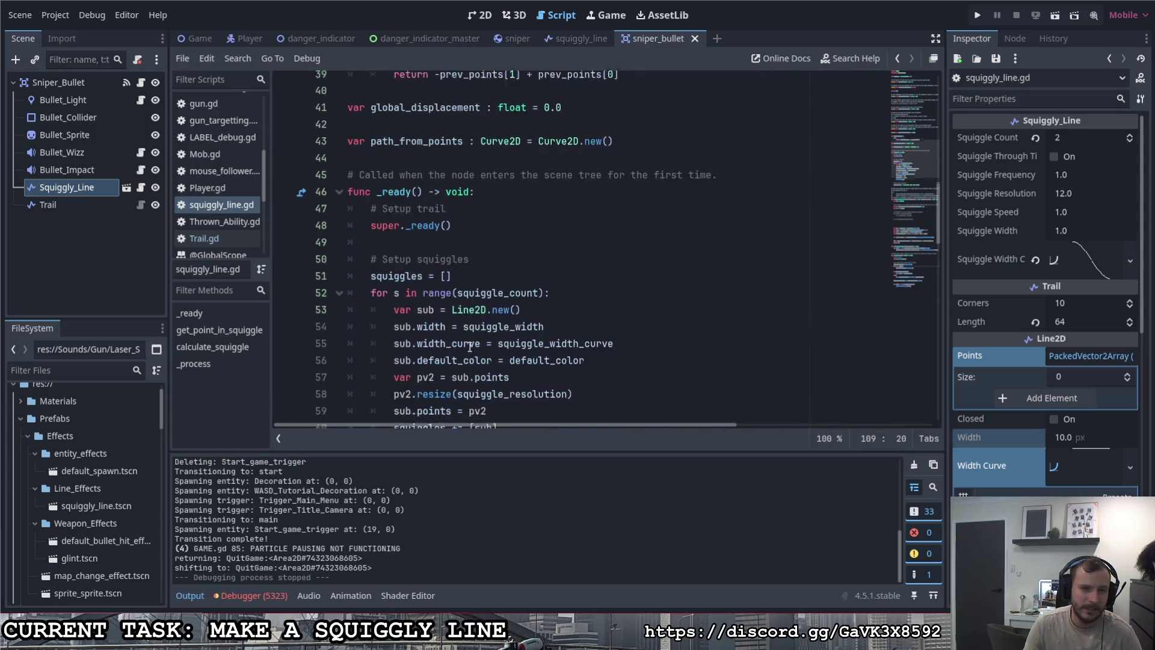
scroll(470, 346, "down", 3)
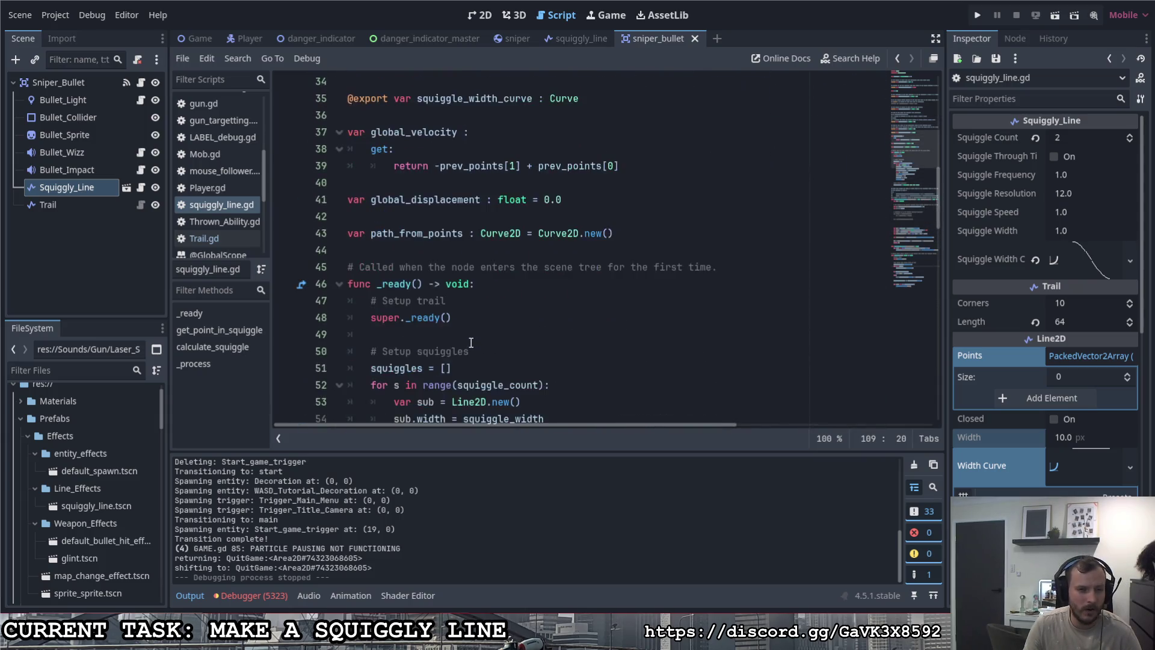
scroll(473, 330, "down", 1)
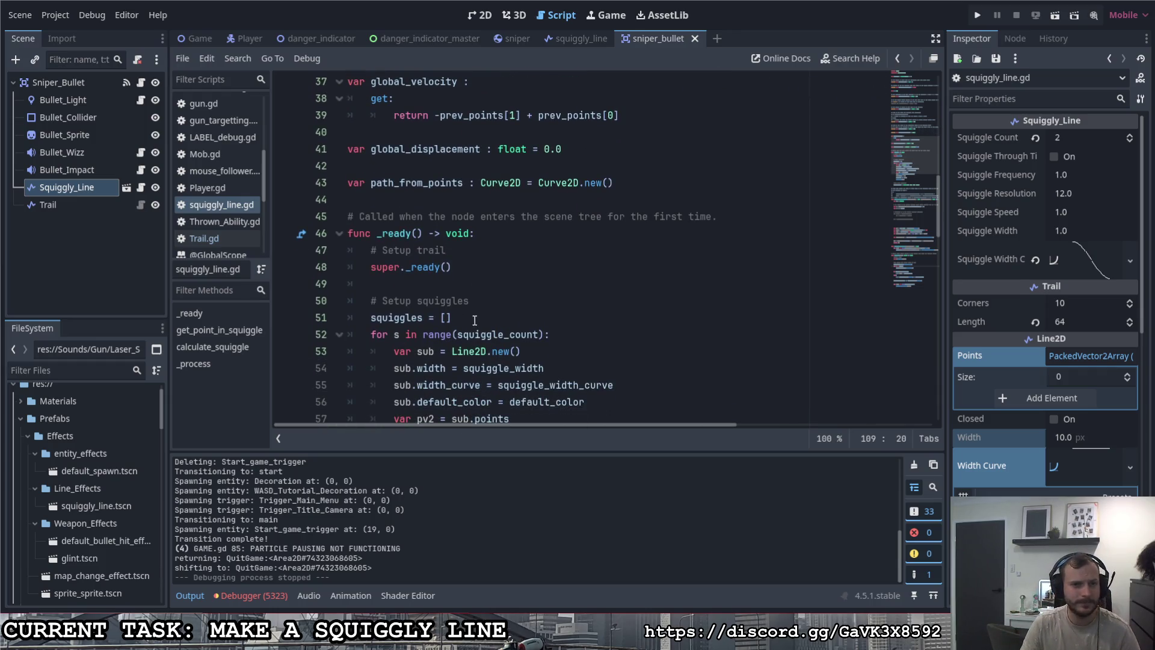
scroll(469, 337, "down", 4)
scroll(469, 346, "down", 5)
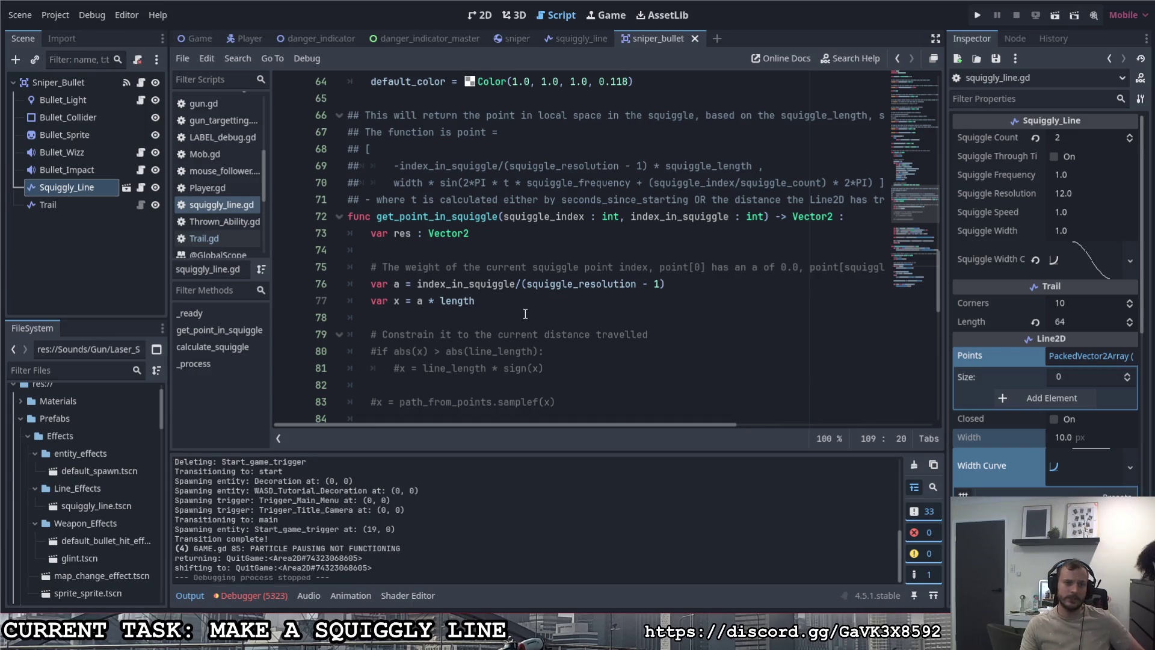
double_click(445, 300)
Step: Replace 'length' with 'corners' on line 77 so x becomes a * corners
left_click(441, 303)
double_click(448, 300)
type("corners")
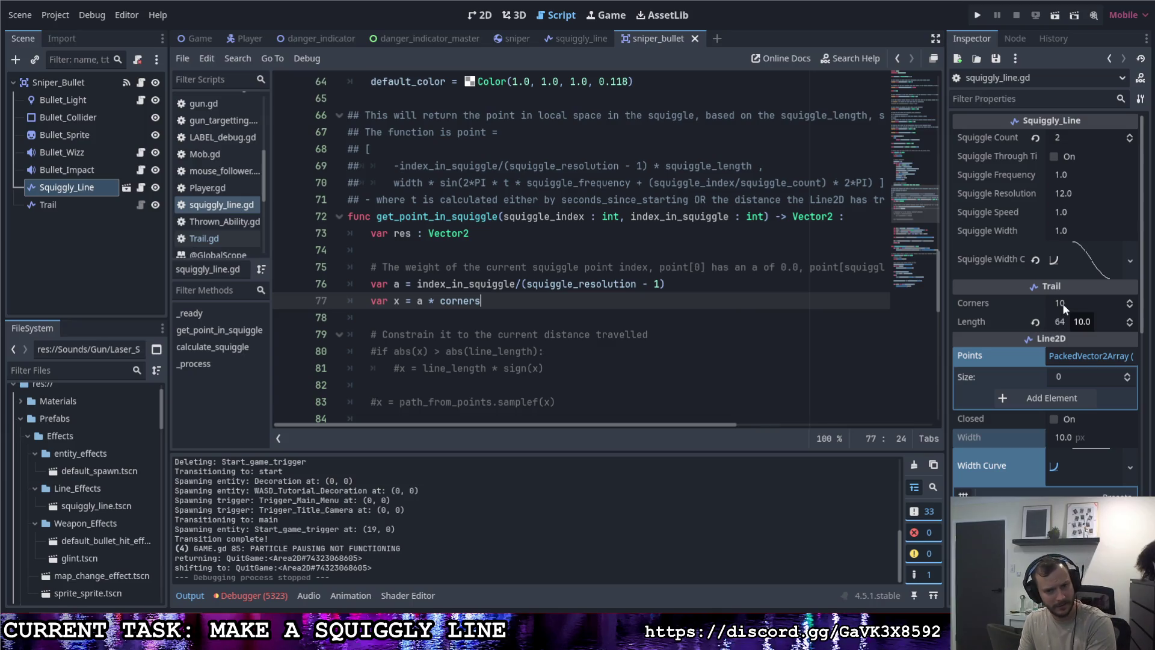
Step: Scroll down to the point_on_curve line 93 in get_point_in_squiggle
scroll(614, 282, "down", 1)
scroll(611, 284, "down", 2)
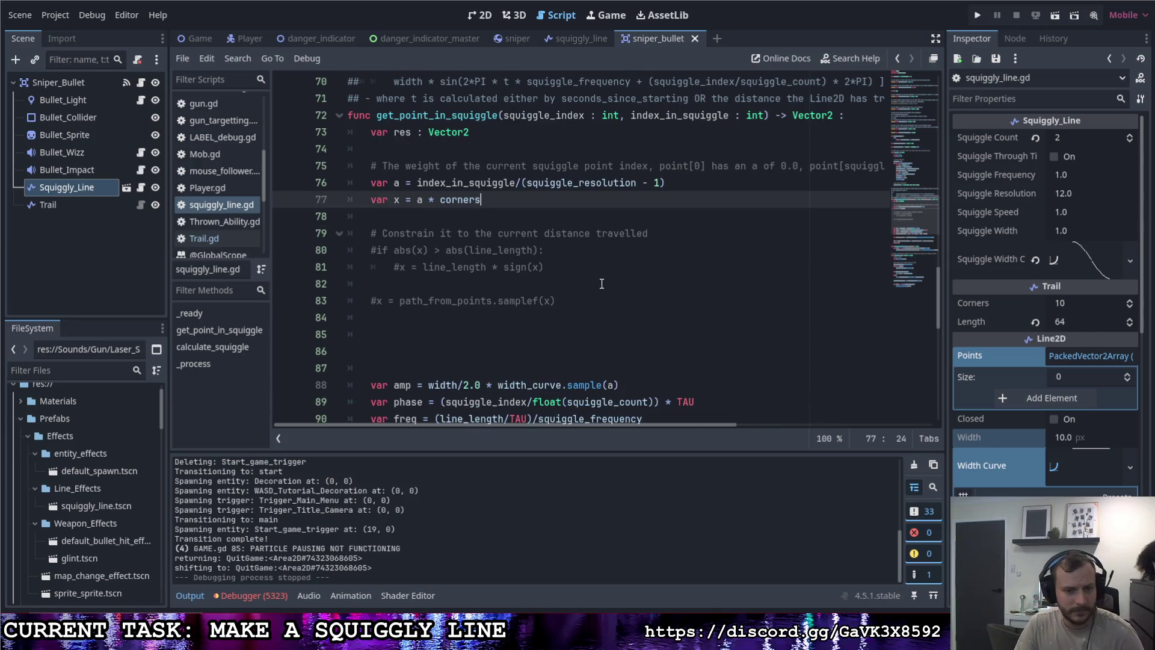
scroll(576, 291, "down", 1)
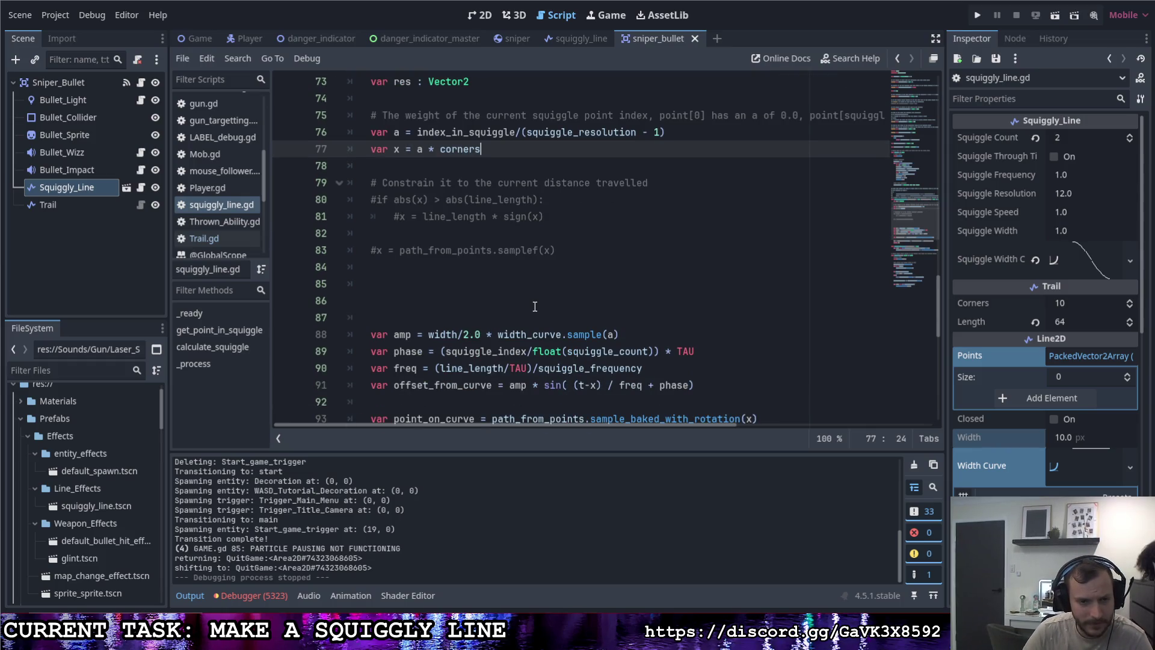
scroll(529, 299, "up", 1)
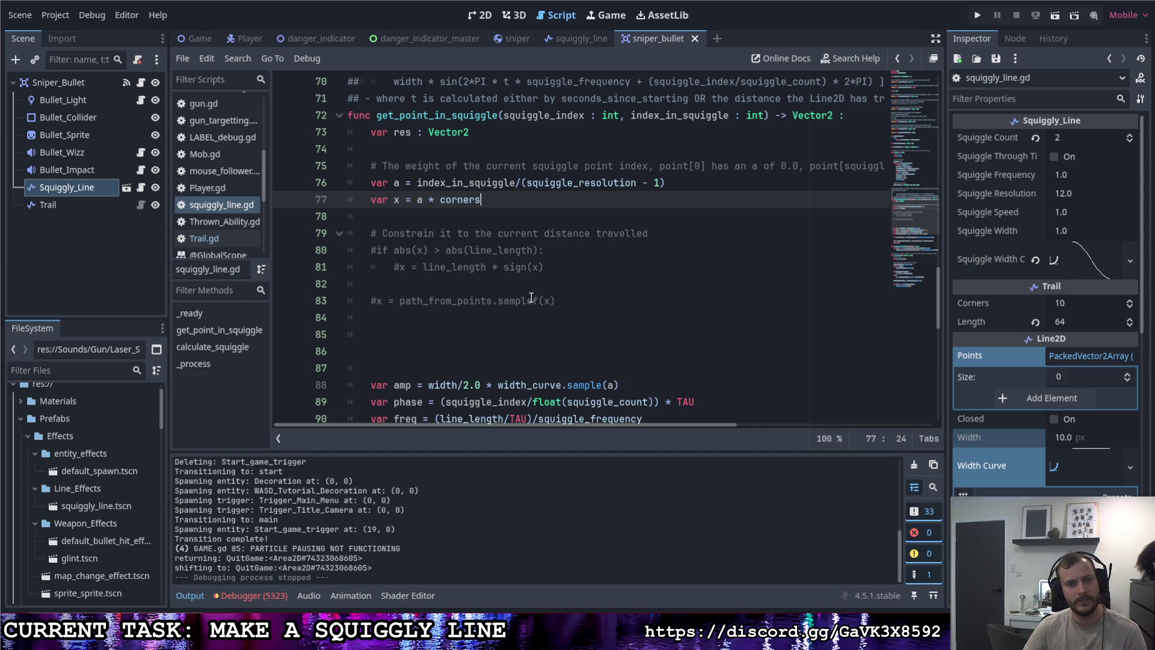
scroll(531, 297, "down", 2)
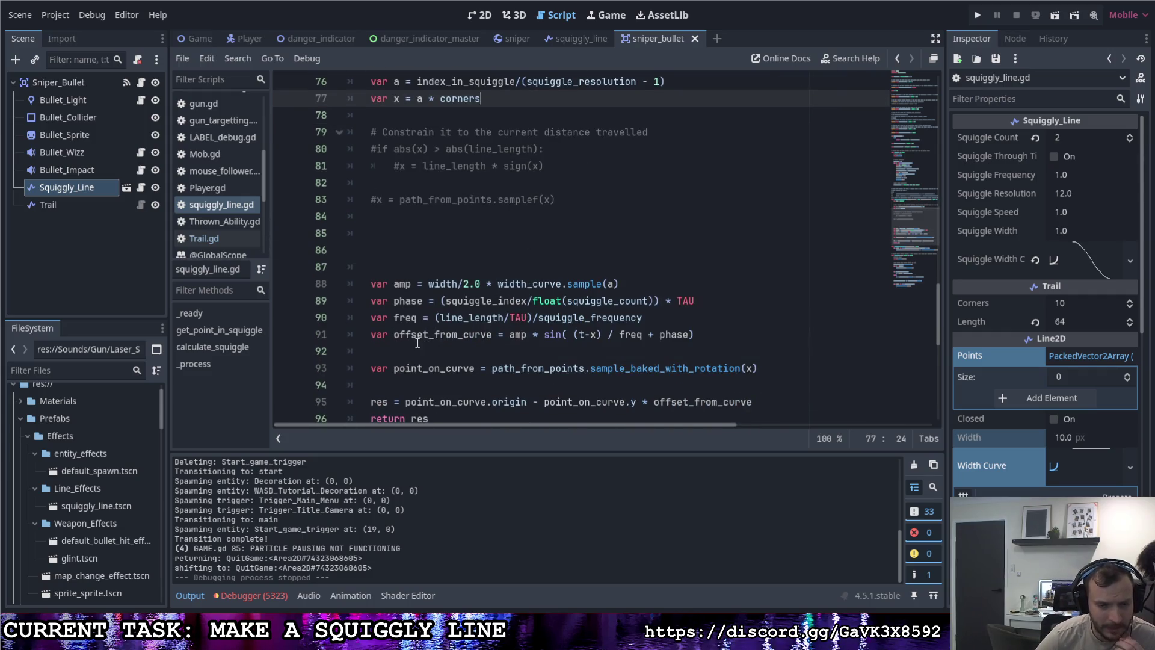
left_click(380, 368)
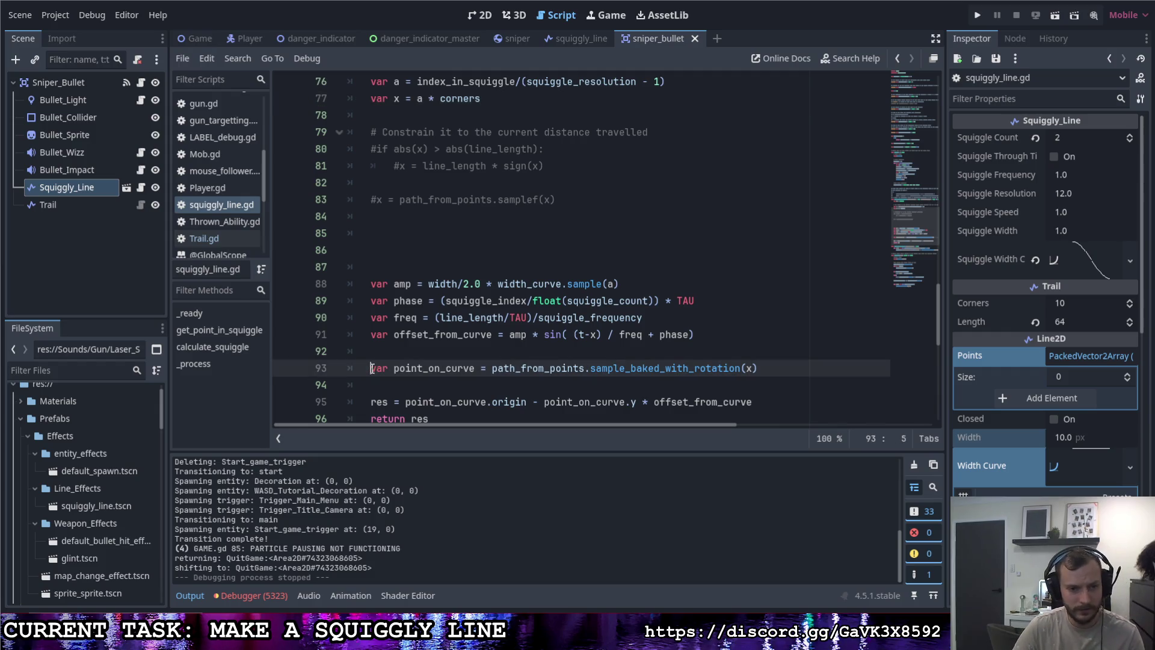
Step: Comment out the sample_baked_with_rotation line, add 'var point_on_curve = path_from_points.samplef(x)' above it, and save
key("ctrl+k")
key("Up")
key("Return")
type("var point_on_curve = ")
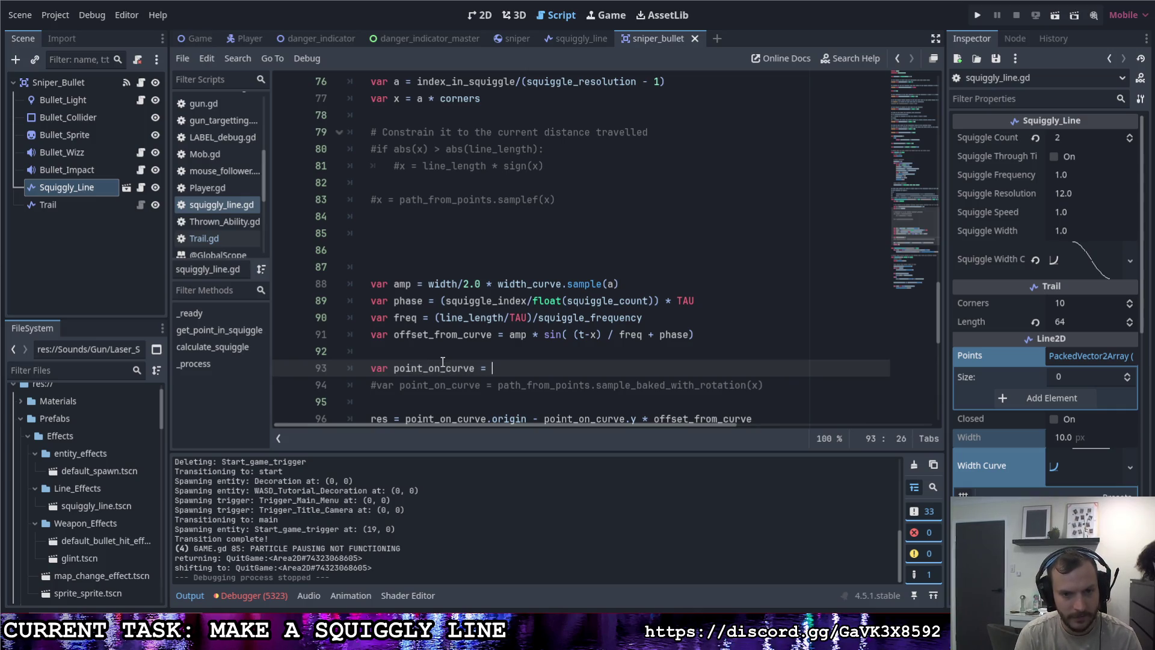
type("path")
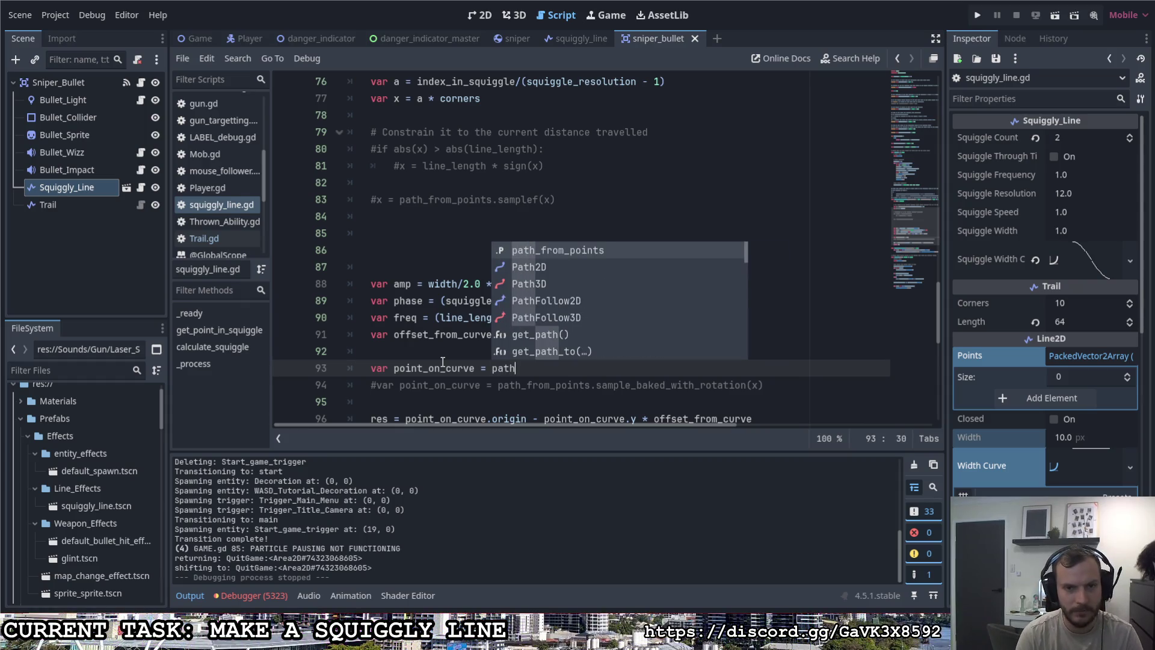
key("Return")
type(".sample")
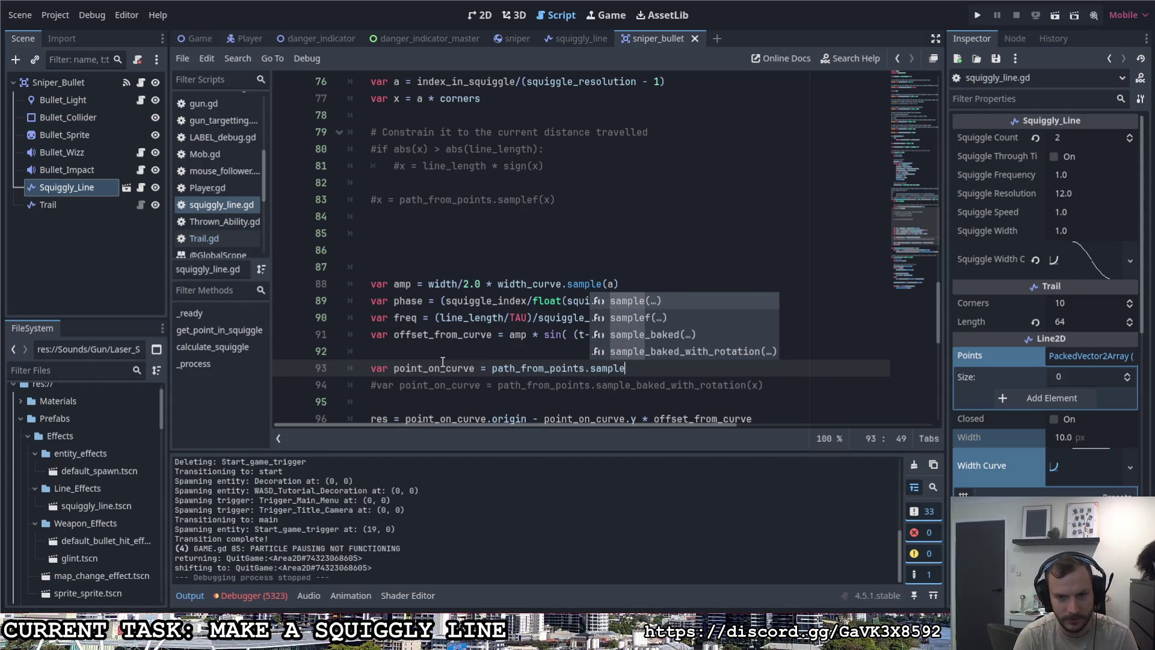
key("Return")
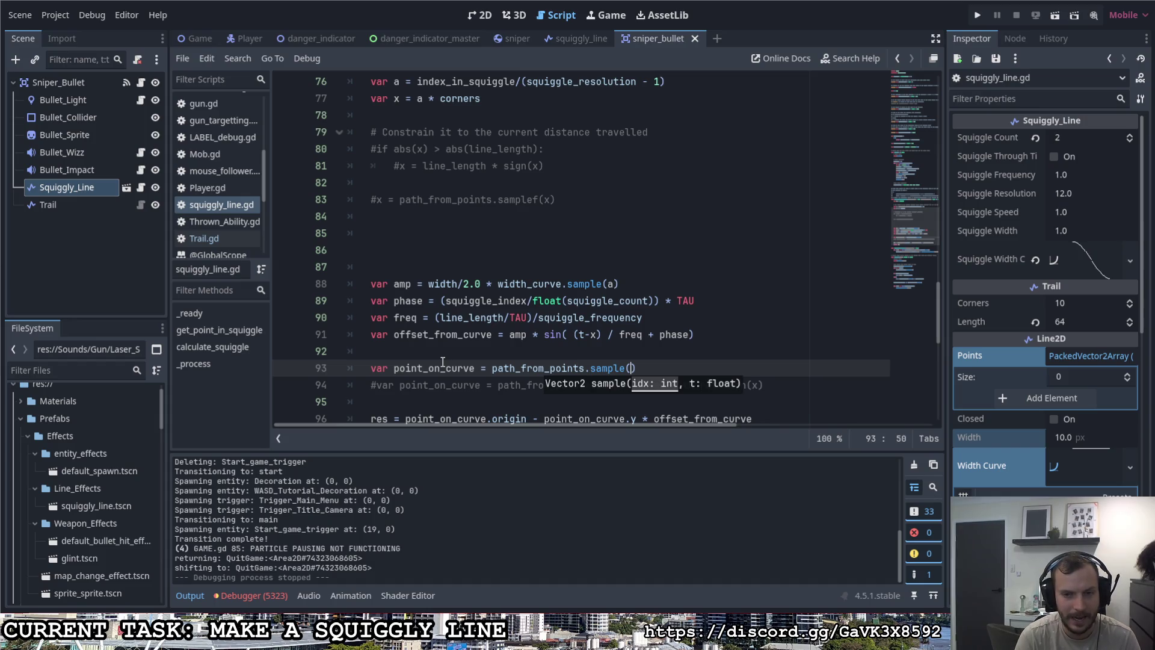
key("BackSpace")
type("f")
key("Return")
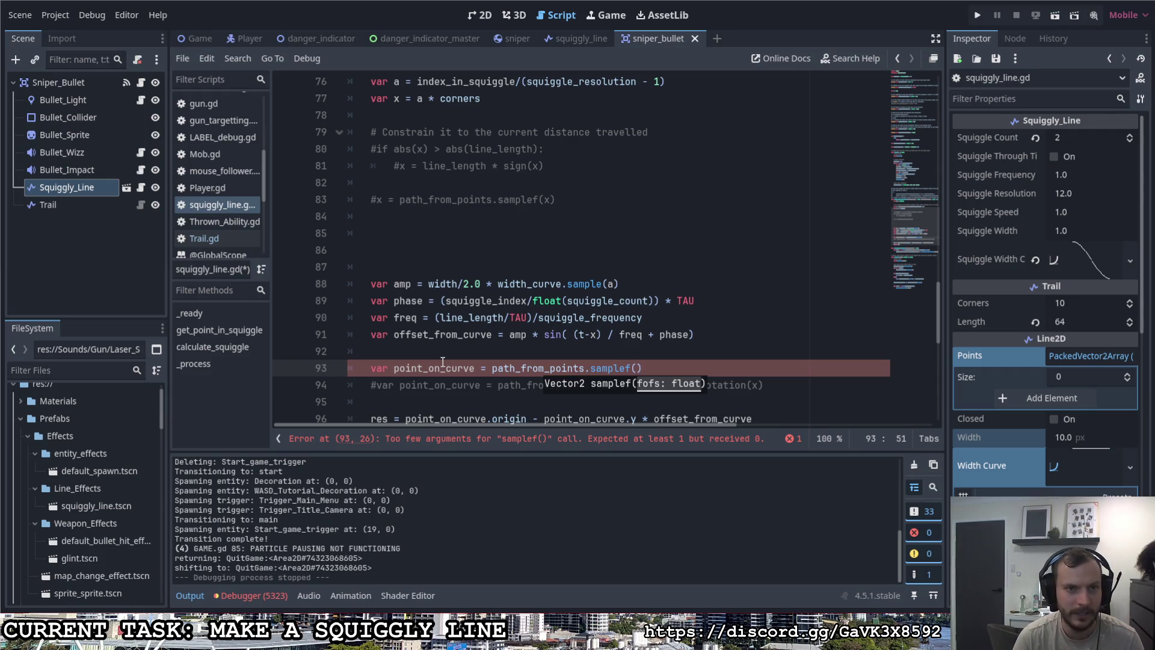
type("x")
left_click(664, 373)
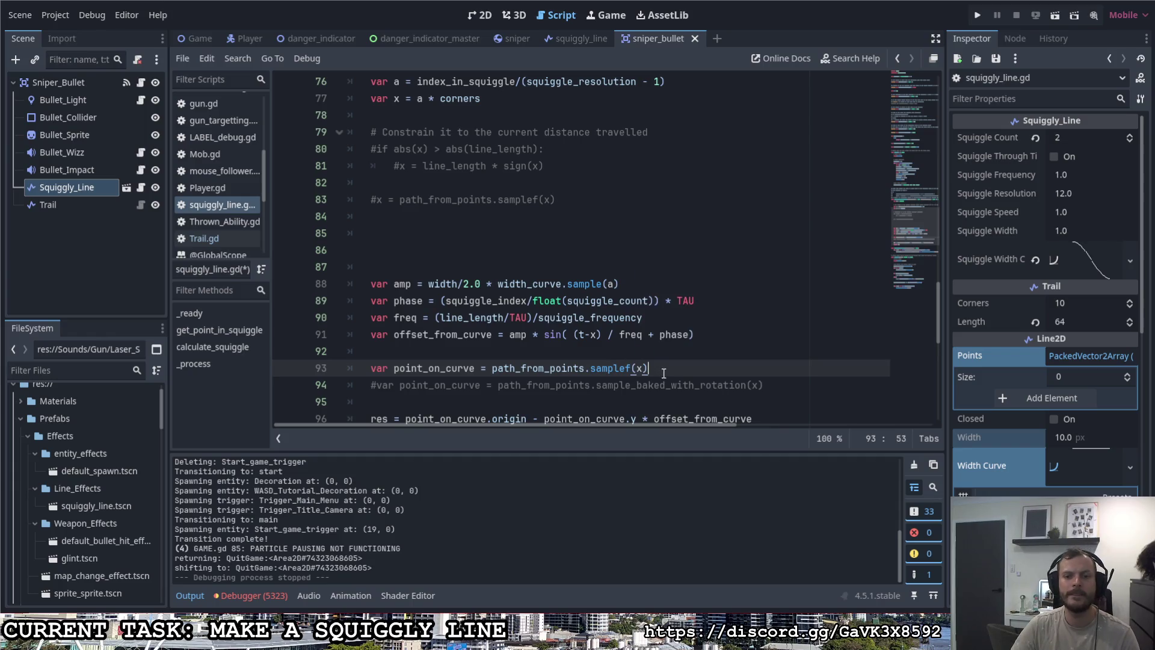
key("ctrl+s")
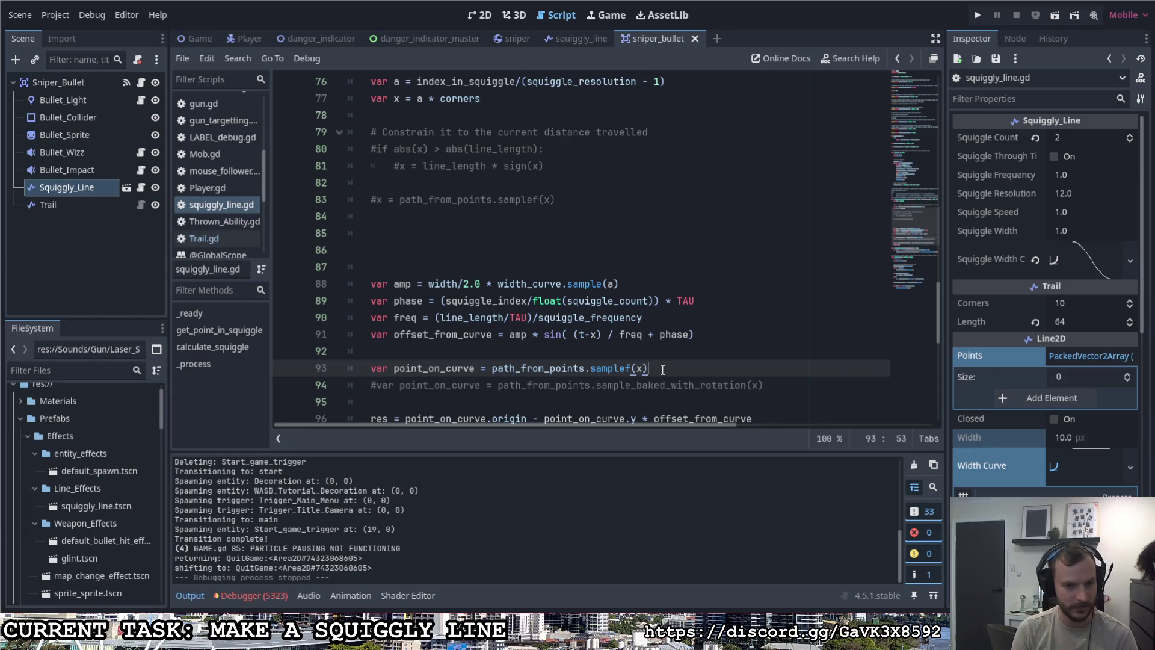
Step: Add a new 'var point_normal =' line below line 93
key("Return")
type("var point o")
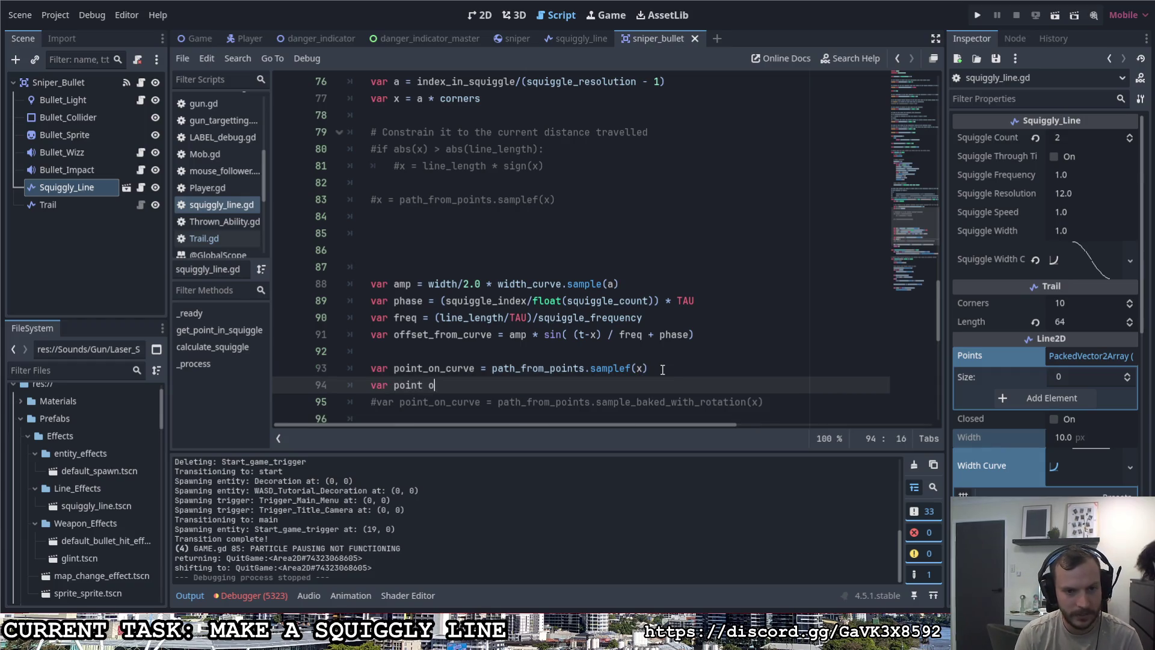
key("BackSpace")
key("BackSpace")
type("_")
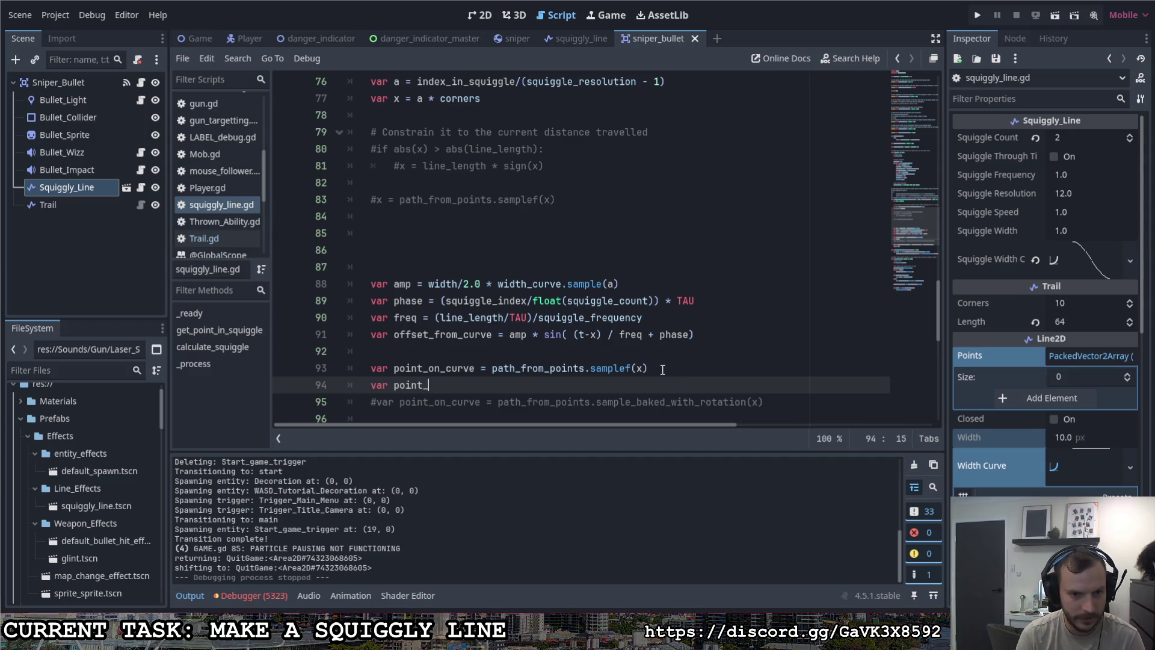
type("normal = Vector2")
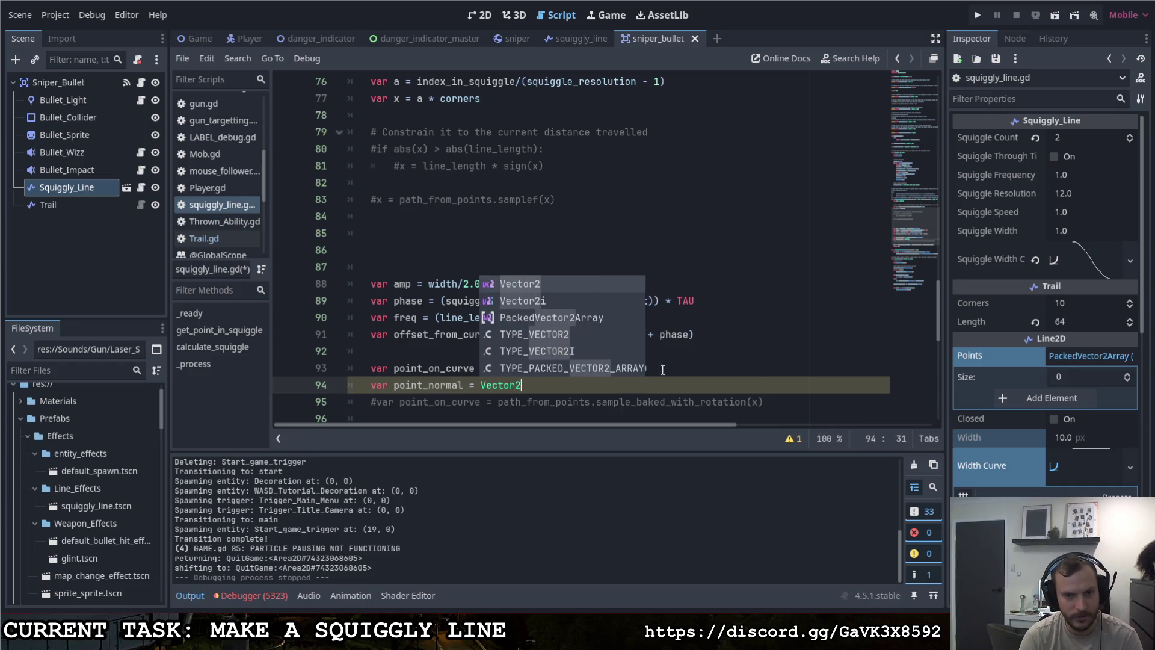
key("Escape")
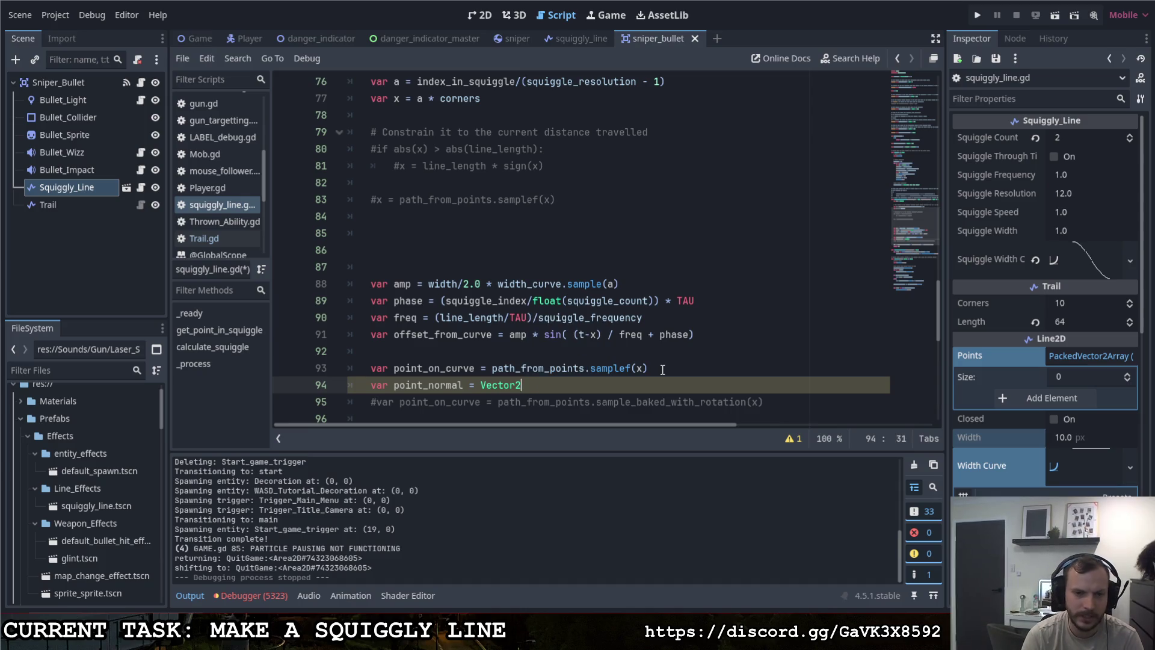
type(".")
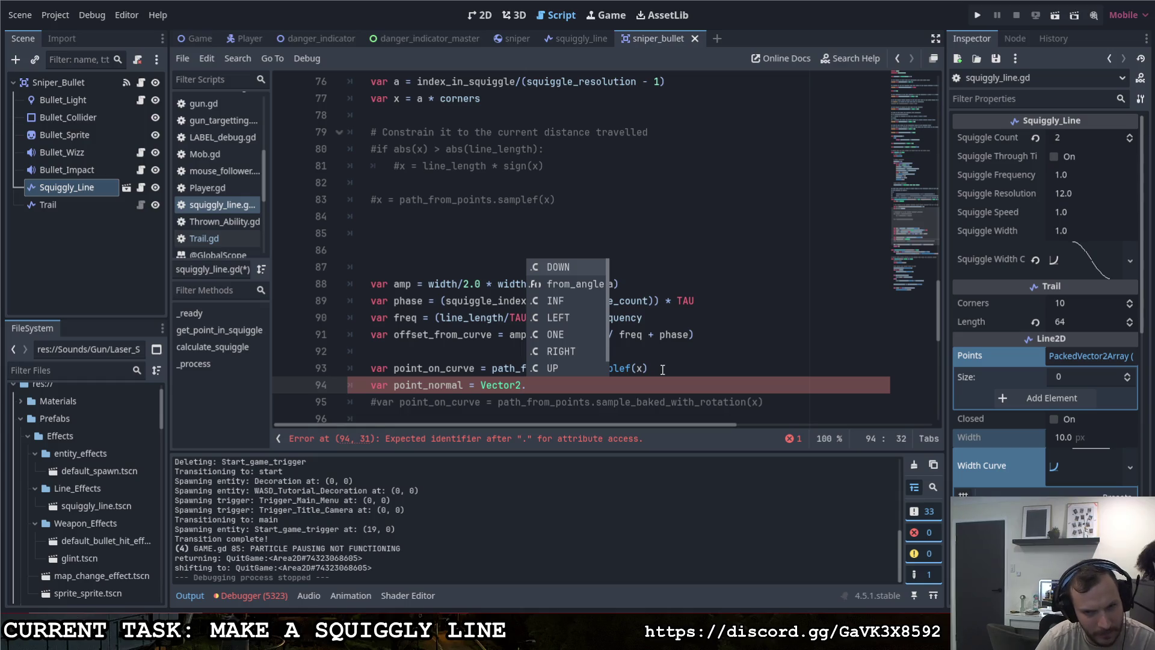
key("BackSpace")
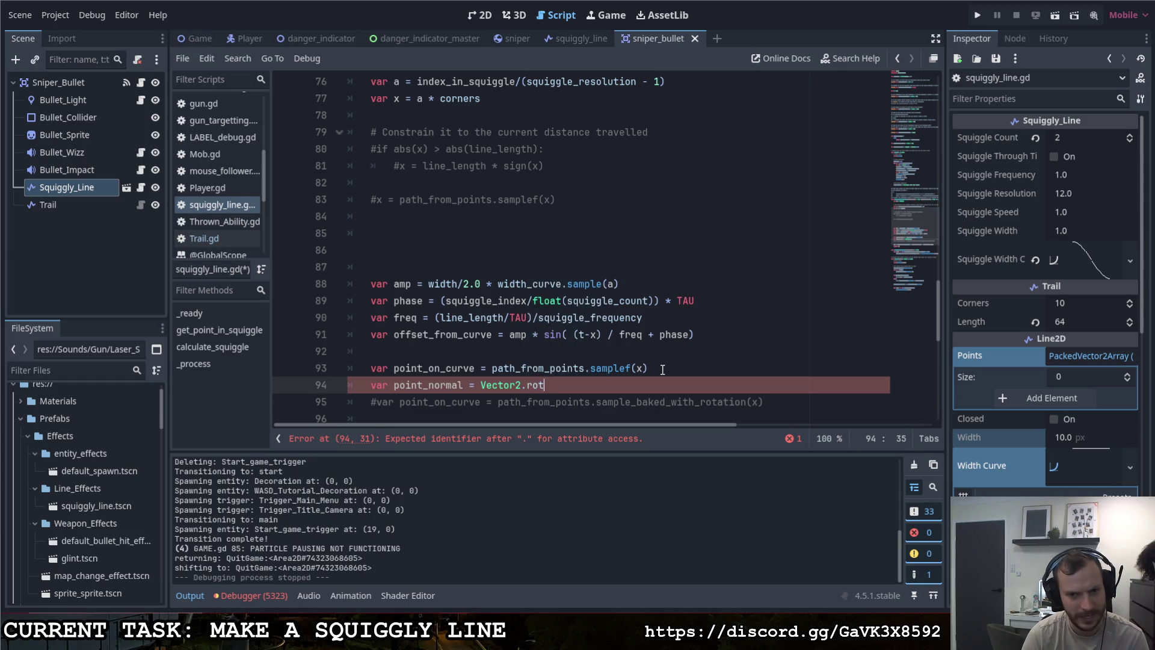
key("BackSpace")
key("BackSpace")
key("BackSpace")
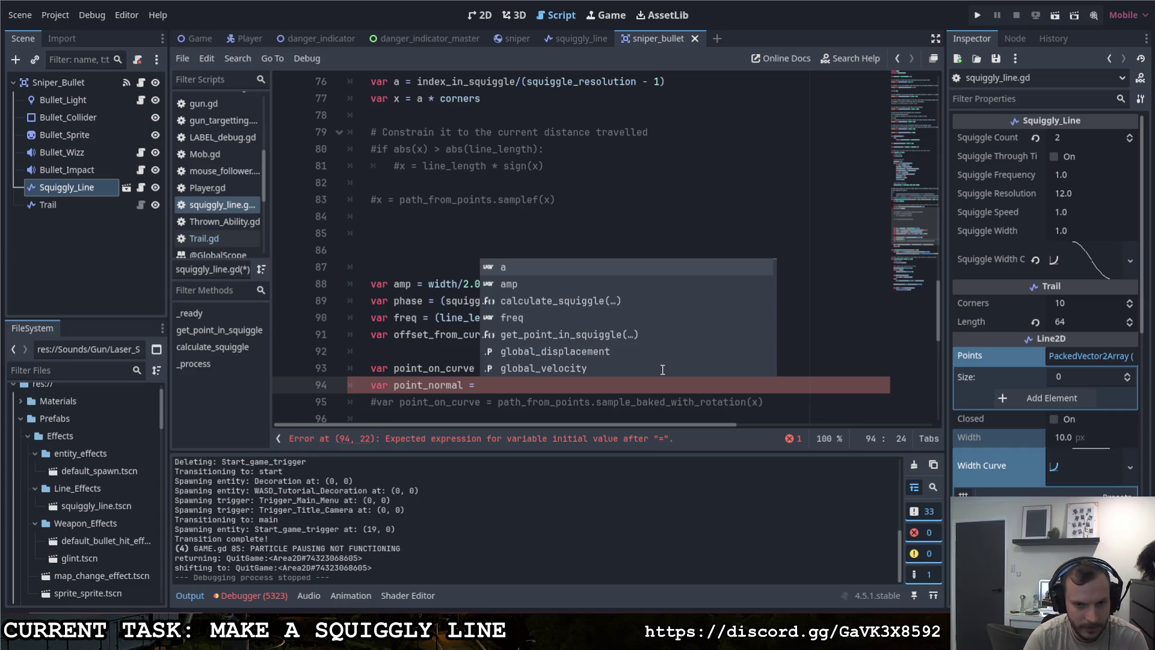
Step: Make point_normal sum samplef(int(x)) and path_from_points.samplef(int(x+1))
type("poi")
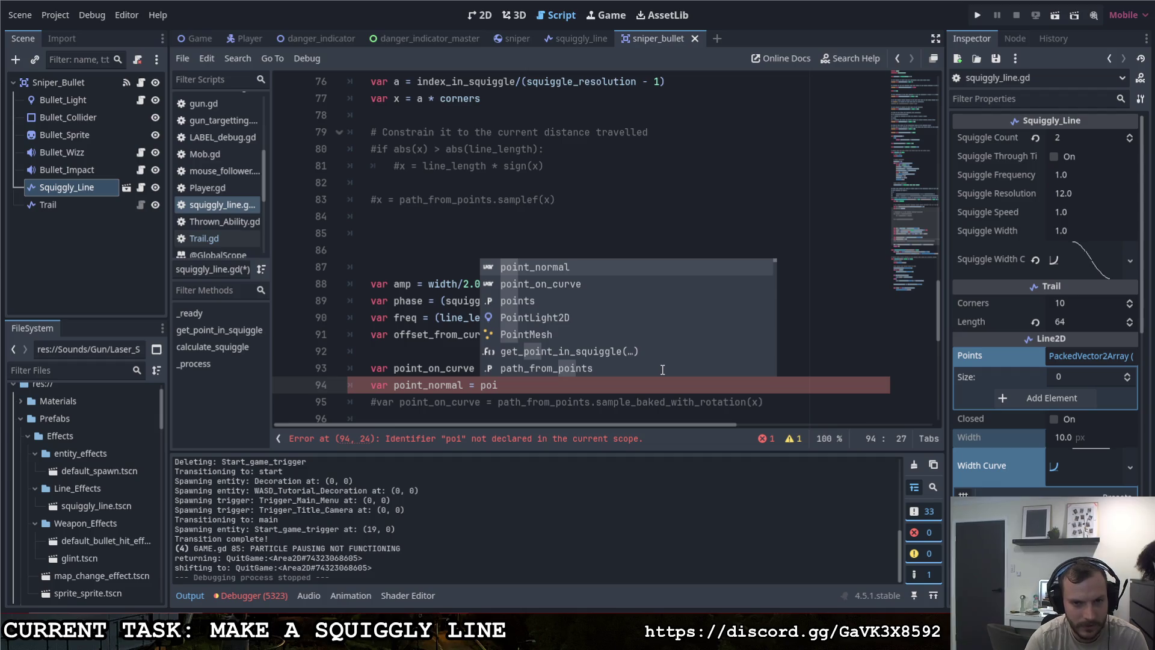
key("Down")
key("Return")
type("sample")
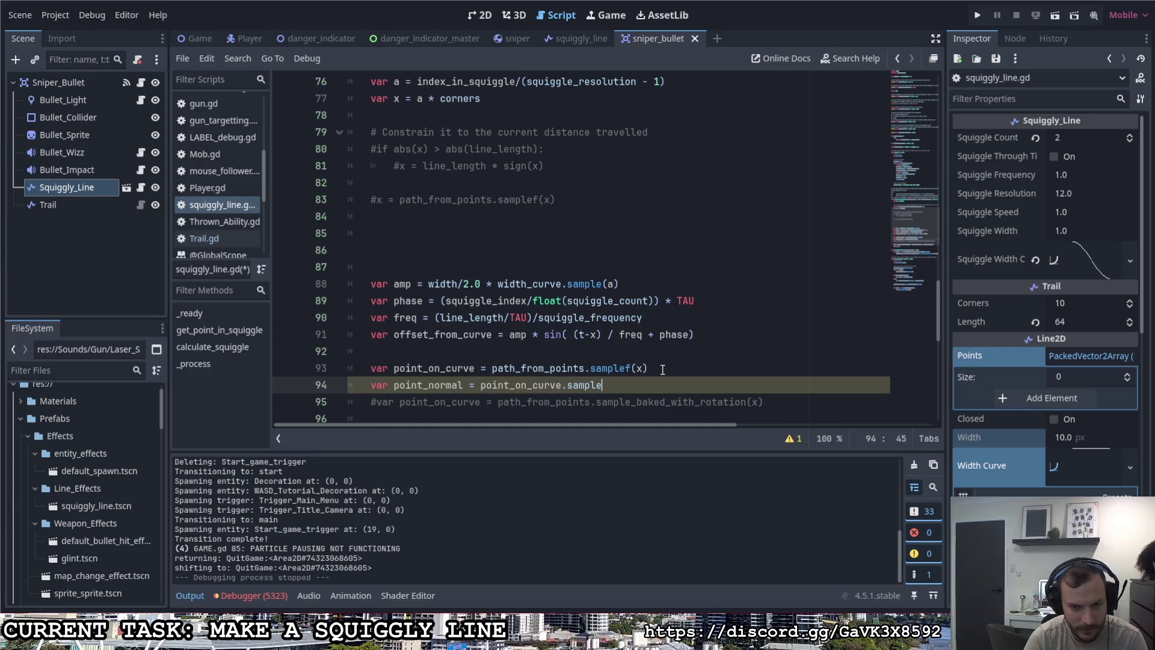
key("BackSpace")
key("BackSpace")
key("BackSpace")
key("BackSpace")
key("BackSpace")
type("from_poins")
key("BackSpace")
type("ts")
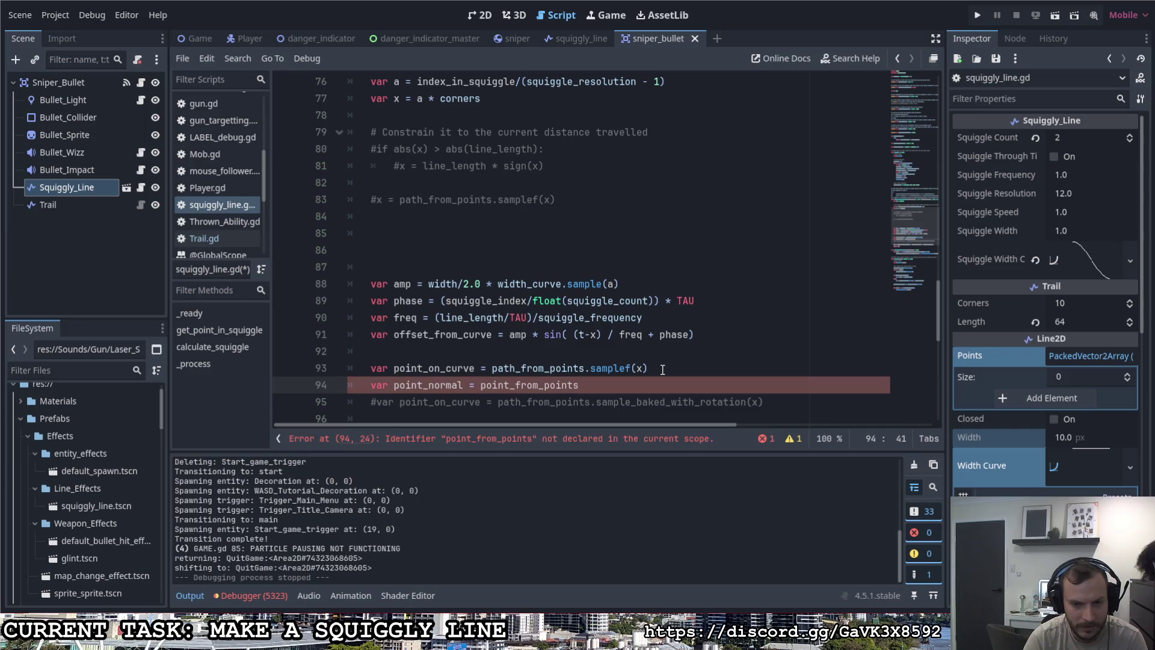
type(".sampl")
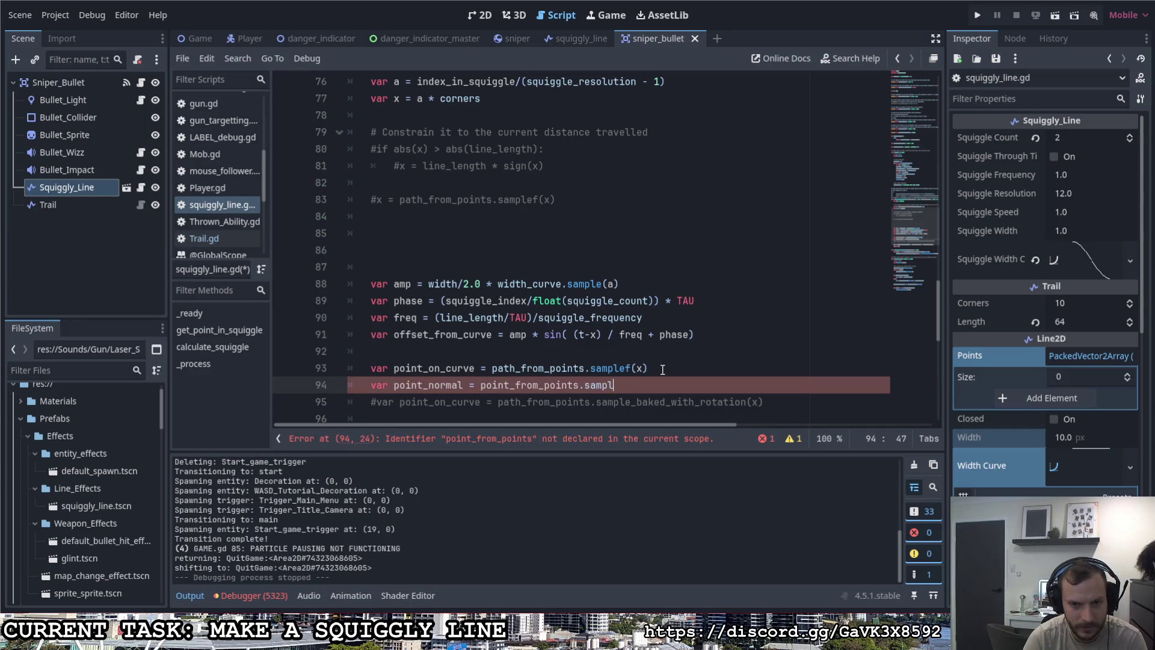
type("ef(int")
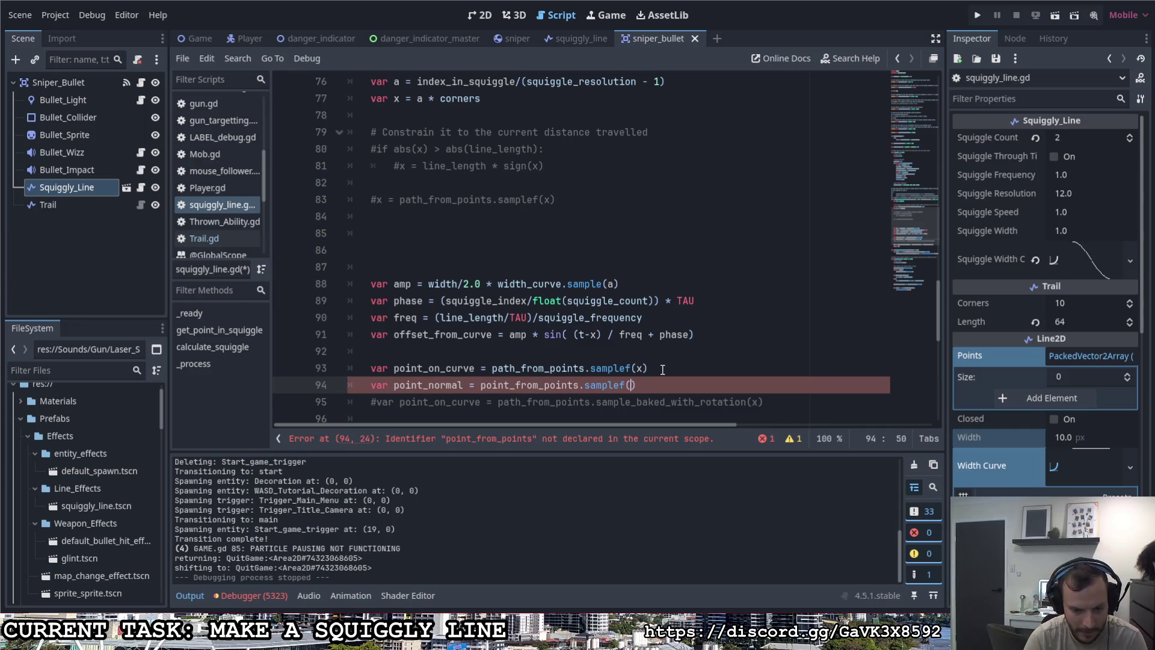
type("(x)) + ")
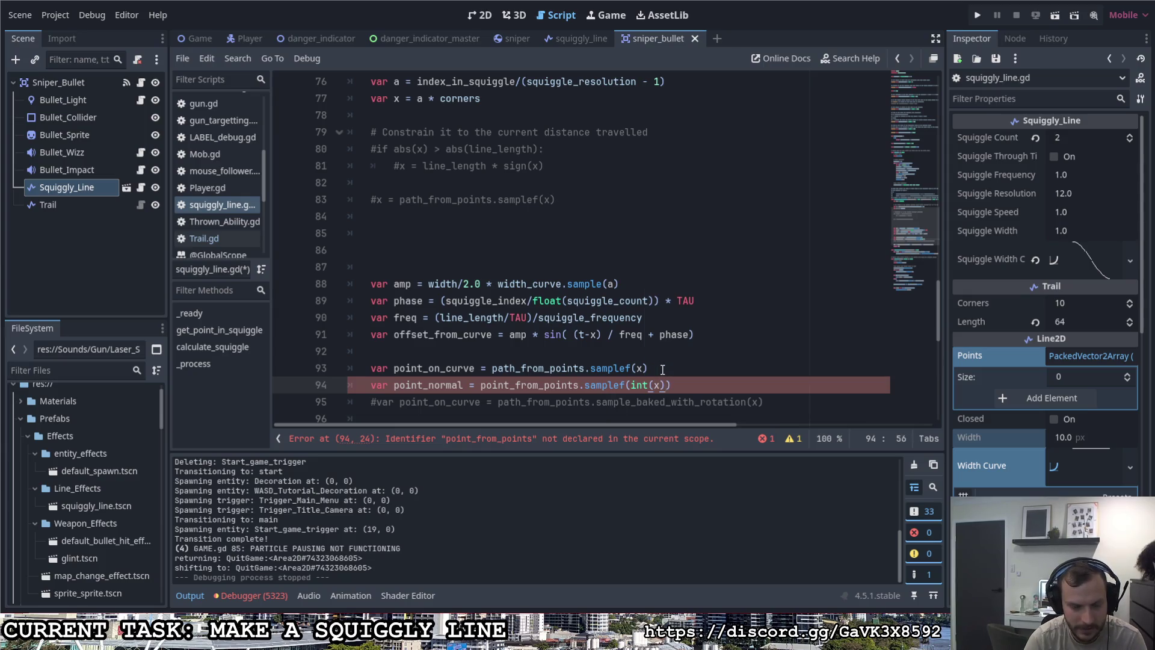
type("path")
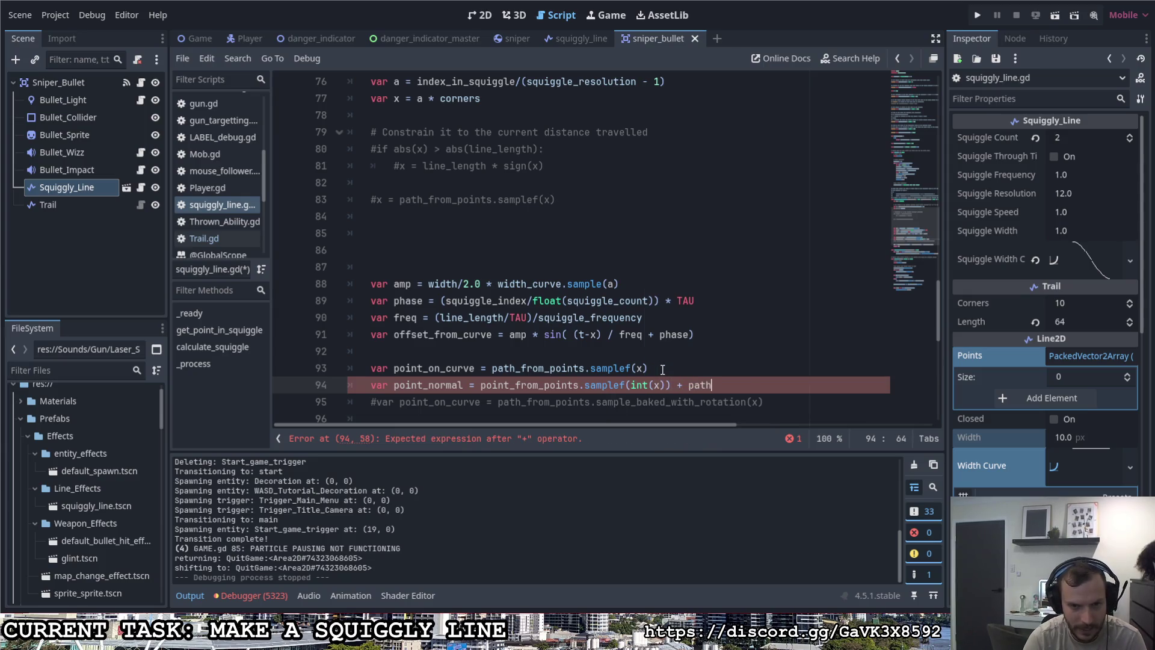
key("Return")
type(".sam")
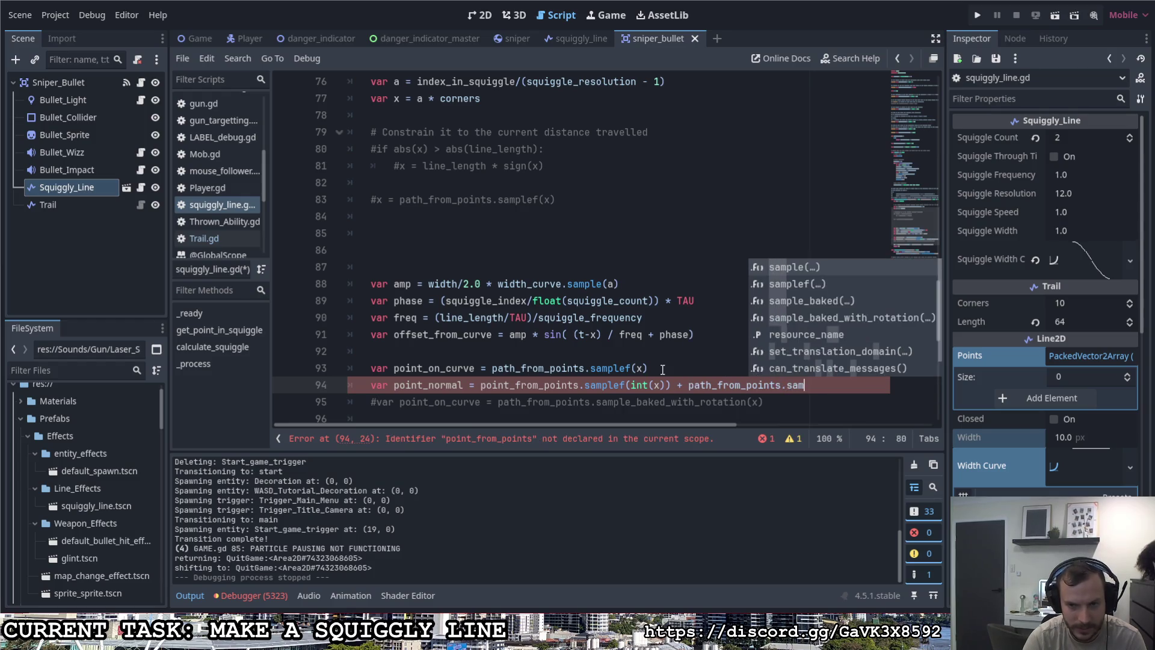
key("Down")
key("Return")
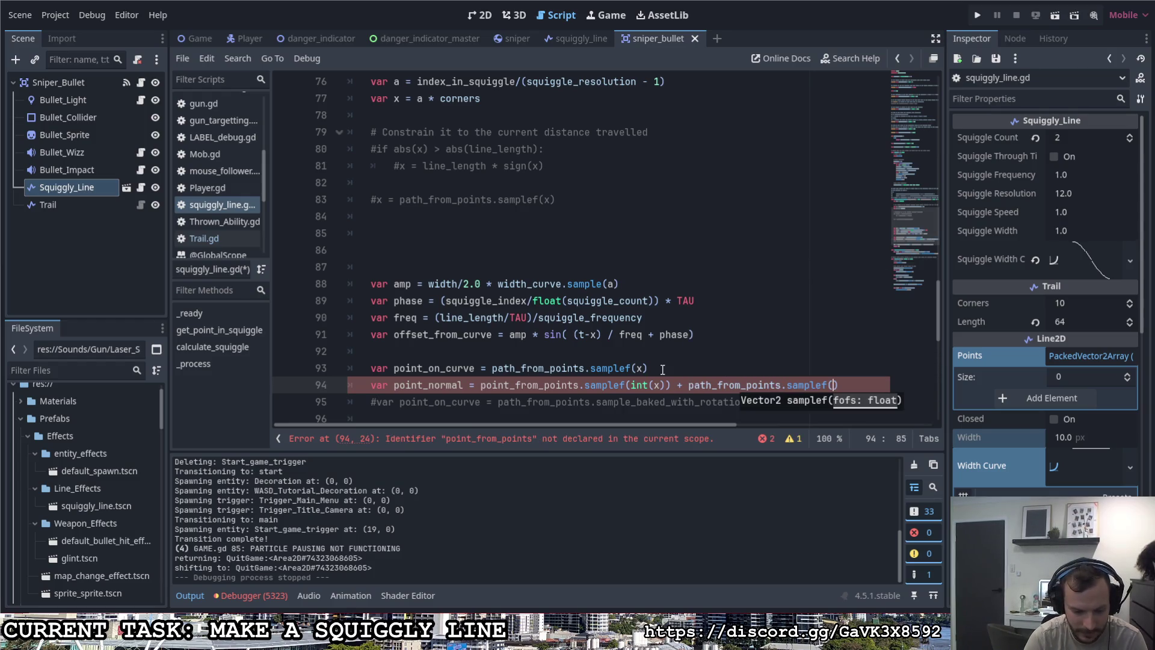
type("int(")
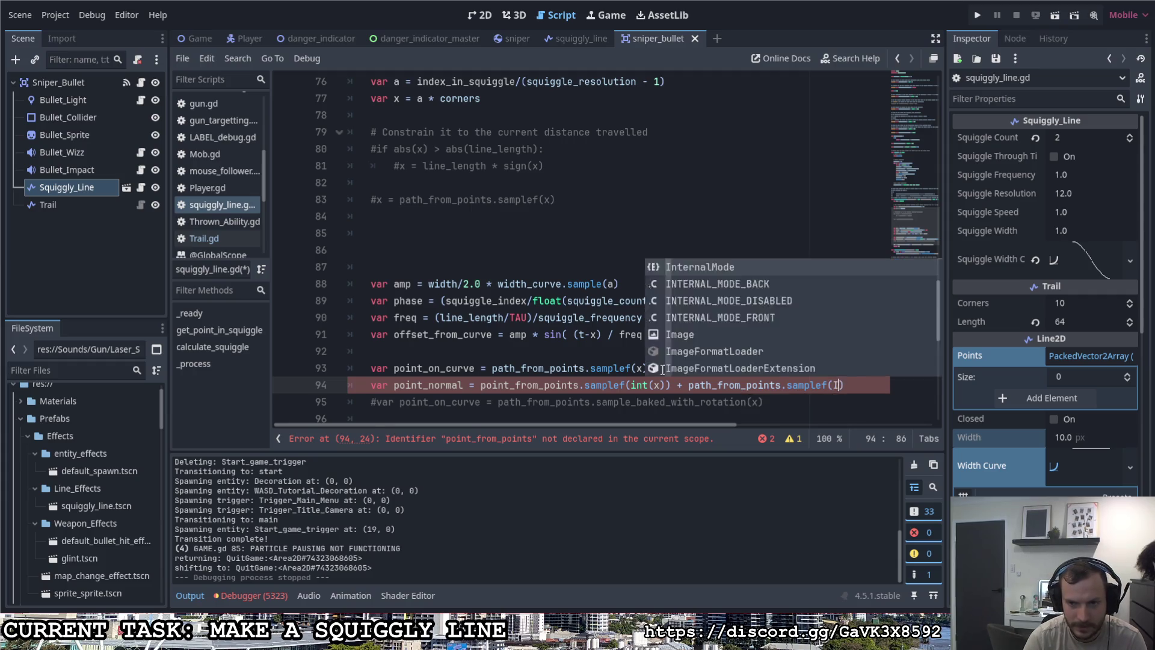
type("x+1)")
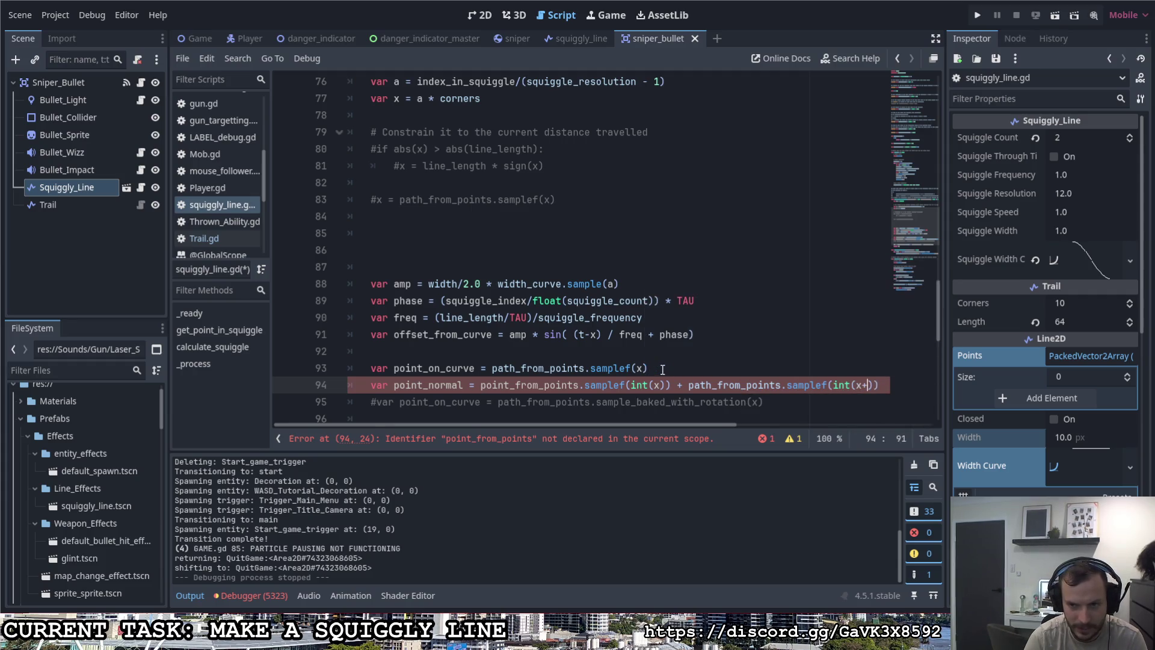
type(")")
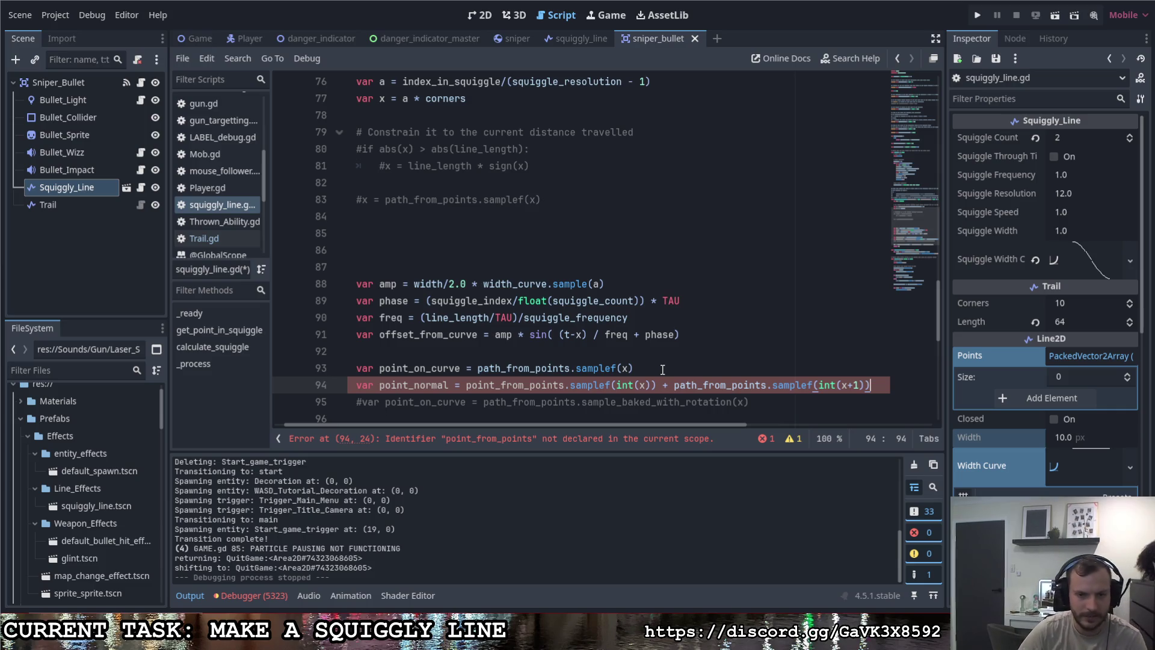
Step: Fix the misspelled point_from_points to path_from_points and show the script warnings
left_click_drag(467, 386, 495, 385)
type("path")
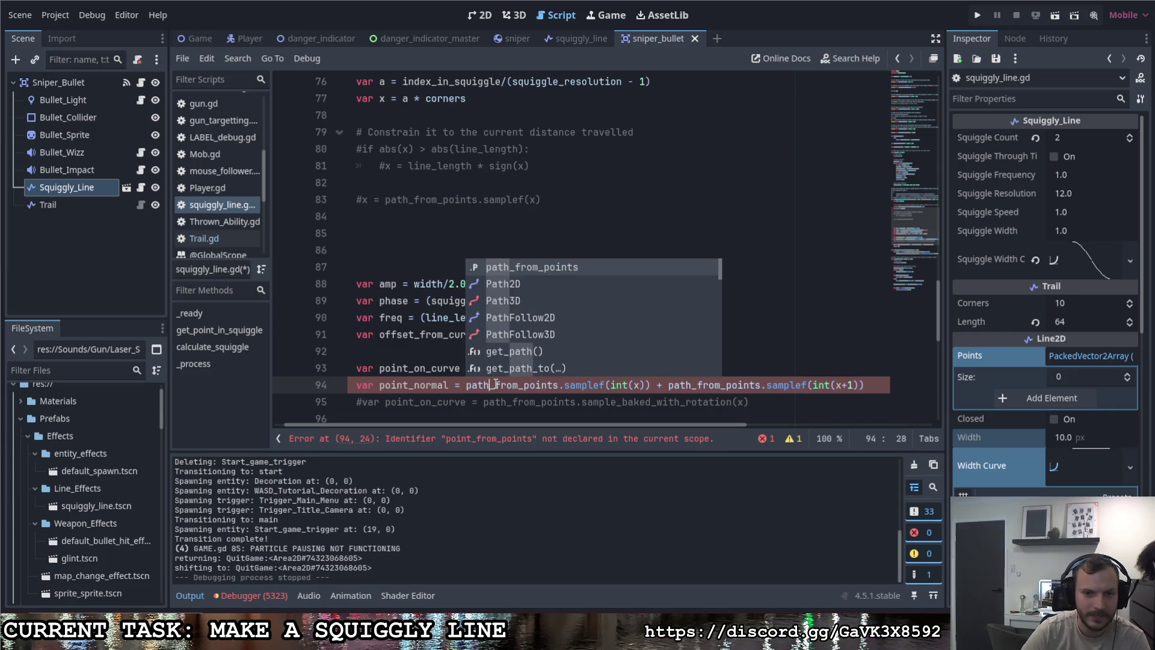
left_click(564, 384)
left_click(613, 386)
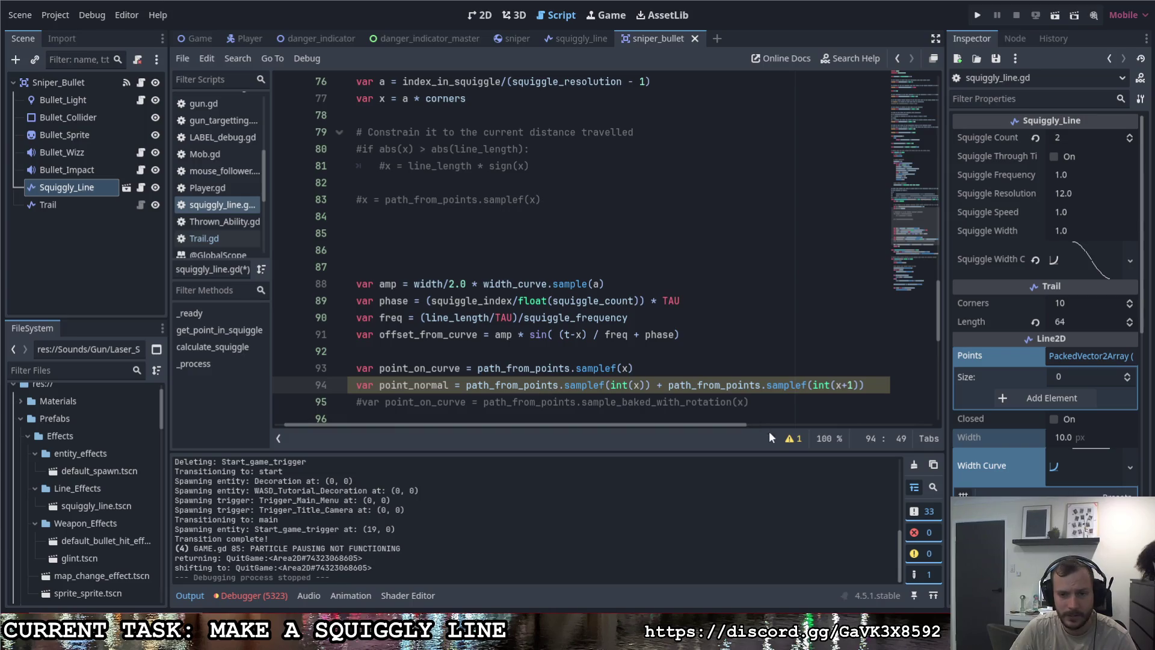
left_click(791, 438)
Step: Change the plus between the two path samples in point_normal to a minus
scroll(661, 289, "down", 2)
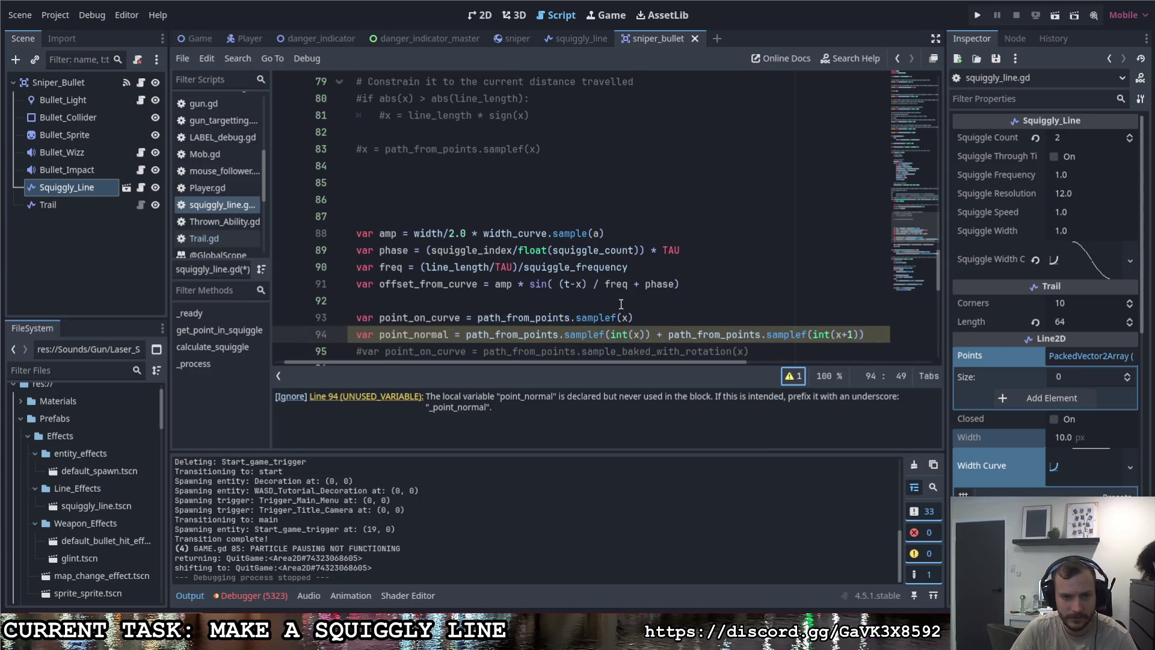
left_click(861, 285)
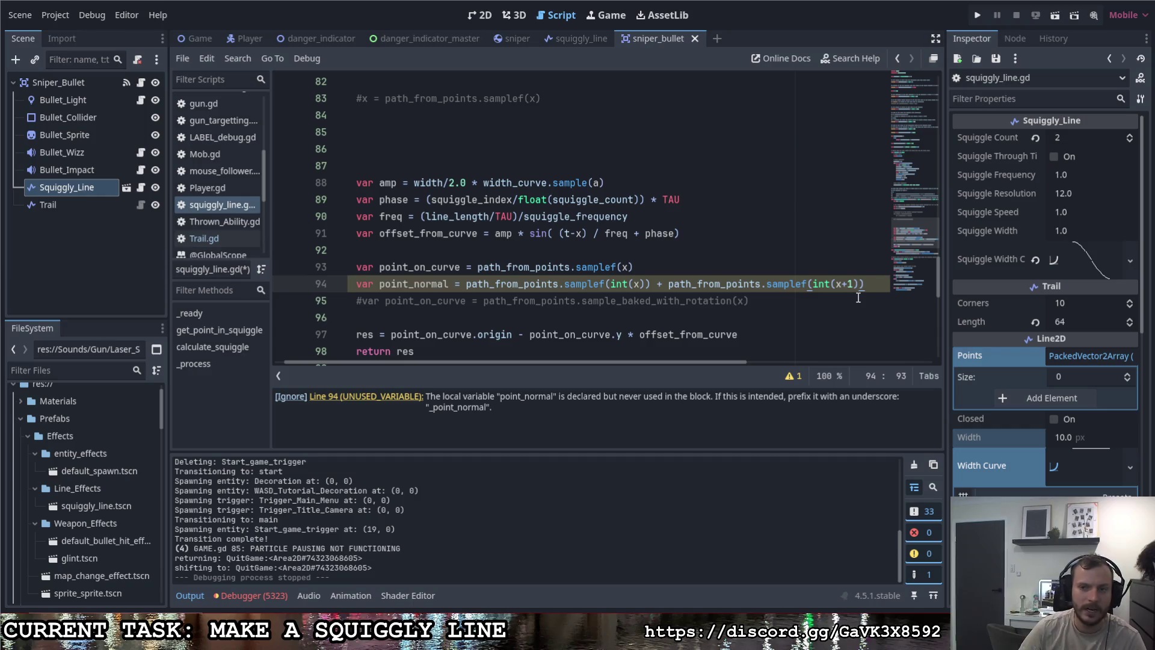
left_click(466, 283)
key("shift+End")
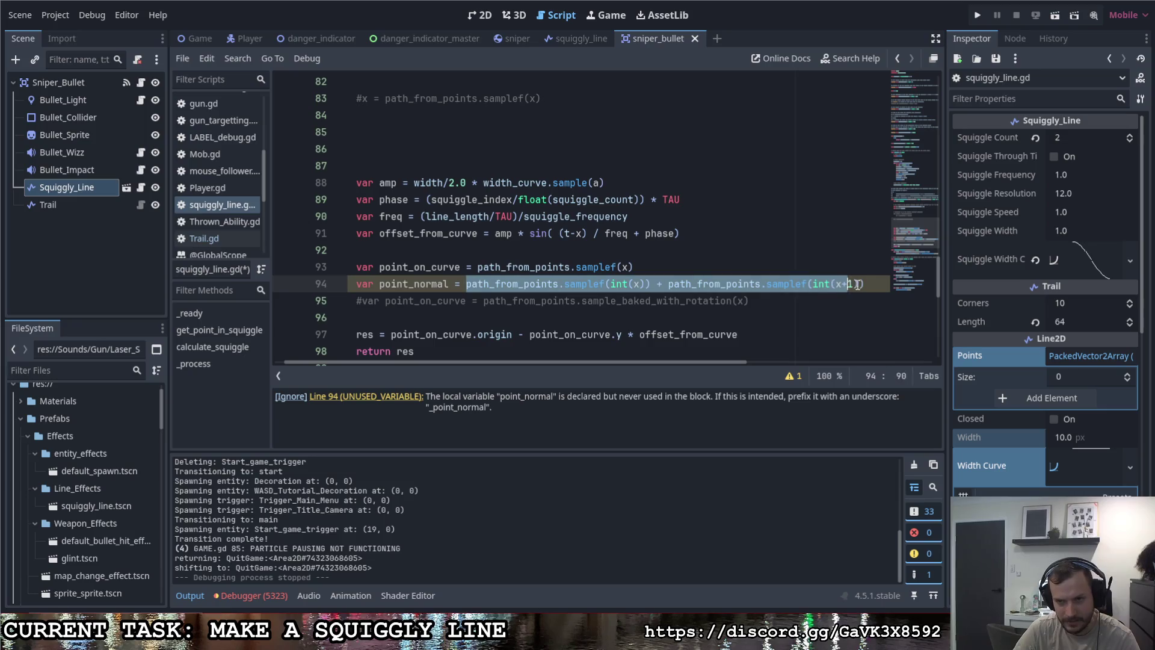
key("Left")
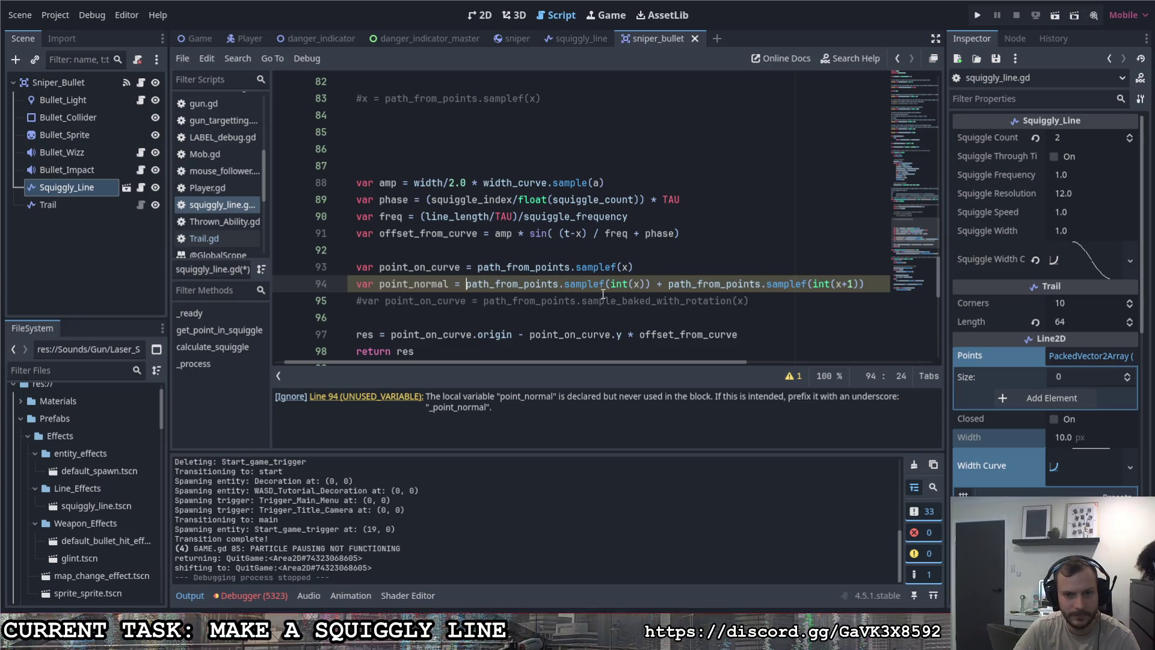
left_click(659, 284)
type("-")
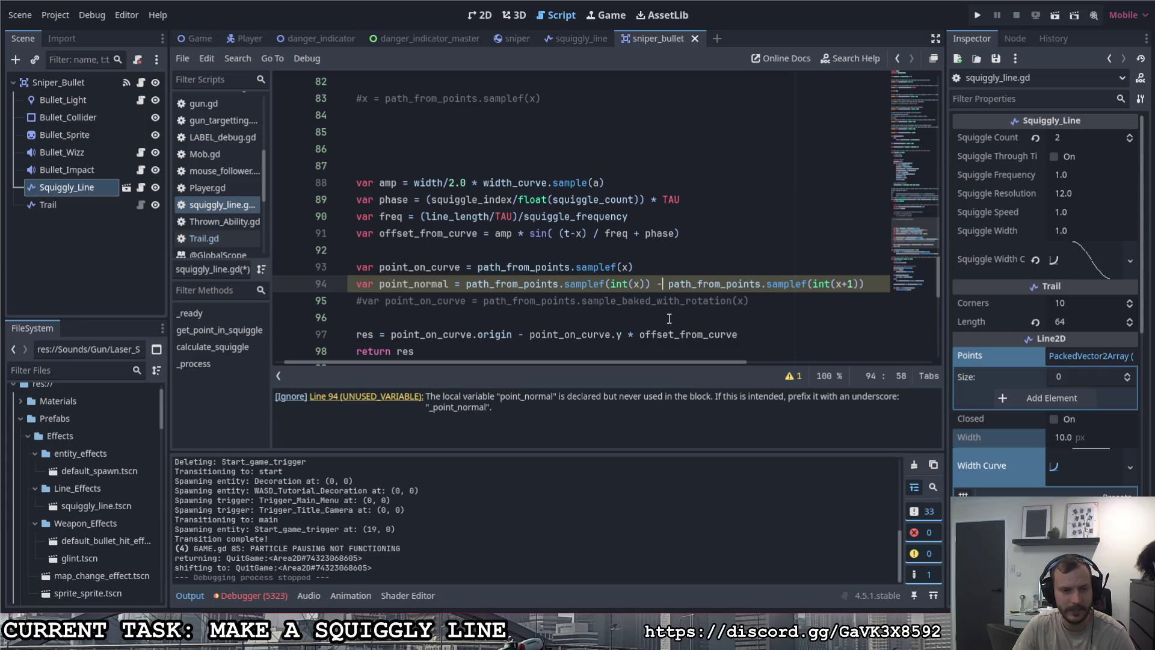
Step: Wrap the sample difference on line 94 in parentheses
left_click(871, 282)
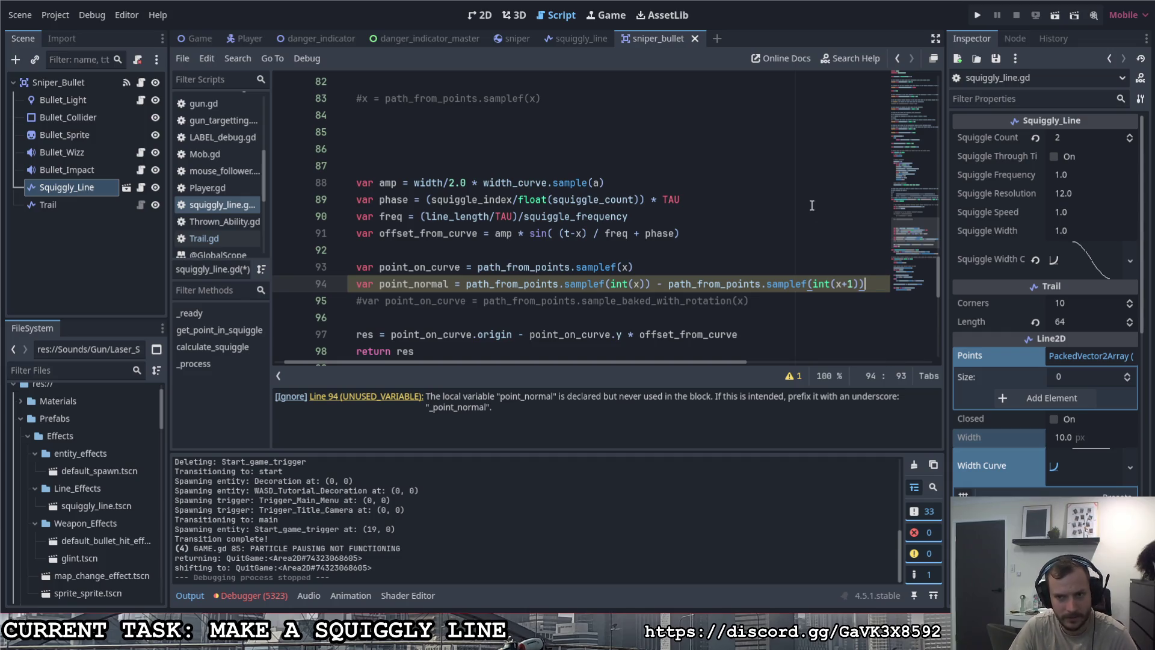
left_click(467, 286)
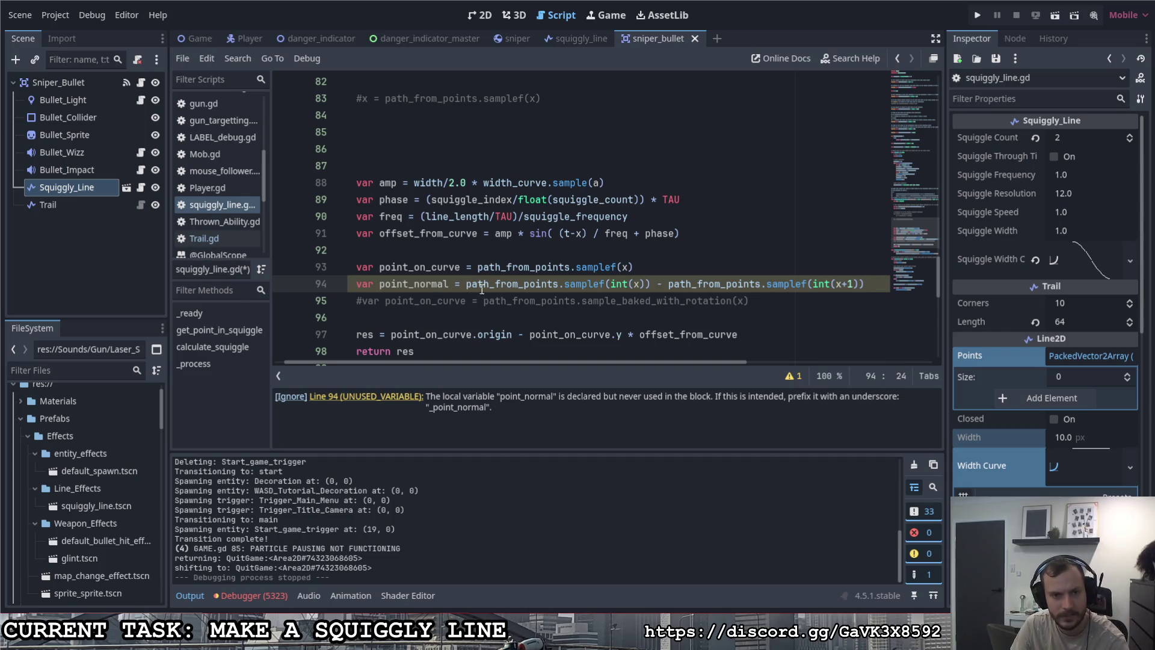
type("(")
mouse_move(595, 361)
left_mouse_down()
mouse_move(671, 360)
mouse_move(754, 315)
left_mouse_up()
left_click(709, 286)
type(")")
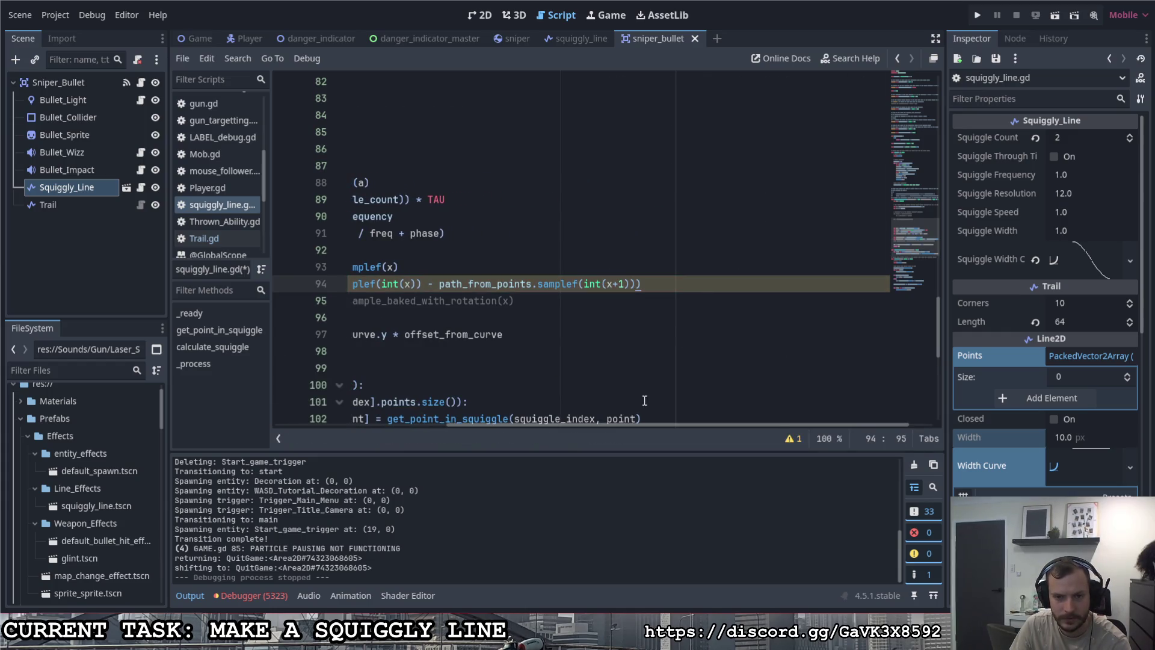
left_click_drag(647, 421, 485, 403)
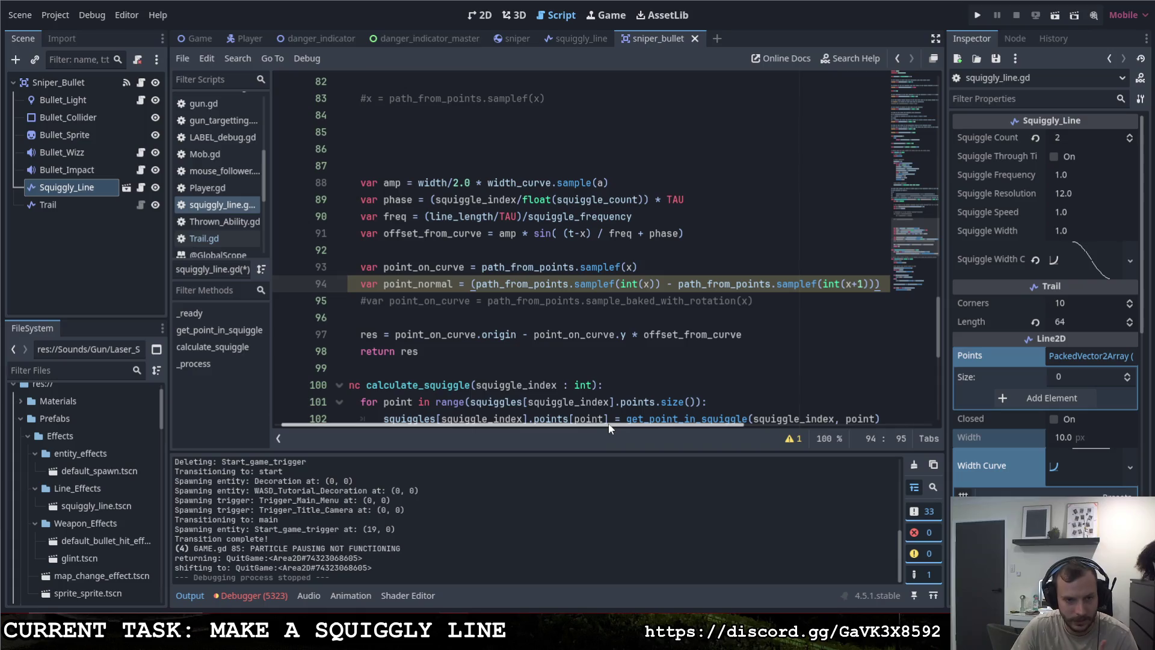
Step: Append .rotated(PI/2) to the parenthesised sample difference and save squiggly_line.gd
left_click_drag(611, 424, 676, 424)
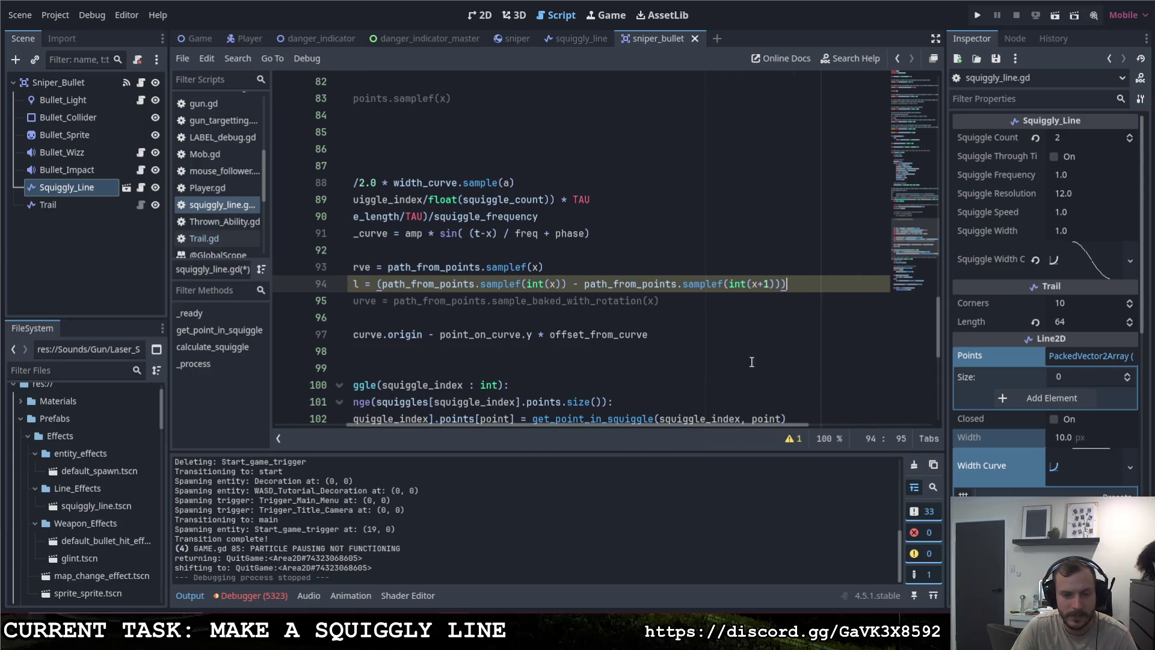
type(".ro")
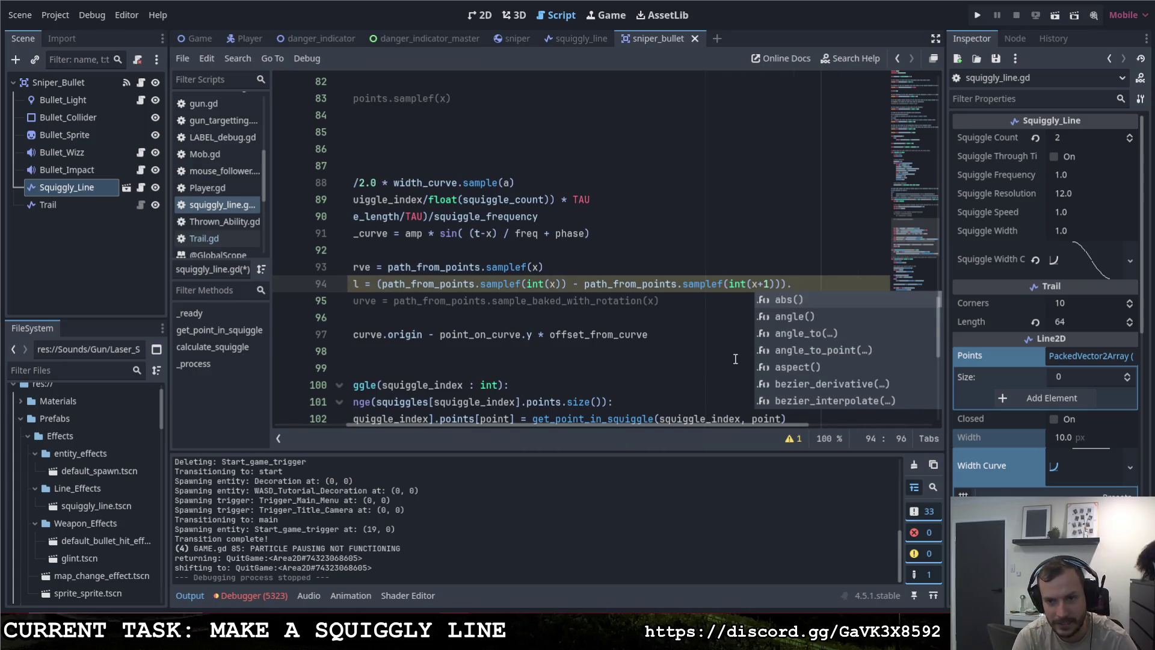
key("Return")
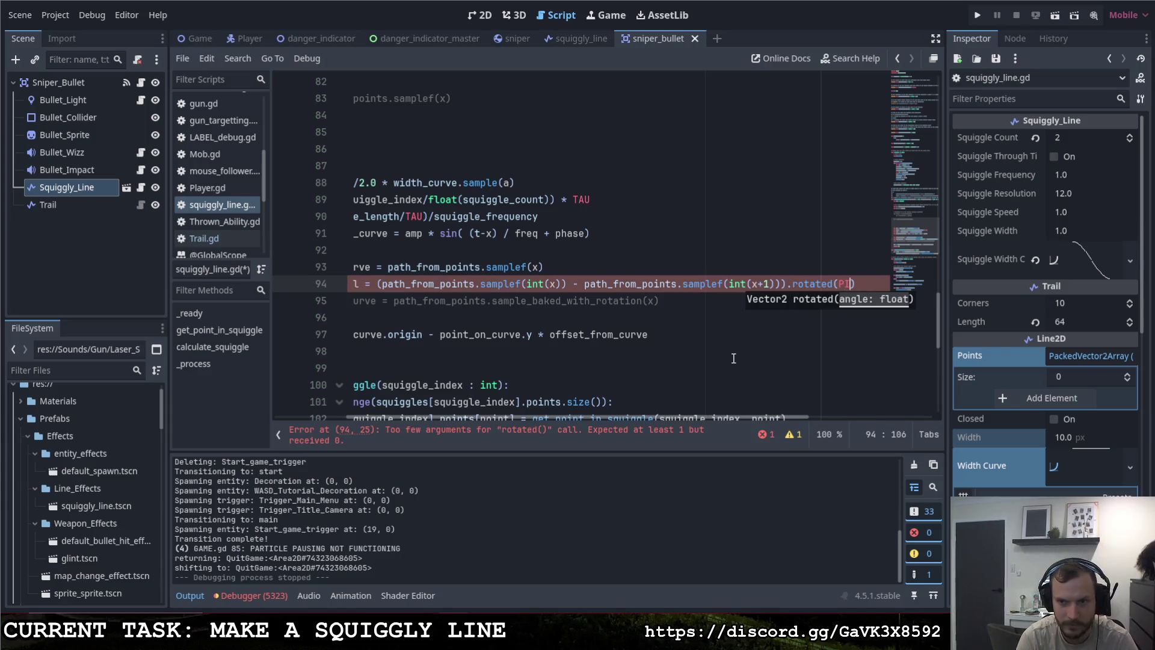
type("/2")
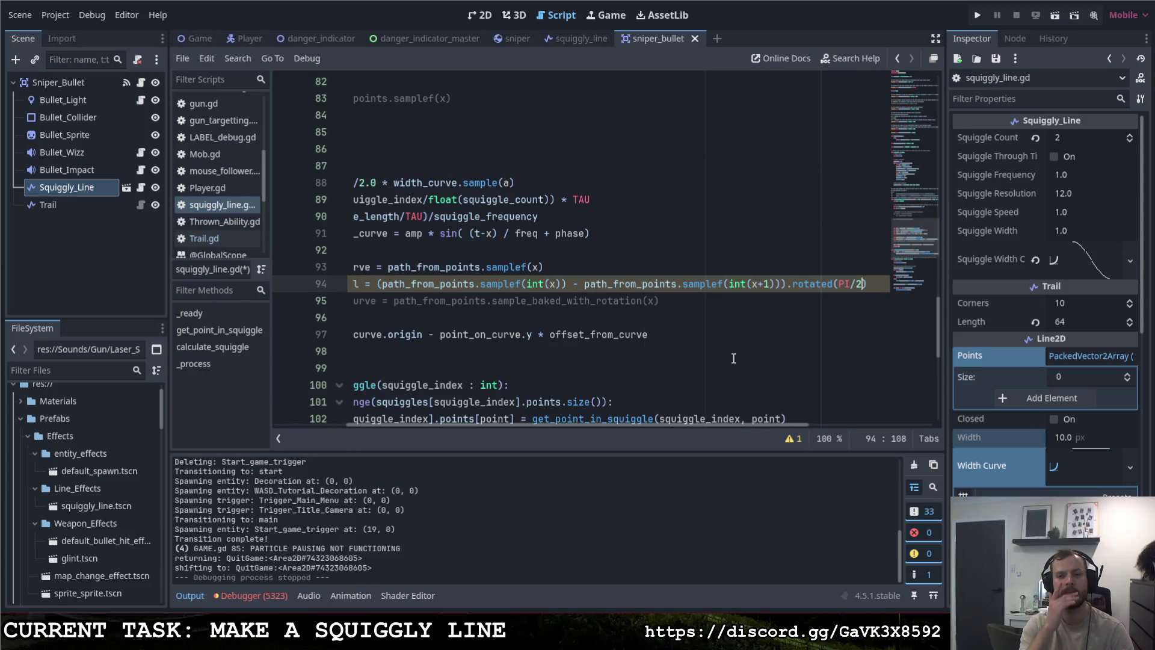
key("ctrl+s")
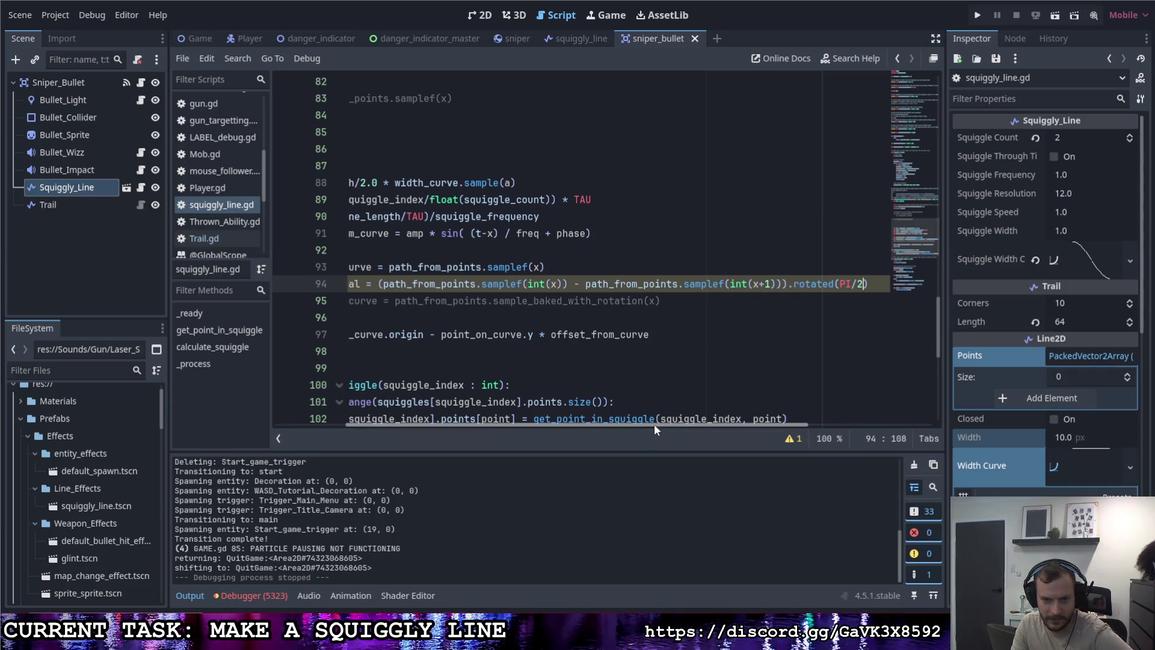
left_click_drag(656, 424, 558, 414)
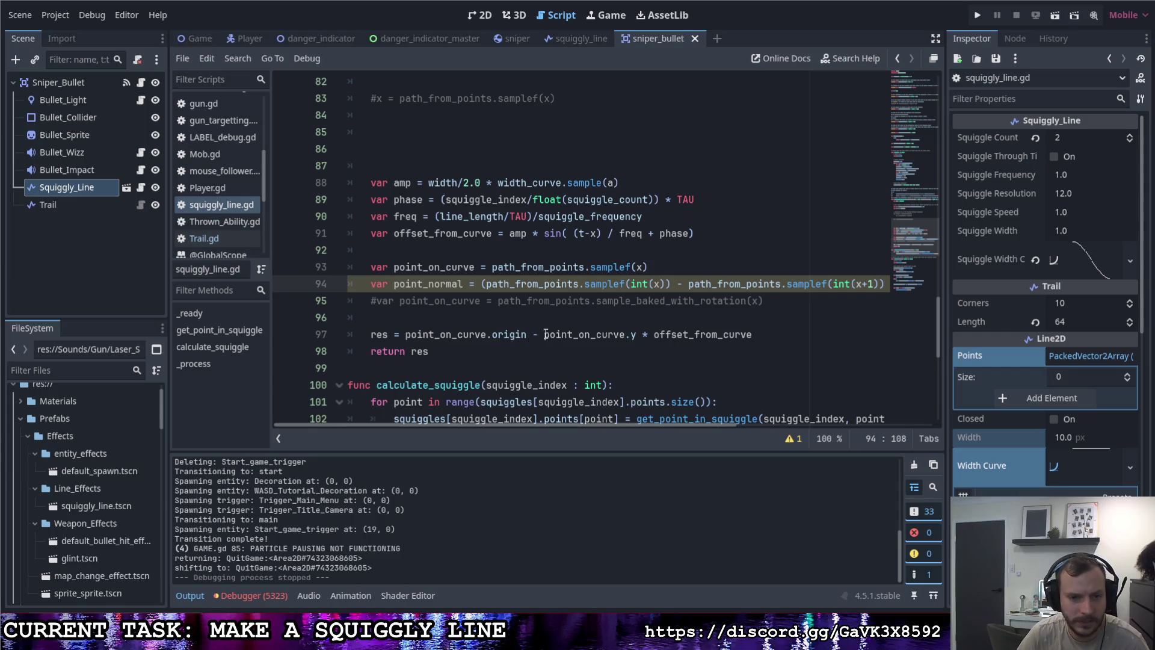
Step: Comment out the old res calculation and insert an empty line 95 above it
left_click_drag(492, 334, 527, 334)
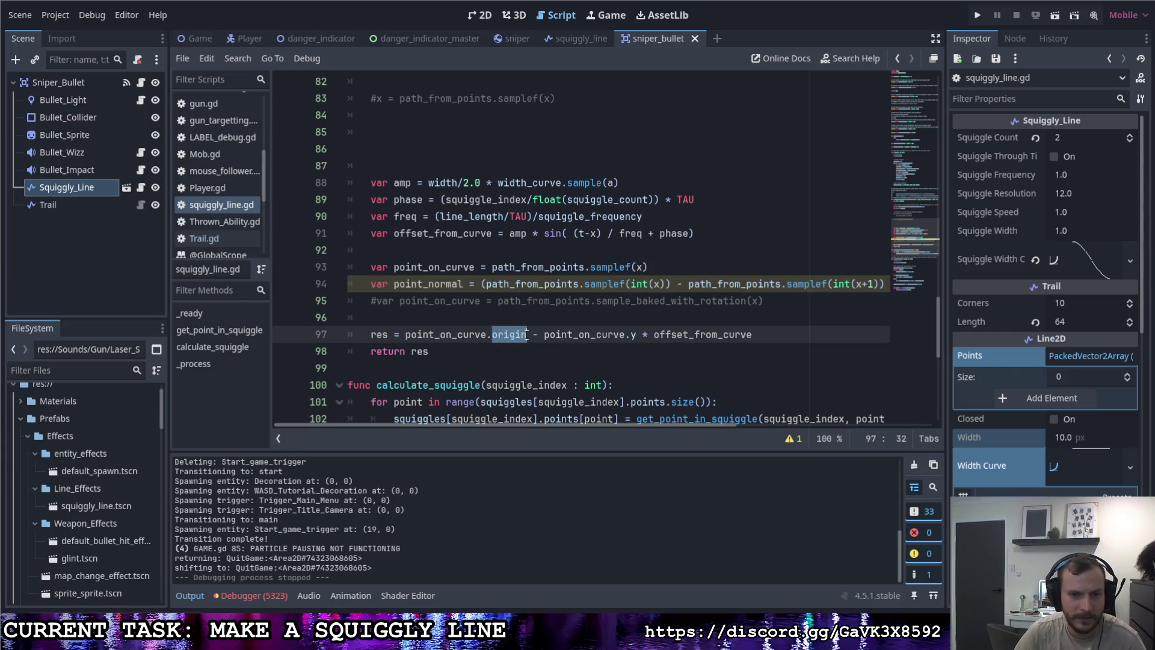
left_click(754, 337)
left_click_drag(754, 337, 486, 334)
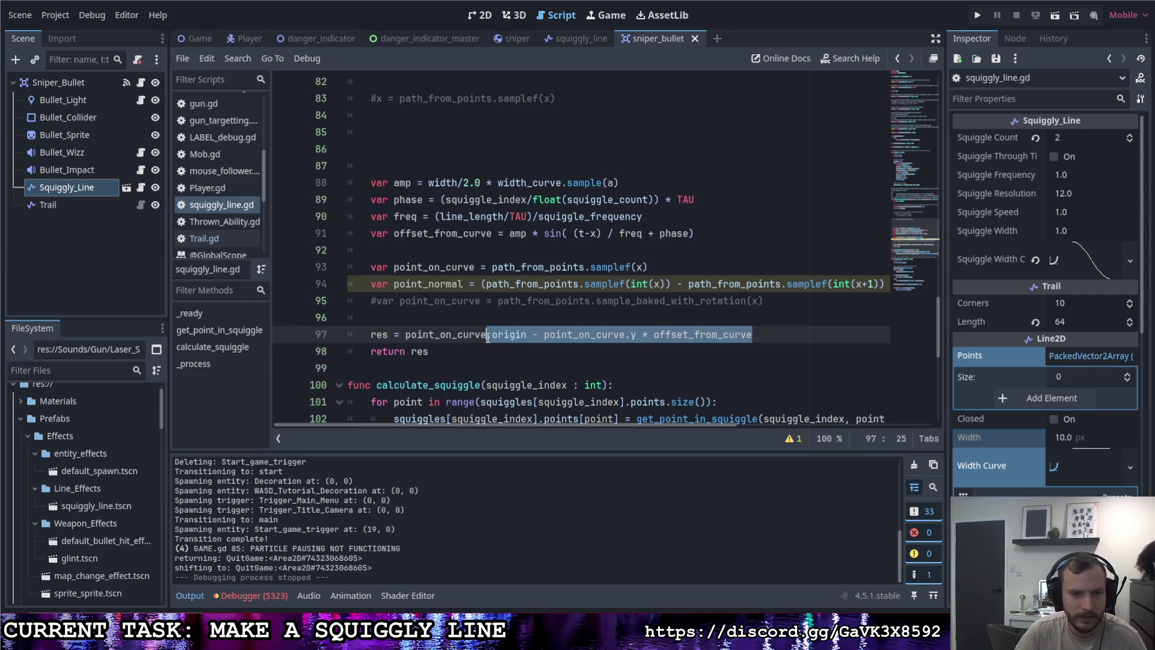
left_click(485, 335)
key("ctrl+k")
key("Up")
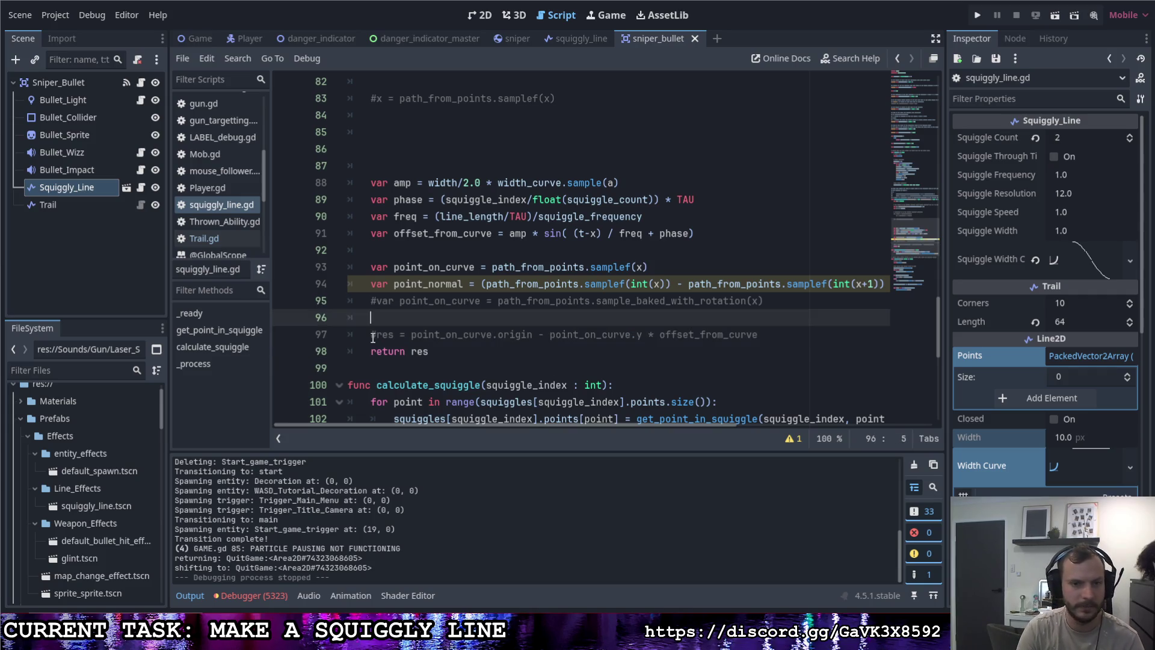
key("BackSpace")
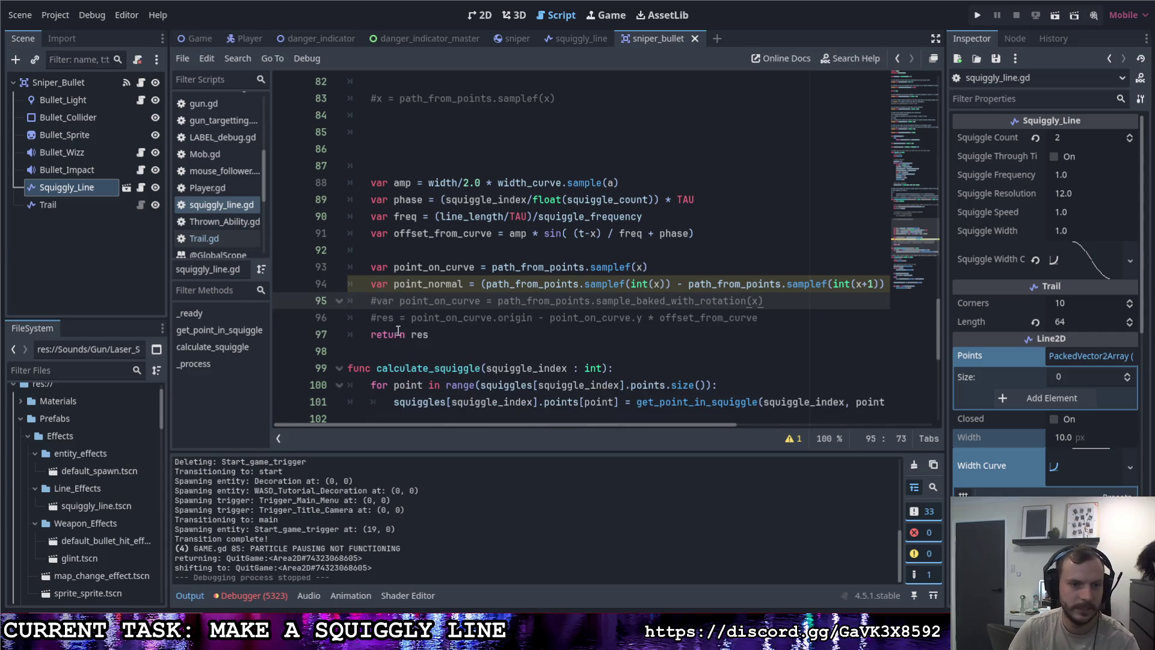
key("Return")
key("Return")
left_click(429, 306)
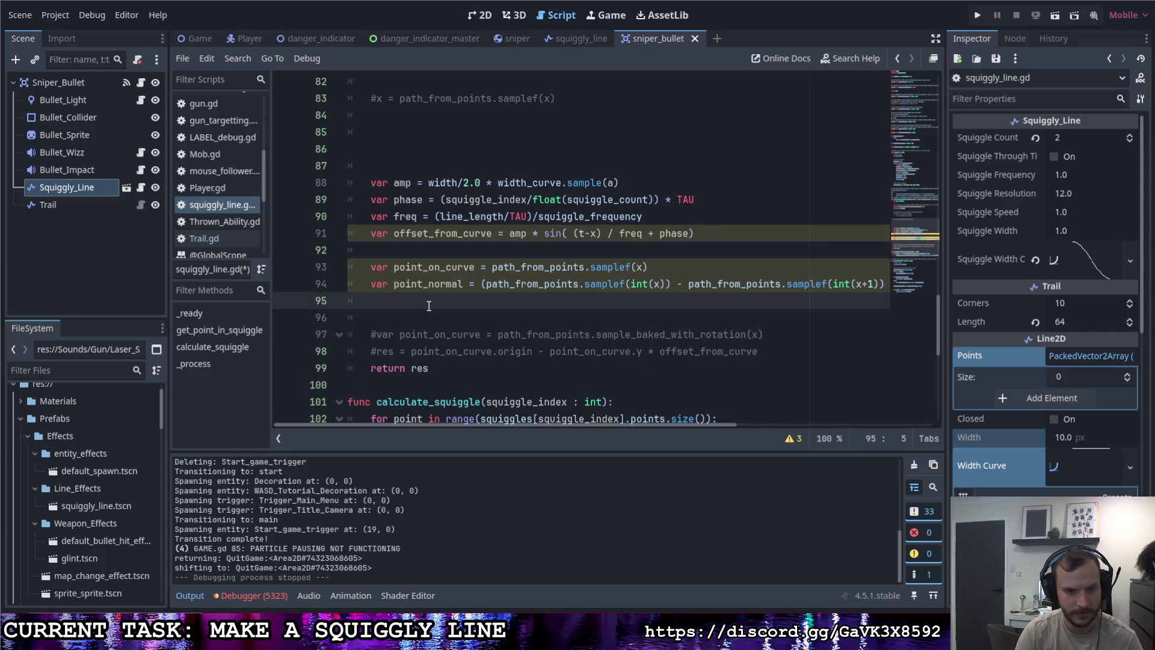
Step: Write res = point_on_curve + point_normal * offset_from_curve on line 95
type("res =")
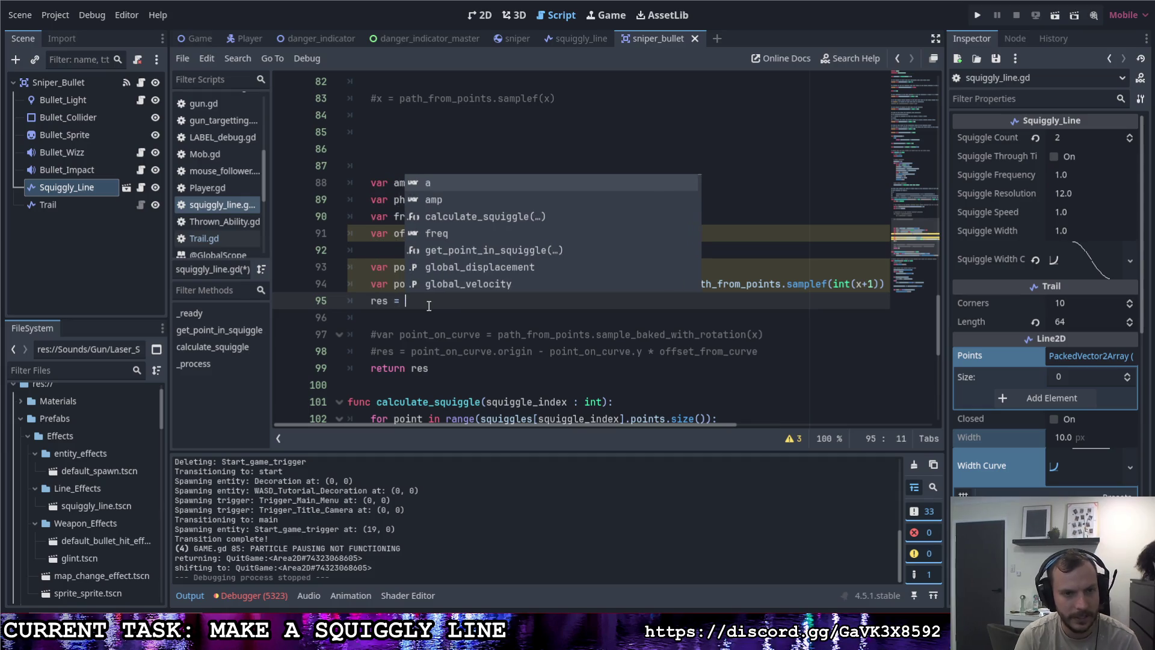
key("Escape")
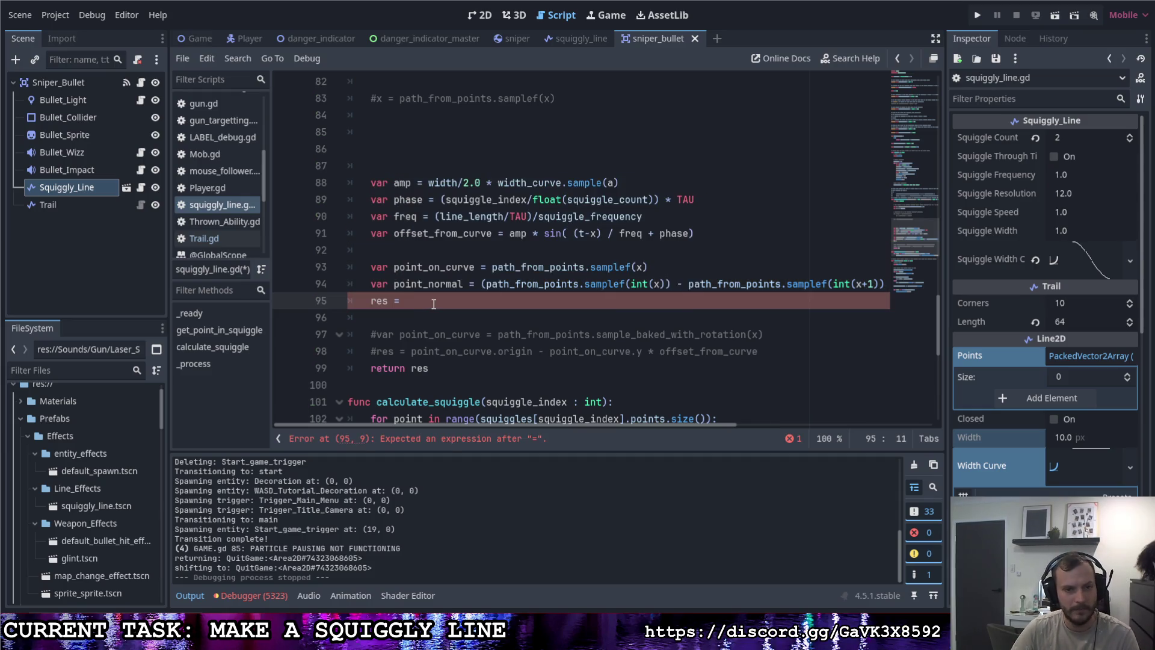
type("point")
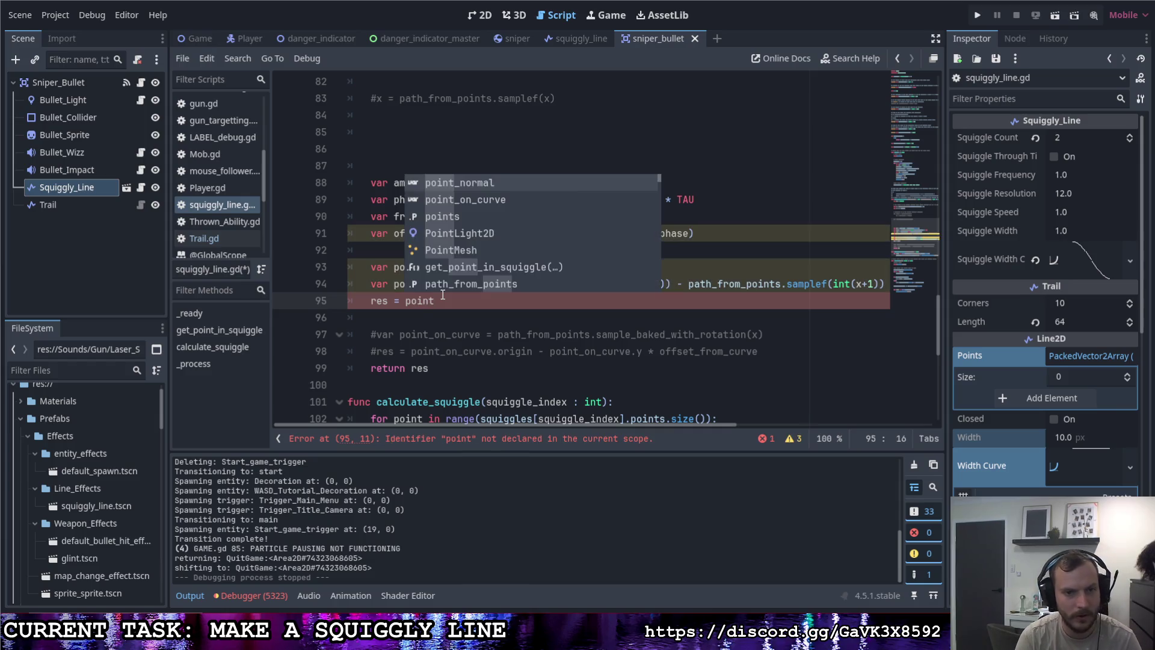
key("Down")
key("Return")
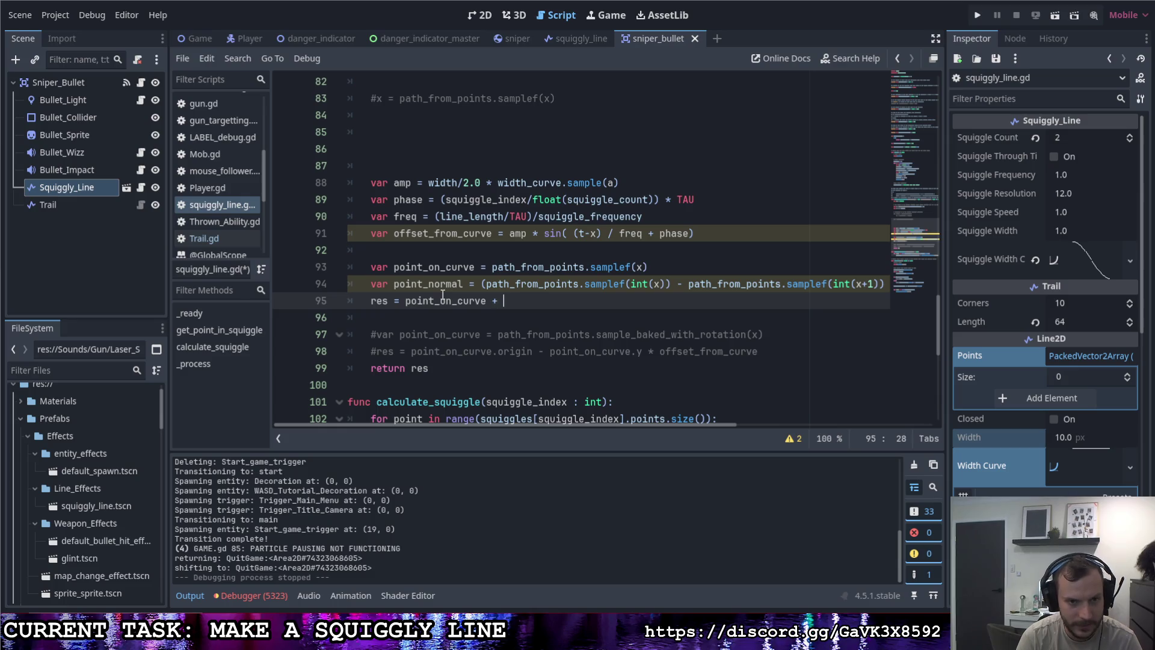
type("point")
key("Up")
key("Return")
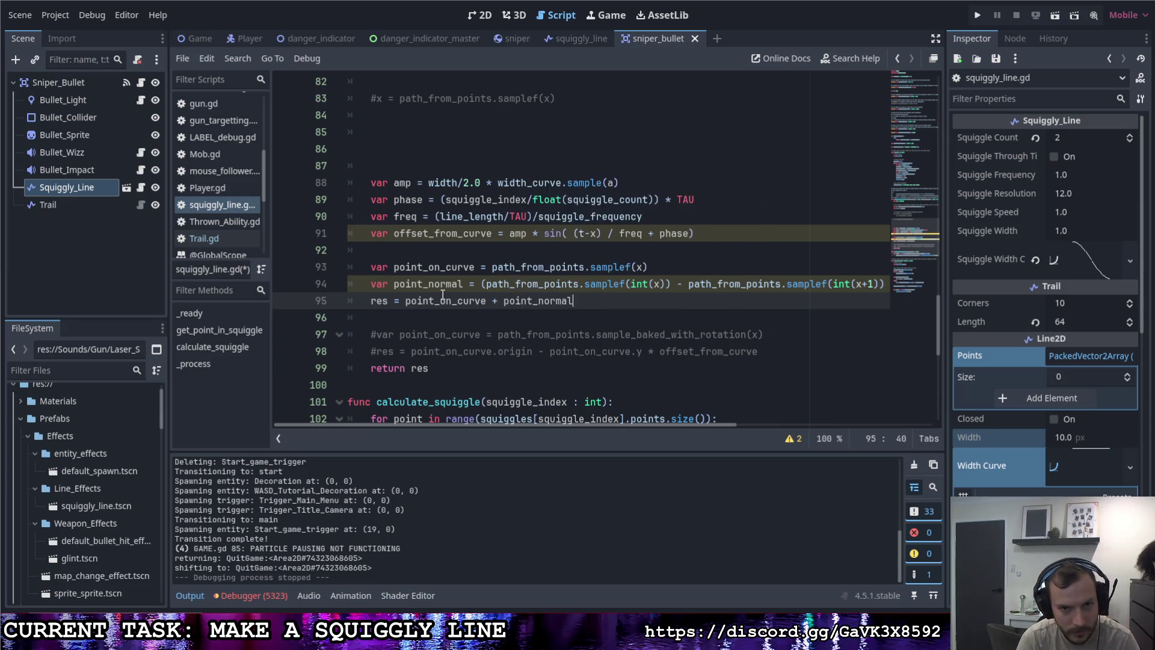
type("f")
key("Return")
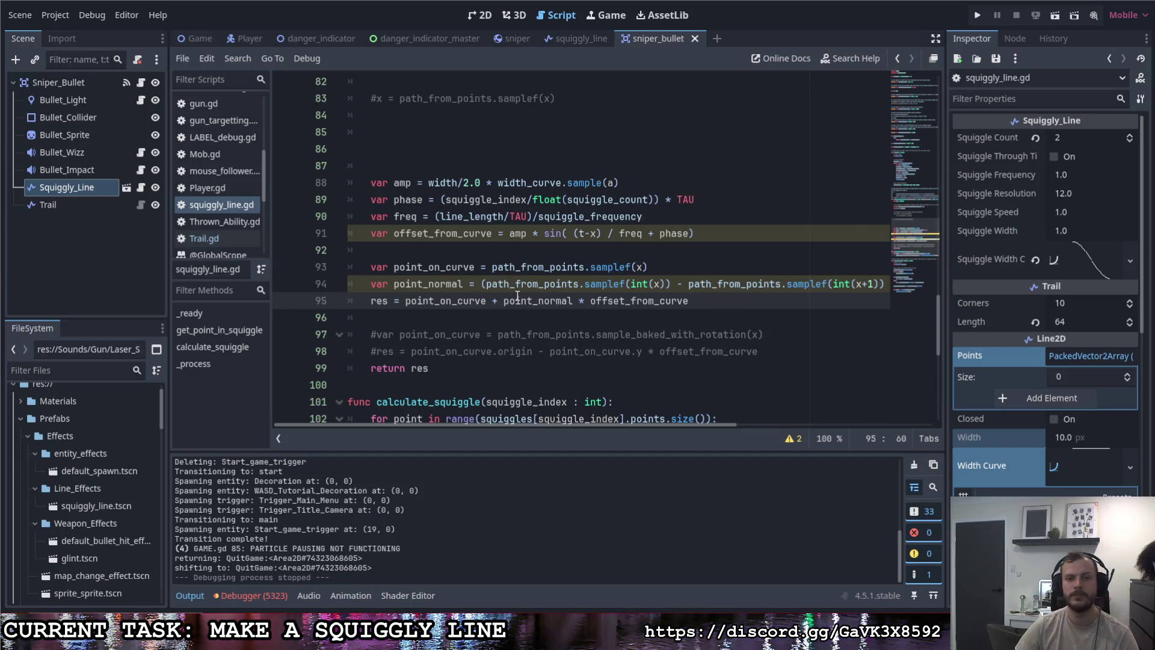
left_click(517, 296)
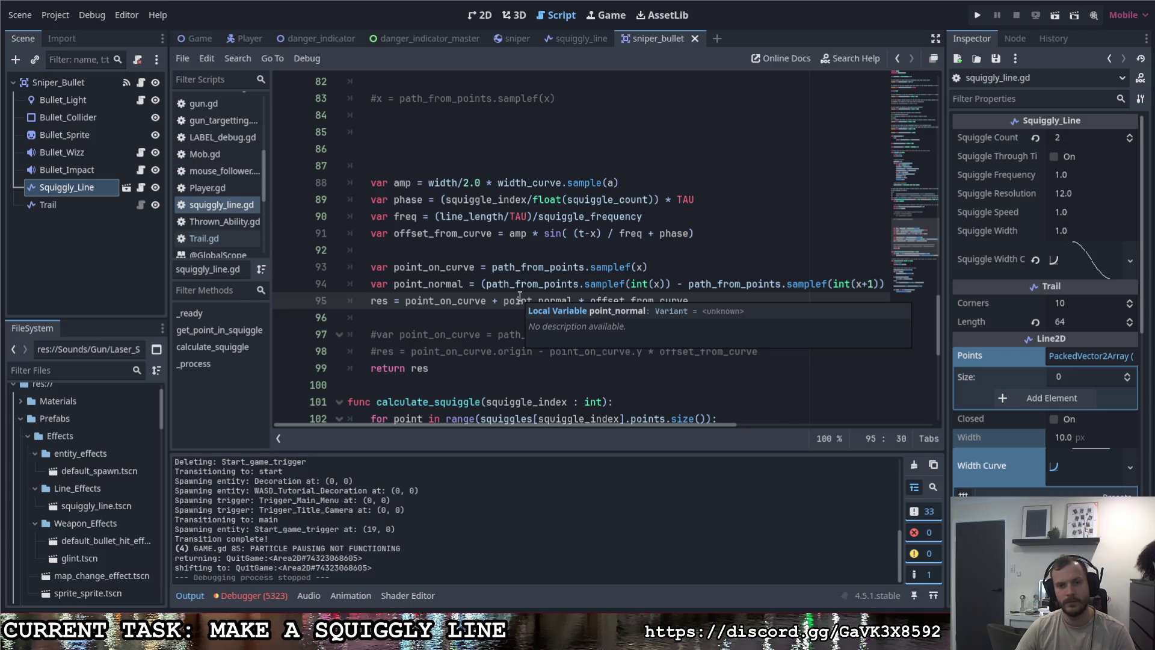
scroll(517, 293, "up", 4)
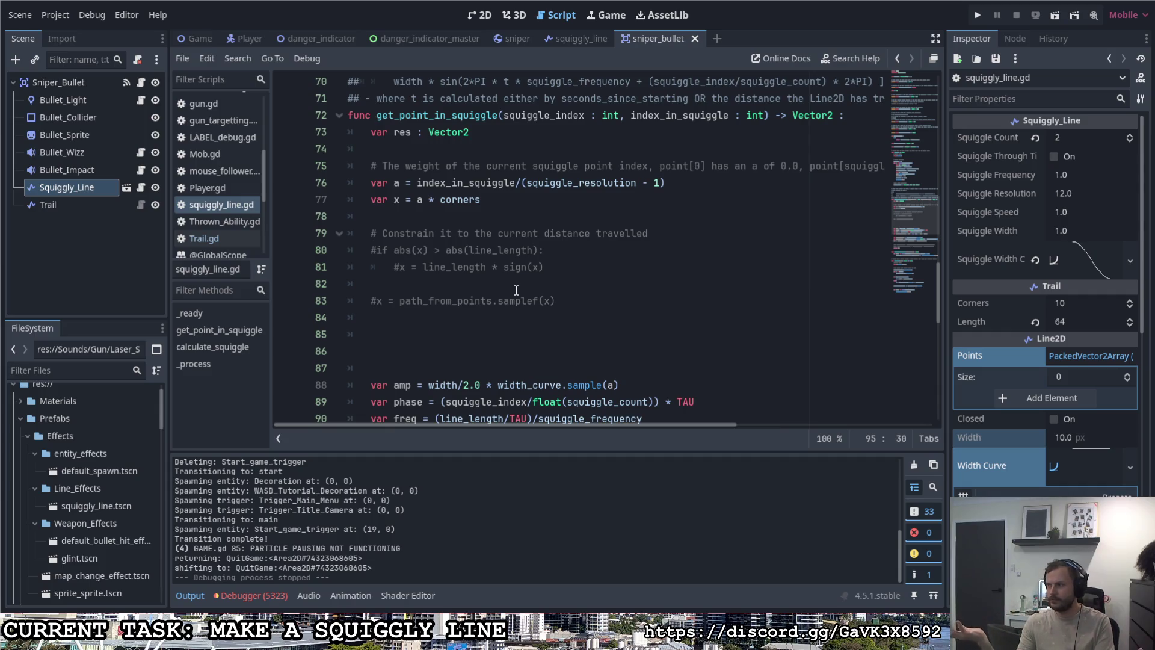
Step: Run the project with F5 to test the squiggle, then pause and stop it with F8
scroll(419, 306, "down", 3)
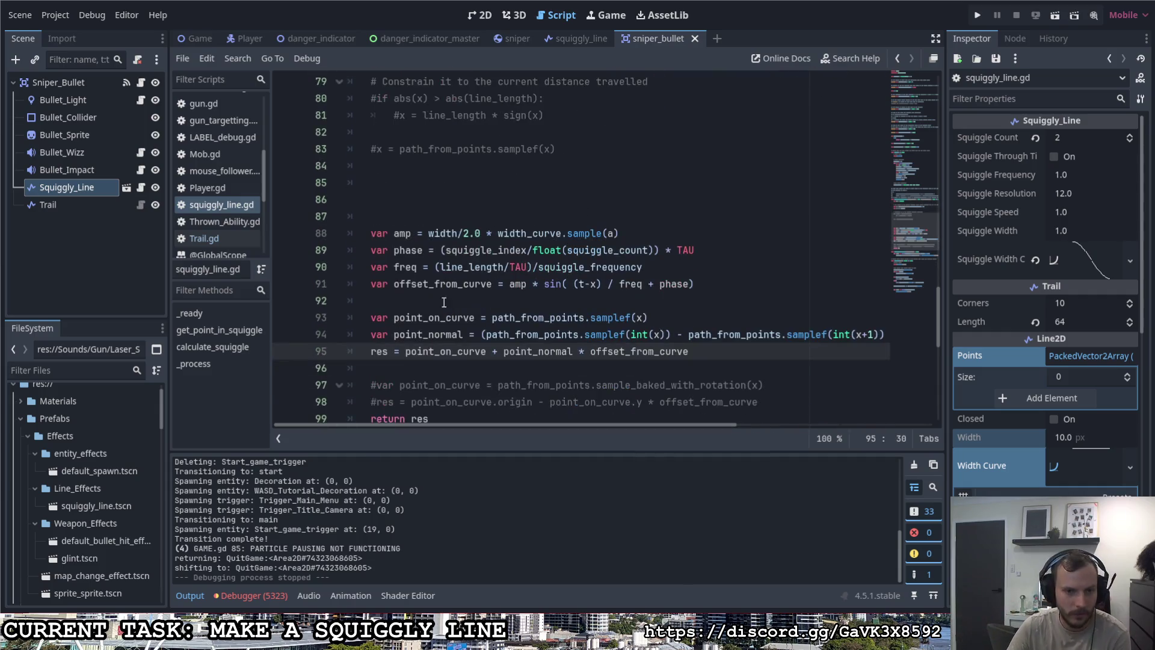
key("F5")
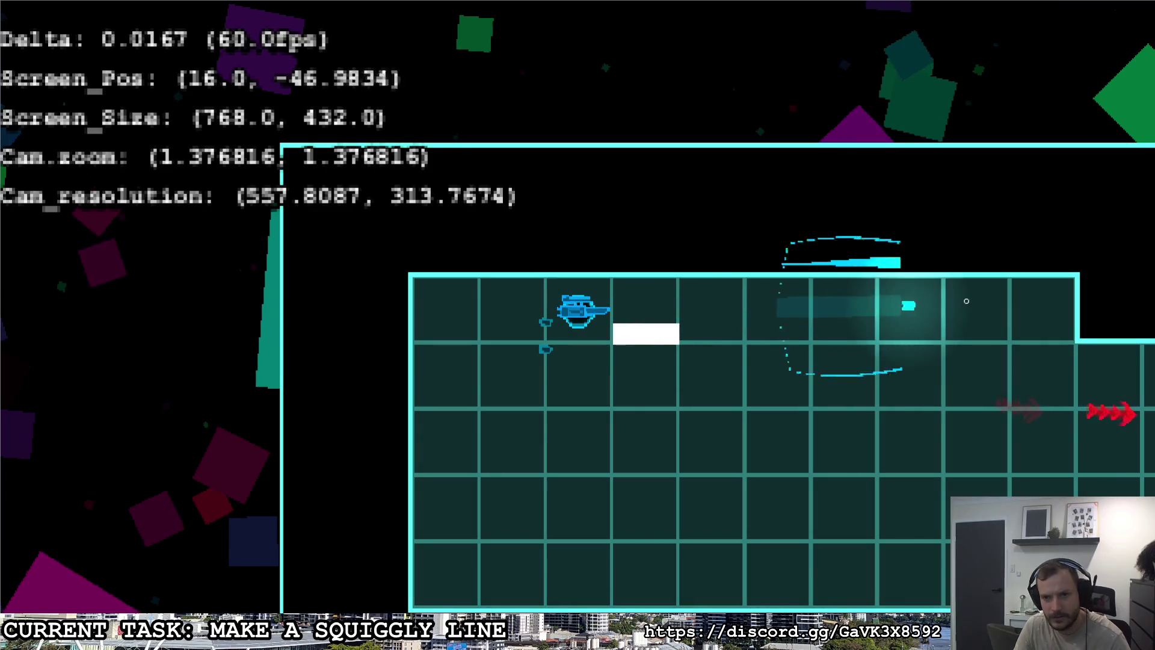
key("Escape")
key("F8")
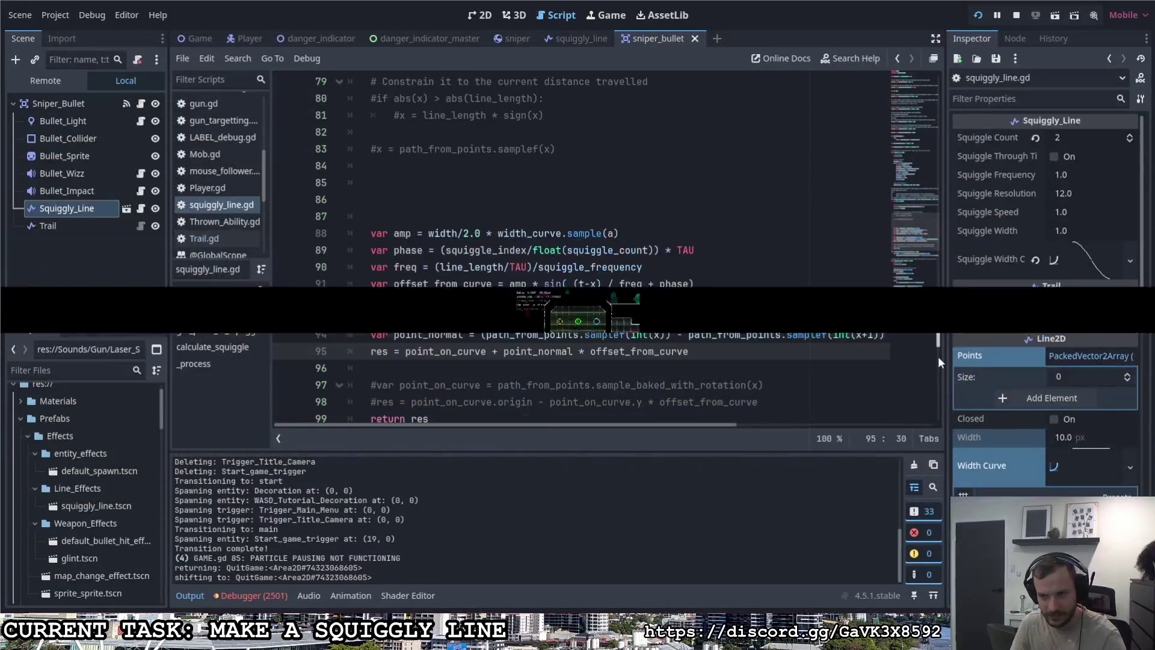
scroll(1044, 348, "down", 5)
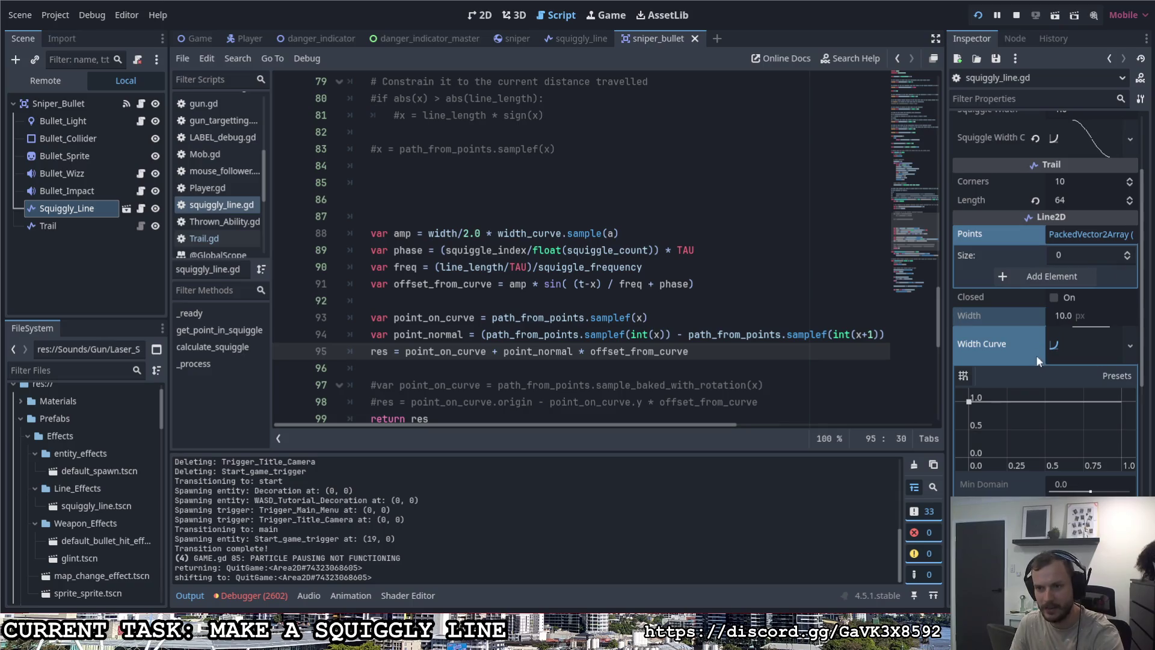
Step: Delete the point_normal and res lines, reverting to the sample_baked_with_rotation version
key("BackSpace")
key("BackSpace")
key("BackSpace")
key("Delete")
key("alt+Down")
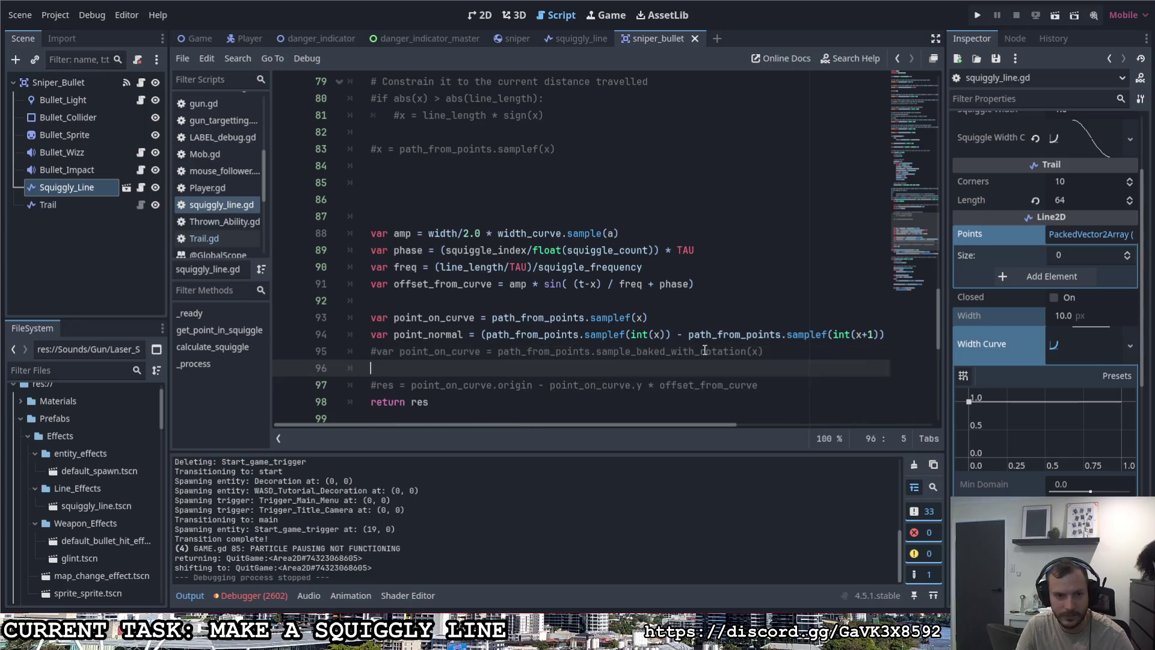
key("Up")
key("Up")
key("End")
key("BackSpace")
key("BackSpace")
key("BackSpace")
type("I")
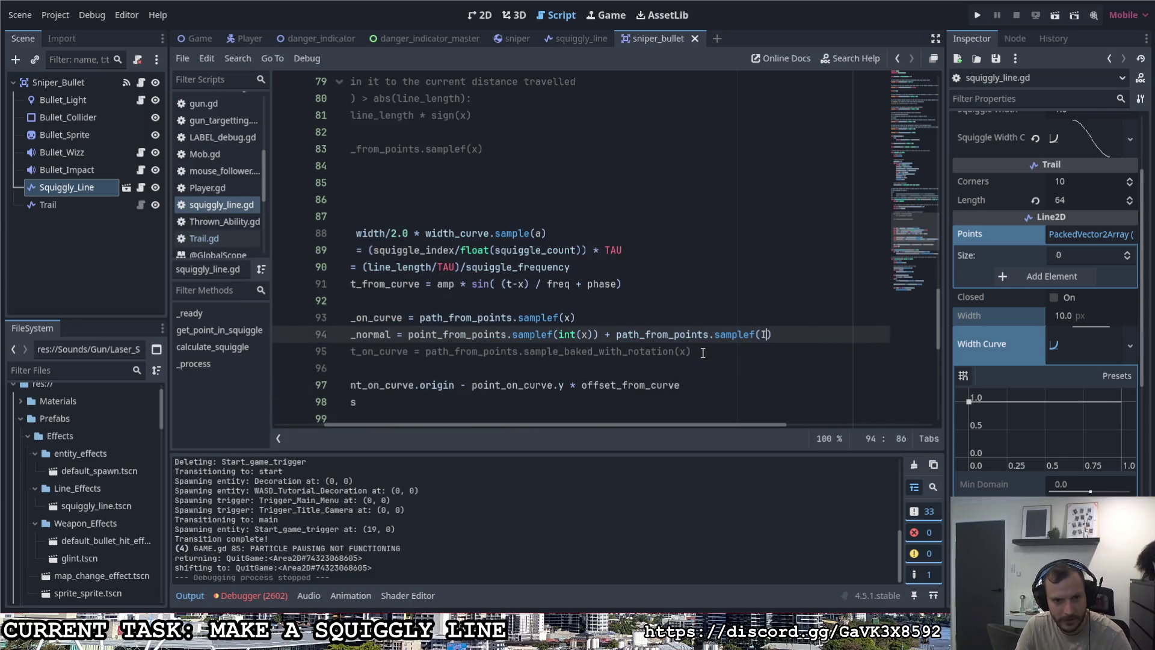
key("BackSpace")
key("BackSpace")
key("BackSpace")
key("BackSpace")
key("BackSpace")
key("BackSpace")
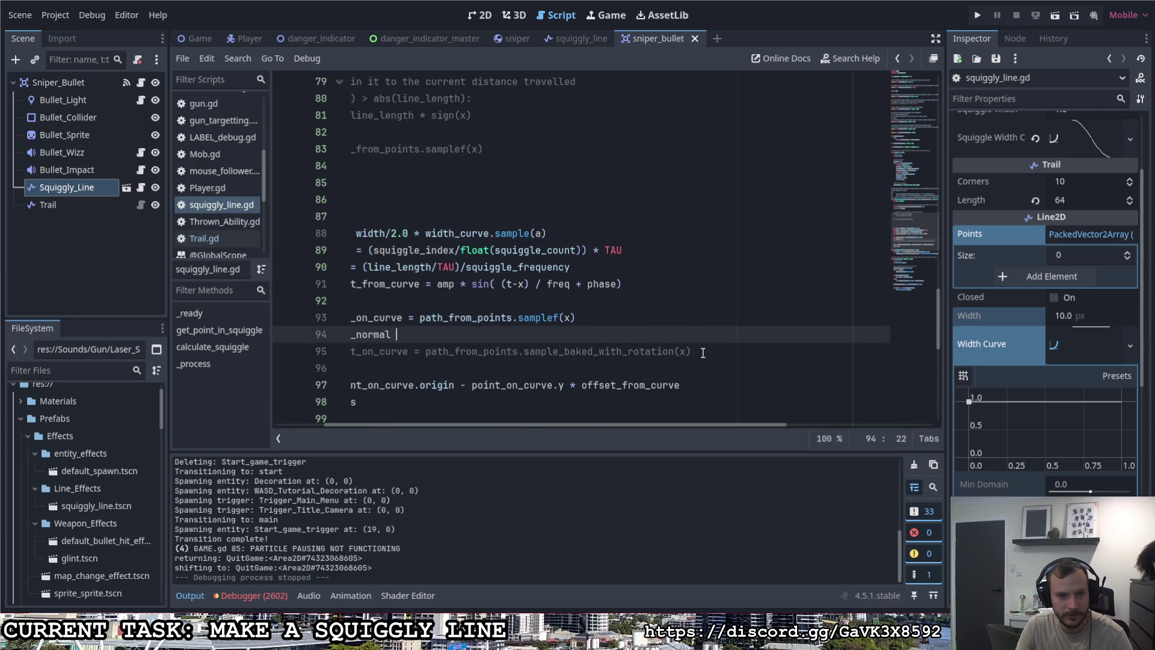
key("ctrl+shift+k")
key("ctrl+k")
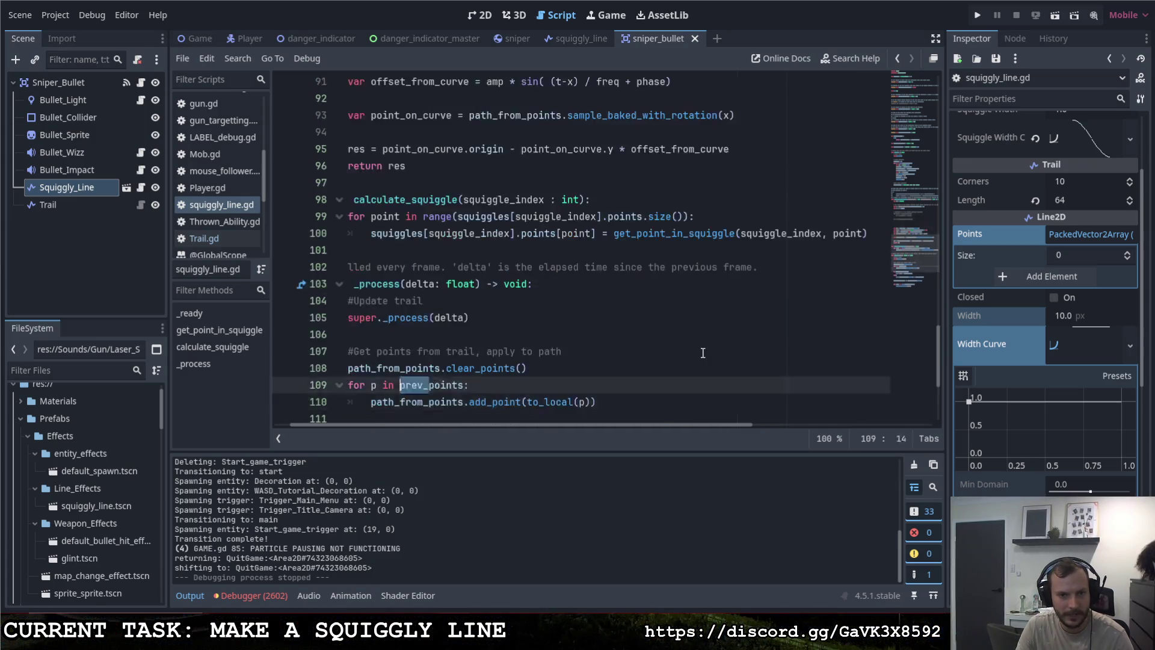
Step: Uncomment the line_length if check and the x clamp on lines 80–81
key("Down")
key("ctrl+k")
key("Up")
key("ctrl+k")
scroll(702, 353, "up", 2)
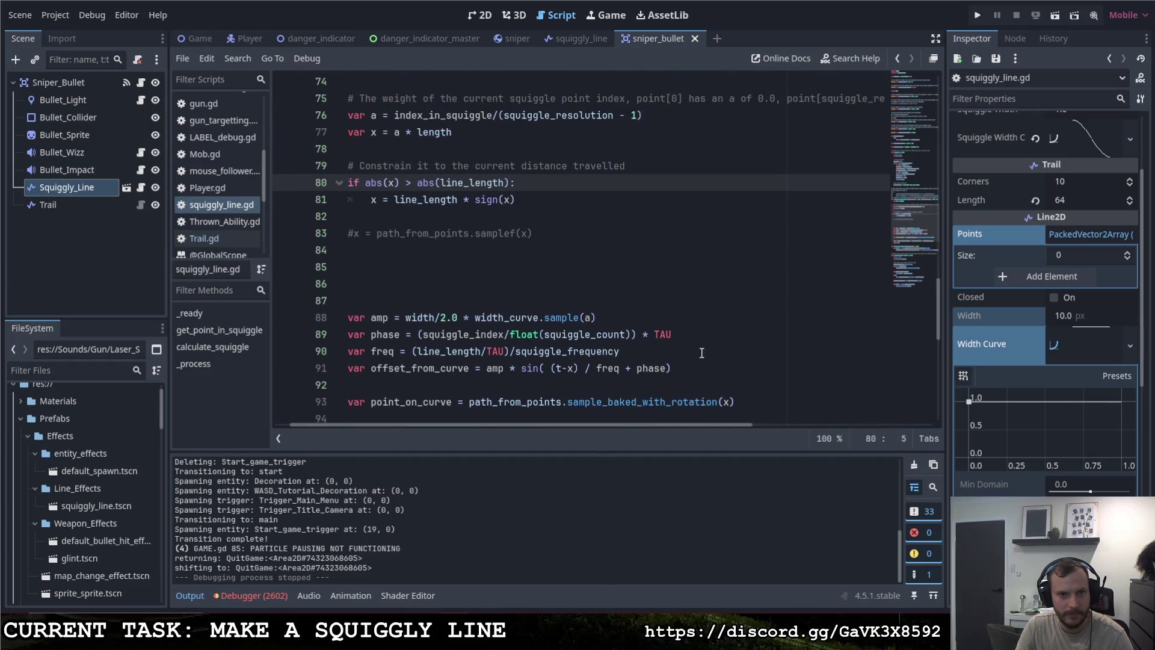
scroll(702, 353, "down", 7)
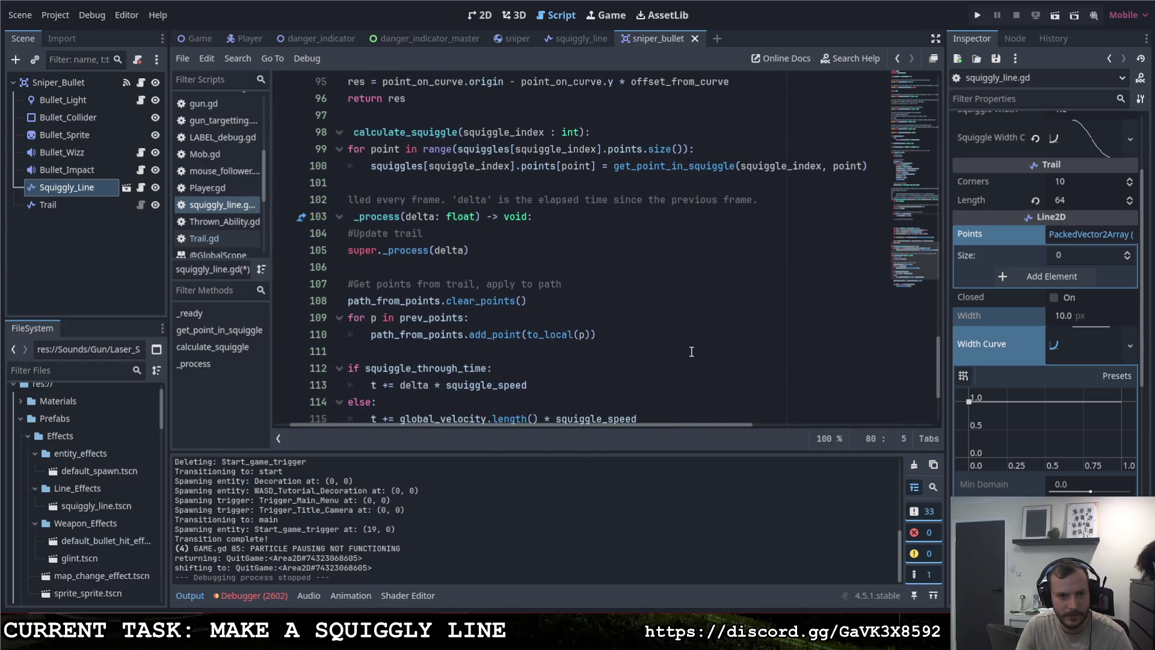
scroll(689, 351, "up", 4)
scroll(690, 352, "up", 2)
scroll(674, 356, "down", 3)
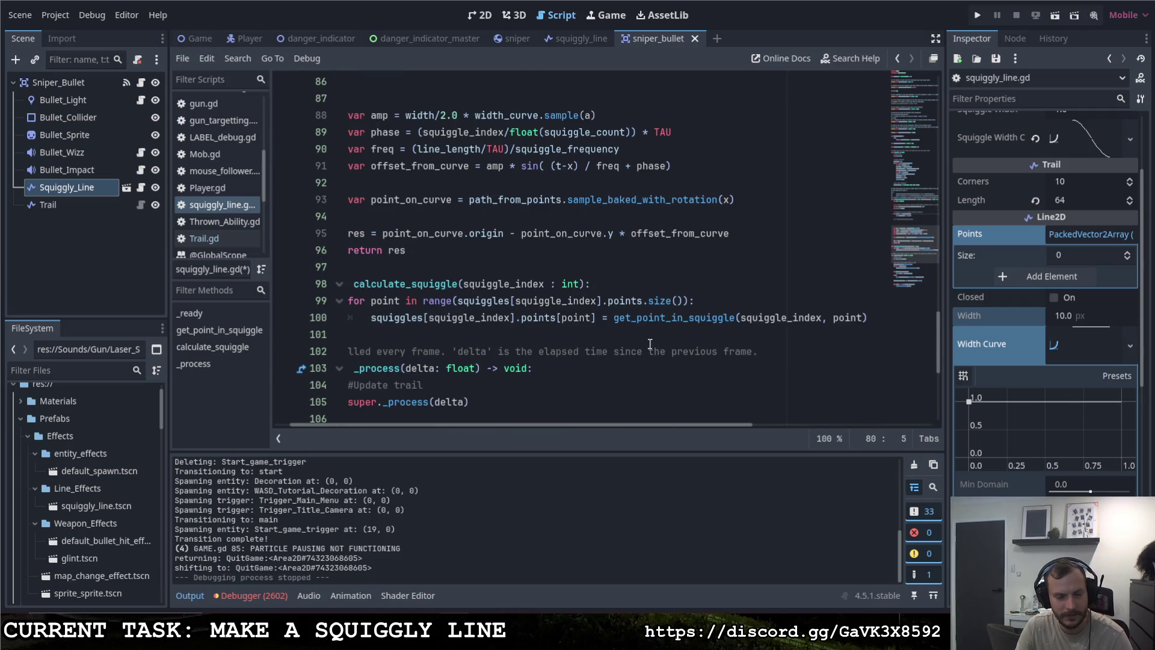
scroll(619, 339, "up", 4)
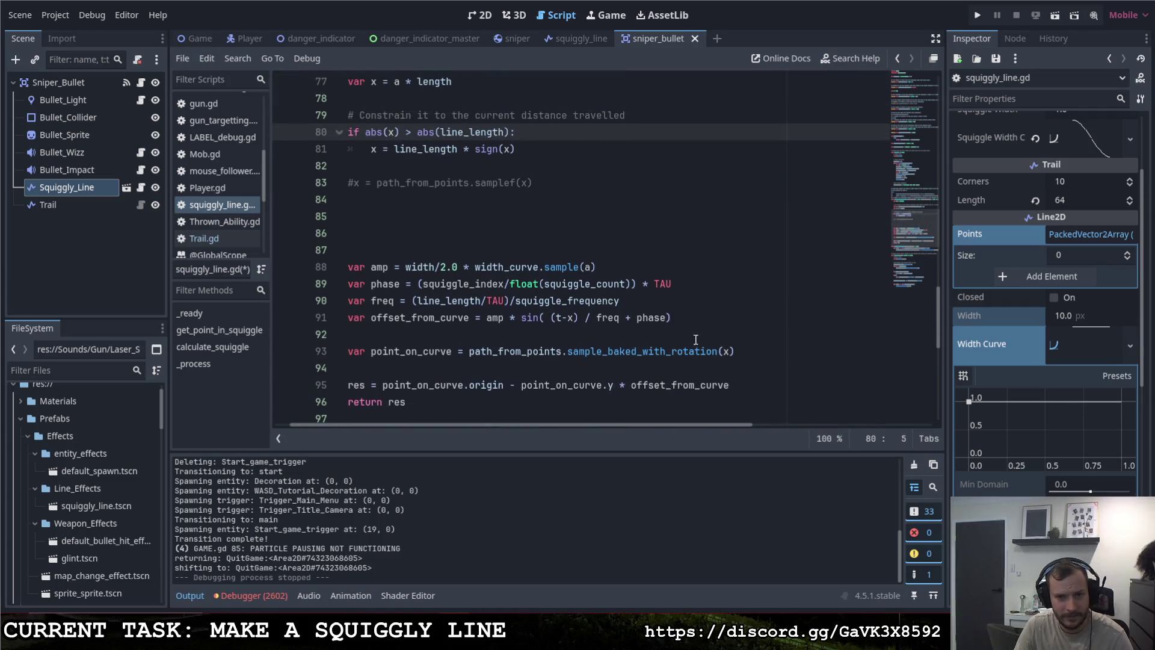
Step: Keep the _process loop iterating over prev_points and relaunch the game with F5
key("ctrl+z")
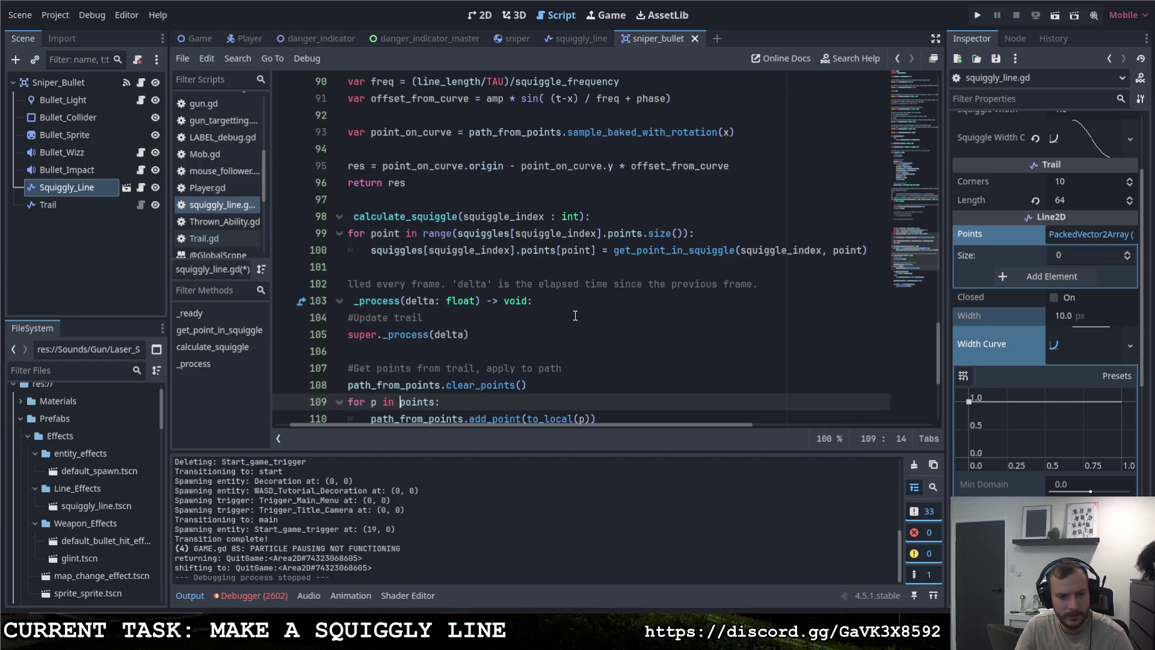
scroll(576, 316, "down", 1)
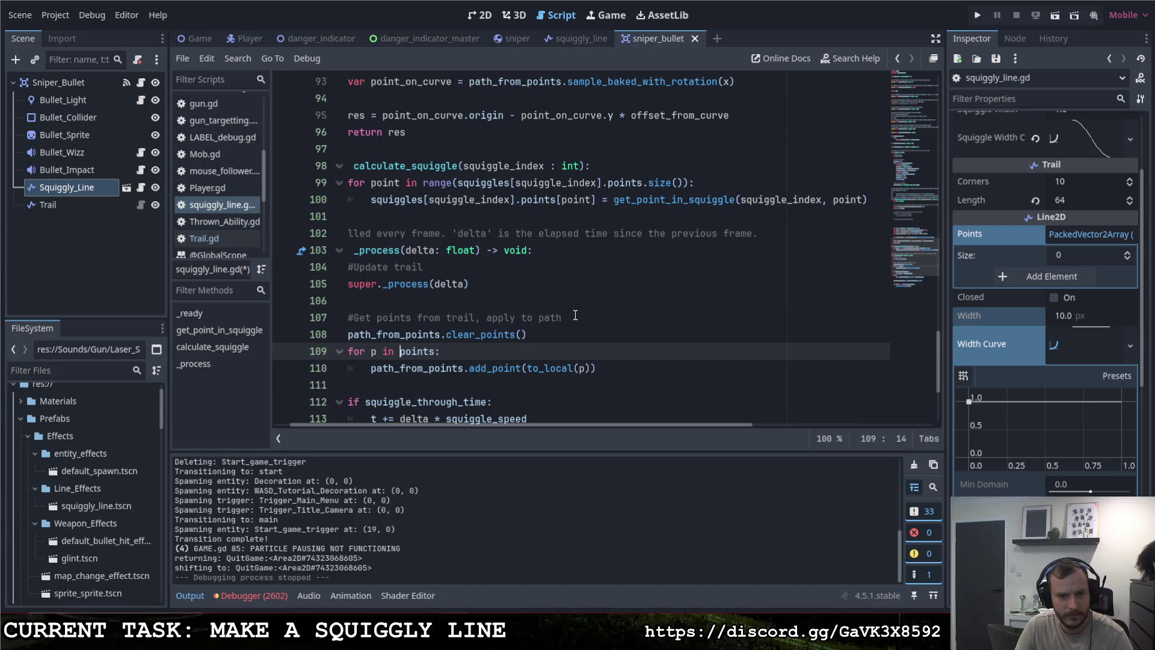
key("ctrl+y")
key("F5")
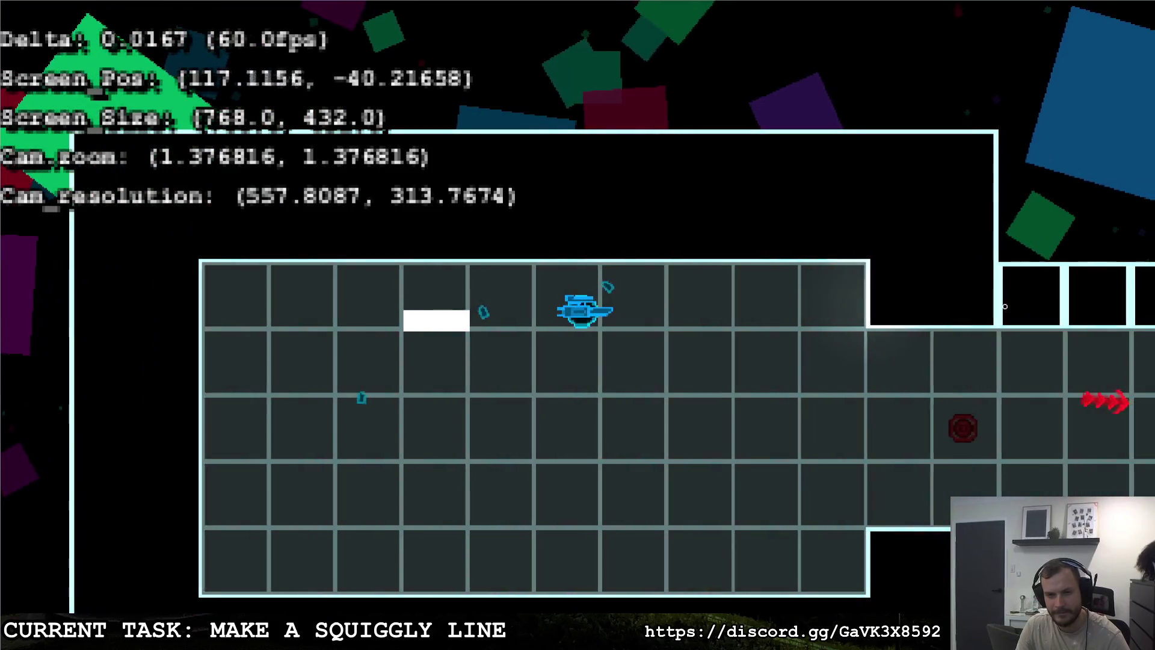
Step: Fire several sniper shots rightward while moving the ship left and right, watching the squiggly trail
left_click(1001, 307)
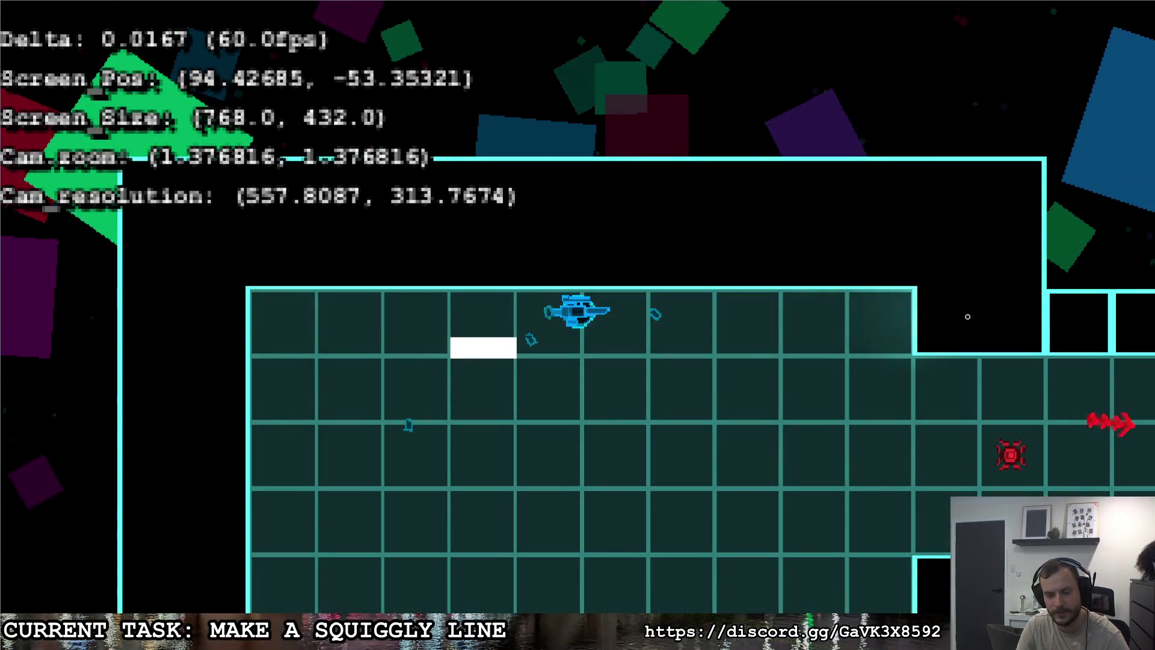
left_click(974, 309)
key("a")
left_click(968, 313)
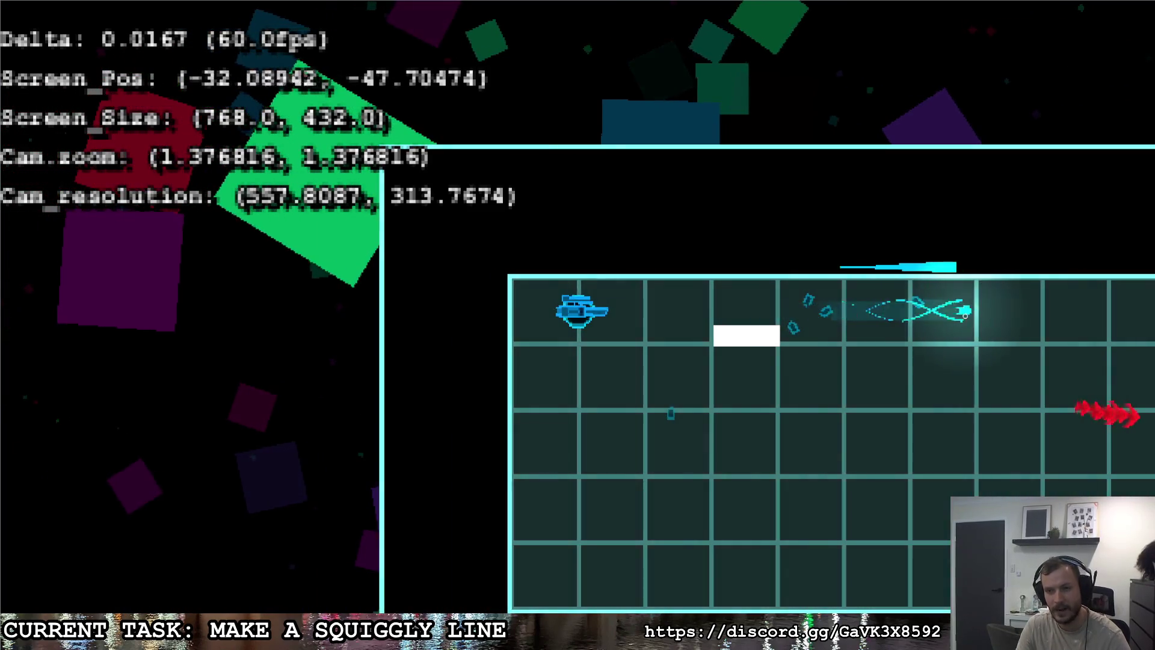
key("d")
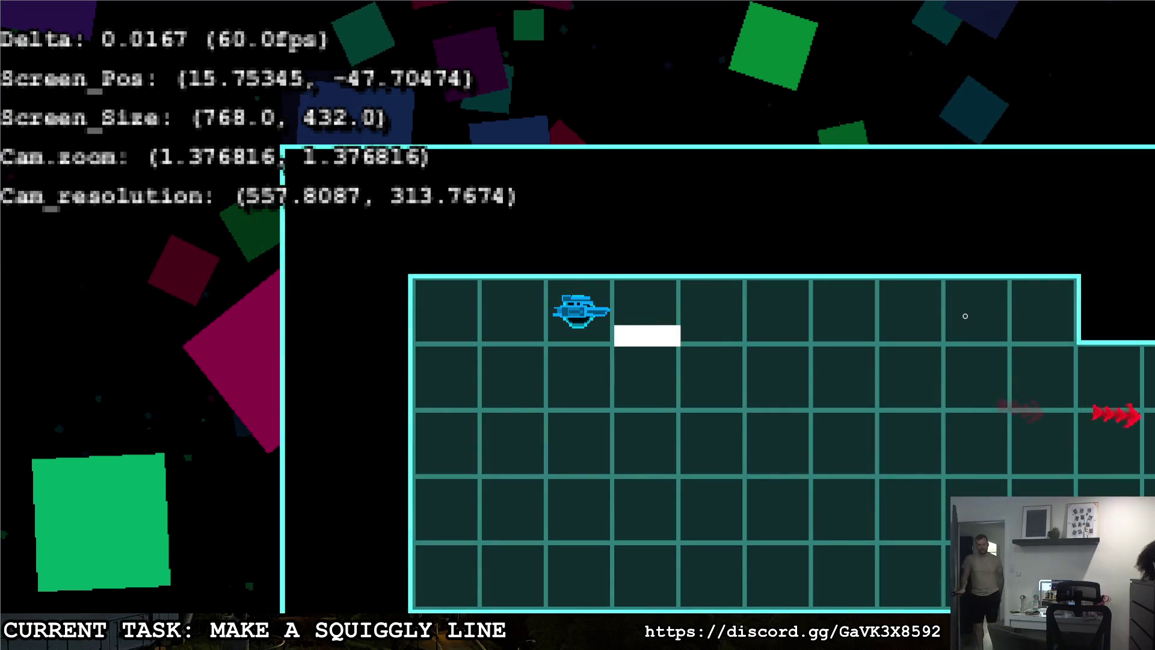
left_click(977, 307)
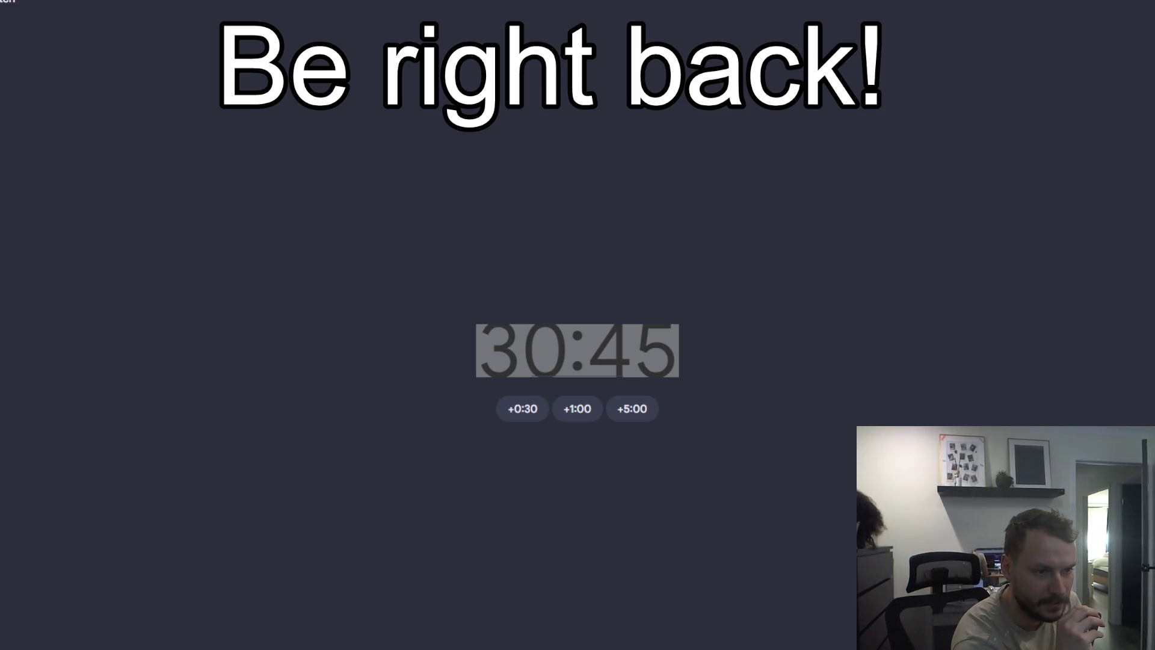
Step: Change the Google timer from 30:45 to 15:00, start the countdown and show it full screen
key("alt+Tab")
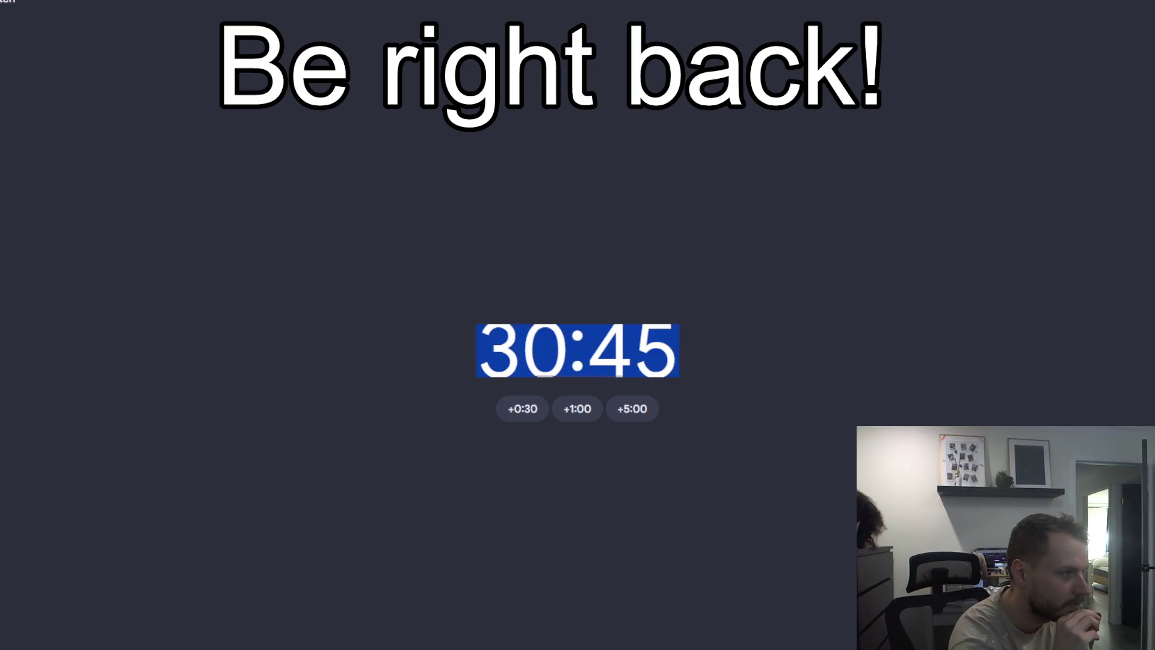
key("Escape")
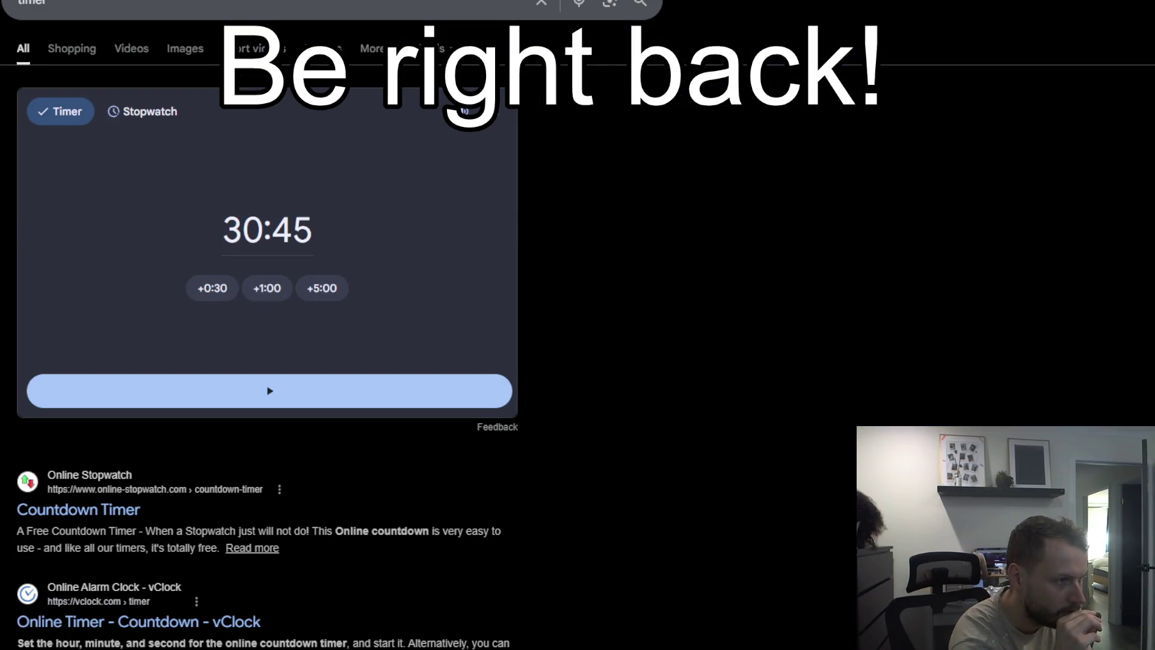
left_click(313, 229)
key("BackSpace")
key("BackSpace")
key("BackSpace")
type("1500")
type("0")
key("BackSpace")
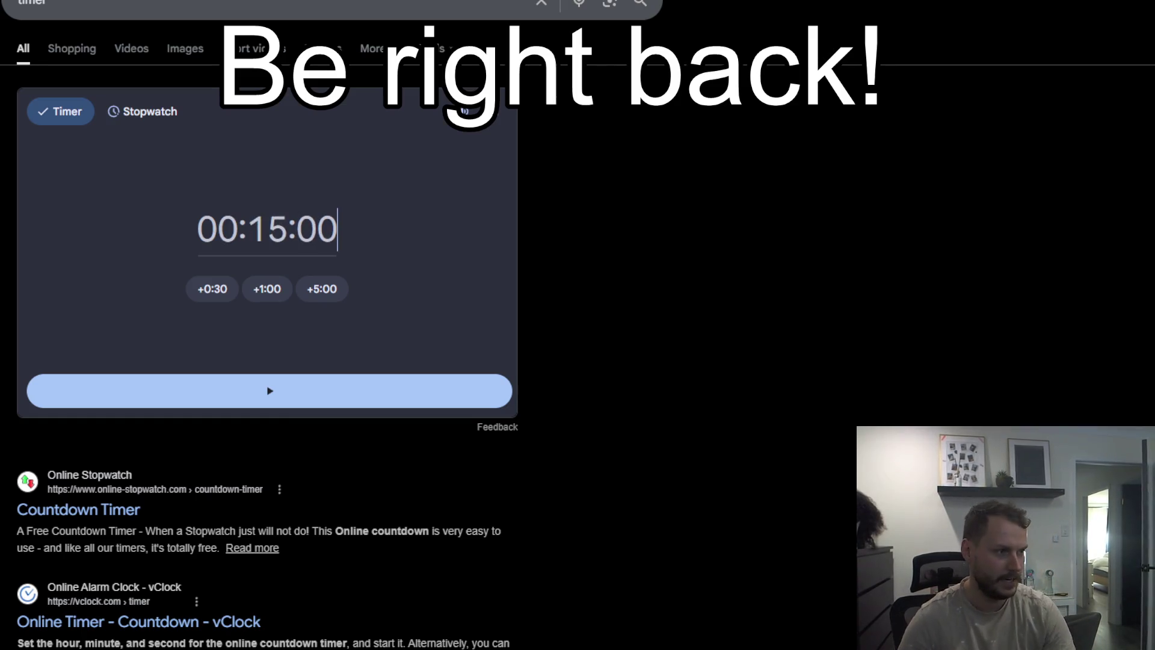
key("Return")
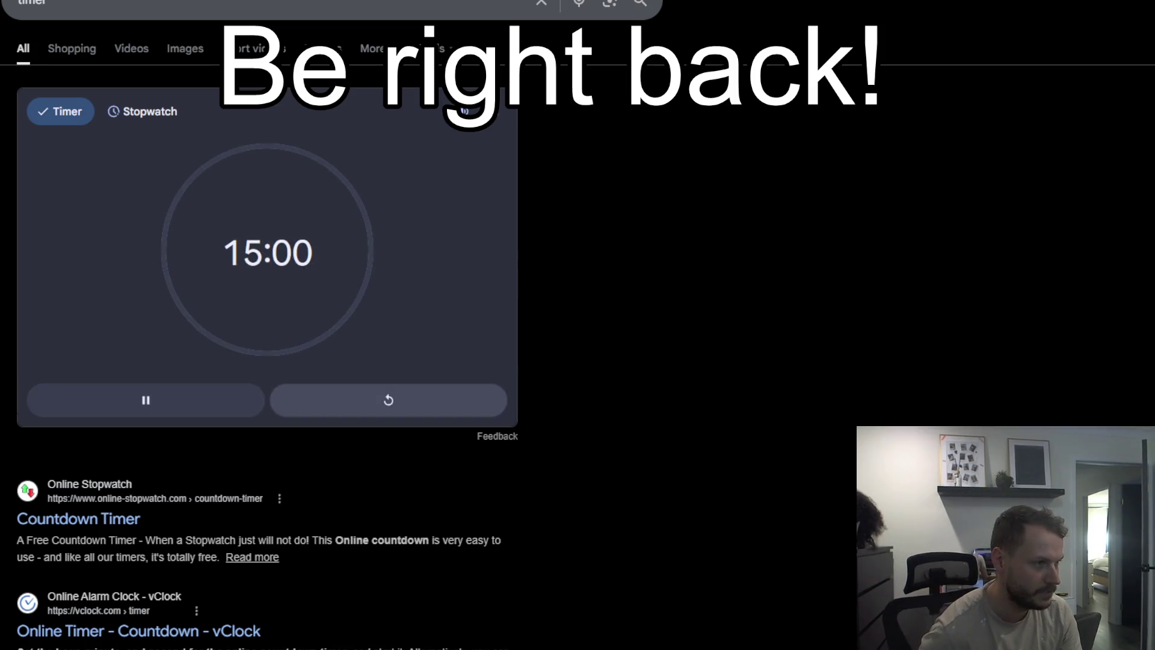
left_click(495, 111)
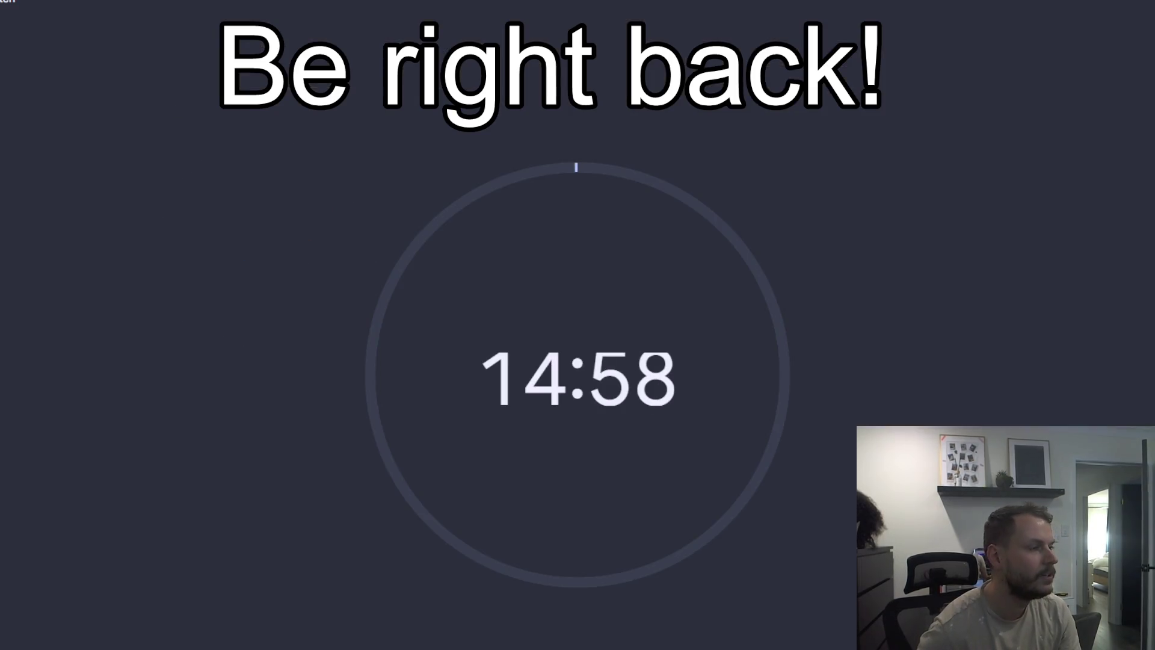